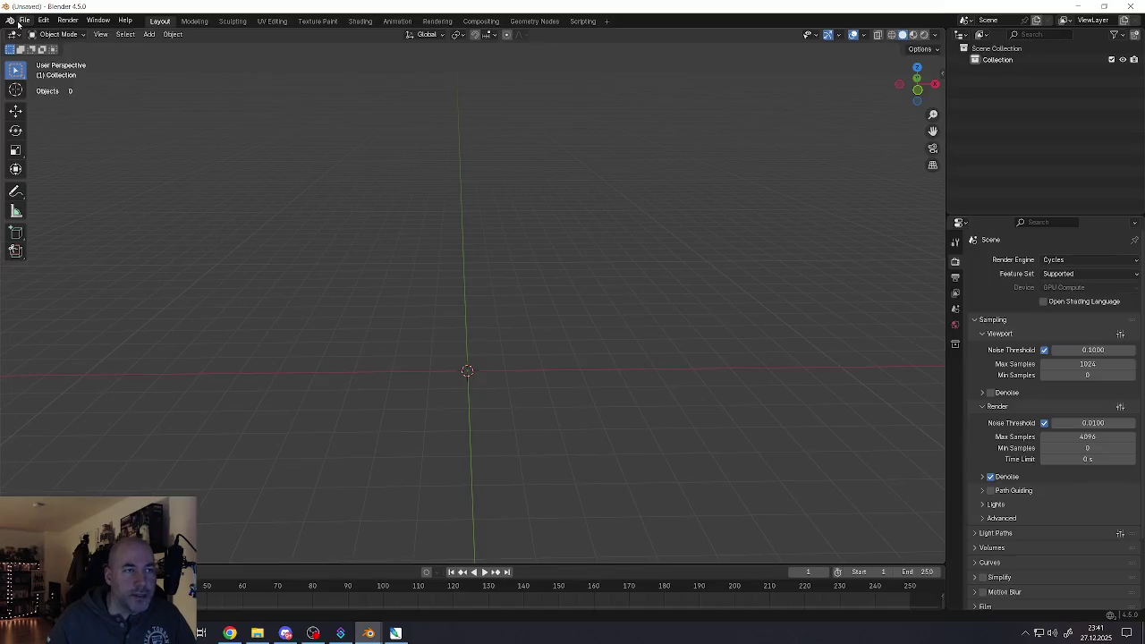
Open the recent Rollstuhl.blend file and select the wheelchair frame and all its wheels
{"action": "left_click", "coordinate": [24, 19]}
{"action": "mouse_move", "coordinate": [54, 56]}
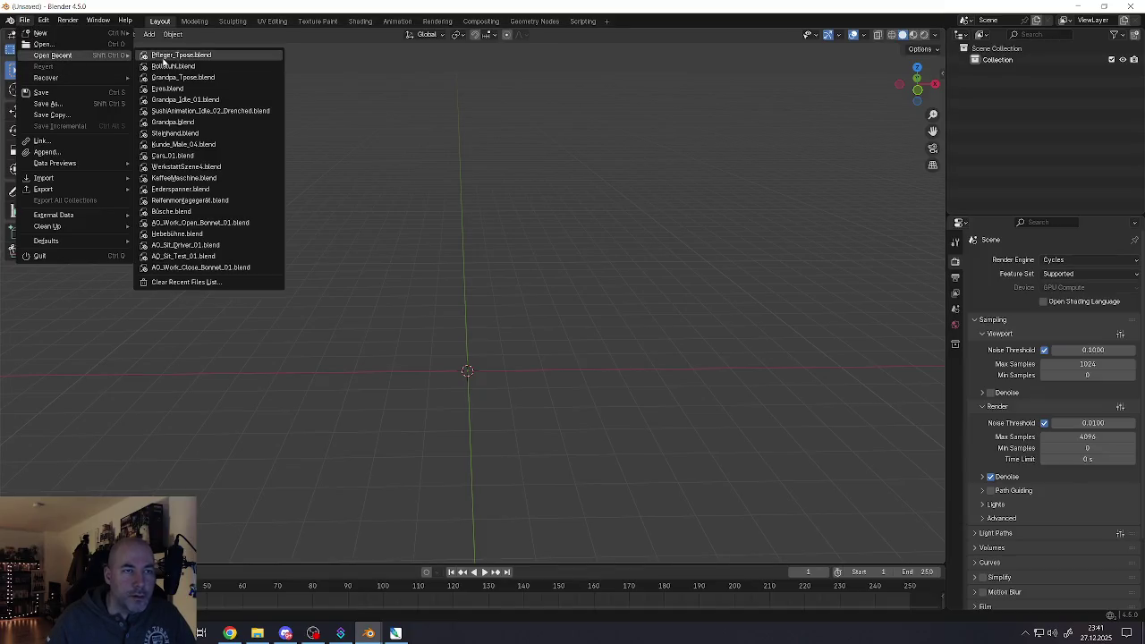
{"action": "left_click", "coordinate": [174, 66]}
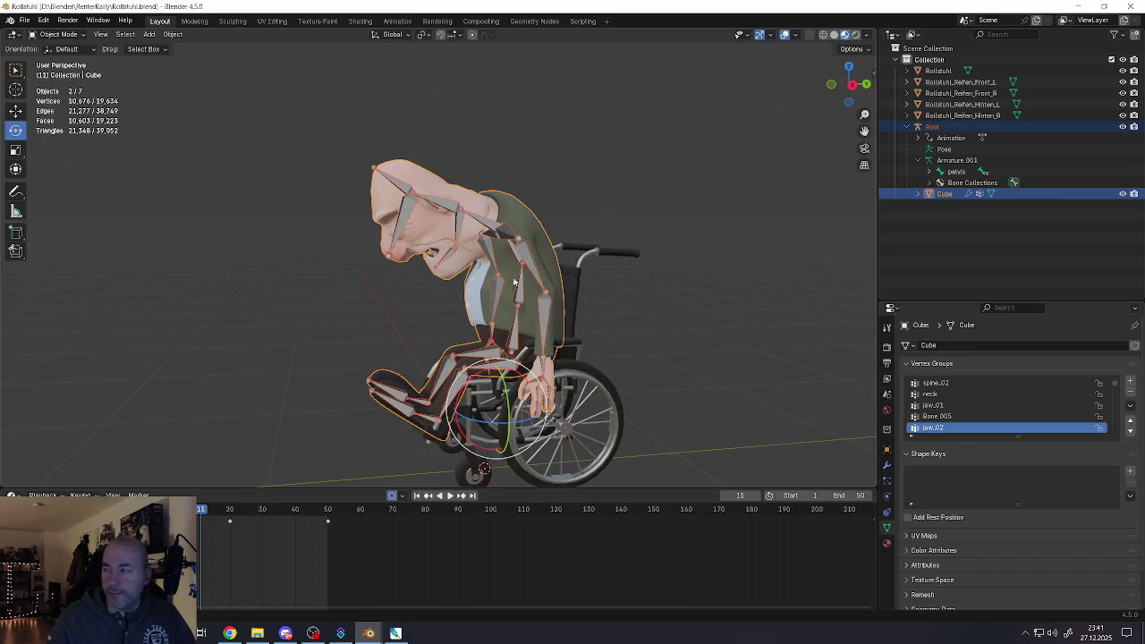
{"action": "left_click", "coordinate": [535, 273]}
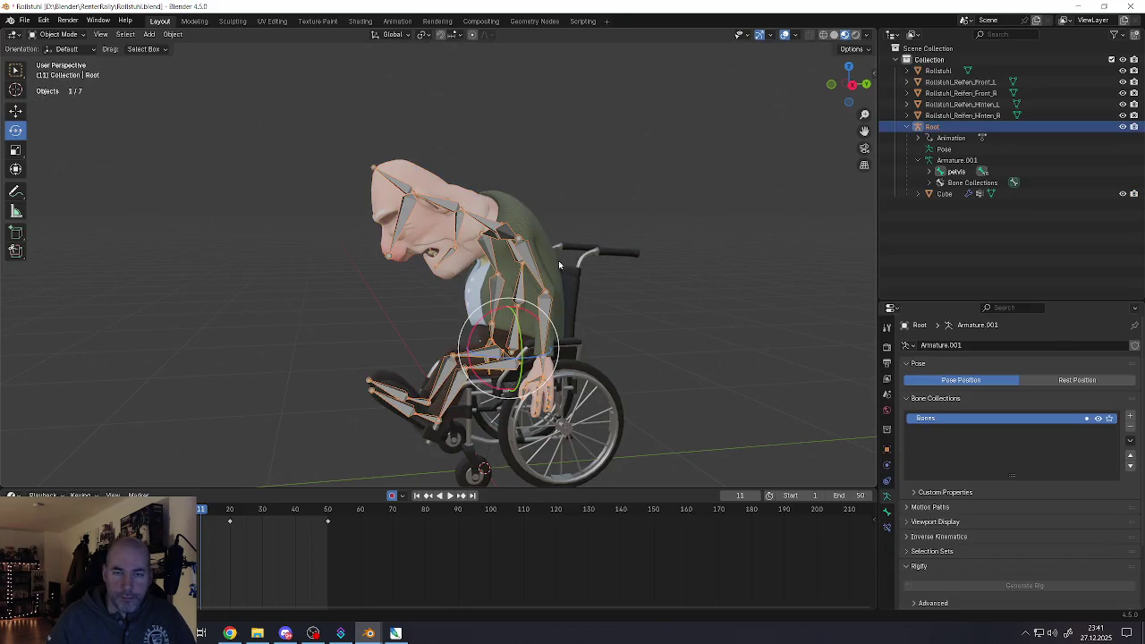
{"action": "left_click", "coordinate": [575, 271]}
{"action": "left_click", "coordinate": [593, 373]}
{"action": "middle_click_drag", "start_coordinate": [594, 373], "coordinate": [501, 429]}
{"action": "left_click", "coordinate": [615, 376], "text": "shift"}
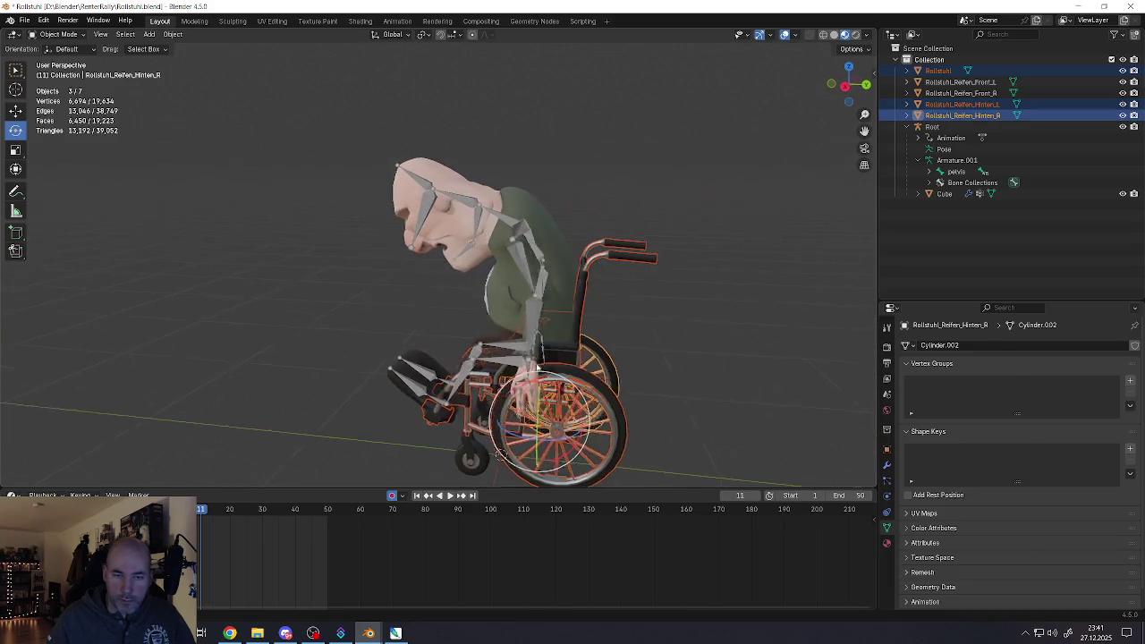
{"action": "left_click", "coordinate": [469, 454], "text": "shift"}
{"action": "left_click", "coordinate": [438, 414], "text": "shift"}
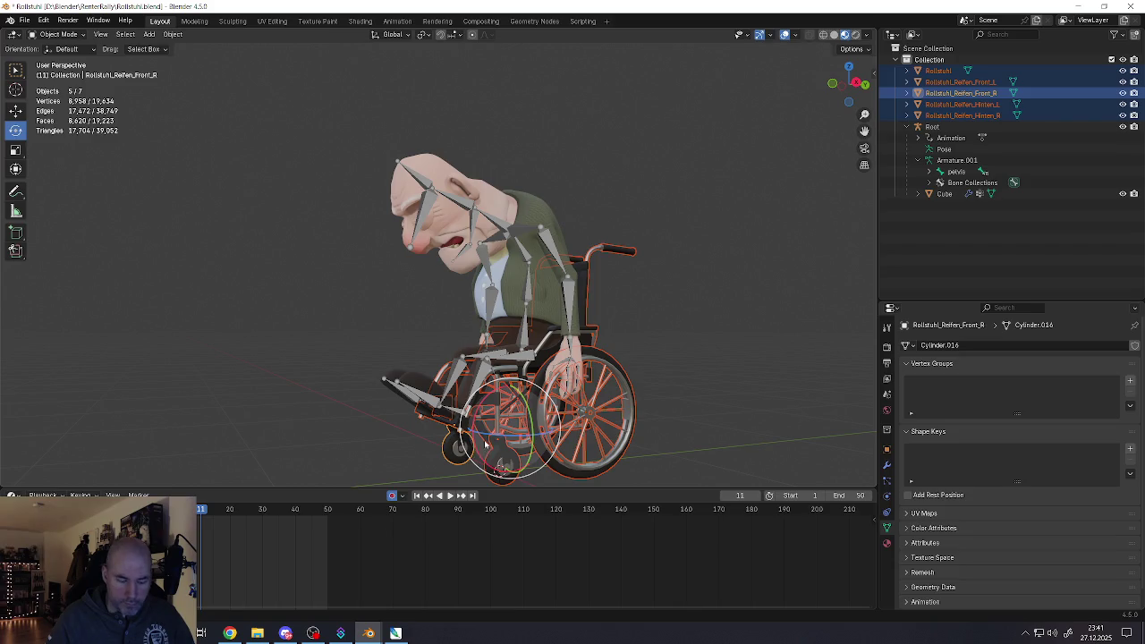
Try duplicating the selected wheel parts, then delete the duplicates again
{"action": "key", "text": "g"}
{"action": "key", "text": "Escape"}
{"action": "key", "text": "shift+d"}
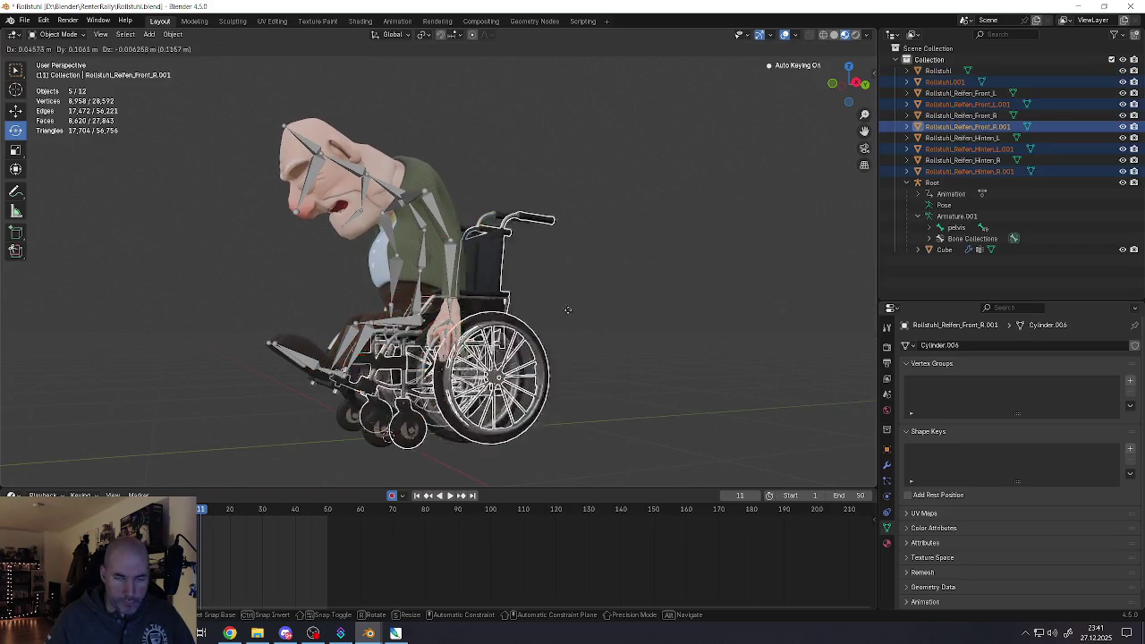
{"action": "key", "text": "Escape"}
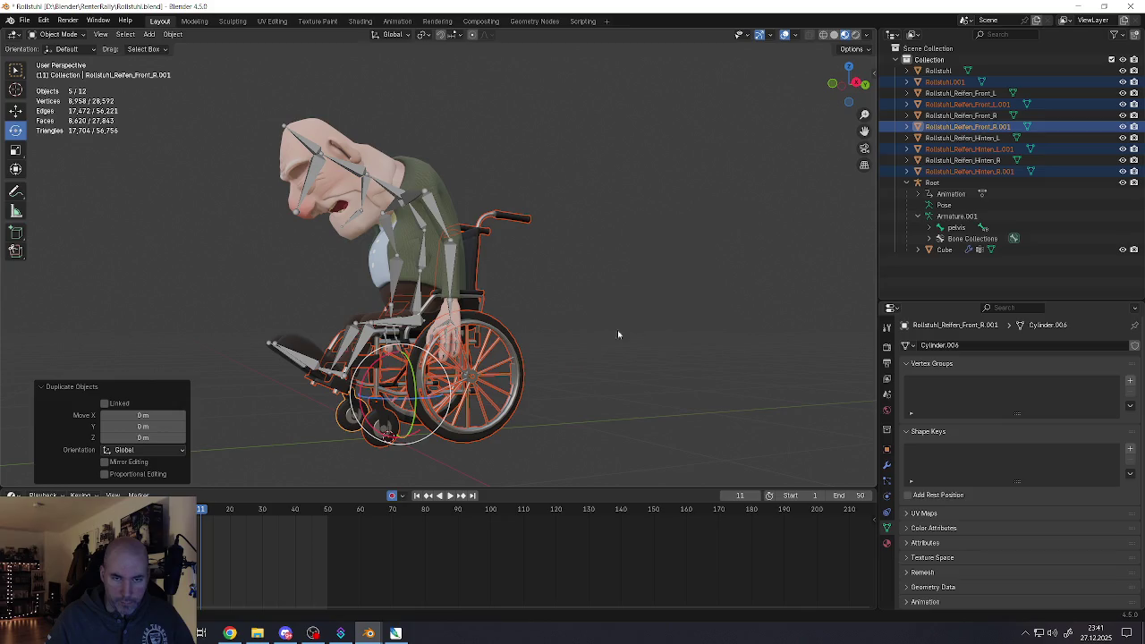
{"action": "key", "text": "shift+space"}
{"action": "key", "text": "g"}
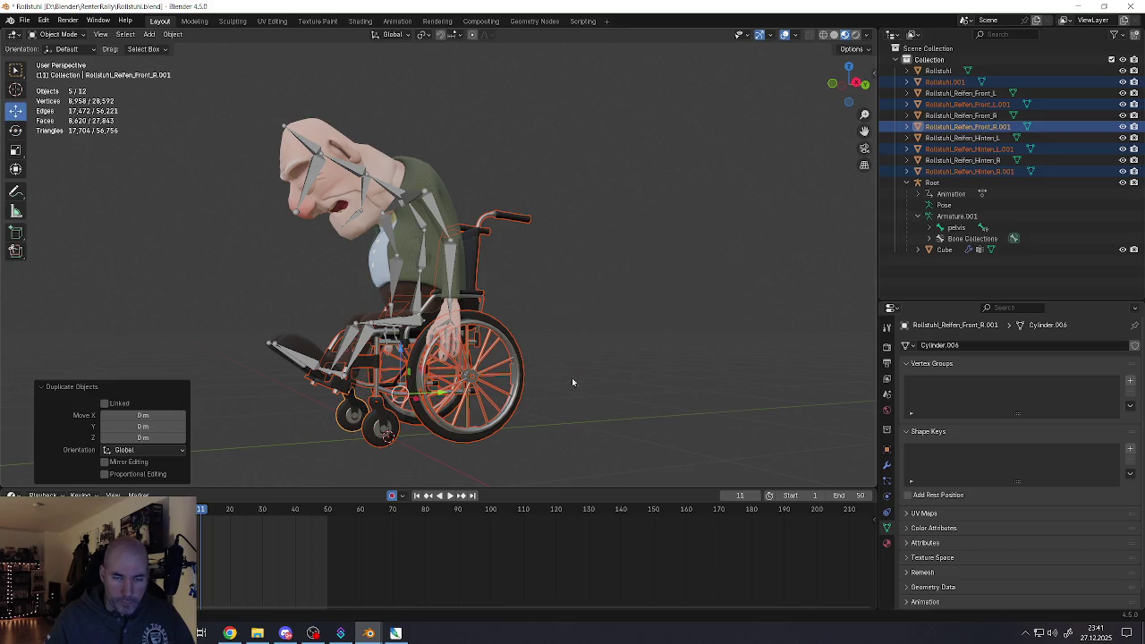
{"action": "right_click", "coordinate": [539, 377]}
{"action": "key", "text": "Delete"}
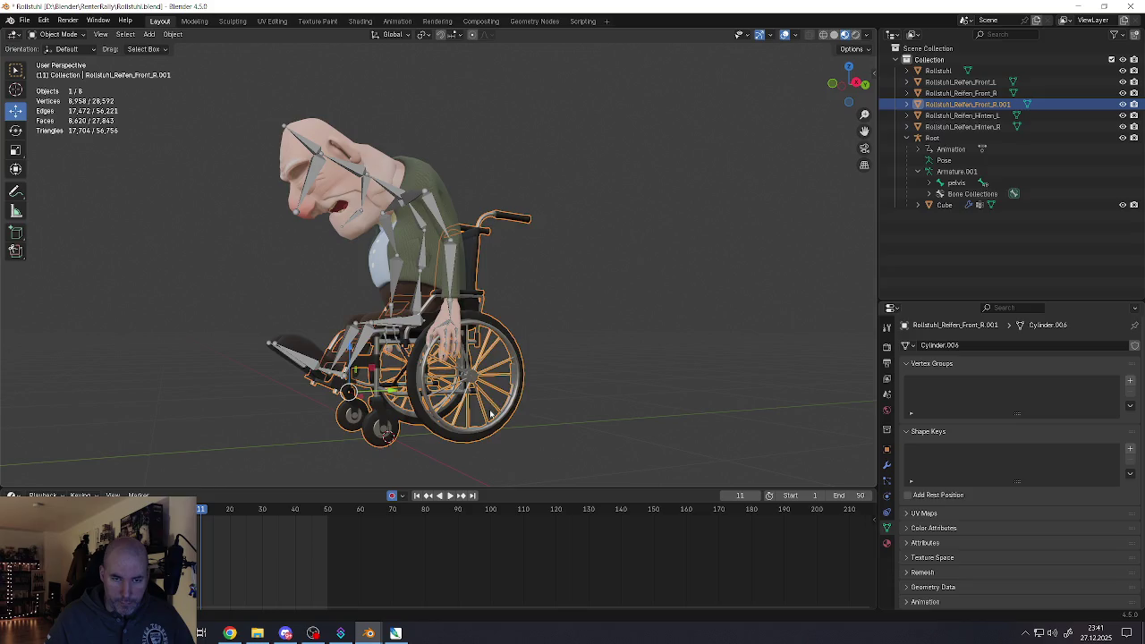
{"action": "key", "text": "ctrl+z"}
{"action": "key", "text": "ctrl+shift+z"}
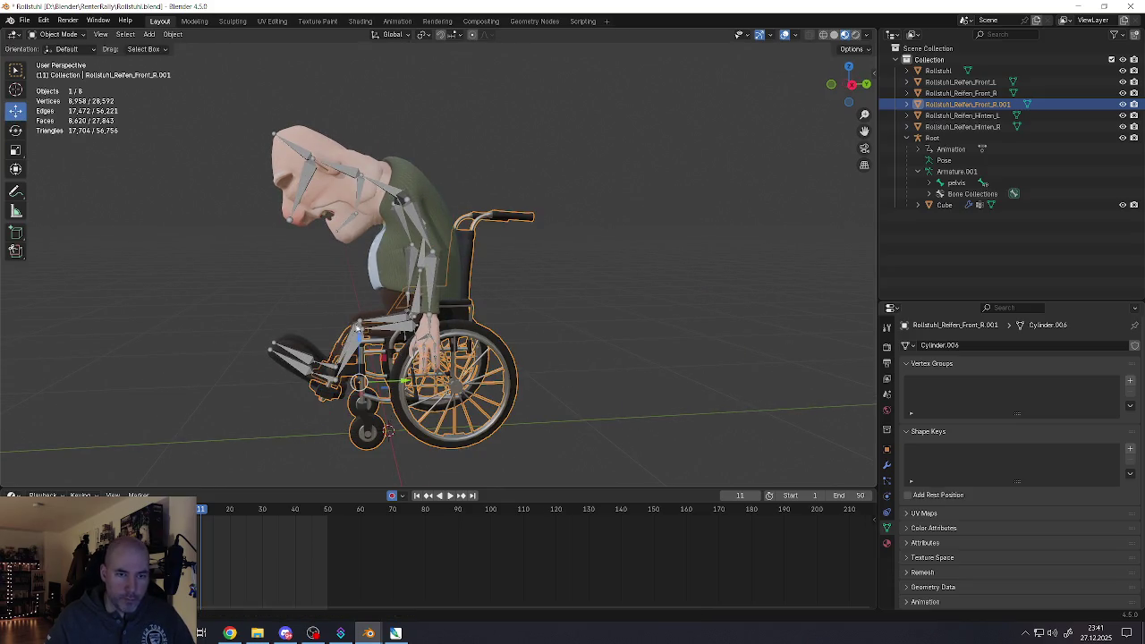
Duplicate the wheelchair −0.62729 m along Y, copy it, and switch to Pfleger_Tpose.blend
{"action": "key", "text": "shift+d"}
{"action": "key", "text": "y"}
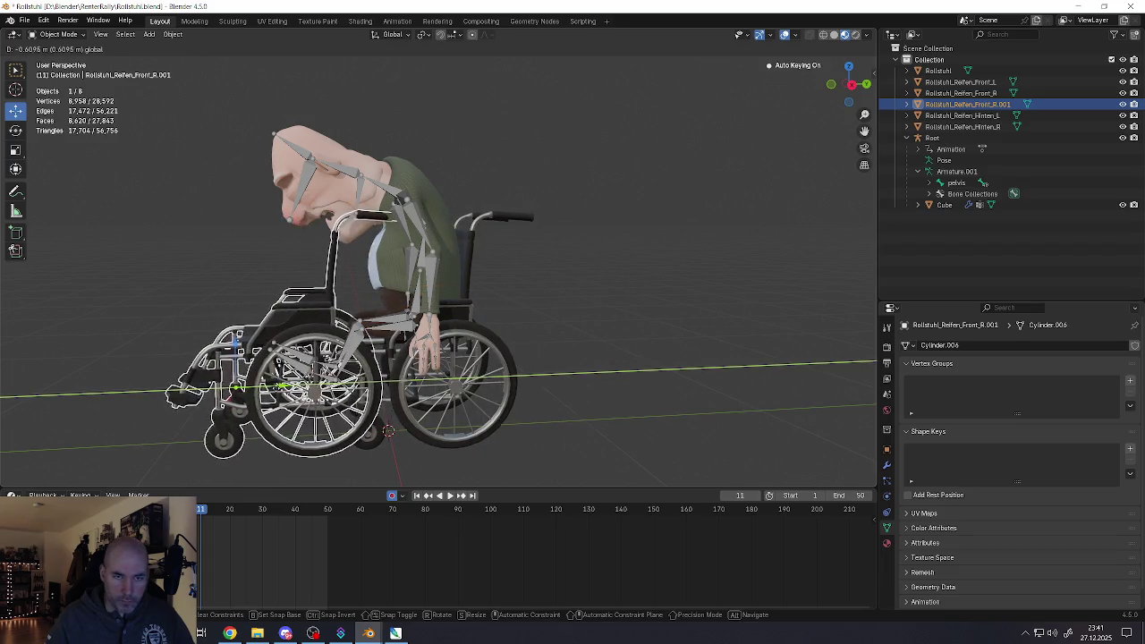
{"action": "left_click", "coordinate": [415, 445]}
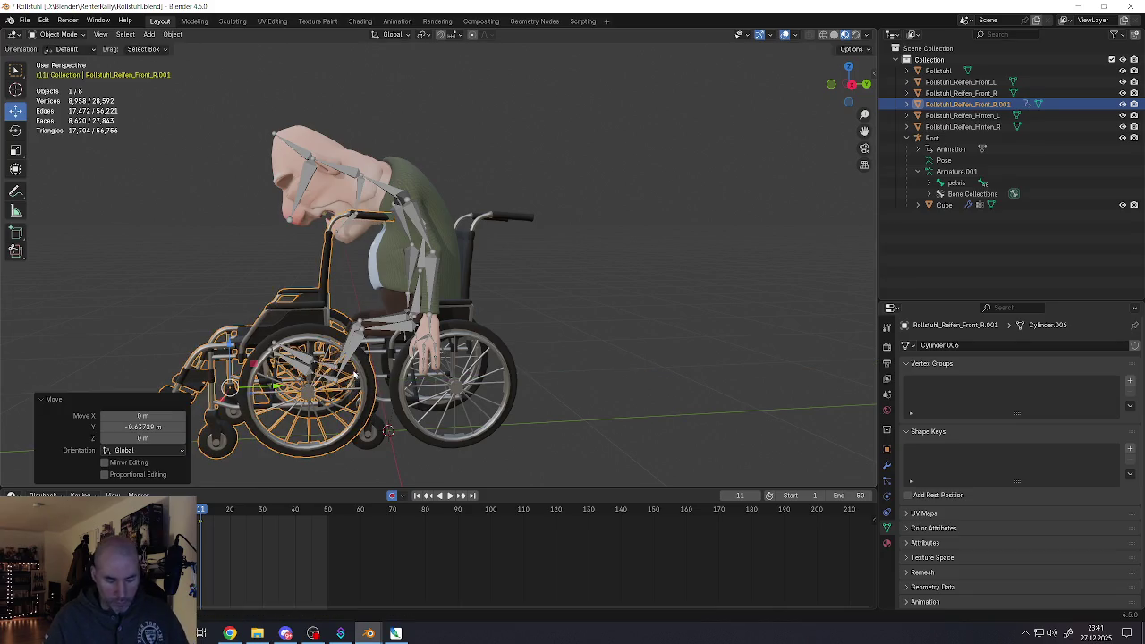
{"action": "key", "text": "ctrl+c"}
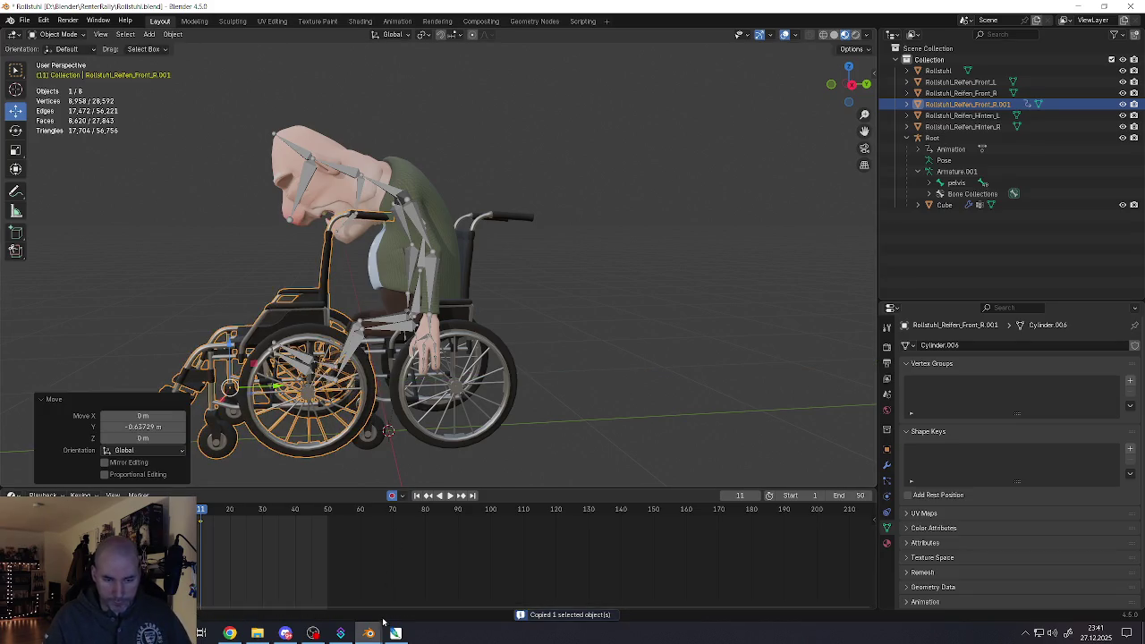
{"action": "mouse_move", "coordinate": [368, 633]}
{"action": "left_click", "coordinate": [329, 595]}
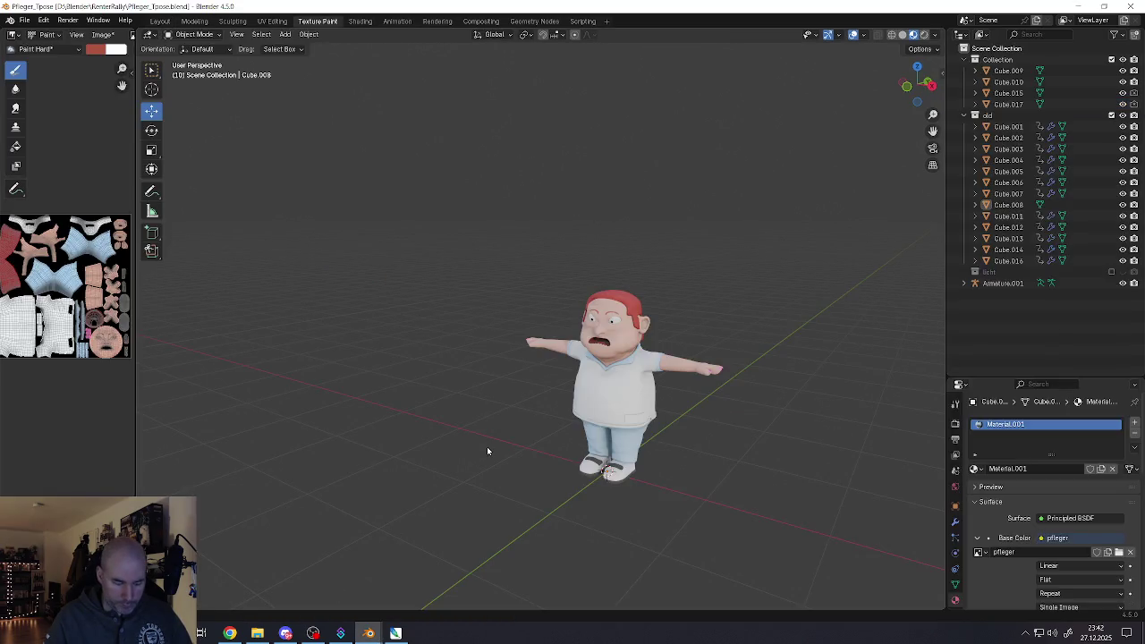
{"action": "key", "text": "ctrl+v"}
{"action": "mouse_move", "coordinate": [487, 447]}
{"action": "middle_mouse_down"}
{"action": "mouse_move", "coordinate": [584, 441]}
{"action": "mouse_move", "coordinate": [562, 390]}
{"action": "mouse_move", "coordinate": [537, 421]}
{"action": "mouse_move", "coordinate": [540, 483]}
{"action": "middle_mouse_up"}
{"action": "left_click", "coordinate": [586, 456]}
{"action": "scroll", "coordinate": [562, 390], "scroll_direction": "up", "scroll_amount": 3}
{"action": "scroll", "coordinate": [528, 413], "scroll_direction": "down", "scroll_amount": 3}
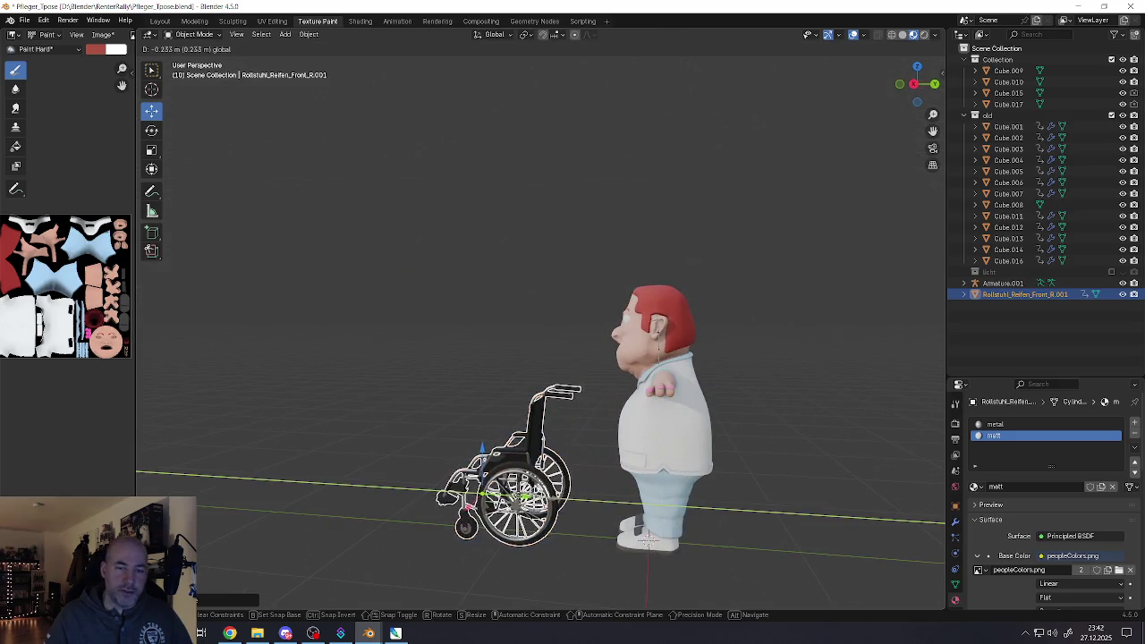
{"action": "middle_click_drag", "start_coordinate": [555, 499], "coordinate": [568, 423]}
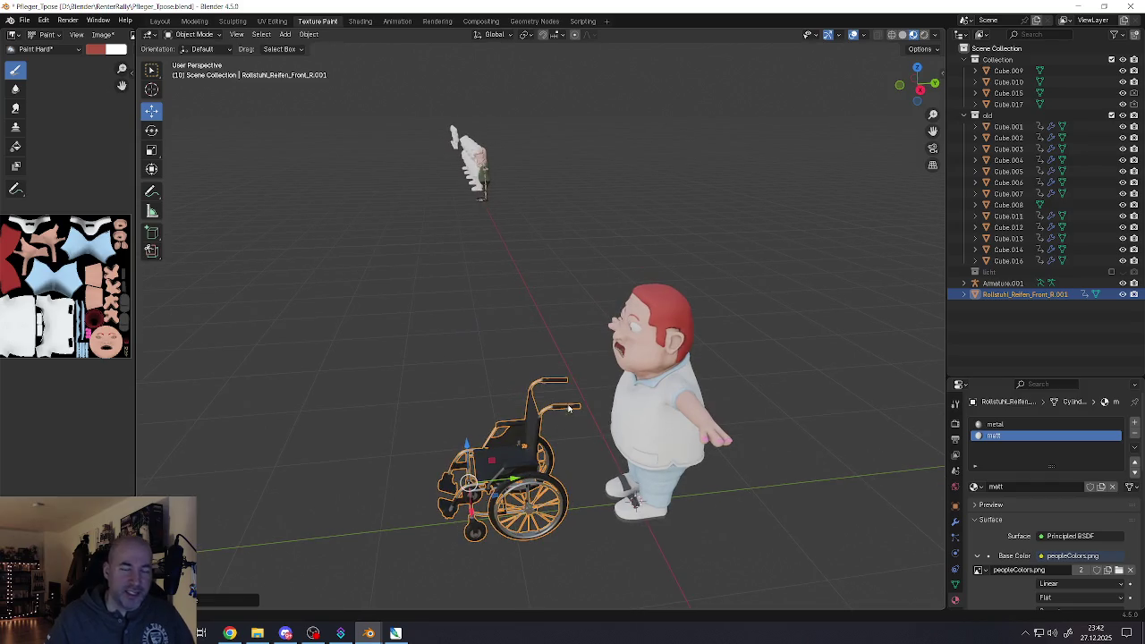
{"action": "middle_click_drag", "start_coordinate": [575, 435], "coordinate": [544, 416]}
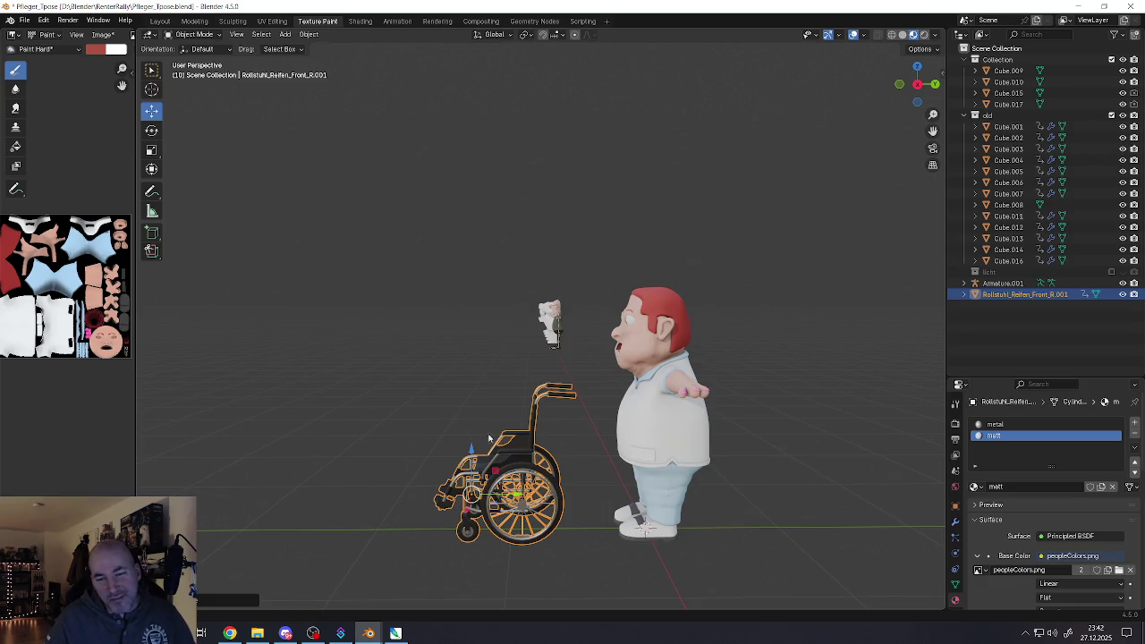
{"action": "mouse_move", "coordinate": [544, 417]}
{"action": "middle_mouse_down"}
{"action": "mouse_move", "coordinate": [613, 445]}
{"action": "mouse_move", "coordinate": [559, 423]}
{"action": "mouse_move", "coordinate": [554, 401]}
{"action": "mouse_move", "coordinate": [657, 415]}
{"action": "mouse_move", "coordinate": [363, 408]}
{"action": "mouse_move", "coordinate": [489, 392]}
{"action": "mouse_move", "coordinate": [463, 370]}
{"action": "mouse_move", "coordinate": [480, 413]}
{"action": "middle_mouse_up"}
{"action": "mouse_move", "coordinate": [538, 435]}
{"action": "middle_mouse_down"}
{"action": "mouse_move", "coordinate": [547, 465]}
{"action": "mouse_move", "coordinate": [565, 394]}
{"action": "mouse_move", "coordinate": [547, 362]}
{"action": "mouse_move", "coordinate": [593, 417]}
{"action": "mouse_move", "coordinate": [611, 419]}
{"action": "mouse_move", "coordinate": [557, 409]}
{"action": "mouse_move", "coordinate": [532, 386]}
{"action": "mouse_move", "coordinate": [467, 387]}
{"action": "middle_mouse_up"}
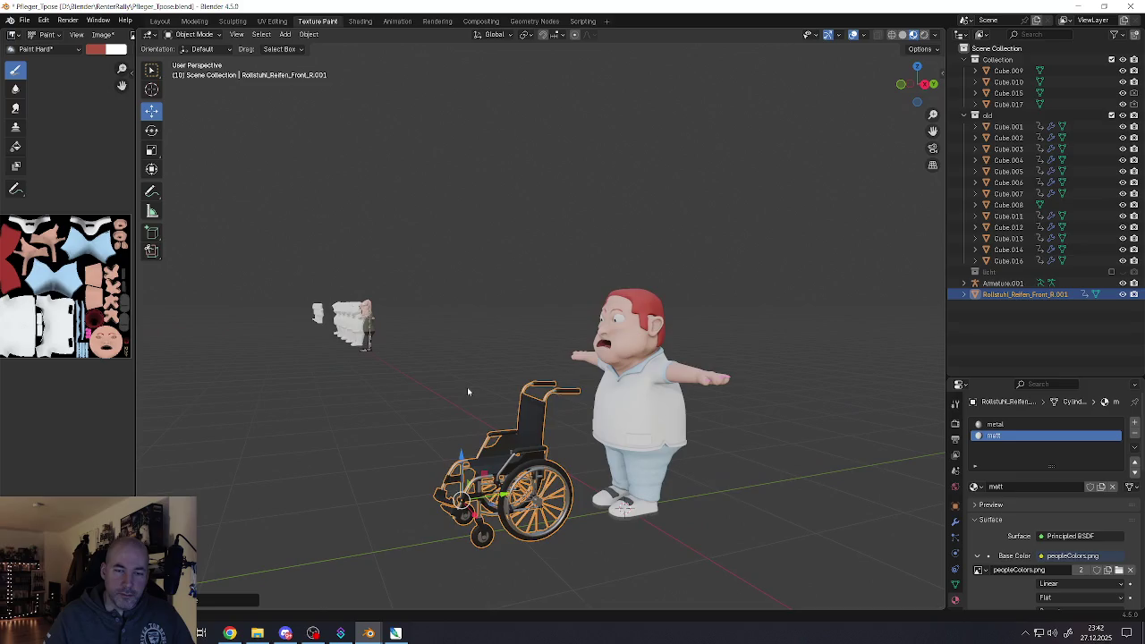
{"action": "middle_click_drag", "start_coordinate": [542, 423], "coordinate": [535, 417]}
{"action": "key", "text": "Delete"}
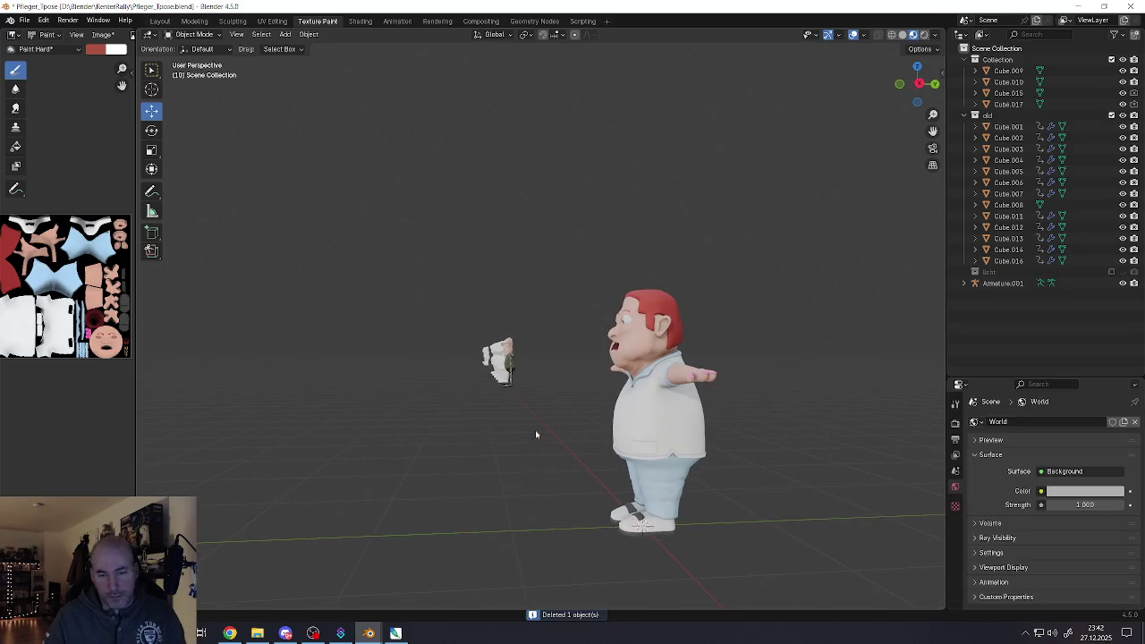
Select and frame the nurse character, orbiting to a straight front view
{"action": "left_click", "coordinate": [650, 417]}
{"action": "key", "text": "KP_Decimal"}
{"action": "middle_click_drag", "start_coordinate": [650, 418], "coordinate": [698, 409]}
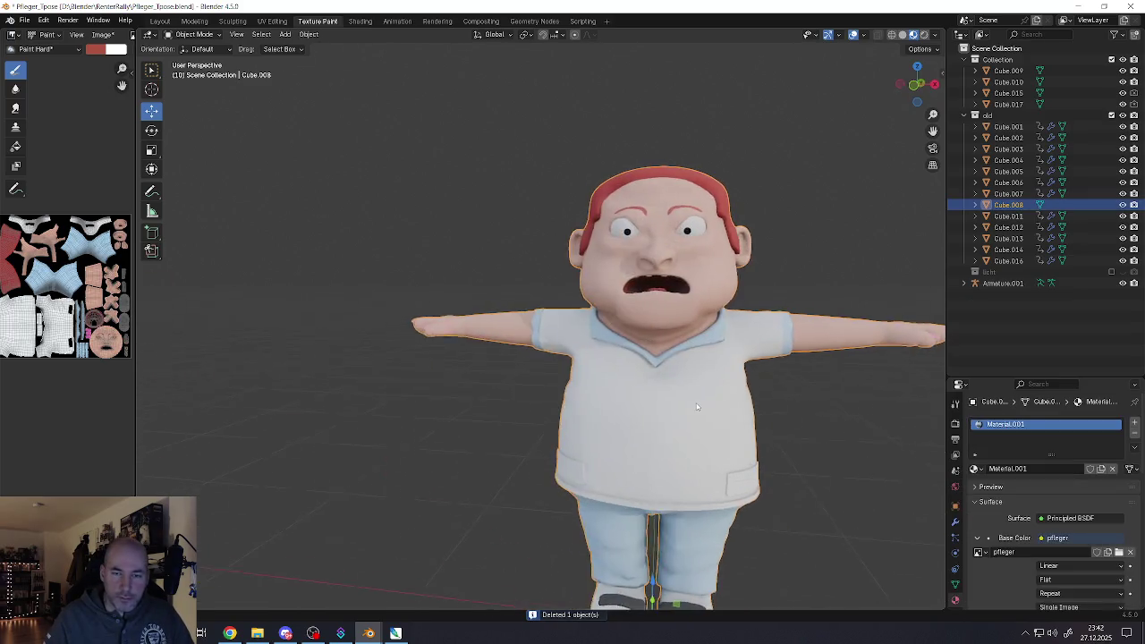
{"action": "scroll", "coordinate": [597, 379], "scroll_direction": "down", "scroll_amount": 2}
{"action": "middle_click_drag", "start_coordinate": [598, 379], "coordinate": [568, 352]}
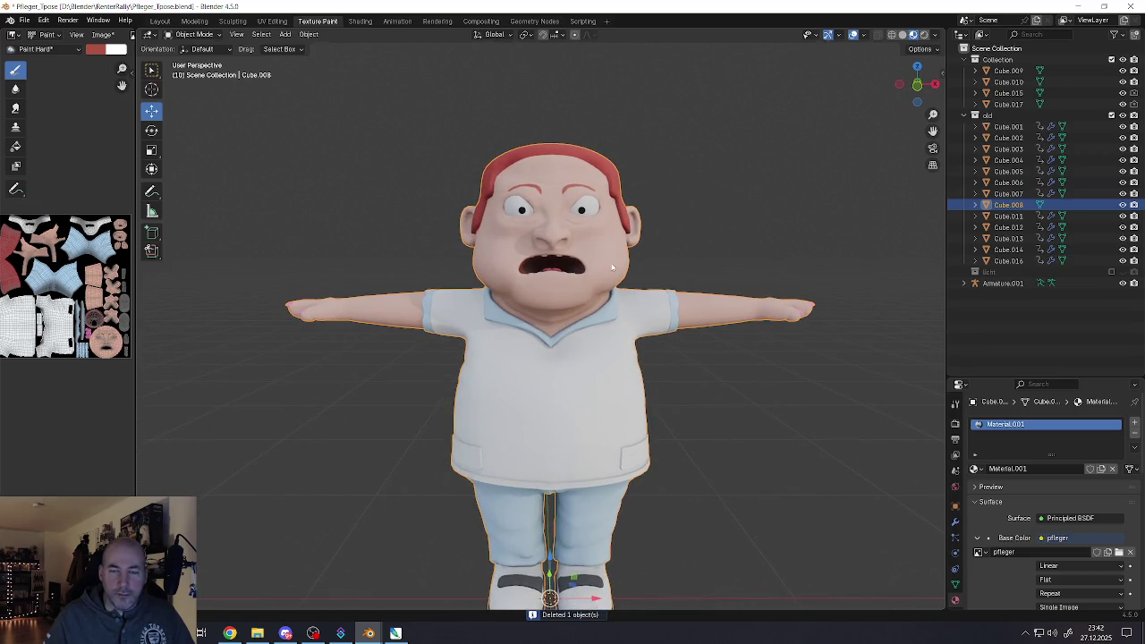
{"action": "scroll", "coordinate": [612, 266], "scroll_direction": "up", "scroll_amount": 5}
{"action": "scroll", "coordinate": [529, 324], "scroll_direction": "down", "scroll_amount": 3}
{"action": "key", "text": "Tab"}
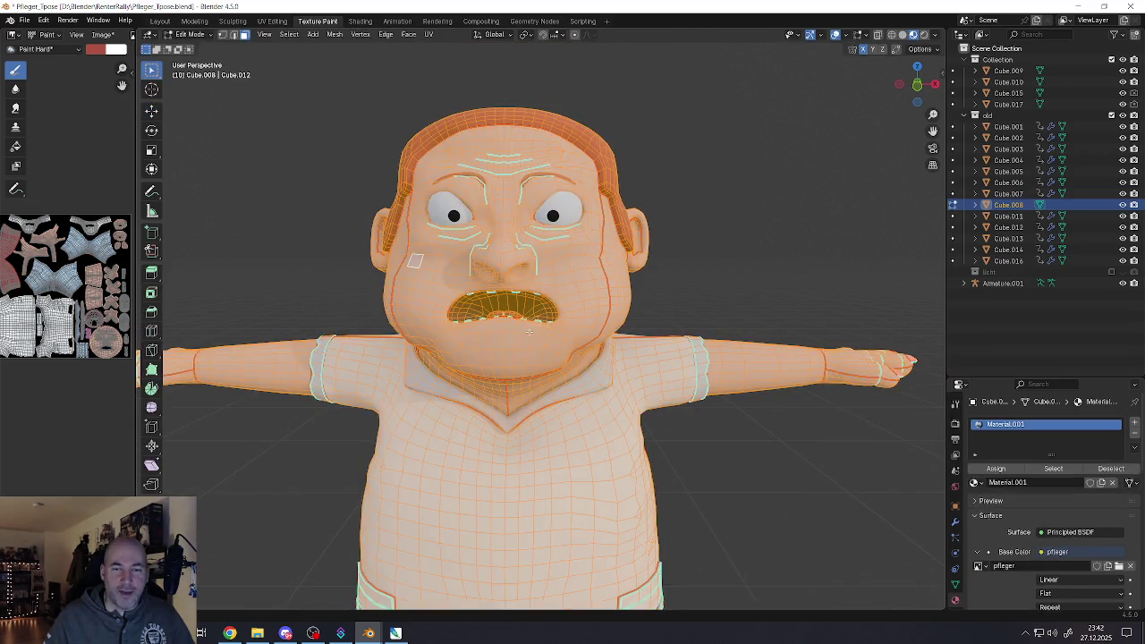
{"action": "key", "text": "alt+a"}
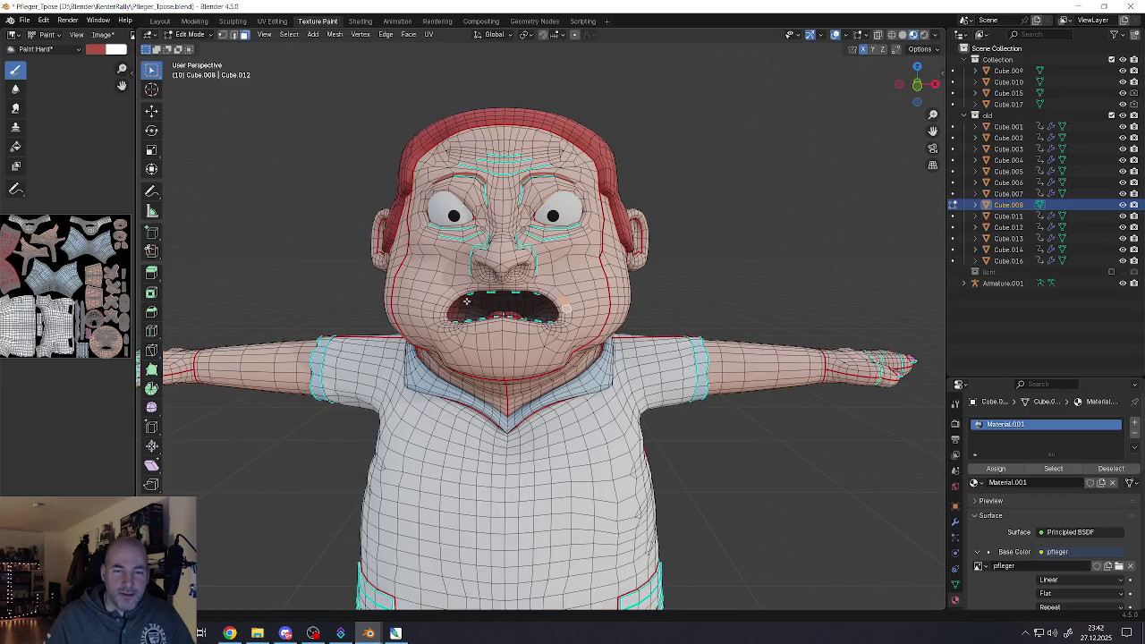
{"action": "key", "text": "Tab"}
Rotate the left and right eye objects so they look sideways
{"action": "left_click", "coordinate": [454, 215]}
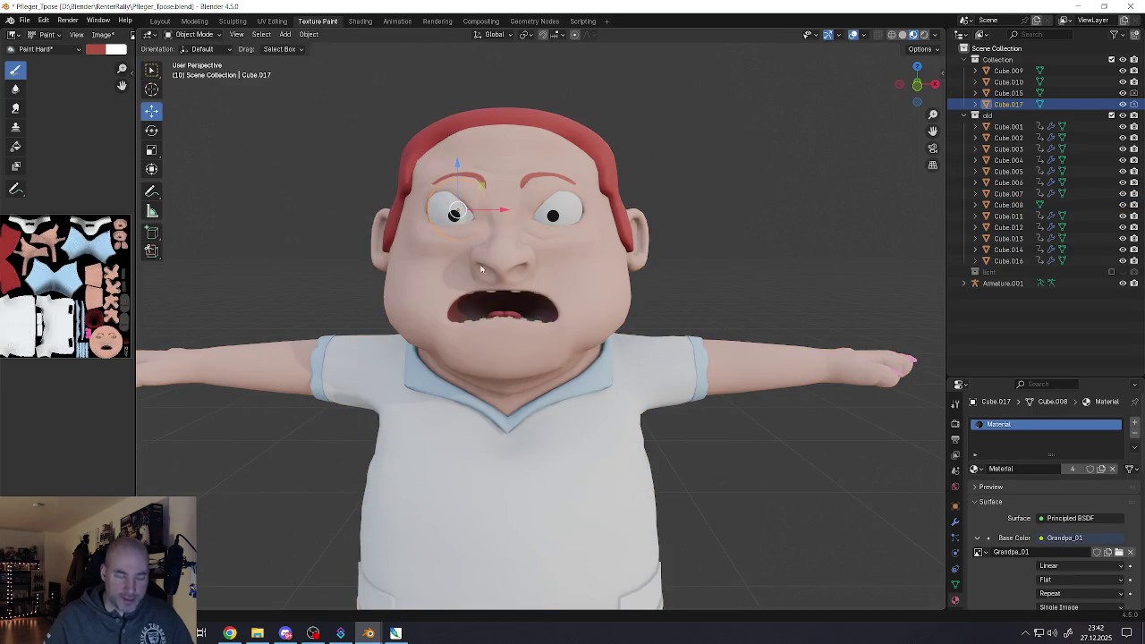
{"action": "key", "text": "r"}
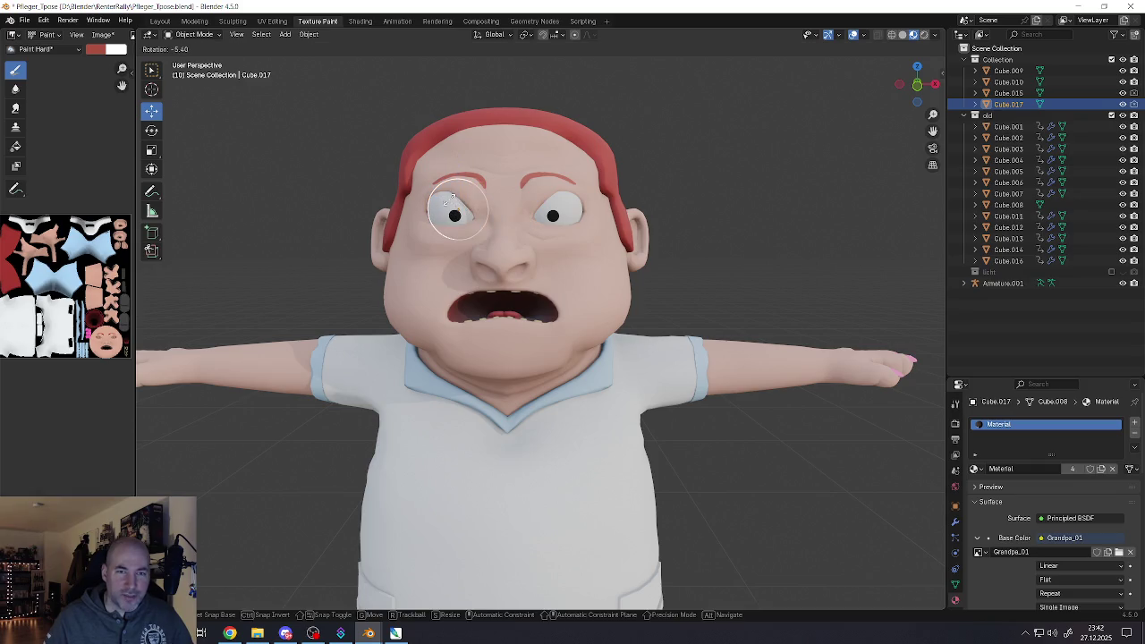
{"action": "left_click", "coordinate": [419, 223]}
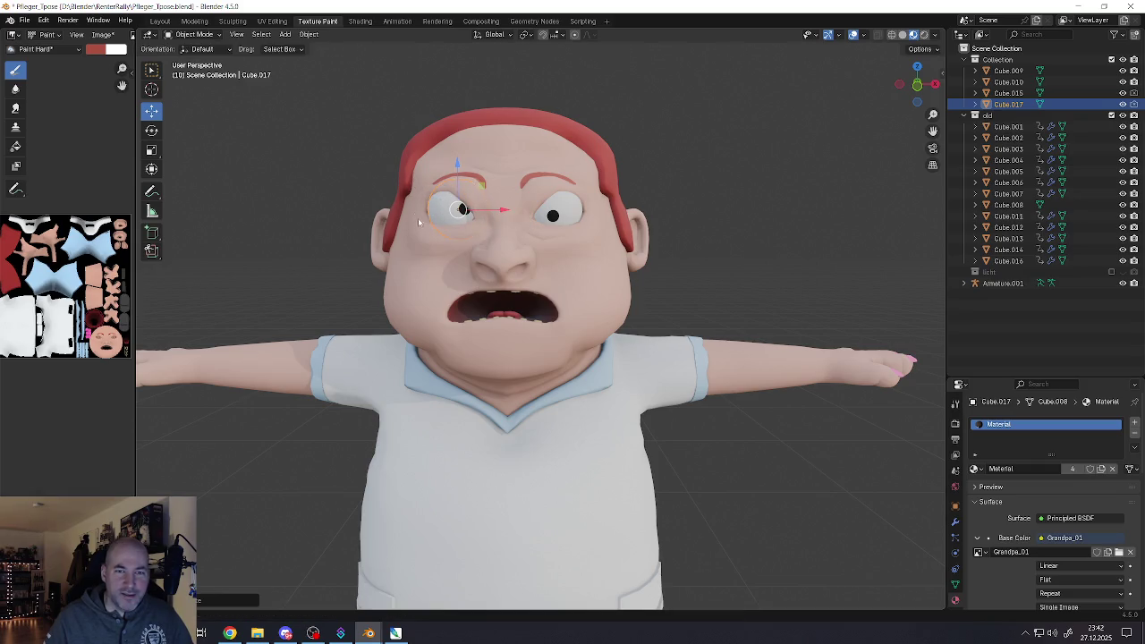
{"action": "left_click", "coordinate": [552, 215]}
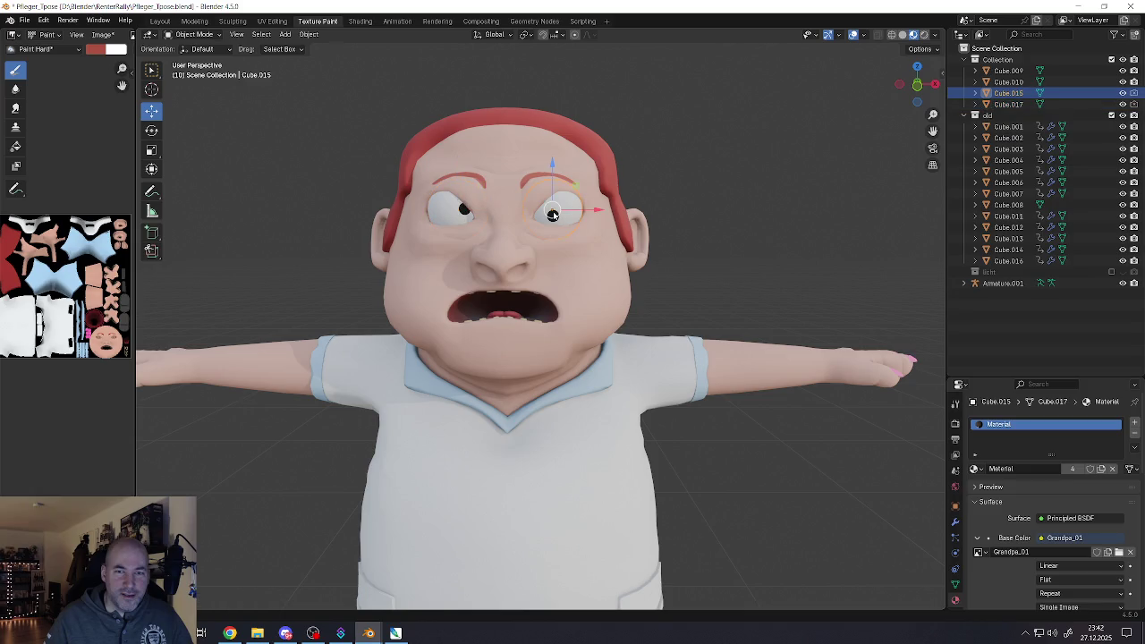
{"action": "left_click", "coordinate": [149, 136]}
{"action": "left_click_drag", "start_coordinate": [552, 215], "coordinate": [523, 219]}
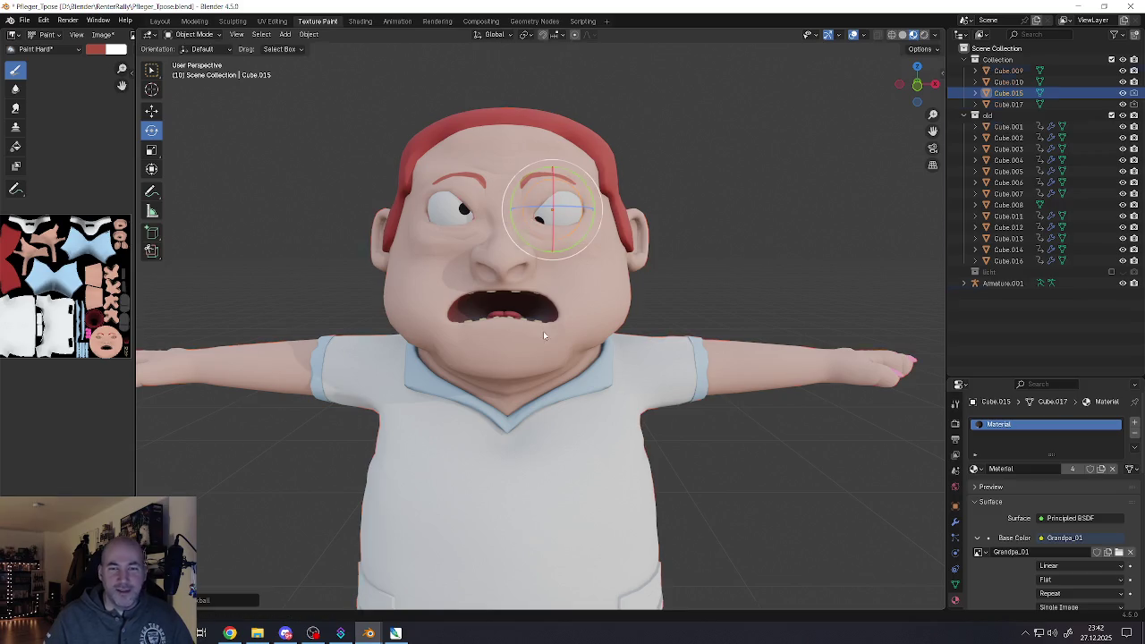
{"action": "scroll", "coordinate": [511, 366], "scroll_direction": "down", "scroll_amount": 4}
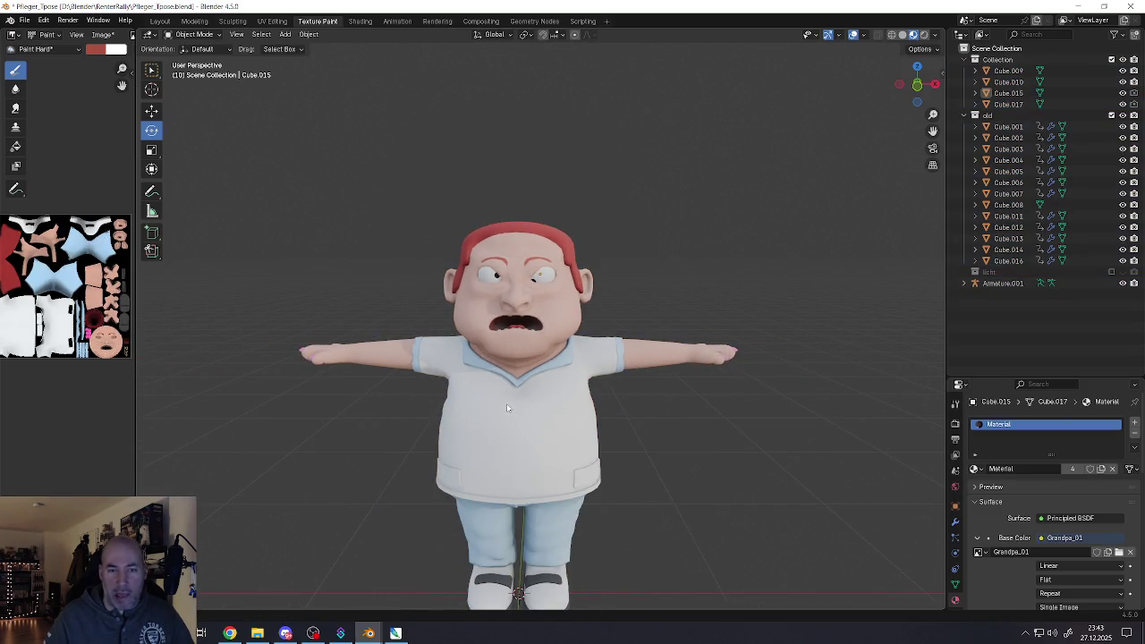
Undo the eye rotations
{"action": "key", "text": "ctrl+z"}
{"action": "key", "text": "ctrl+z"}
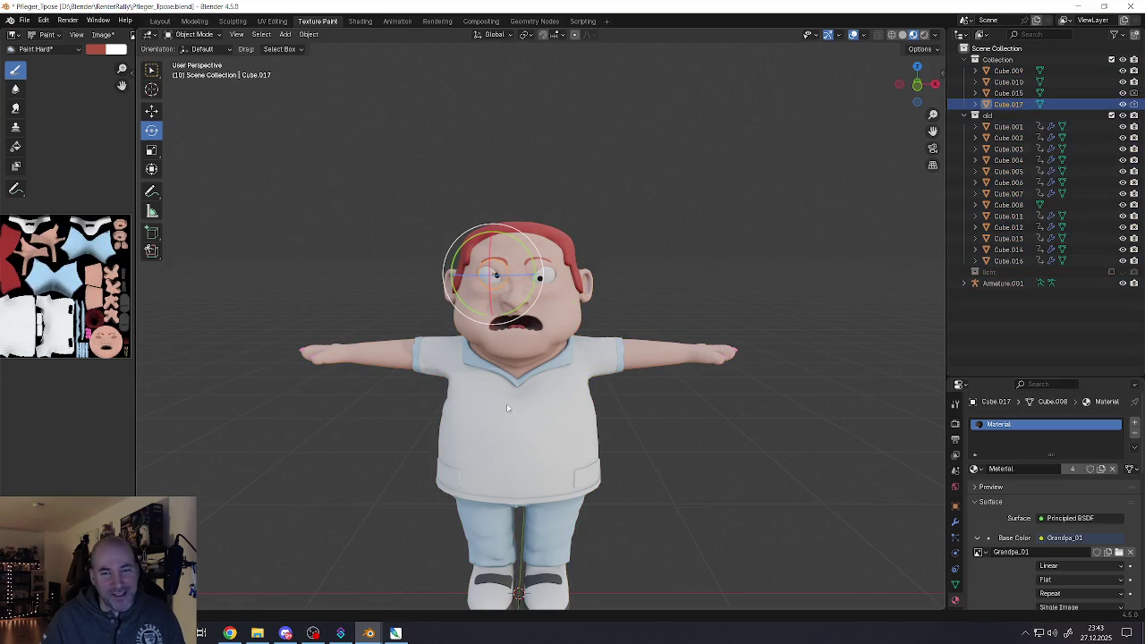
{"action": "scroll", "coordinate": [523, 360], "scroll_direction": "up", "scroll_amount": 4}
{"action": "key", "text": "ctrl+z"}
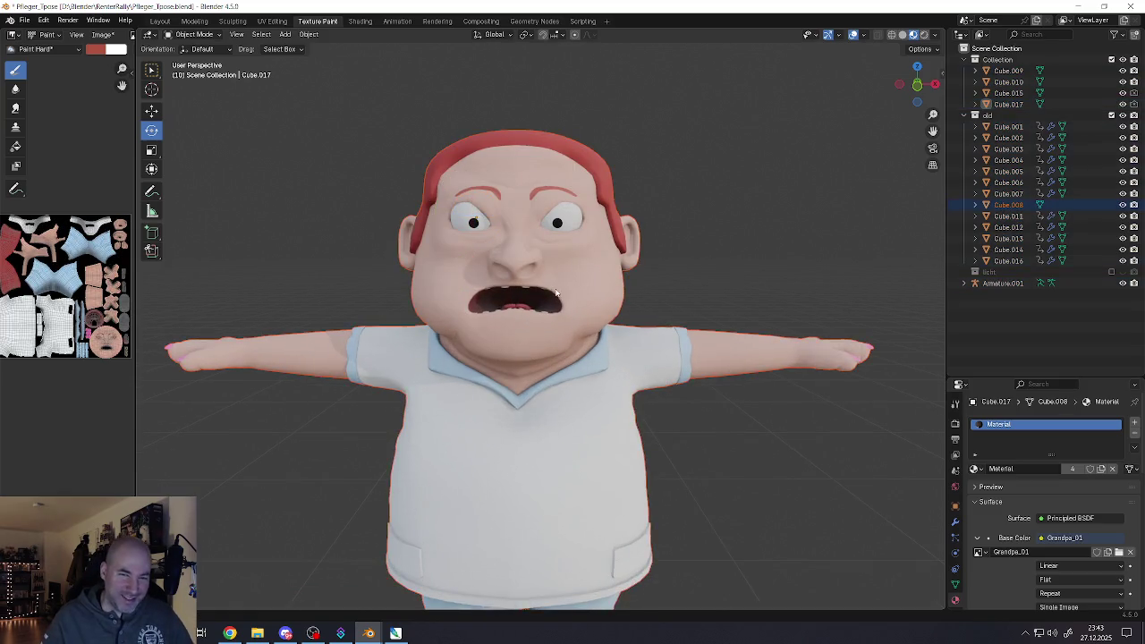
{"action": "scroll", "coordinate": [556, 293], "scroll_direction": "up", "scroll_amount": 3}
Raise the mouth region along Z with proportional editing, then return to Object Mode
{"action": "key", "text": "Tab"}
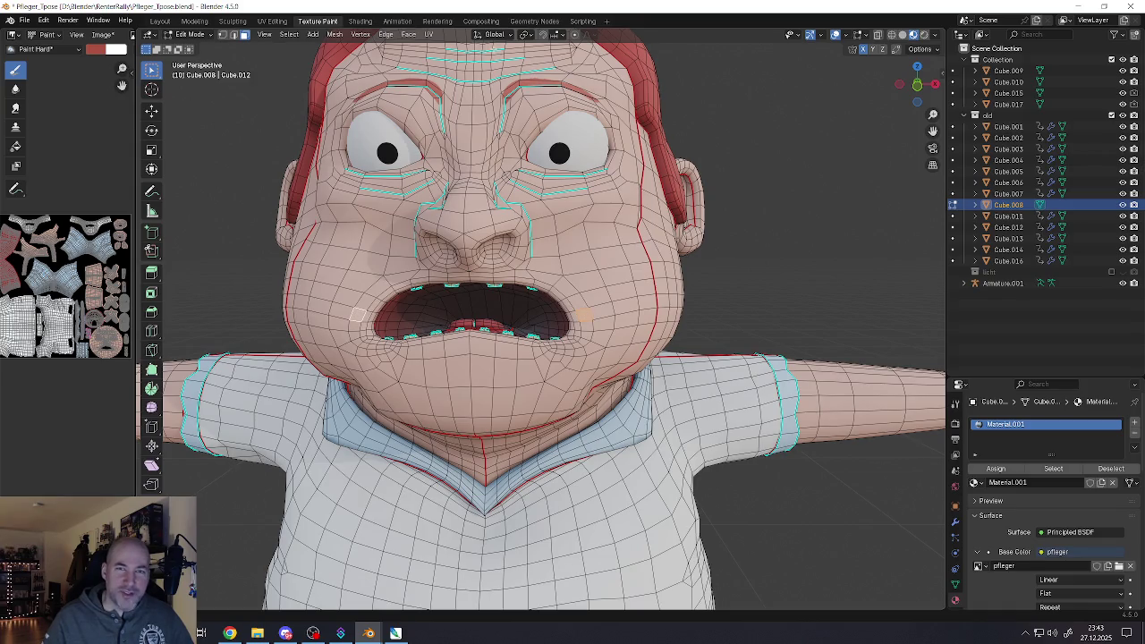
{"action": "left_click", "coordinate": [575, 34]}
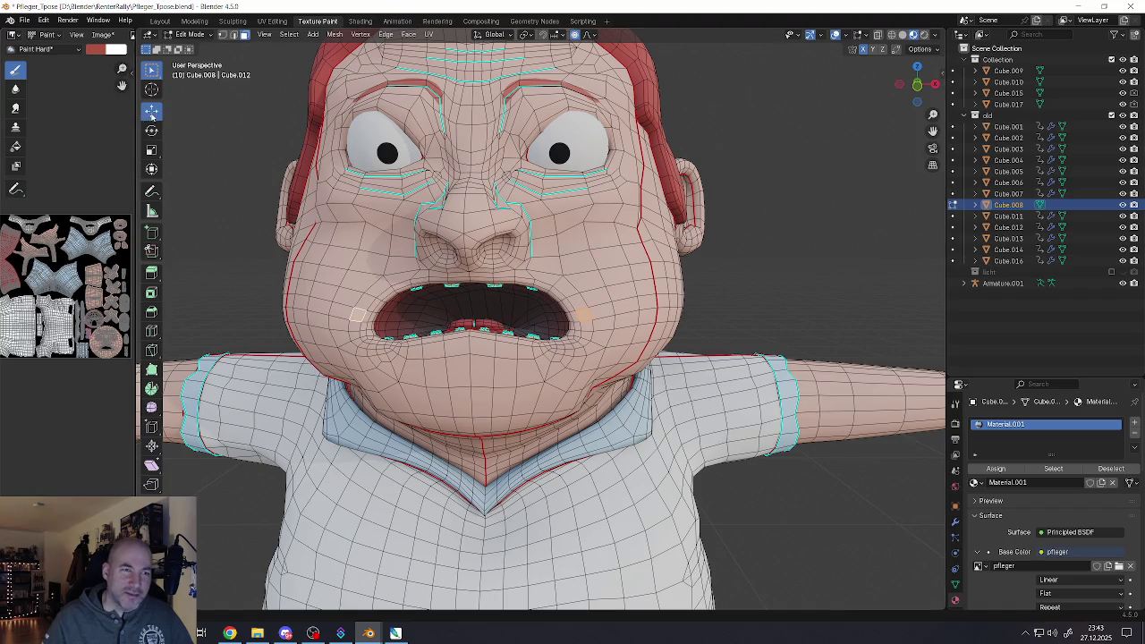
{"action": "left_click", "coordinate": [152, 112]}
{"action": "left_click_drag", "start_coordinate": [471, 270], "coordinate": [472, 195]}
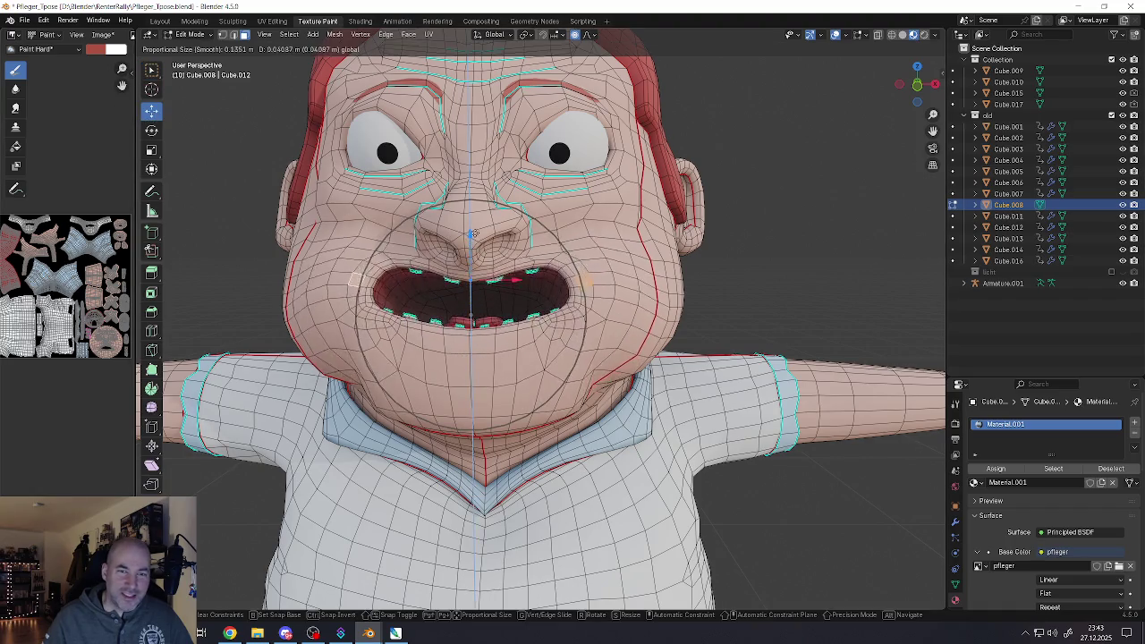
{"action": "key", "text": "Tab"}
{"action": "scroll", "coordinate": [474, 268], "scroll_direction": "down", "scroll_amount": 8}
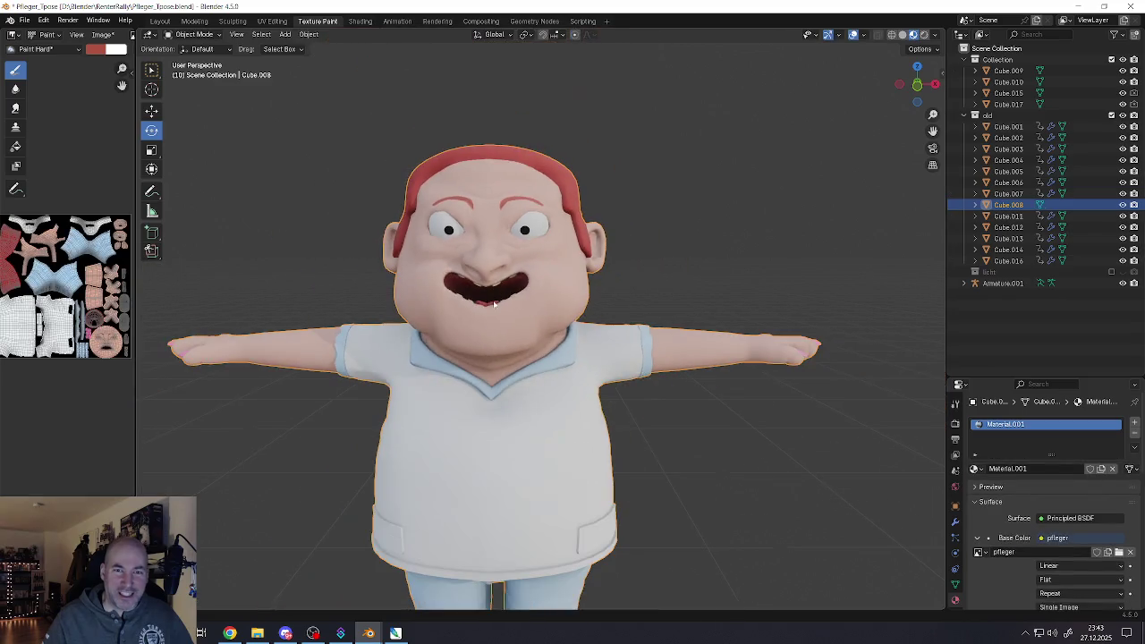
{"action": "scroll", "coordinate": [475, 354], "scroll_direction": "down", "scroll_amount": 2}
{"action": "scroll", "coordinate": [471, 371], "scroll_direction": "up", "scroll_amount": 4}
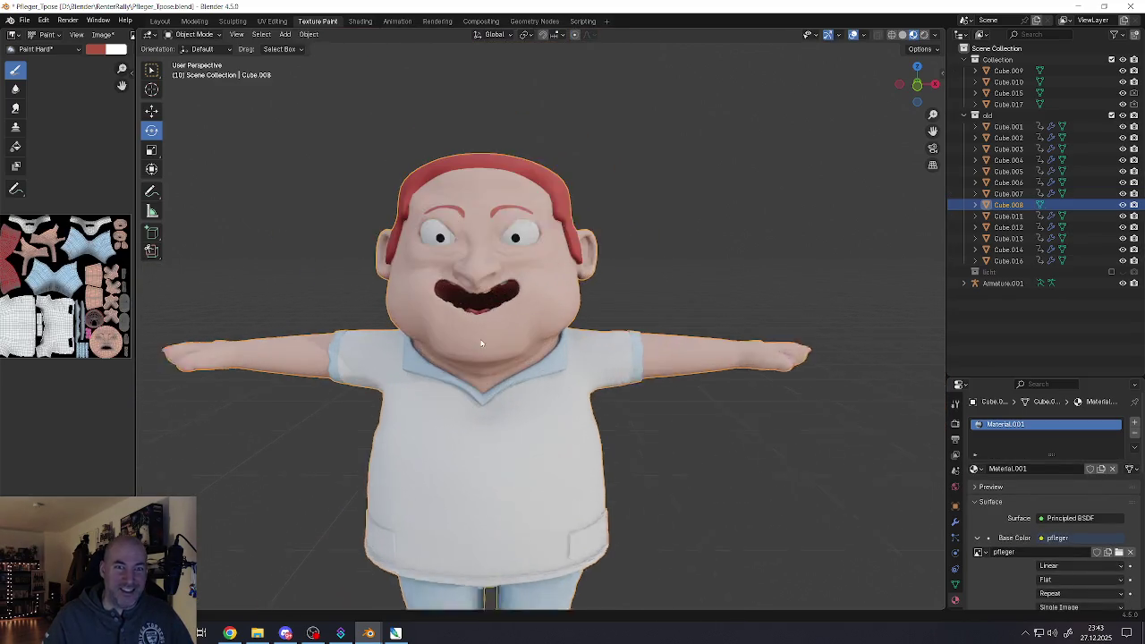
{"action": "mouse_move", "coordinate": [472, 371]}
{"action": "middle_mouse_down"}
{"action": "mouse_move", "coordinate": [446, 319]}
{"action": "mouse_move", "coordinate": [326, 367]}
{"action": "middle_mouse_up"}
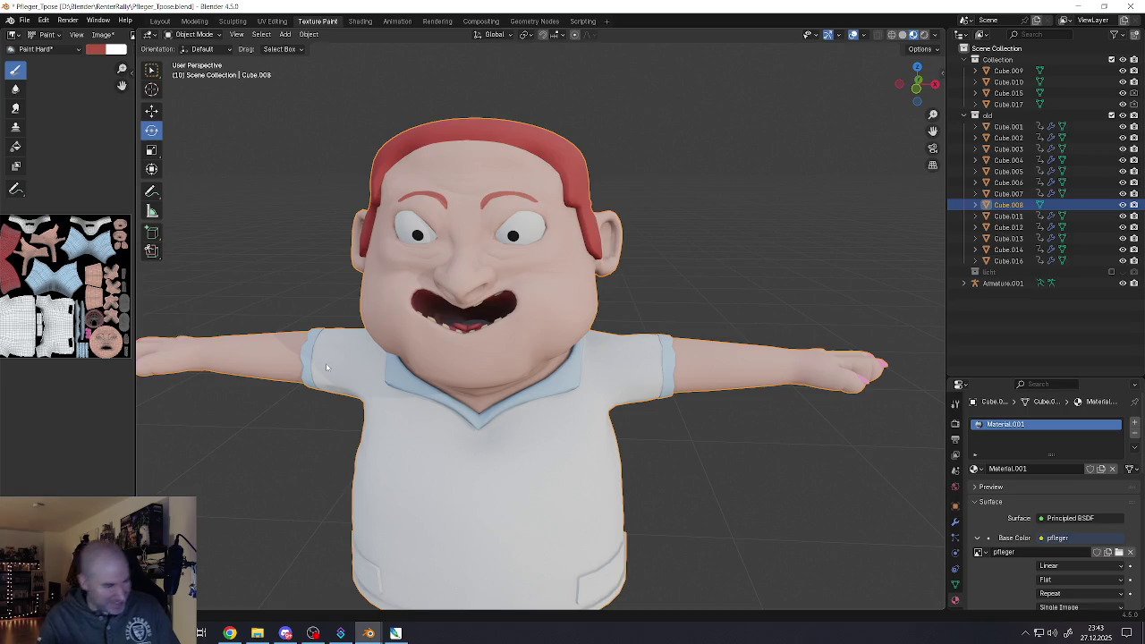
Enter Edit Mode on the Cube.008 body mesh
{"action": "key", "text": "Tab"}
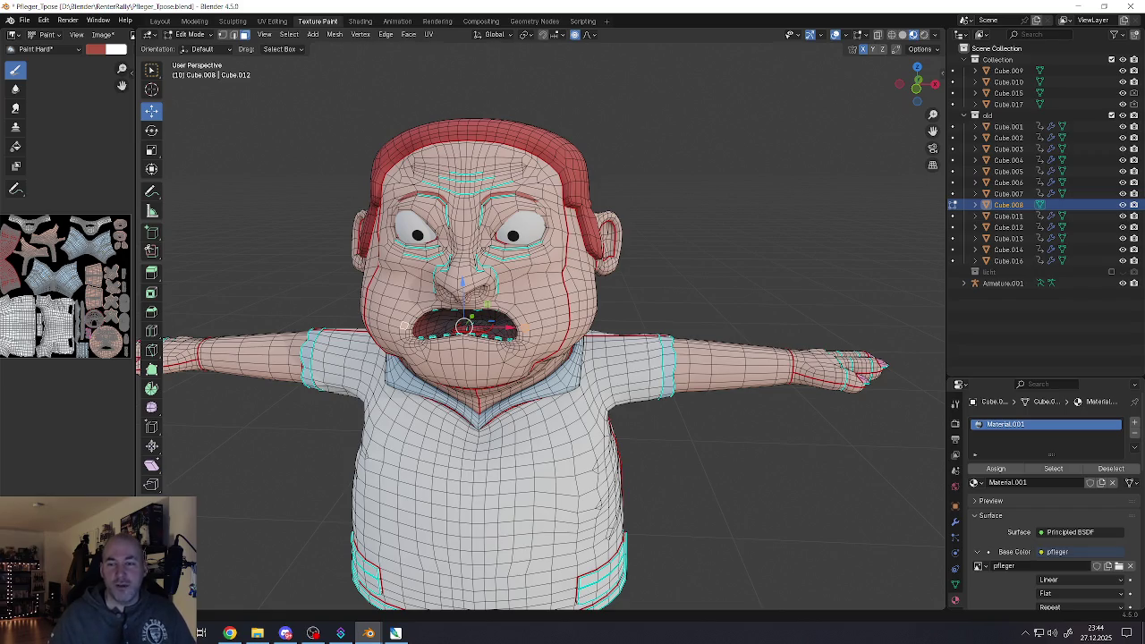
Select the linked forearm and hand with L, leaving out the pink fingertip part
{"action": "scroll", "coordinate": [540, 343], "scroll_direction": "up", "scroll_amount": 5}
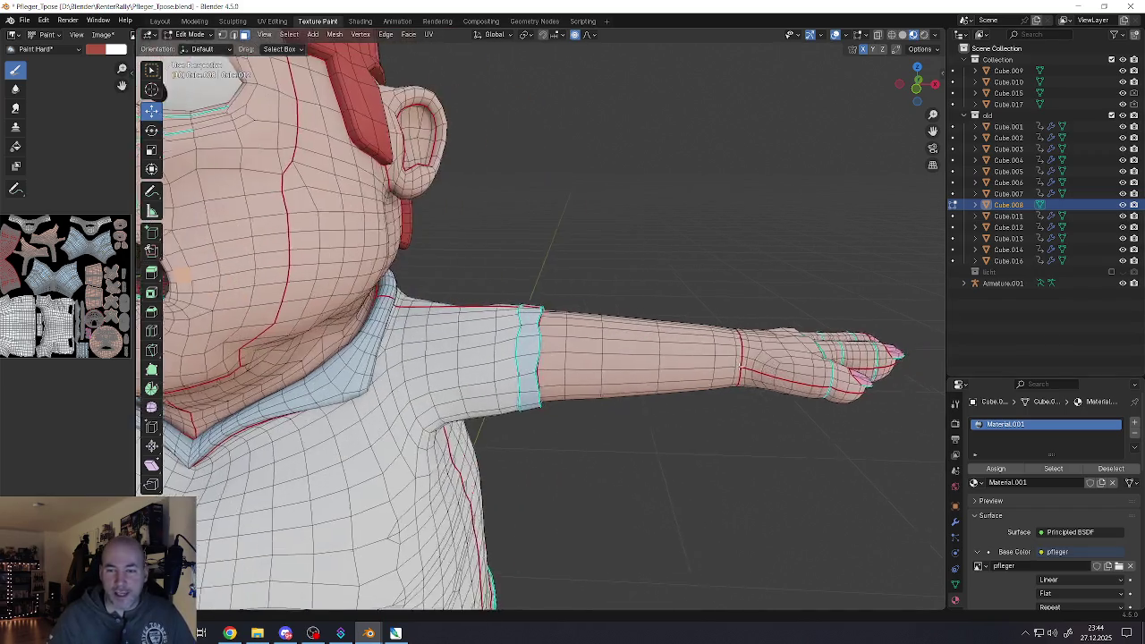
{"action": "middle_click_drag", "start_coordinate": [501, 349], "coordinate": [540, 342]}
{"action": "scroll", "coordinate": [487, 336], "scroll_direction": "up", "scroll_amount": 3}
{"action": "scroll", "coordinate": [545, 353], "scroll_direction": "down", "scroll_amount": 5}
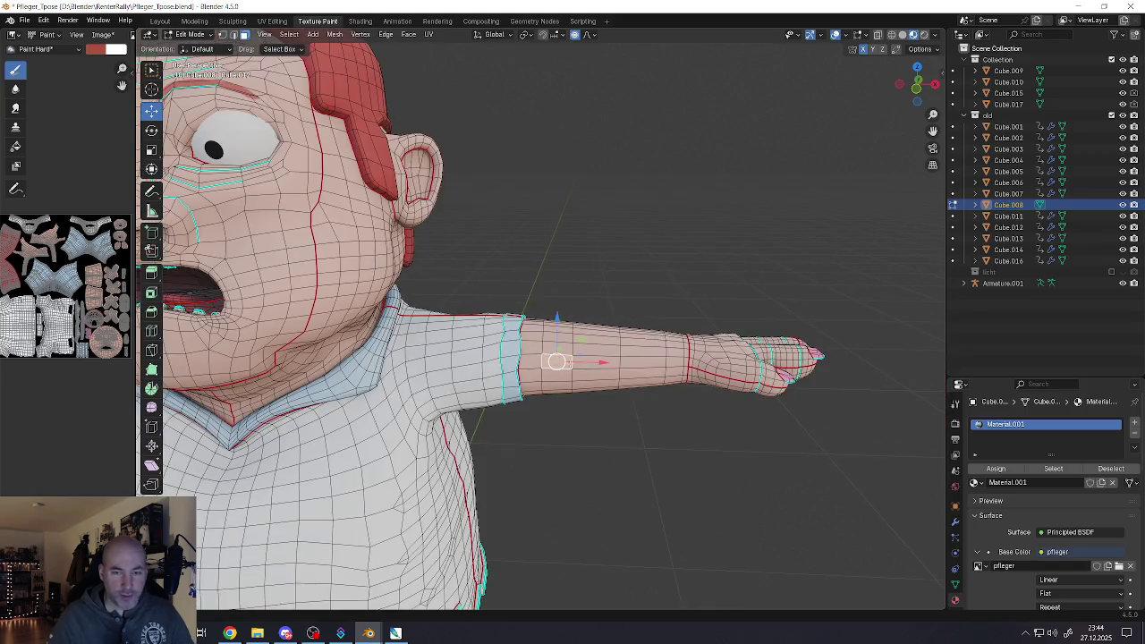
{"action": "key", "text": "l"}
{"action": "key", "text": "l"}
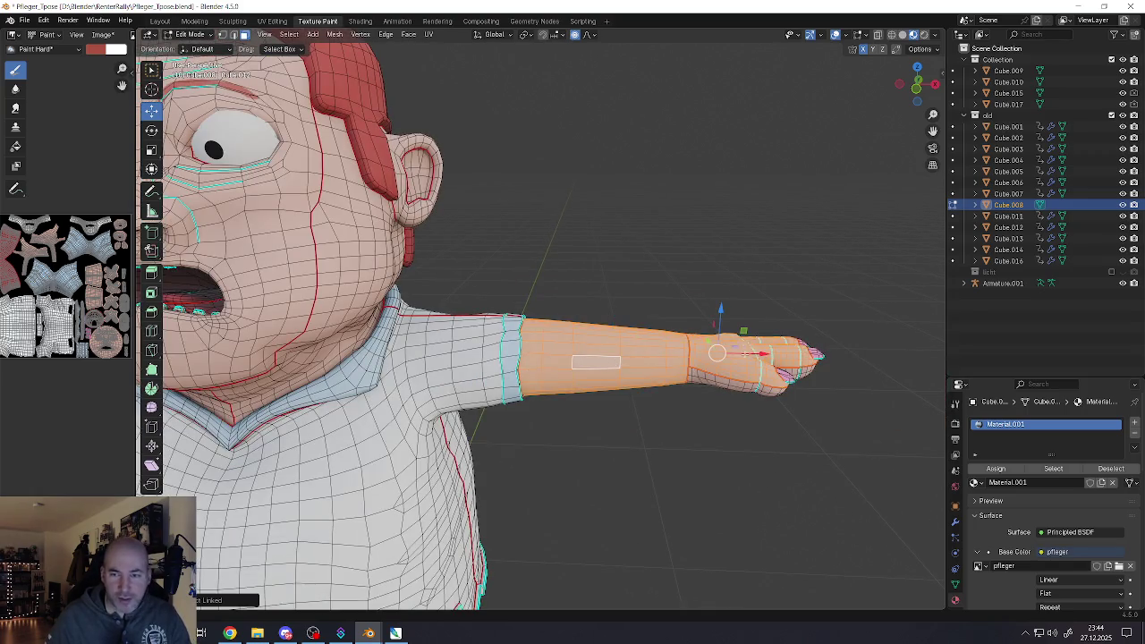
{"action": "left_click", "coordinate": [809, 349], "text": "shift"}
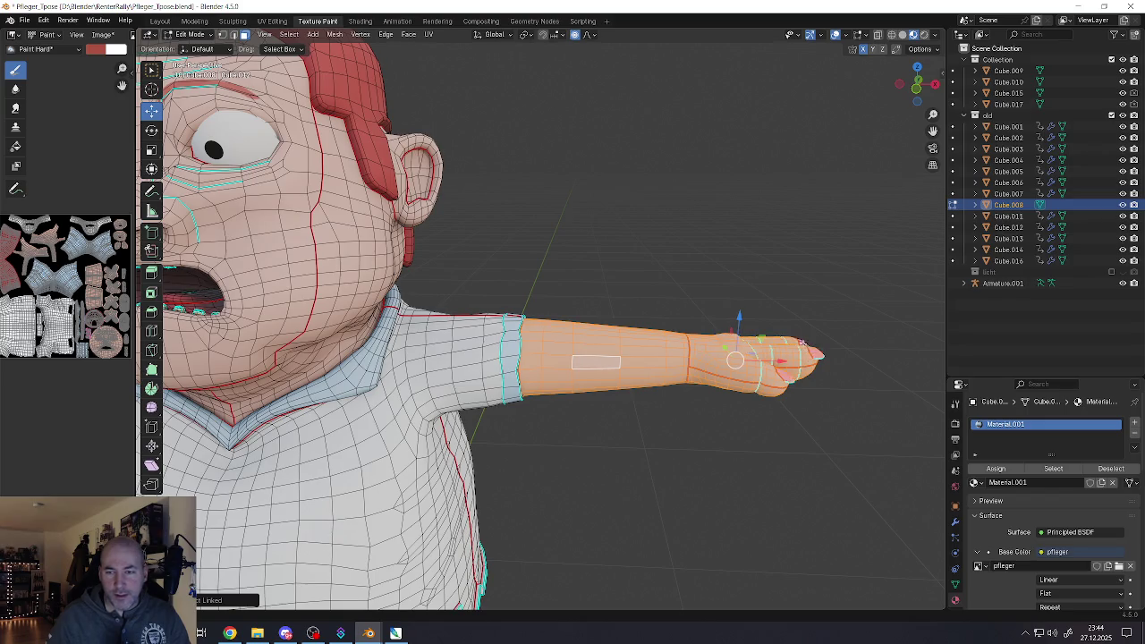
{"action": "middle_click_drag", "start_coordinate": [717, 326], "coordinate": [771, 347]}
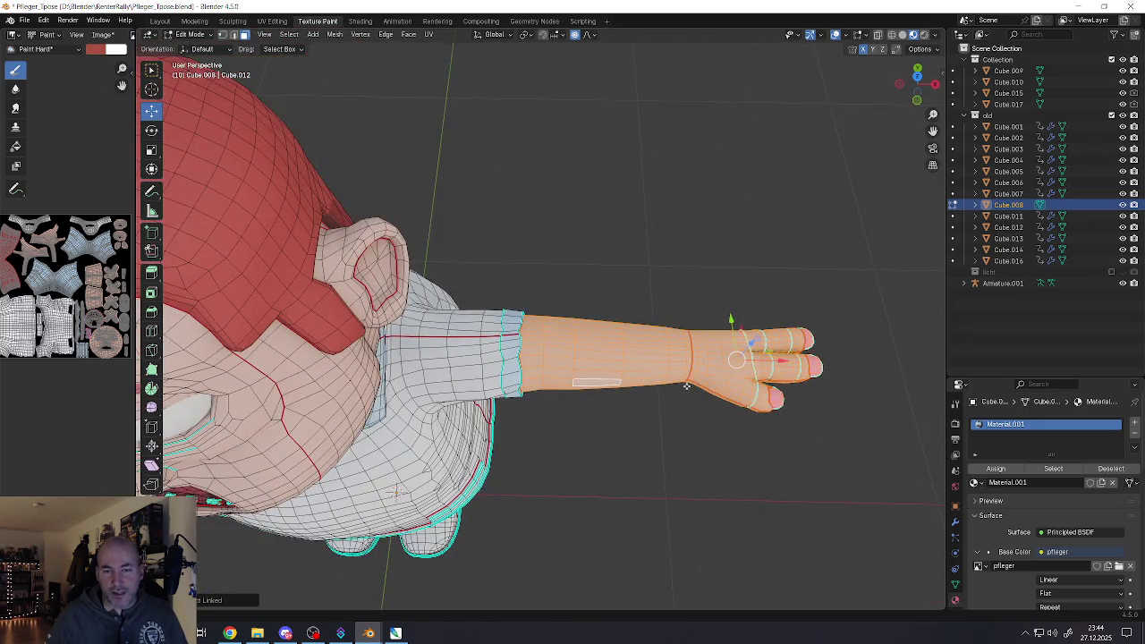
{"action": "middle_click_drag", "start_coordinate": [687, 385], "coordinate": [631, 347]}
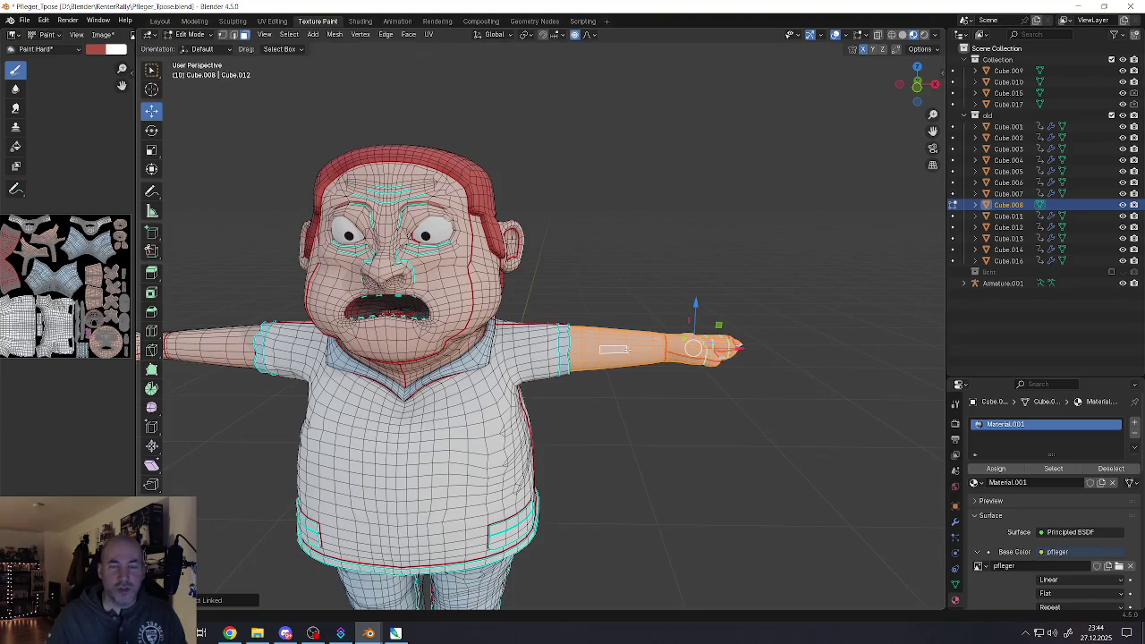
Delete the selected arm faces and return to Object Mode
{"action": "key", "text": "x"}
{"action": "left_click", "coordinate": [583, 289]}
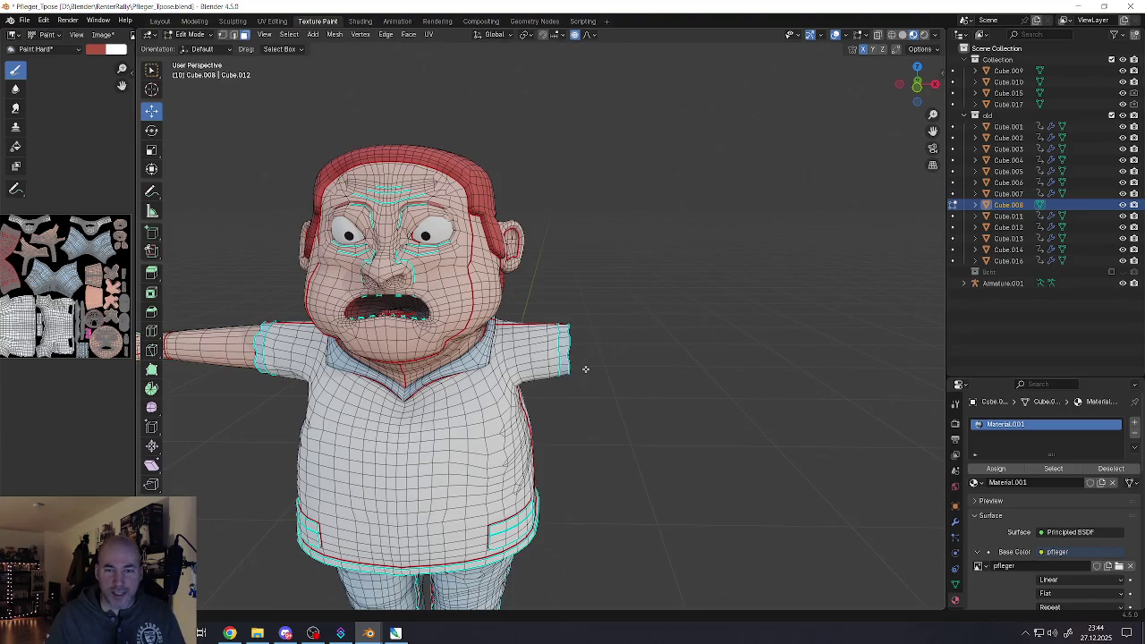
{"action": "scroll", "coordinate": [569, 357], "scroll_direction": "up", "scroll_amount": 4}
{"action": "key", "text": "Tab"}
{"action": "scroll", "coordinate": [569, 360], "scroll_direction": "down", "scroll_amount": 4}
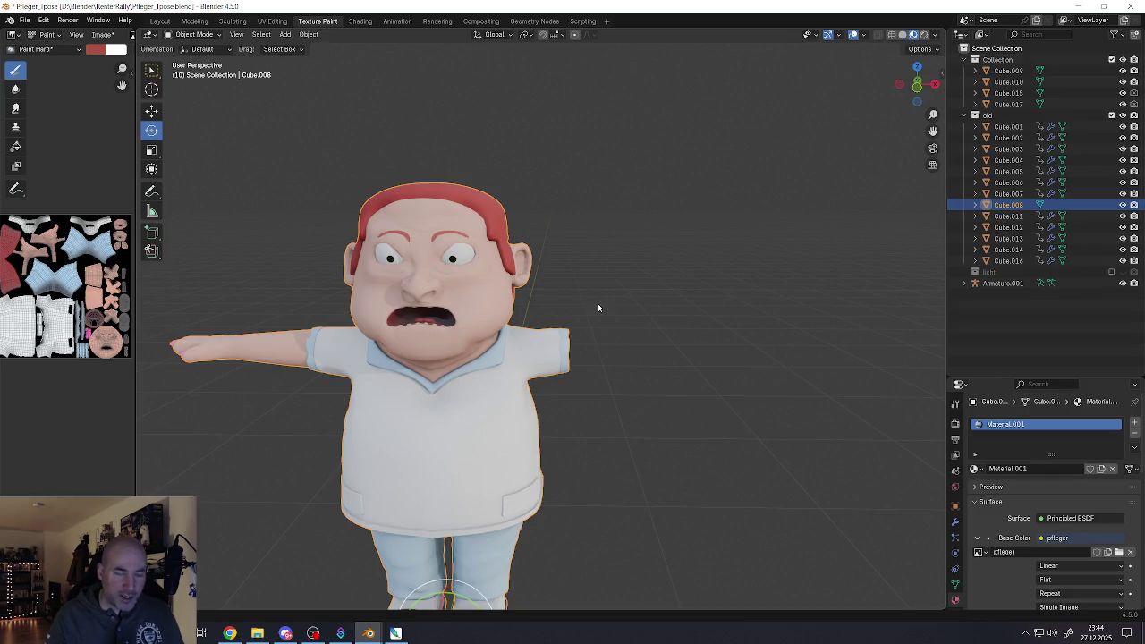
Undo the arm deletion and return to Object Mode
{"action": "key", "text": "ctrl+z"}
{"action": "key", "text": "ctrl+z"}
{"action": "key", "text": "Tab"}
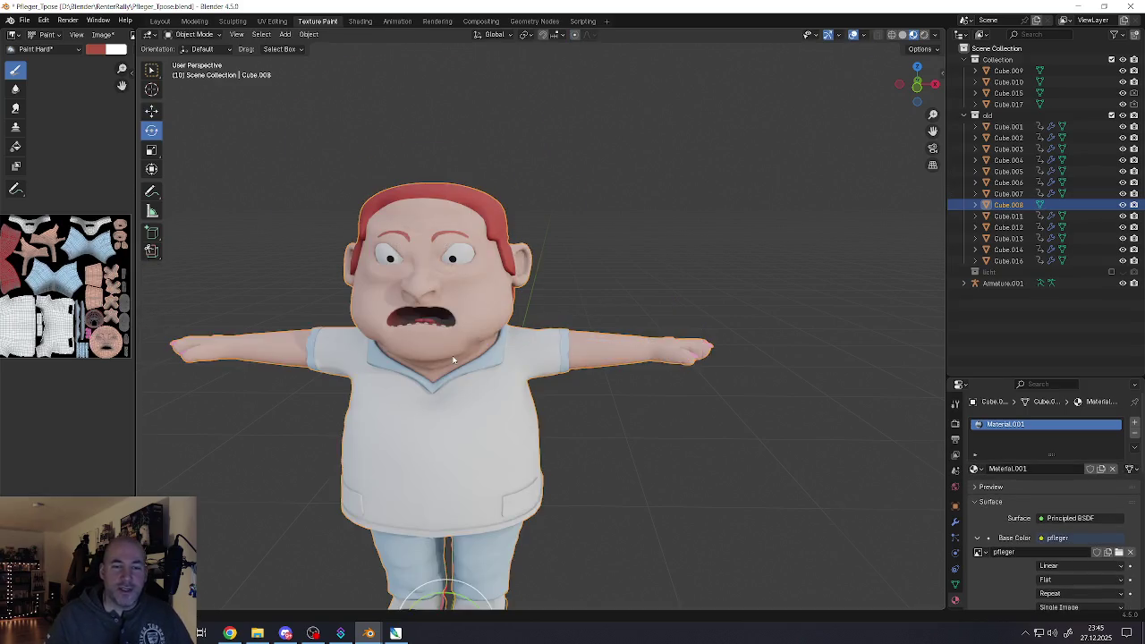
{"action": "scroll", "coordinate": [501, 340], "scroll_direction": "up", "scroll_amount": 3}
{"action": "scroll", "coordinate": [501, 340], "scroll_direction": "down", "scroll_amount": 2}
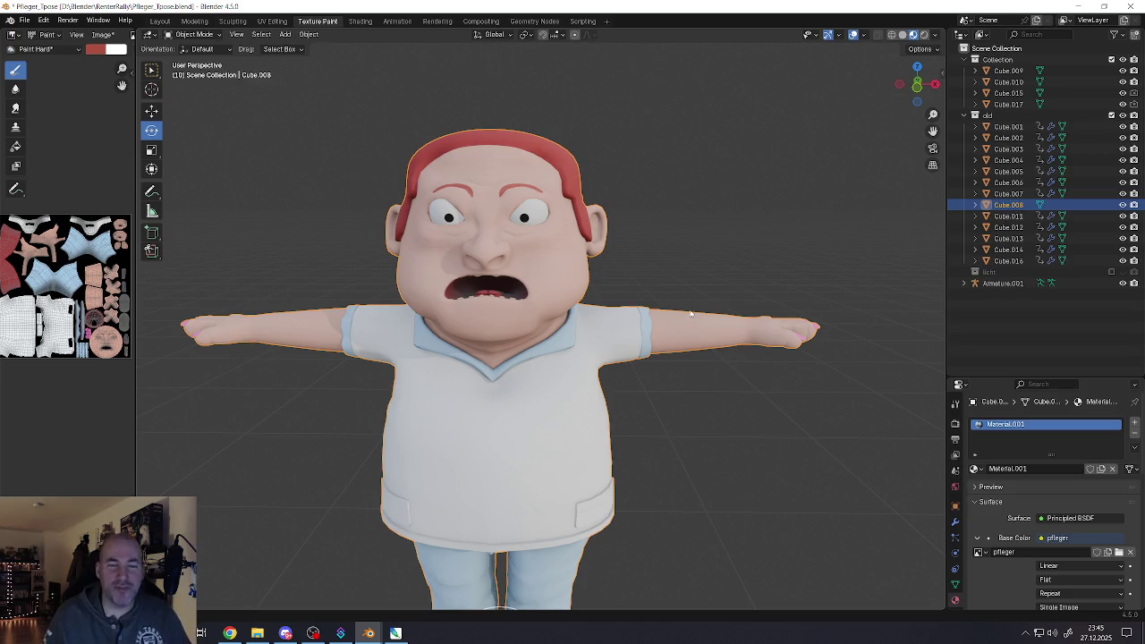
Zoom in on the head's eyebrow area and enter Edit Mode on the body mesh
{"action": "middle_click_drag", "start_coordinate": [691, 313], "coordinate": [624, 328]}
{"action": "scroll", "coordinate": [624, 328], "scroll_direction": "down", "scroll_amount": 3}
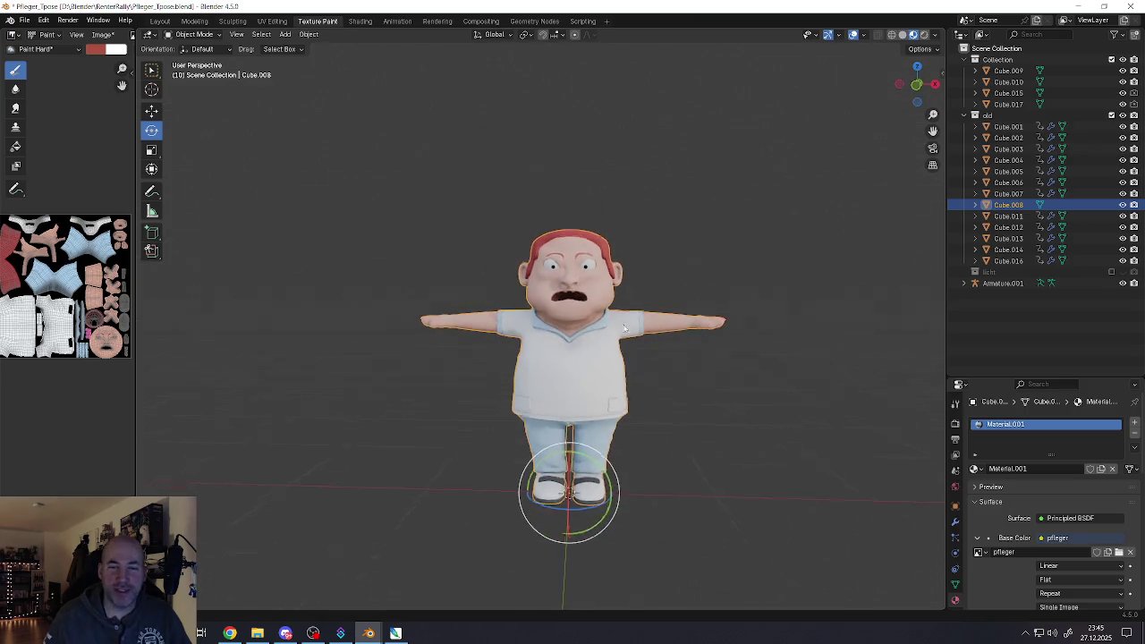
{"action": "scroll", "coordinate": [624, 328], "scroll_direction": "up", "scroll_amount": 4}
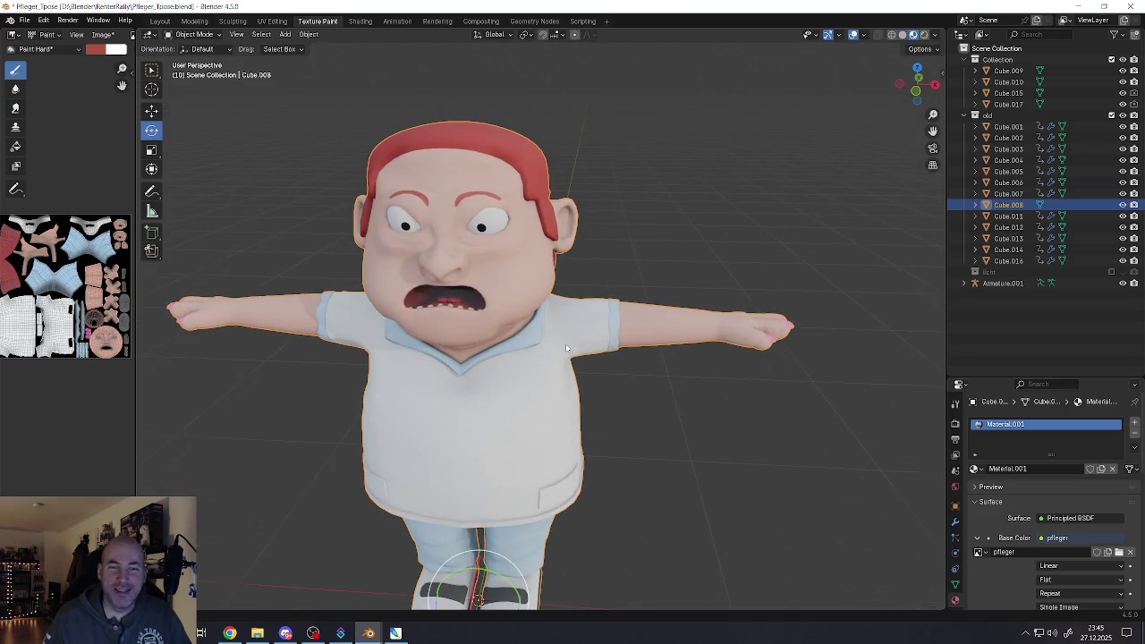
{"action": "middle_click_drag", "start_coordinate": [565, 343], "coordinate": [558, 284]}
{"action": "scroll", "coordinate": [558, 285], "scroll_direction": "down", "scroll_amount": 3}
{"action": "scroll", "coordinate": [558, 260], "scroll_direction": "up", "scroll_amount": 2}
{"action": "scroll", "coordinate": [558, 242], "scroll_direction": "up", "scroll_amount": 2}
{"action": "scroll", "coordinate": [559, 231], "scroll_direction": "up", "scroll_amount": 1}
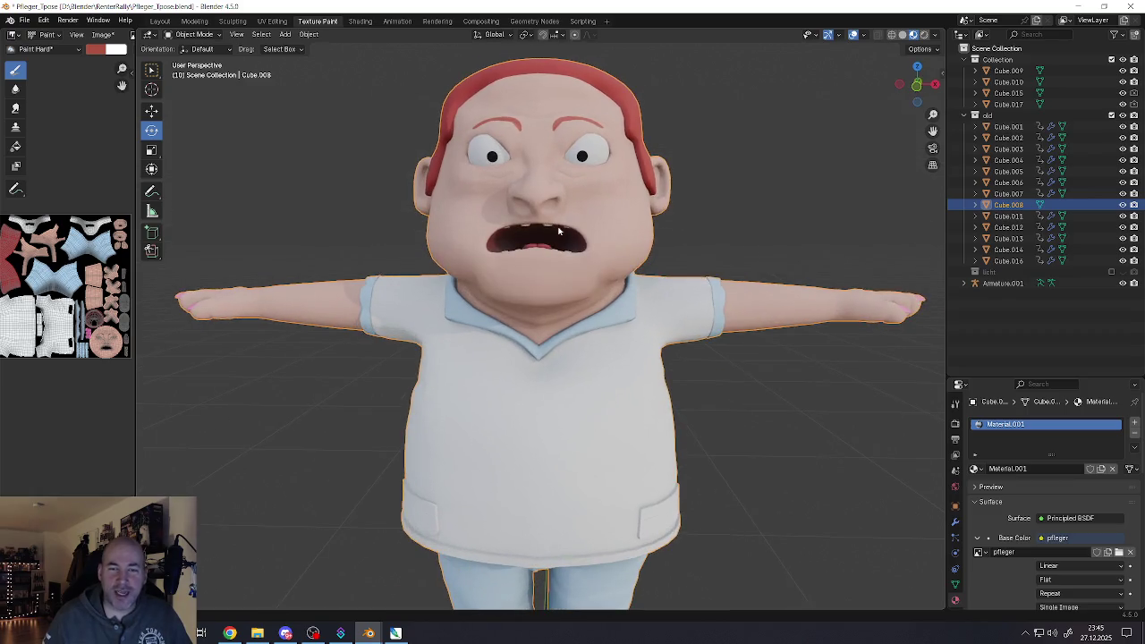
{"action": "scroll", "coordinate": [569, 222], "scroll_direction": "up", "scroll_amount": 2}
{"action": "mouse_move", "coordinate": [569, 223]}
{"action": "middle_mouse_down"}
{"action": "mouse_move", "coordinate": [474, 270]}
{"action": "mouse_move", "coordinate": [553, 269]}
{"action": "middle_mouse_up"}
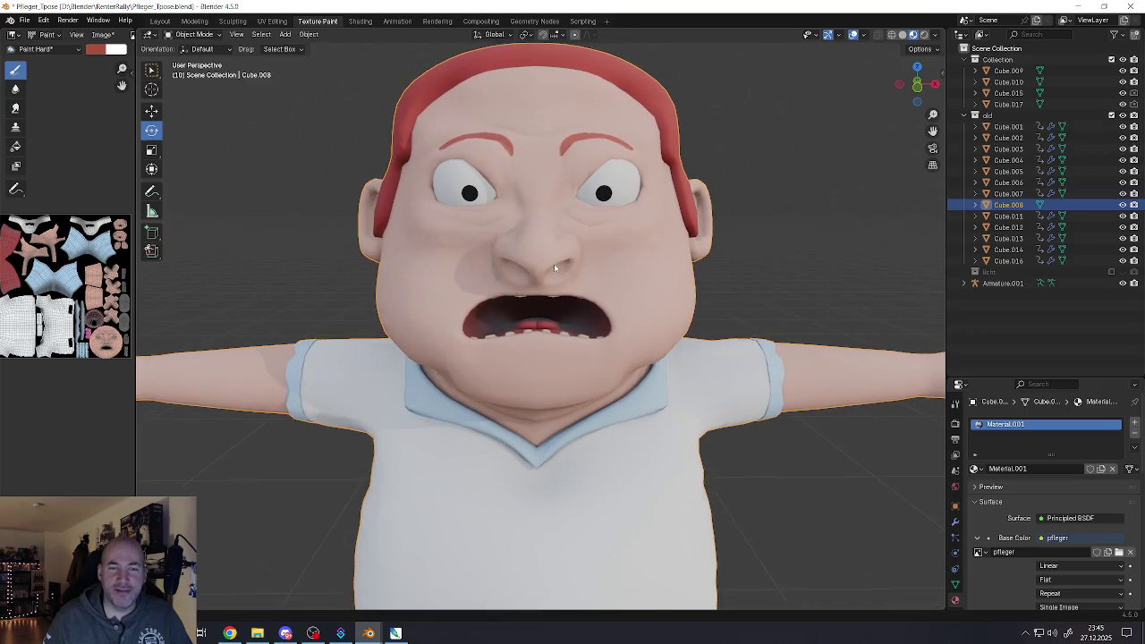
{"action": "scroll", "coordinate": [553, 269], "scroll_direction": "up", "scroll_amount": 2}
{"action": "scroll", "coordinate": [555, 267], "scroll_direction": "up", "scroll_amount": 2}
{"action": "scroll", "coordinate": [563, 261], "scroll_direction": "up", "scroll_amount": 3}
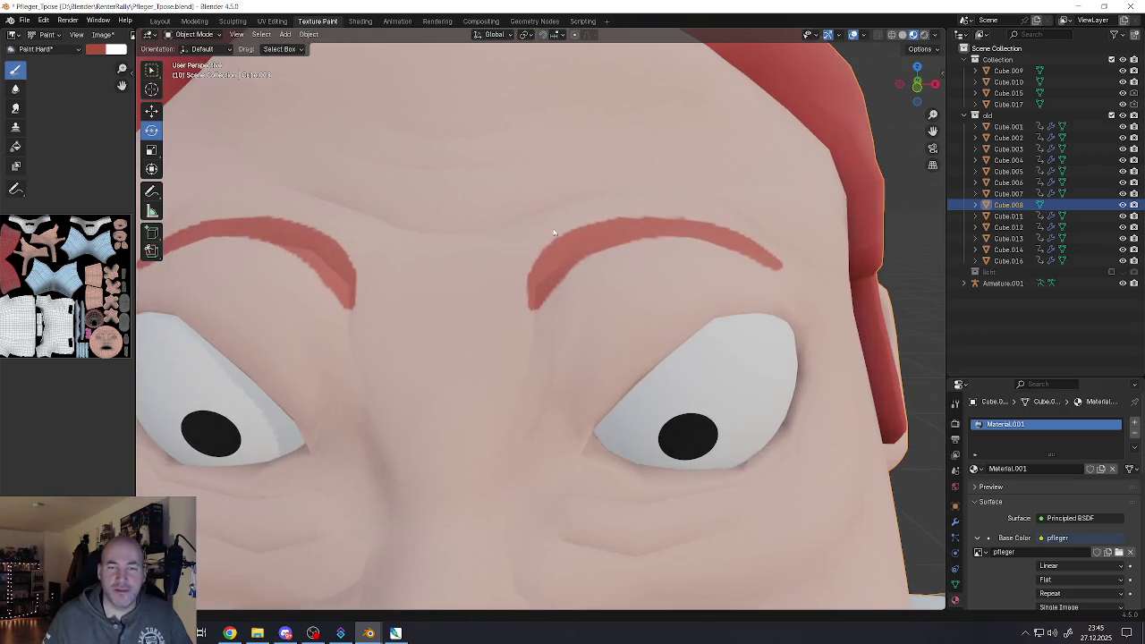
{"action": "key", "text": "Tab"}
{"action": "scroll", "coordinate": [569, 257], "scroll_direction": "down", "scroll_amount": 3}
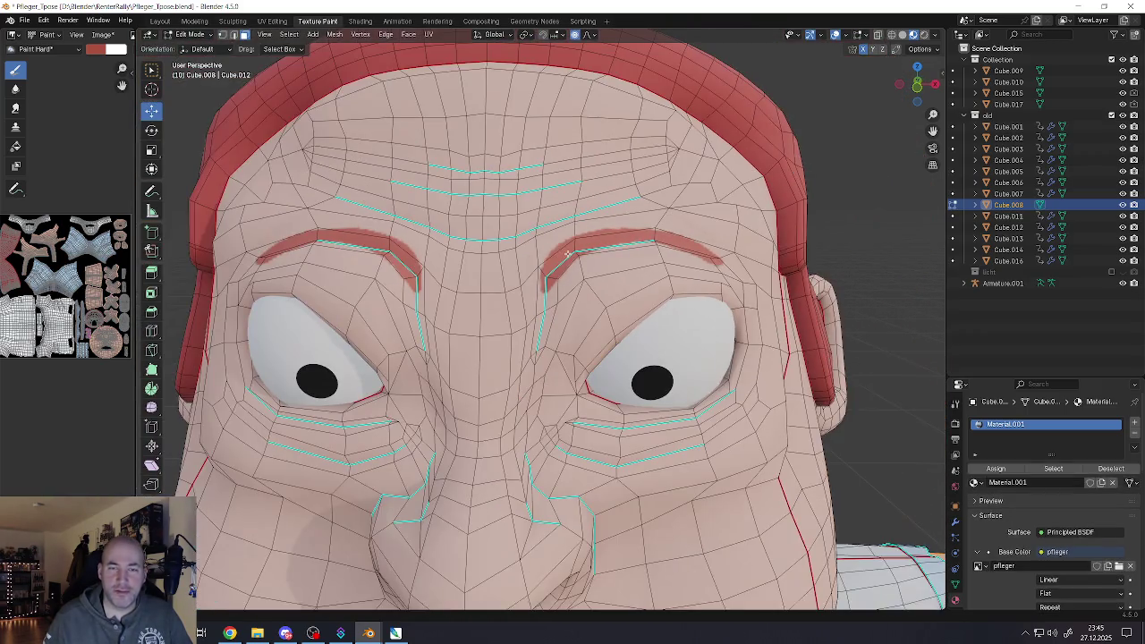
Switch to Texture Paint mode and choose the Smear brush with increased strength
{"action": "left_click", "coordinate": [199, 50]}
{"action": "left_click", "coordinate": [188, 34]}
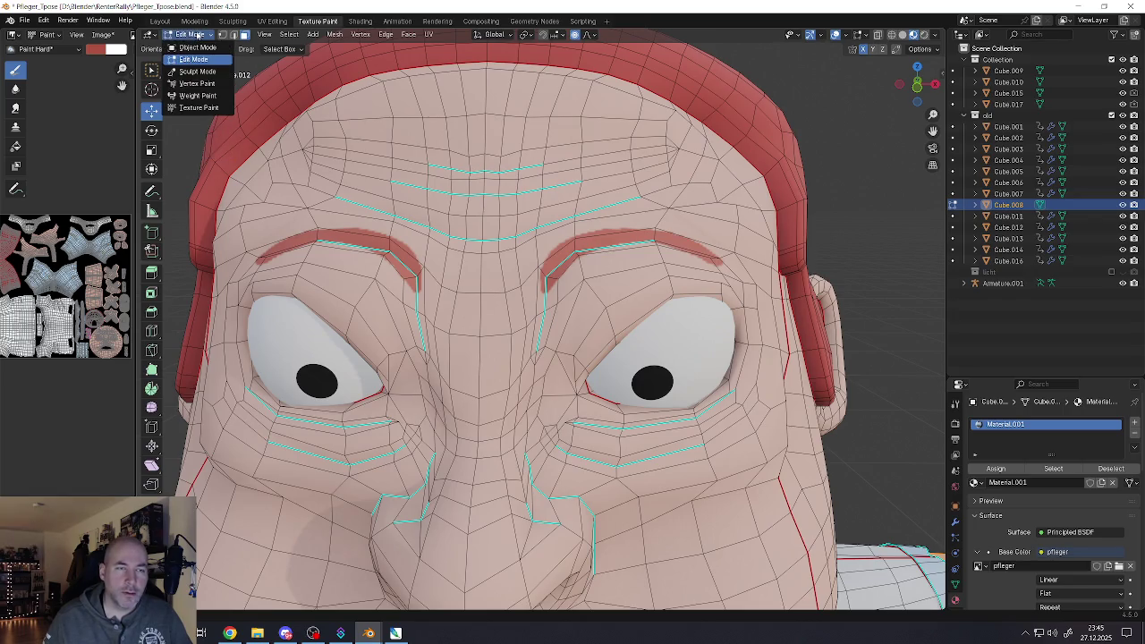
{"action": "left_click", "coordinate": [192, 108]}
{"action": "scroll", "coordinate": [610, 242], "scroll_direction": "up", "scroll_amount": 2}
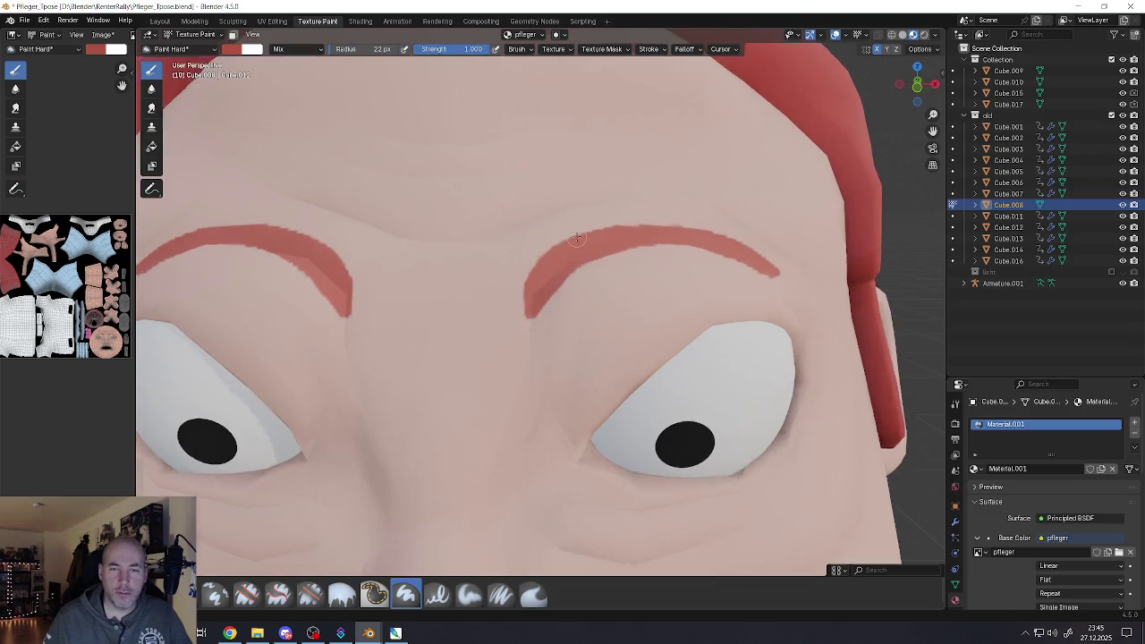
{"action": "scroll", "coordinate": [610, 242], "scroll_direction": "up", "scroll_amount": 2}
{"action": "scroll", "coordinate": [507, 270], "scroll_direction": "up", "scroll_amount": 2}
{"action": "scroll", "coordinate": [508, 269], "scroll_direction": "up", "scroll_amount": 1}
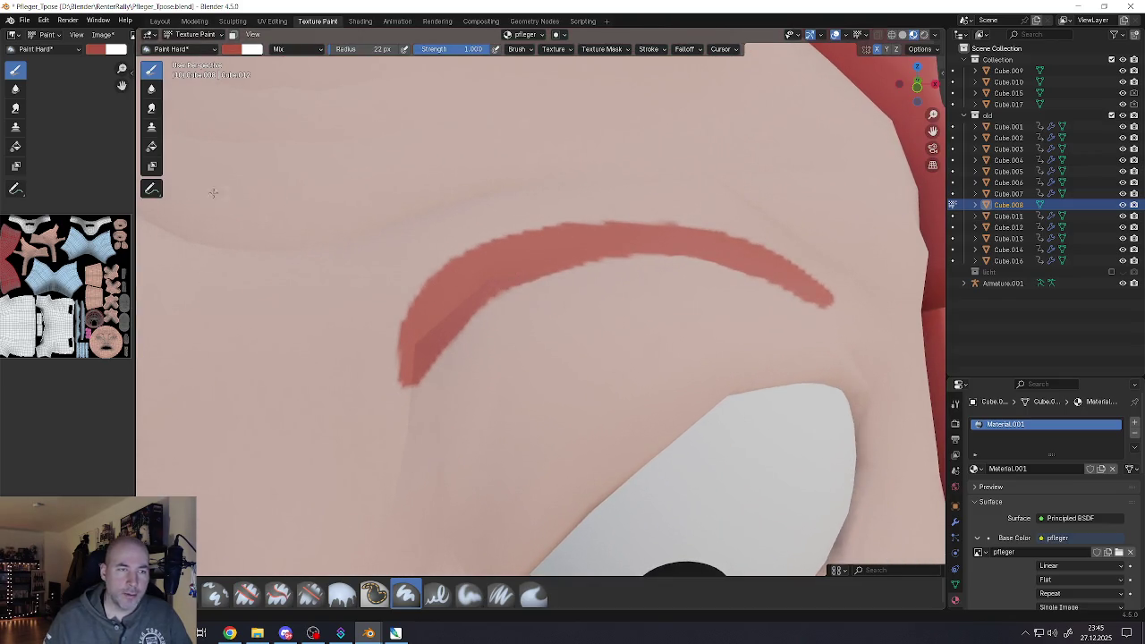
{"action": "left_click", "coordinate": [154, 111]}
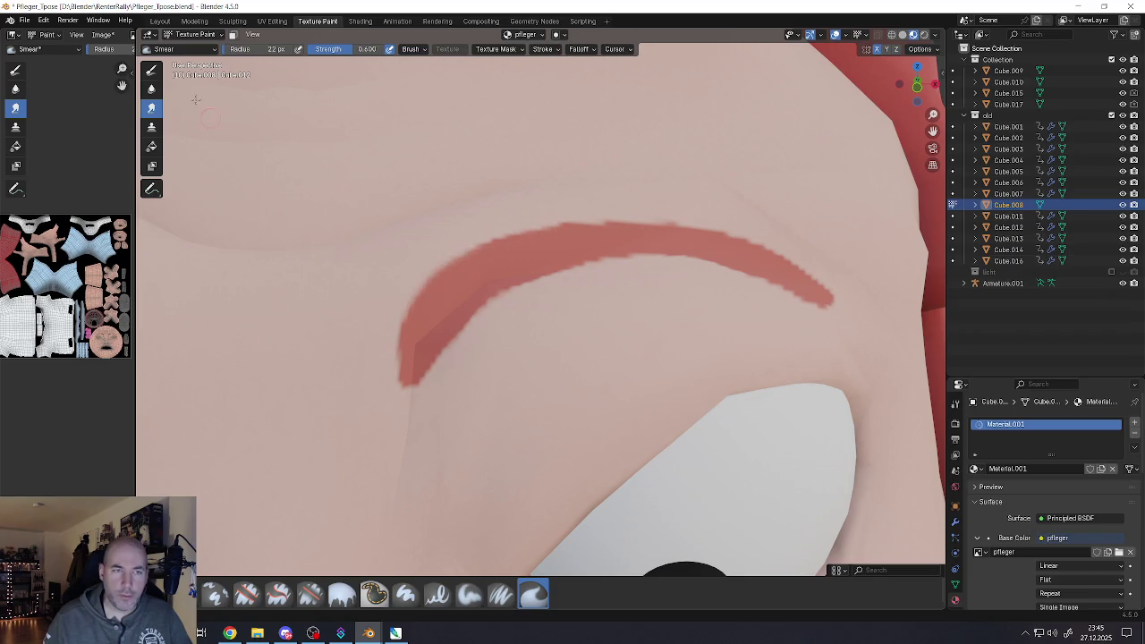
{"action": "left_click_drag", "start_coordinate": [356, 49], "coordinate": [387, 49]}
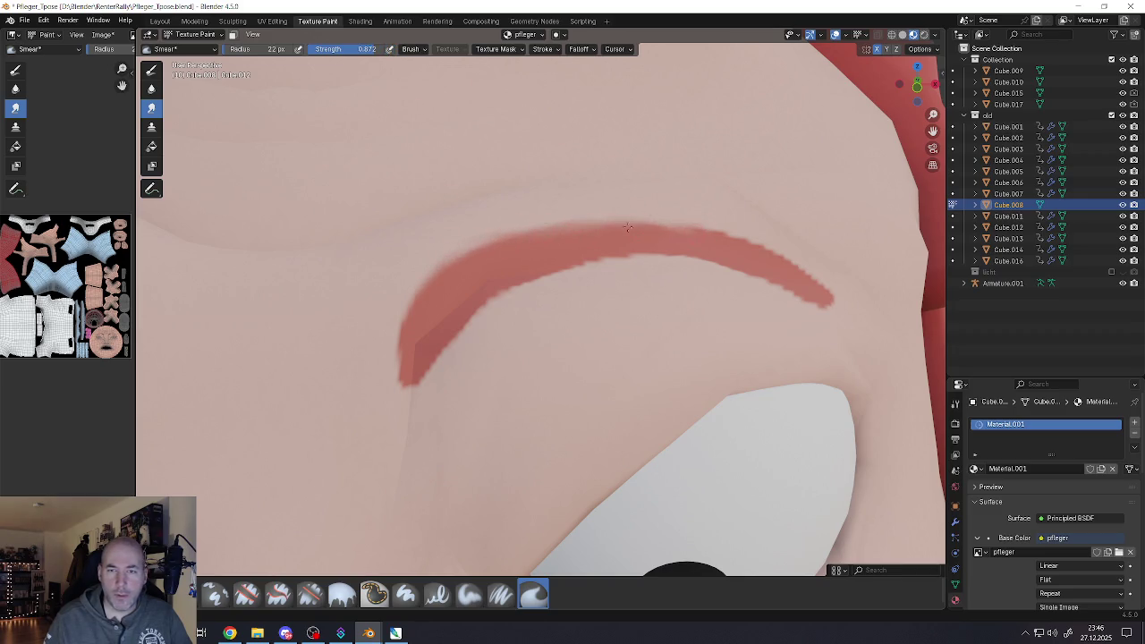
Smear the eyebrow's edges and tips at strength 1.000 to soften them
{"action": "left_click_drag", "start_coordinate": [780, 259], "coordinate": [747, 249]}
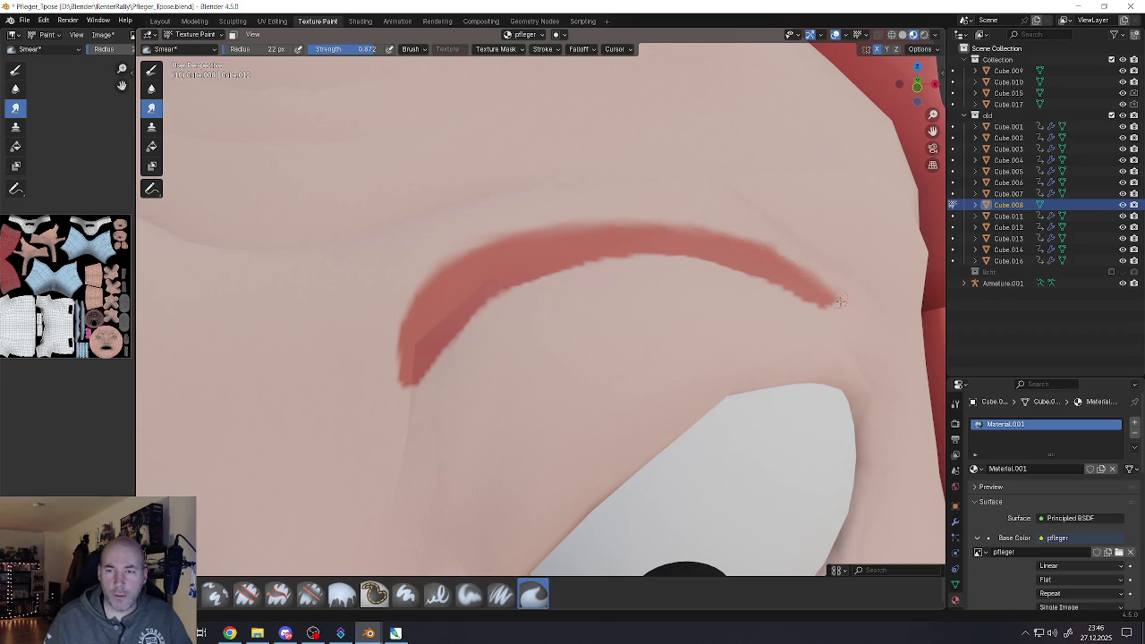
{"action": "left_click_drag", "start_coordinate": [840, 301], "coordinate": [665, 262]}
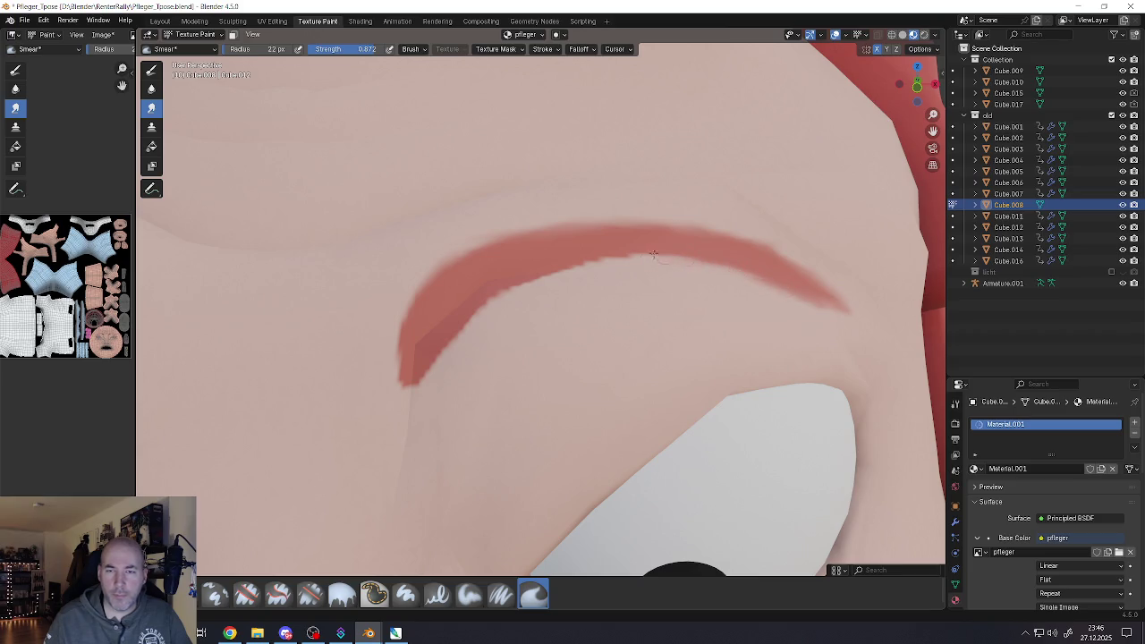
{"action": "left_click_drag", "start_coordinate": [583, 260], "coordinate": [560, 263]}
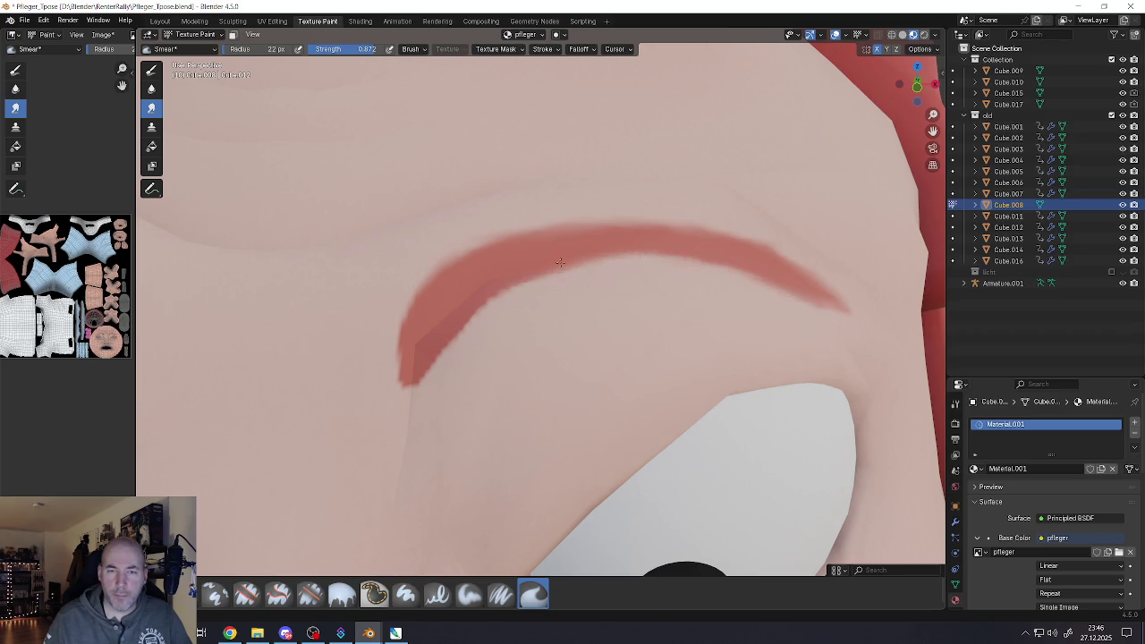
{"action": "left_click_drag", "start_coordinate": [362, 48], "coordinate": [393, 48]}
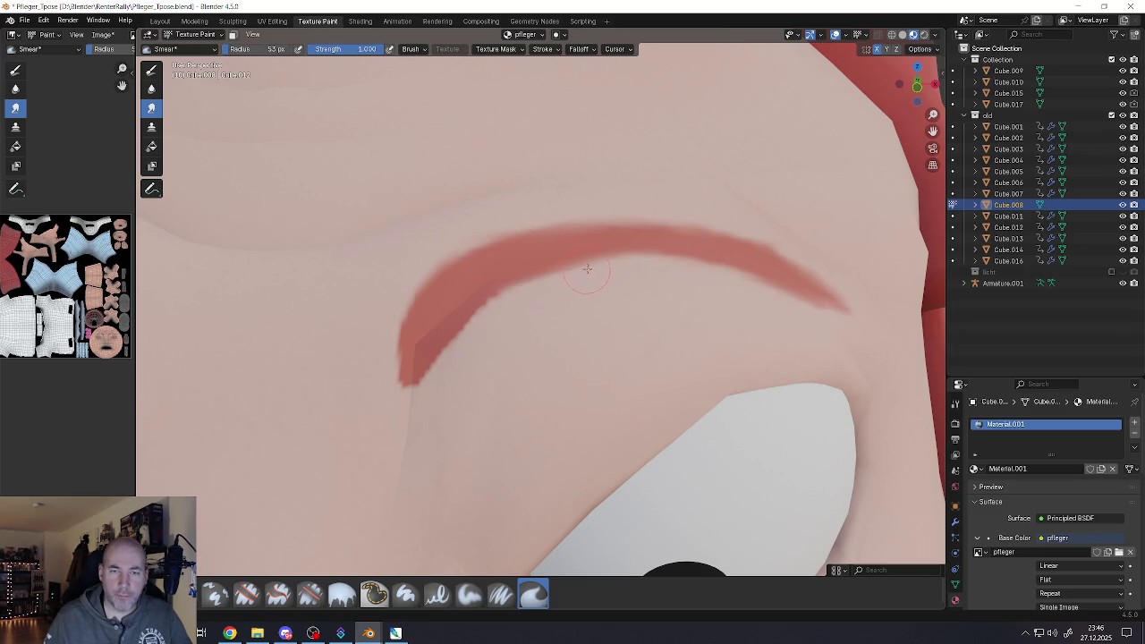
{"action": "mouse_move", "coordinate": [587, 269]}
{"action": "left_mouse_down"}
{"action": "mouse_move", "coordinate": [408, 383]}
{"action": "mouse_move", "coordinate": [433, 365]}
{"action": "left_mouse_up"}
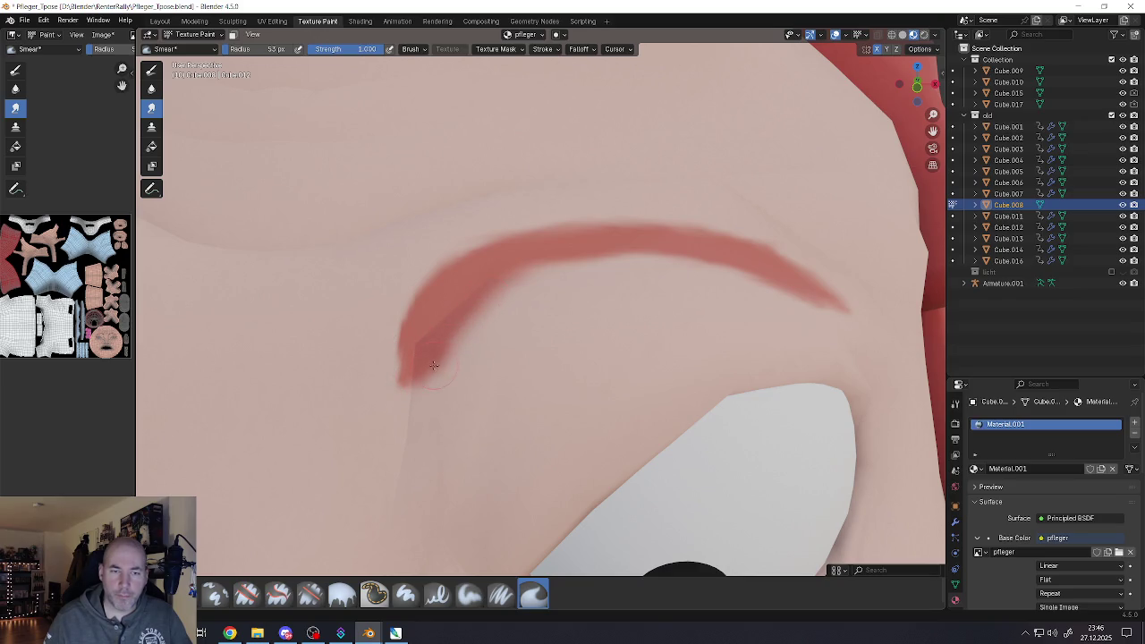
{"action": "mouse_move", "coordinate": [427, 314]}
{"action": "left_mouse_down"}
{"action": "mouse_move", "coordinate": [525, 236]}
{"action": "mouse_move", "coordinate": [655, 224]}
{"action": "mouse_move", "coordinate": [789, 238]}
{"action": "mouse_move", "coordinate": [841, 290]}
{"action": "left_mouse_up"}
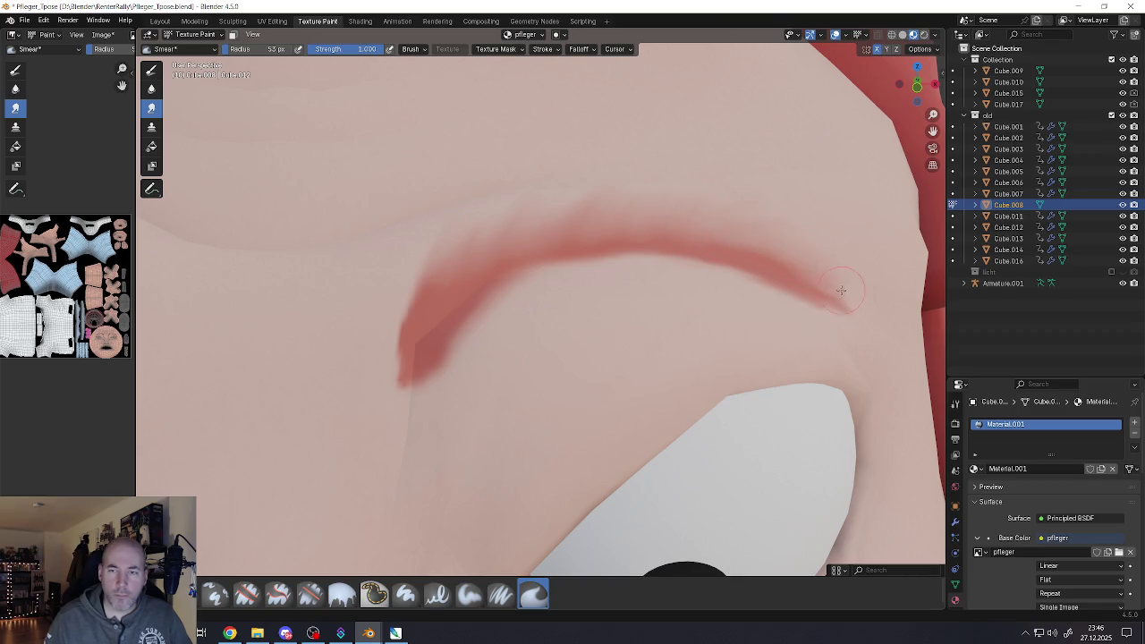
{"action": "left_click_drag", "start_coordinate": [793, 256], "coordinate": [827, 270]}
{"action": "mouse_move", "coordinate": [765, 244]}
{"action": "left_mouse_down"}
{"action": "mouse_move", "coordinate": [798, 247]}
{"action": "mouse_move", "coordinate": [643, 227]}
{"action": "mouse_move", "coordinate": [547, 231]}
{"action": "mouse_move", "coordinate": [596, 230]}
{"action": "left_mouse_up"}
{"action": "mouse_move", "coordinate": [469, 275]}
{"action": "left_mouse_down"}
{"action": "mouse_move", "coordinate": [435, 276]}
{"action": "mouse_move", "coordinate": [481, 238]}
{"action": "mouse_move", "coordinate": [508, 235]}
{"action": "mouse_move", "coordinate": [433, 265]}
{"action": "mouse_move", "coordinate": [419, 306]}
{"action": "mouse_move", "coordinate": [415, 277]}
{"action": "mouse_move", "coordinate": [412, 328]}
{"action": "mouse_move", "coordinate": [437, 272]}
{"action": "mouse_move", "coordinate": [506, 233]}
{"action": "mouse_move", "coordinate": [615, 218]}
{"action": "left_mouse_up"}
{"action": "left_click_drag", "start_coordinate": [706, 232], "coordinate": [843, 276]}
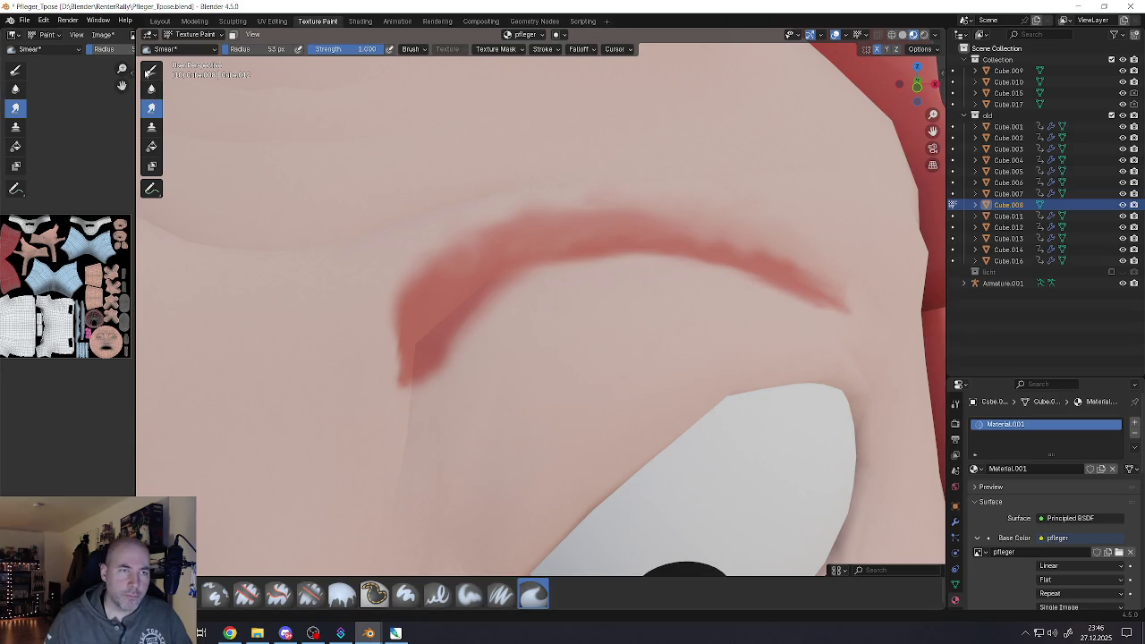
{"action": "left_click", "coordinate": [151, 69]}
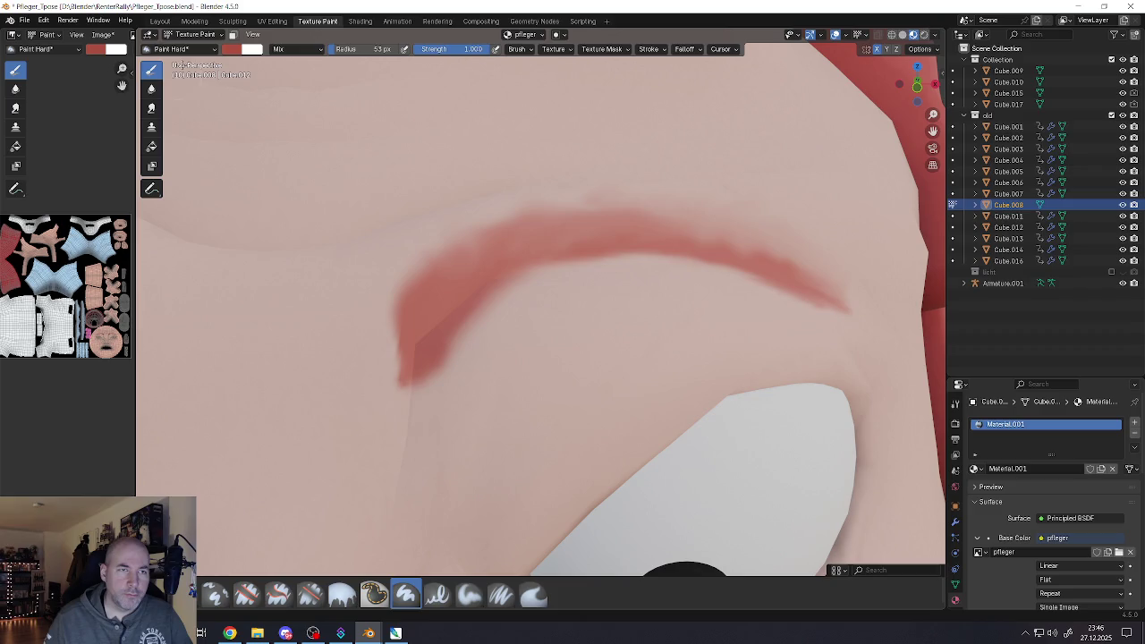
Set the paint colour to a dark reddish brown and the brush radius to 1 px
{"action": "left_click", "coordinate": [230, 52]}
{"action": "left_click", "coordinate": [324, 150]}
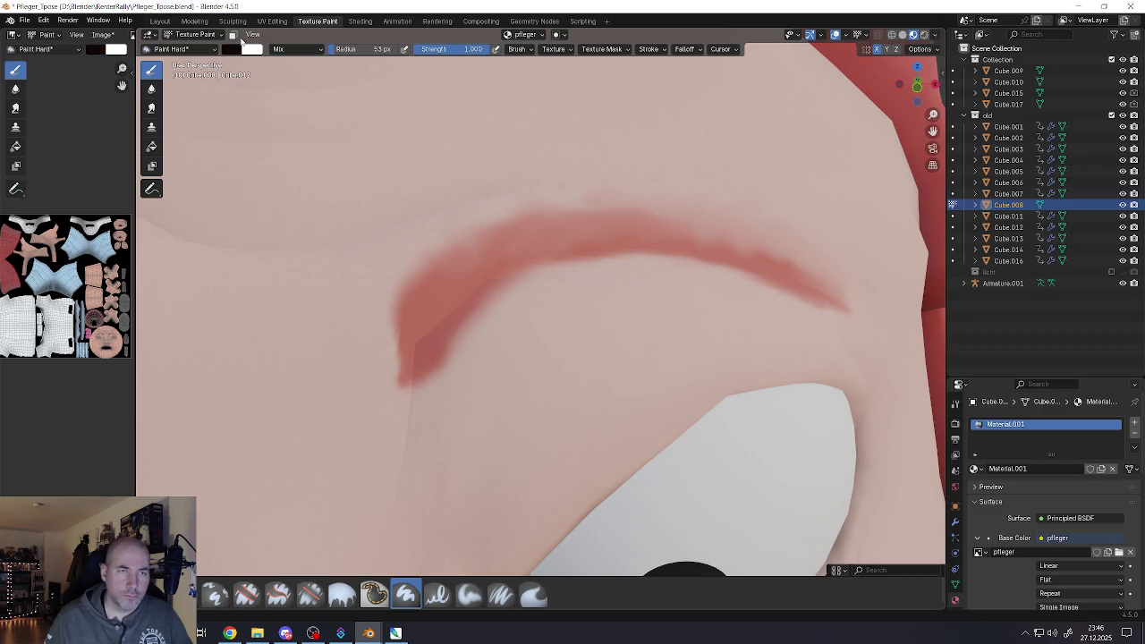
{"action": "left_click", "coordinate": [238, 52]}
{"action": "left_click_drag", "start_coordinate": [325, 139], "coordinate": [324, 125]}
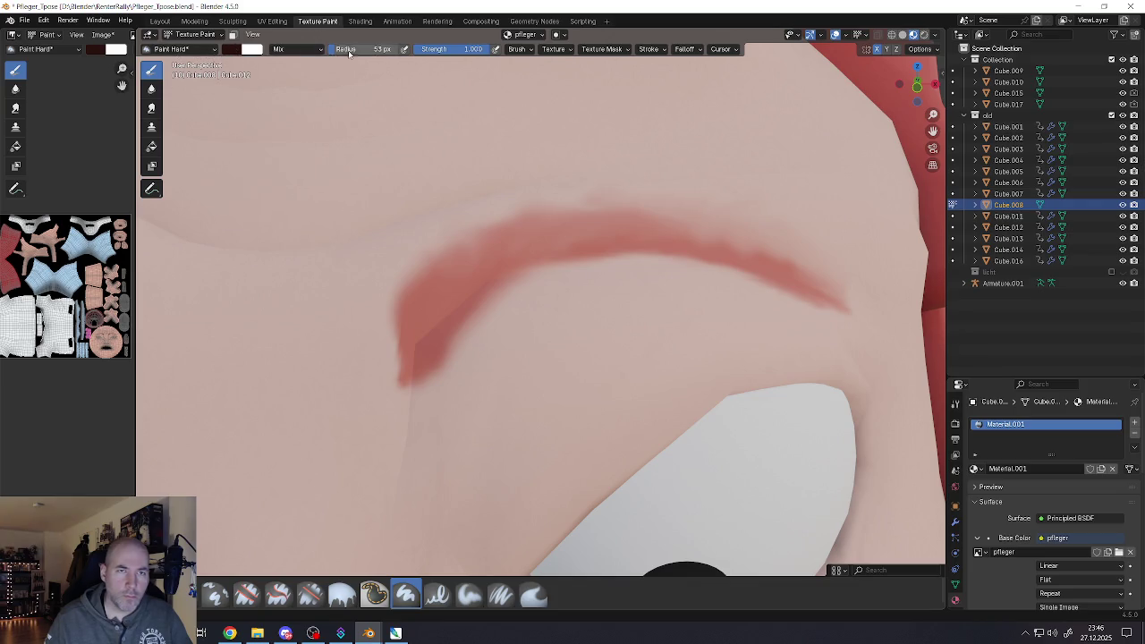
{"action": "left_click_drag", "start_coordinate": [369, 49], "coordinate": [340, 49]}
Paint a couple of thin dark hairs on the brow, then set the brush radius to 17
{"action": "mouse_move", "coordinate": [420, 311]}
{"action": "left_mouse_down"}
{"action": "mouse_move", "coordinate": [481, 243]}
{"action": "mouse_move", "coordinate": [551, 218]}
{"action": "left_mouse_up"}
{"action": "key", "text": "bracketright"}
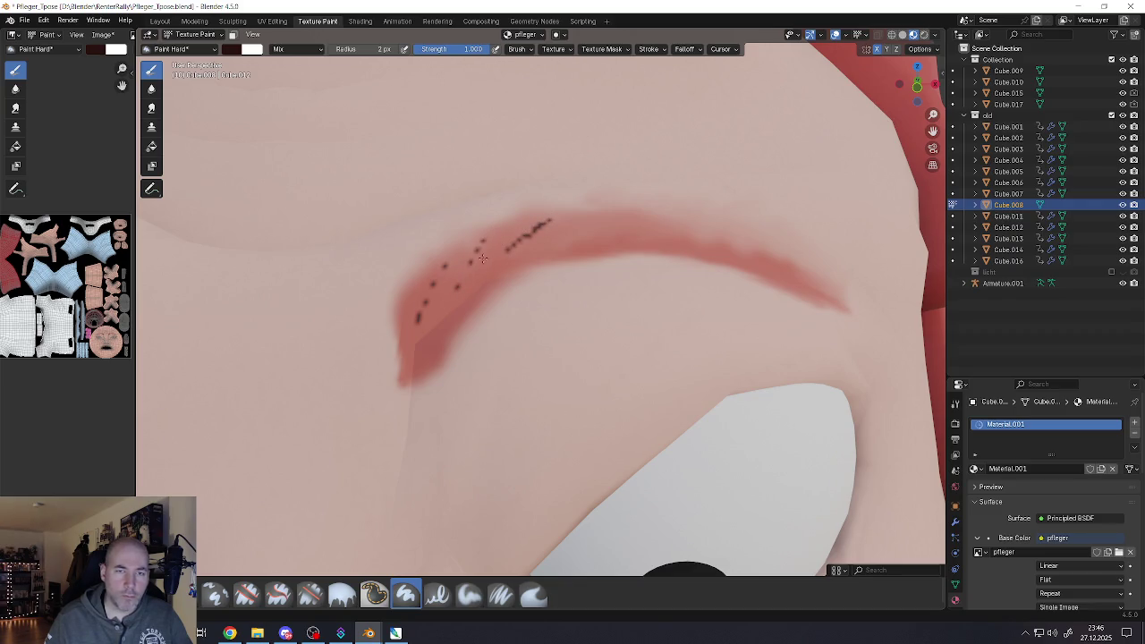
{"action": "left_click_drag", "start_coordinate": [474, 251], "coordinate": [490, 228]}
{"action": "left_click", "coordinate": [368, 48]}
{"action": "type", "text": "17"}
{"action": "key", "text": "Return"}
Paint short dark hair strokes along the eyebrow from its inner end to the outer tail
{"action": "left_click_drag", "start_coordinate": [418, 317], "coordinate": [444, 261]}
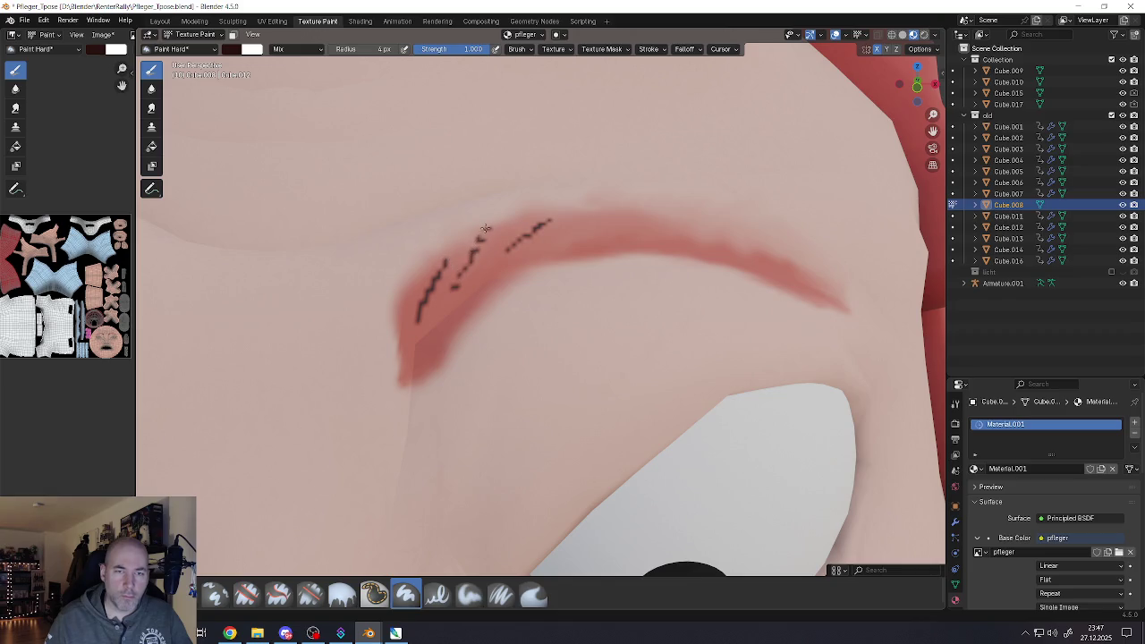
{"action": "left_click_drag", "start_coordinate": [487, 261], "coordinate": [516, 220]}
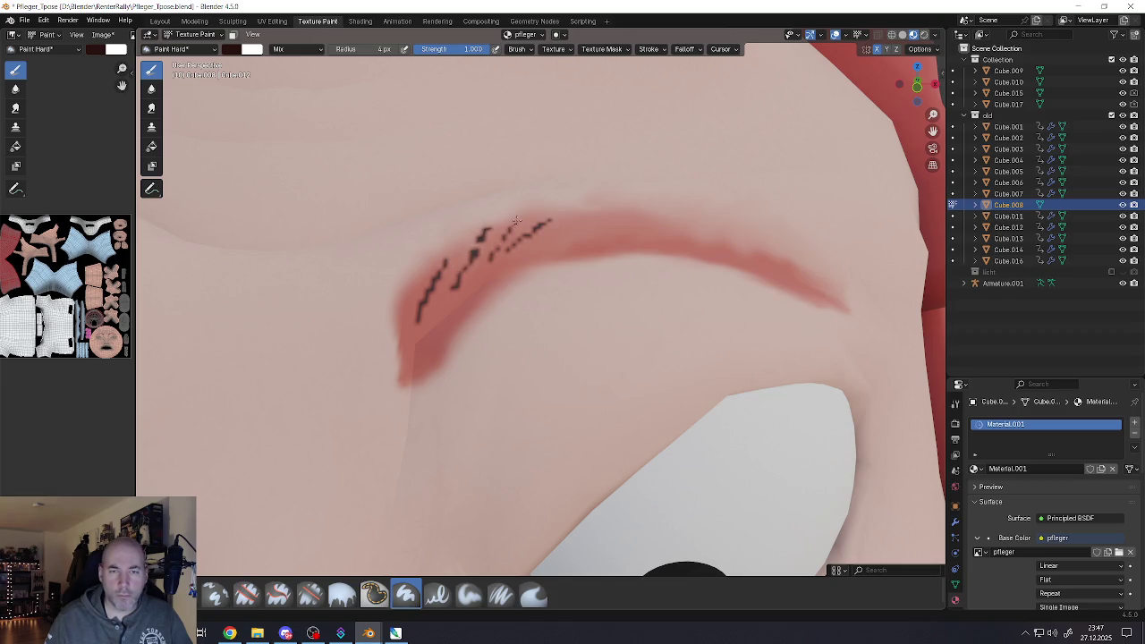
{"action": "left_click_drag", "start_coordinate": [489, 261], "coordinate": [522, 213]}
{"action": "mouse_move", "coordinate": [492, 258]}
{"action": "left_mouse_down"}
{"action": "mouse_move", "coordinate": [556, 208]}
{"action": "mouse_move", "coordinate": [678, 223]}
{"action": "left_mouse_up"}
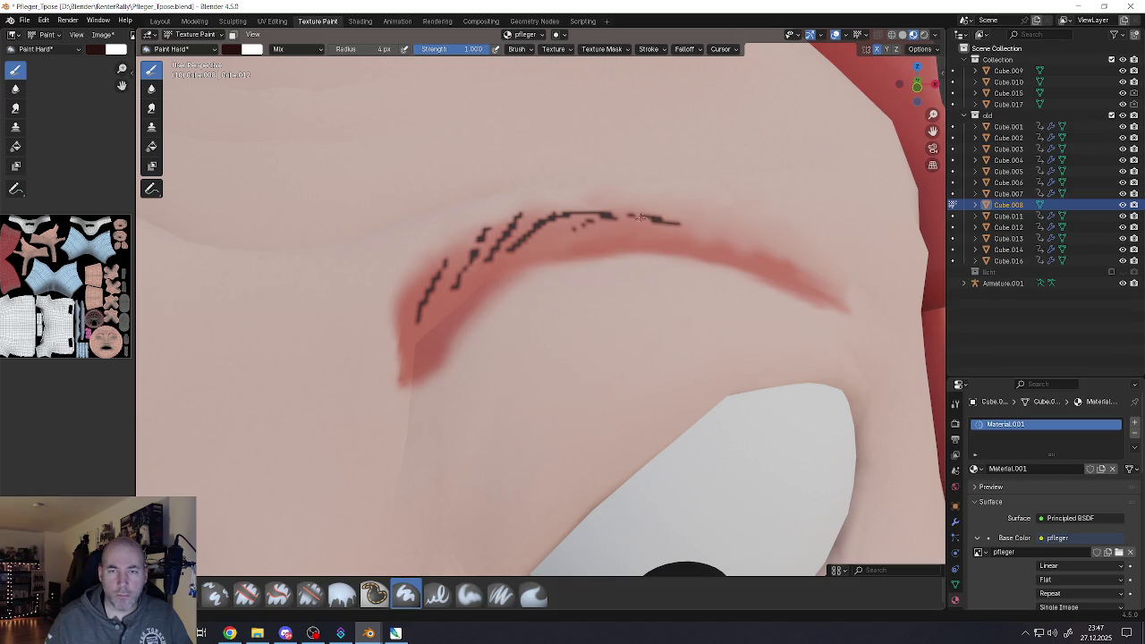
{"action": "mouse_move", "coordinate": [591, 217]}
{"action": "left_mouse_down"}
{"action": "mouse_move", "coordinate": [746, 236]}
{"action": "mouse_move", "coordinate": [698, 230]}
{"action": "mouse_move", "coordinate": [828, 288]}
{"action": "left_mouse_up"}
{"action": "mouse_move", "coordinate": [809, 275]}
{"action": "left_mouse_down"}
{"action": "mouse_move", "coordinate": [781, 273]}
{"action": "mouse_move", "coordinate": [848, 306]}
{"action": "mouse_move", "coordinate": [776, 278]}
{"action": "left_mouse_up"}
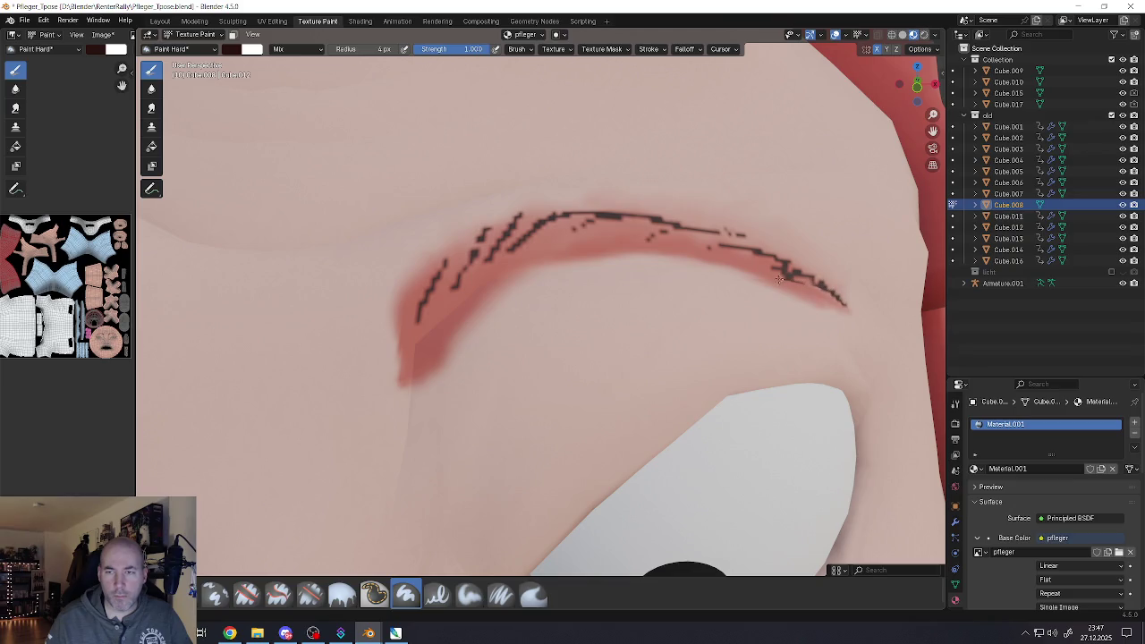
{"action": "mouse_move", "coordinate": [534, 256]}
{"action": "left_mouse_down"}
{"action": "mouse_move", "coordinate": [563, 232]}
{"action": "mouse_move", "coordinate": [626, 227]}
{"action": "left_mouse_up"}
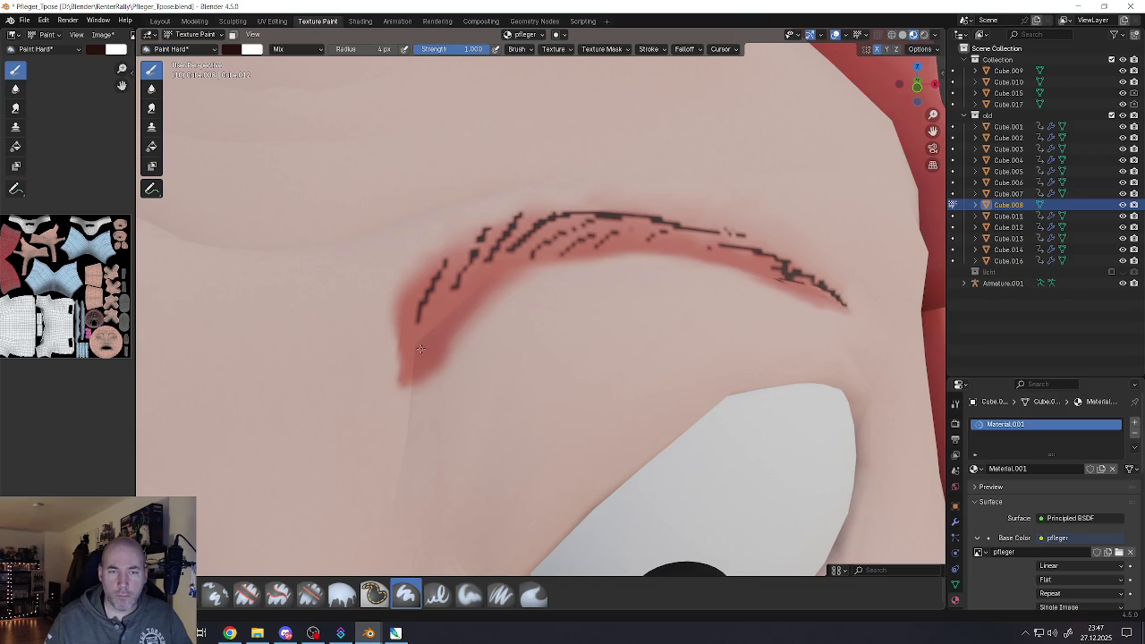
{"action": "mouse_move", "coordinate": [421, 348]}
{"action": "left_mouse_down"}
{"action": "mouse_move", "coordinate": [451, 294]}
{"action": "mouse_move", "coordinate": [456, 307]}
{"action": "left_mouse_up"}
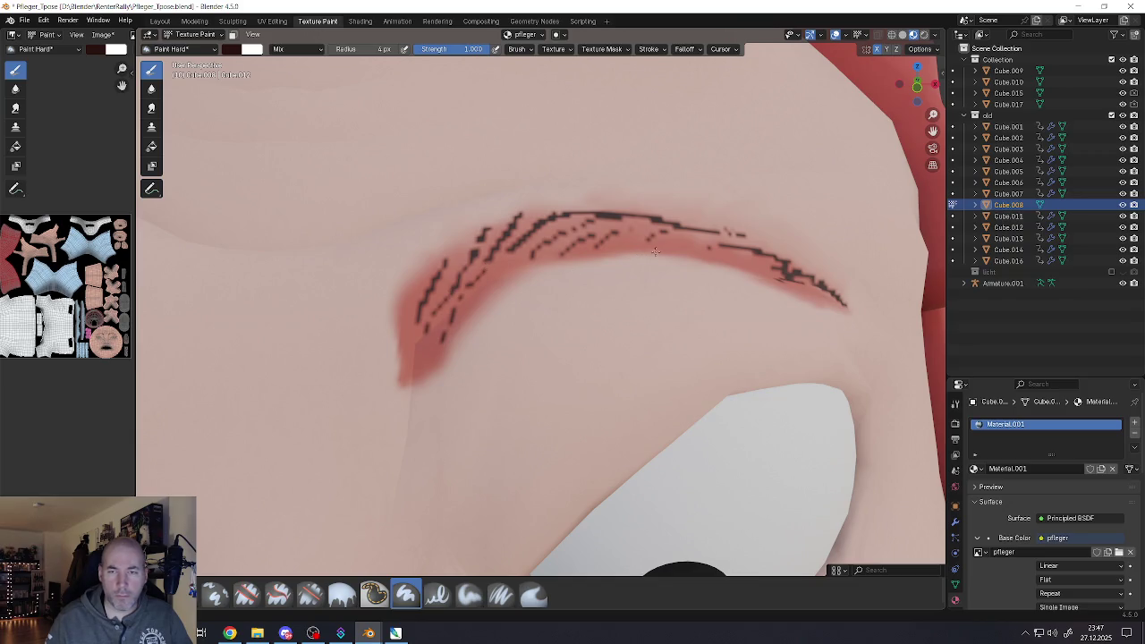
{"action": "left_click_drag", "start_coordinate": [664, 252], "coordinate": [723, 243]}
{"action": "left_click_drag", "start_coordinate": [617, 255], "coordinate": [666, 223]}
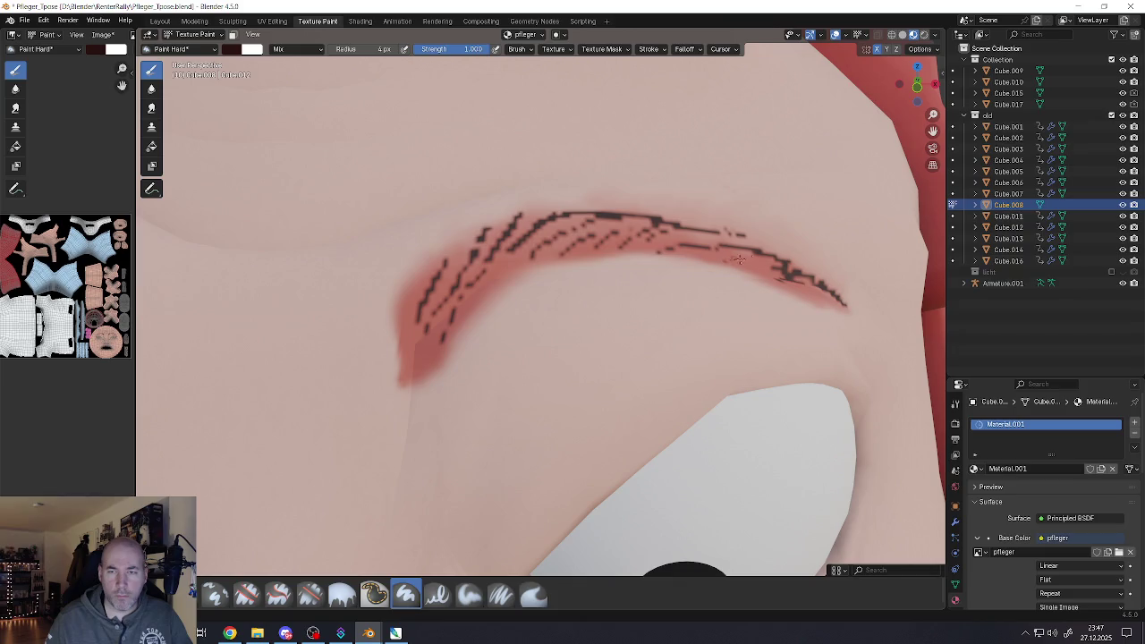
{"action": "left_click_drag", "start_coordinate": [740, 259], "coordinate": [767, 274]}
{"action": "scroll", "coordinate": [688, 279], "scroll_direction": "down", "scroll_amount": 5}
{"action": "scroll", "coordinate": [680, 277], "scroll_direction": "down", "scroll_amount": 6}
{"action": "scroll", "coordinate": [666, 273], "scroll_direction": "up", "scroll_amount": 2}
Switch back to the Smear brush and enlarge it to 35 px
{"action": "scroll", "coordinate": [667, 273], "scroll_direction": "up", "scroll_amount": 4}
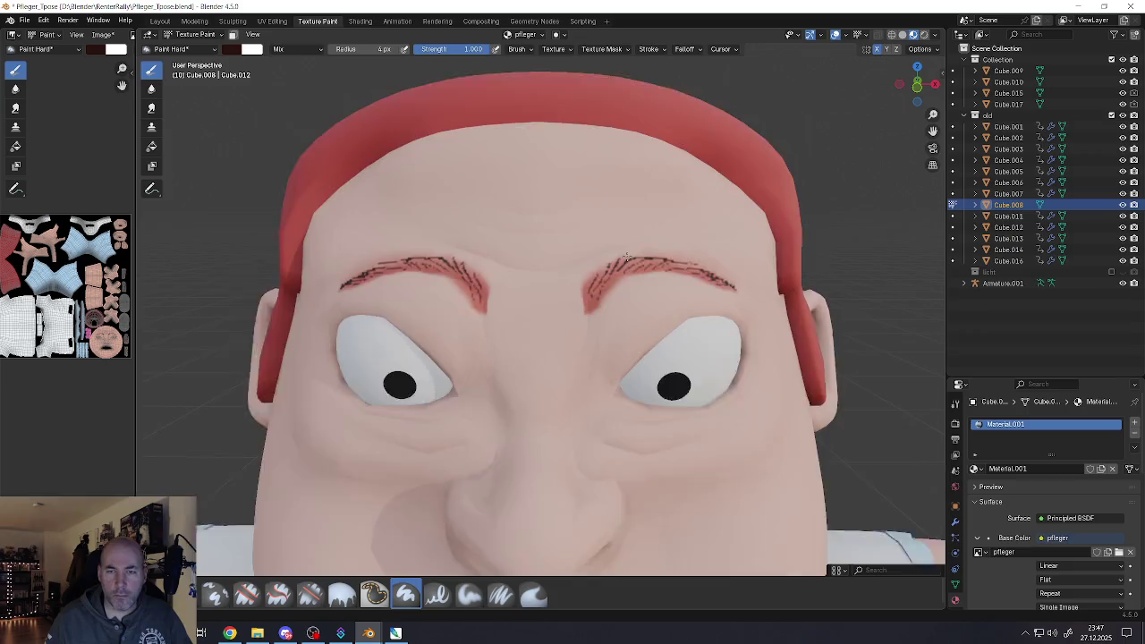
{"action": "scroll", "coordinate": [662, 269], "scroll_direction": "up", "scroll_amount": 3}
{"action": "scroll", "coordinate": [626, 260], "scroll_direction": "up", "scroll_amount": 3}
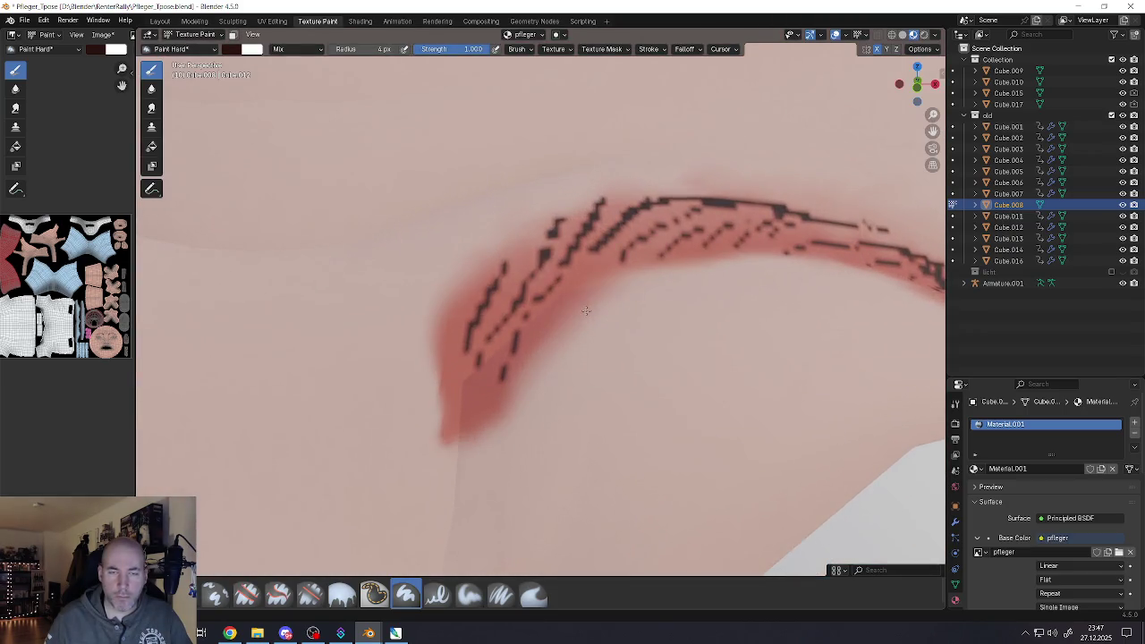
{"action": "left_click", "coordinate": [152, 107]}
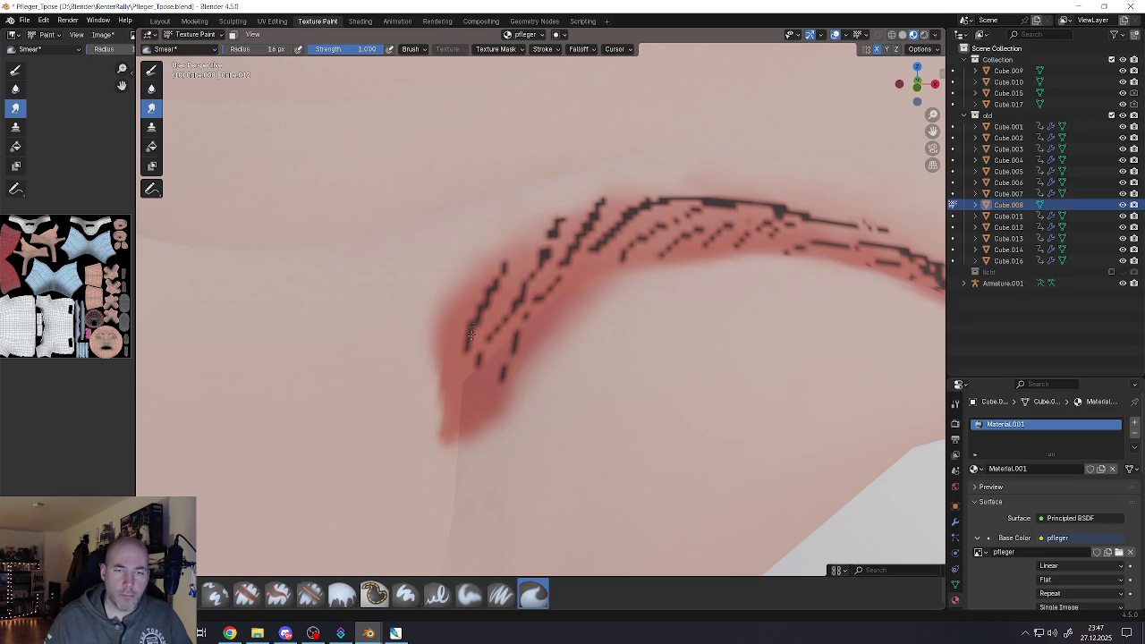
{"action": "left_click_drag", "start_coordinate": [234, 50], "coordinate": [268, 50]}
Smear the dark hair dashes on the brow's left arms and upper stroke into the red
{"action": "left_click_drag", "start_coordinate": [470, 354], "coordinate": [540, 223]}
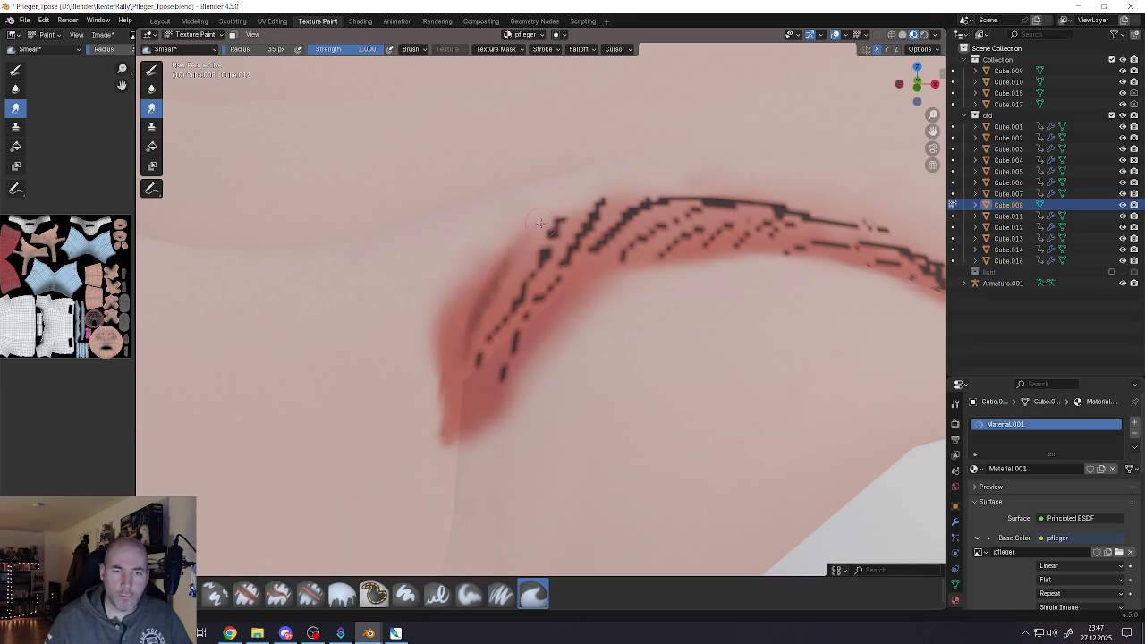
{"action": "mouse_move", "coordinate": [490, 330]}
{"action": "left_mouse_down"}
{"action": "mouse_move", "coordinate": [571, 209]}
{"action": "mouse_move", "coordinate": [471, 367]}
{"action": "mouse_move", "coordinate": [573, 235]}
{"action": "mouse_move", "coordinate": [577, 255]}
{"action": "mouse_move", "coordinate": [617, 202]}
{"action": "mouse_move", "coordinate": [662, 209]}
{"action": "mouse_move", "coordinate": [565, 283]}
{"action": "left_mouse_up"}
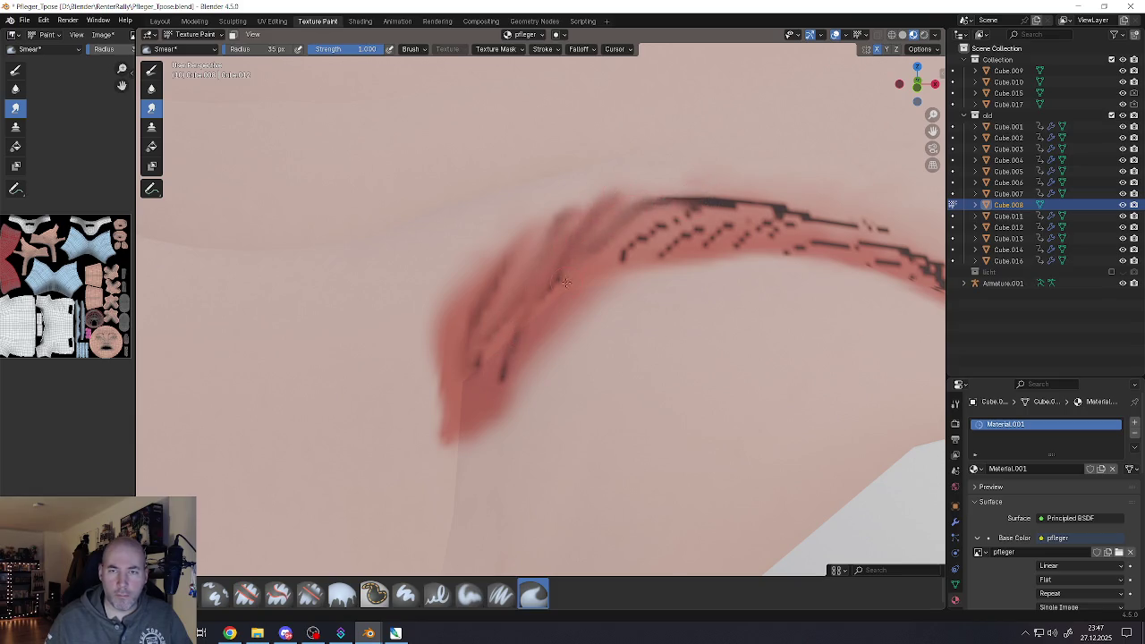
{"action": "mouse_move", "coordinate": [691, 217]}
{"action": "left_mouse_down"}
{"action": "mouse_move", "coordinate": [617, 257]}
{"action": "mouse_move", "coordinate": [733, 210]}
{"action": "mouse_move", "coordinate": [657, 208]}
{"action": "left_mouse_up"}
{"action": "left_click_drag", "start_coordinate": [735, 206], "coordinate": [882, 243]}
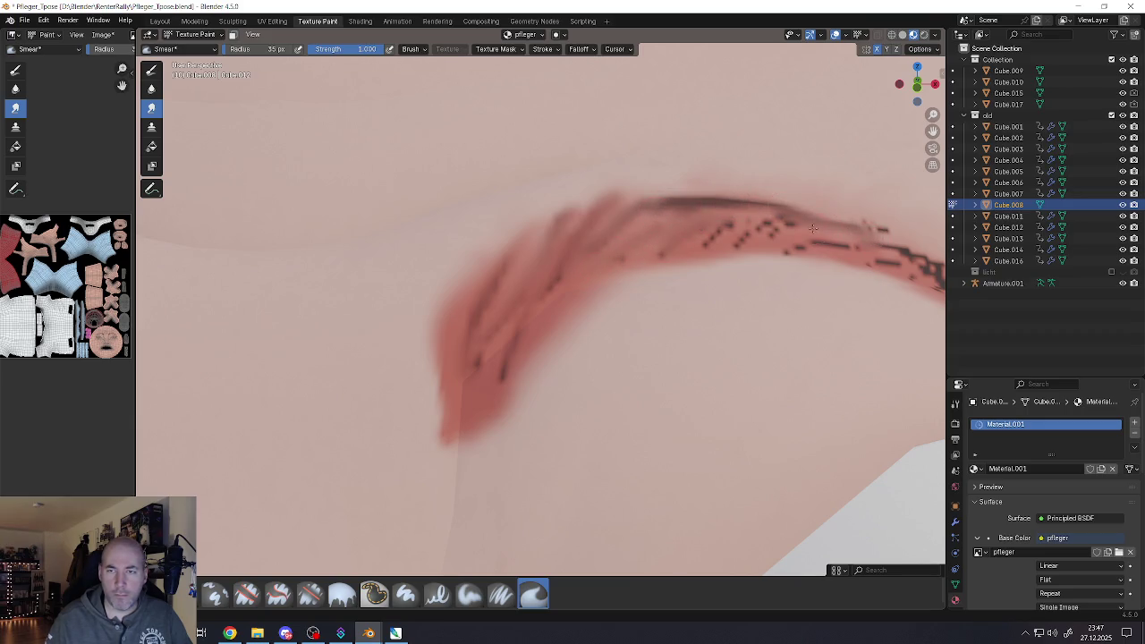
{"action": "mouse_move", "coordinate": [784, 224]}
{"action": "left_mouse_down"}
{"action": "mouse_move", "coordinate": [729, 245]}
{"action": "mouse_move", "coordinate": [756, 222]}
{"action": "mouse_move", "coordinate": [689, 241]}
{"action": "left_mouse_up"}
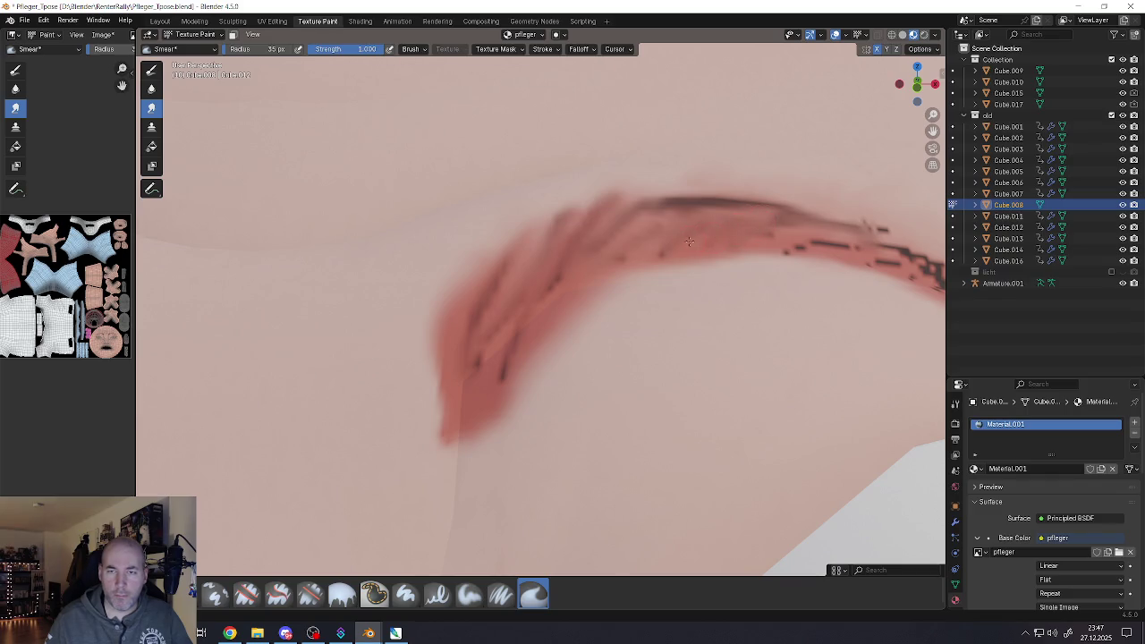
{"action": "left_click_drag", "start_coordinate": [555, 282], "coordinate": [500, 384]}
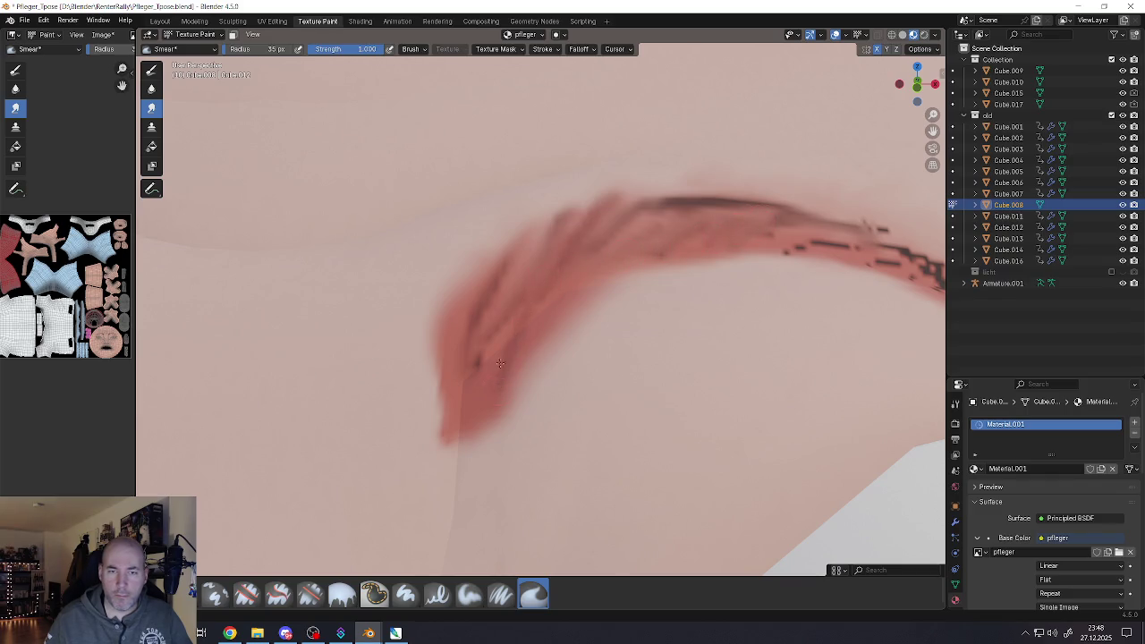
Soften the jagged dark paint along the eyebrow's lower edge and stretch its end outward
{"action": "scroll", "coordinate": [512, 303], "scroll_direction": "down", "scroll_amount": 2}
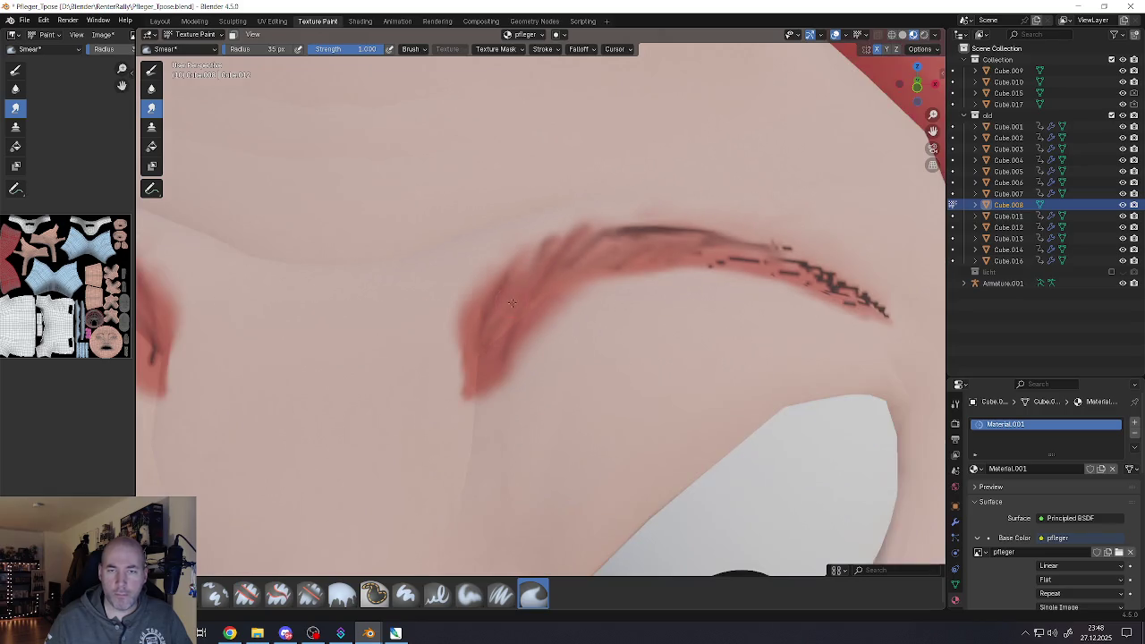
{"action": "scroll", "coordinate": [801, 265], "scroll_direction": "up", "scroll_amount": 3}
{"action": "left_click_drag", "start_coordinate": [663, 262], "coordinate": [563, 254]}
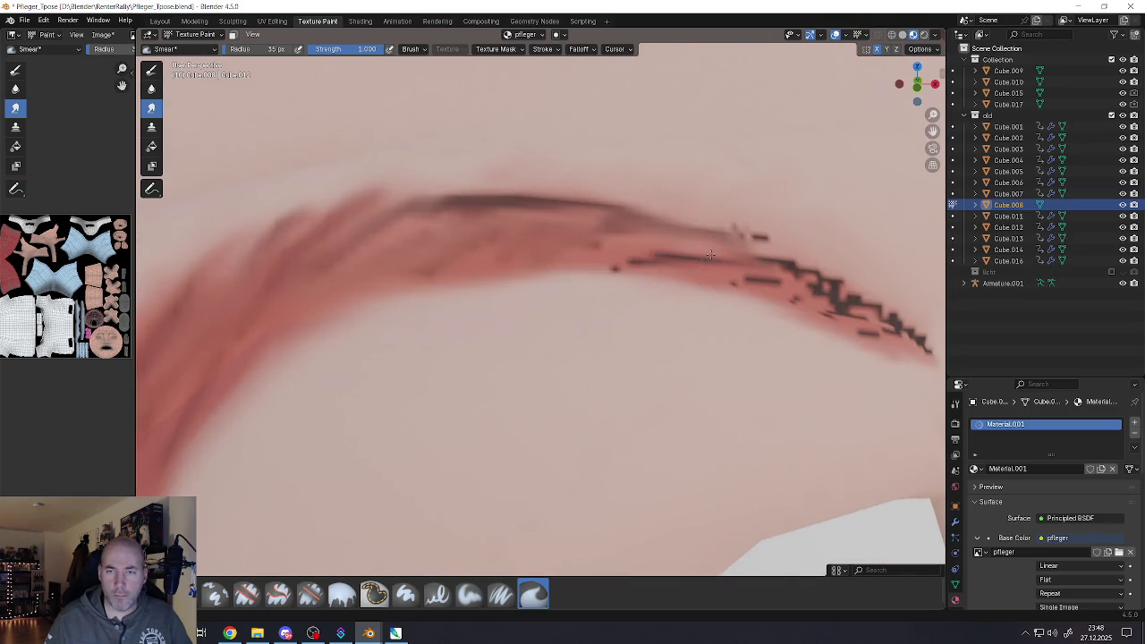
{"action": "mouse_move", "coordinate": [628, 253]}
{"action": "left_mouse_down"}
{"action": "mouse_move", "coordinate": [771, 265]}
{"action": "mouse_move", "coordinate": [868, 313]}
{"action": "mouse_move", "coordinate": [802, 283]}
{"action": "mouse_move", "coordinate": [854, 319]}
{"action": "left_mouse_up"}
{"action": "left_click_drag", "start_coordinate": [917, 342], "coordinate": [785, 270]}
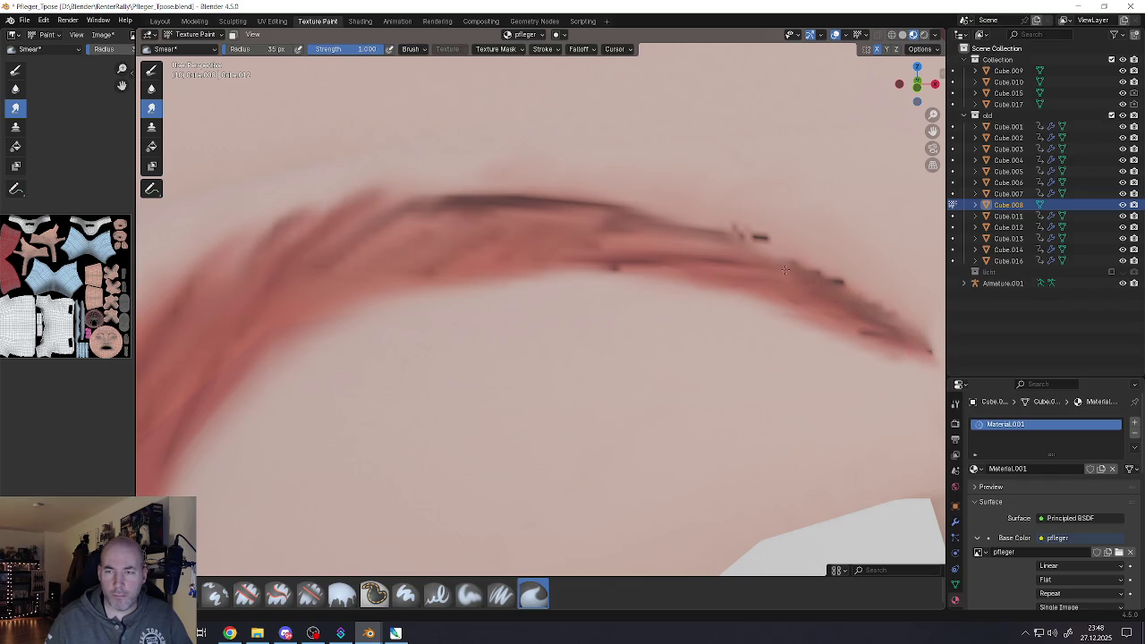
{"action": "mouse_move", "coordinate": [867, 303]}
{"action": "left_mouse_down"}
{"action": "mouse_move", "coordinate": [696, 257]}
{"action": "mouse_move", "coordinate": [645, 211]}
{"action": "mouse_move", "coordinate": [498, 214]}
{"action": "left_mouse_up"}
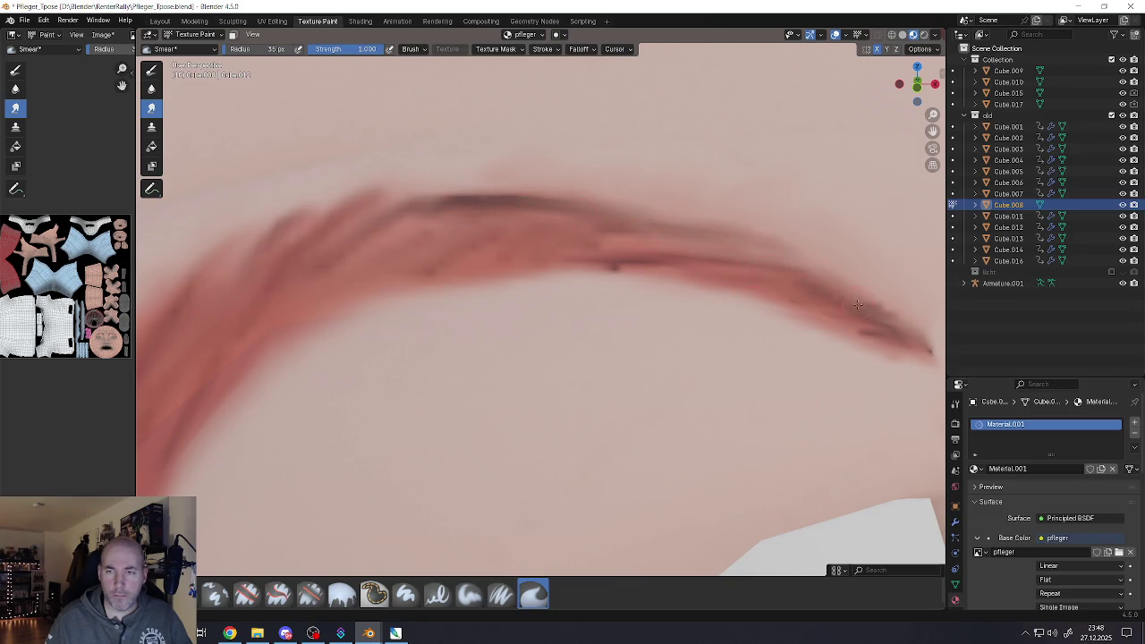
{"action": "left_click_drag", "start_coordinate": [895, 332], "coordinate": [944, 373]}
Soften the eyebrow's dark top edge and blend its upper-left edge outward
{"action": "scroll", "coordinate": [656, 297], "scroll_direction": "down", "scroll_amount": 4}
{"action": "scroll", "coordinate": [657, 297], "scroll_direction": "down", "scroll_amount": 4}
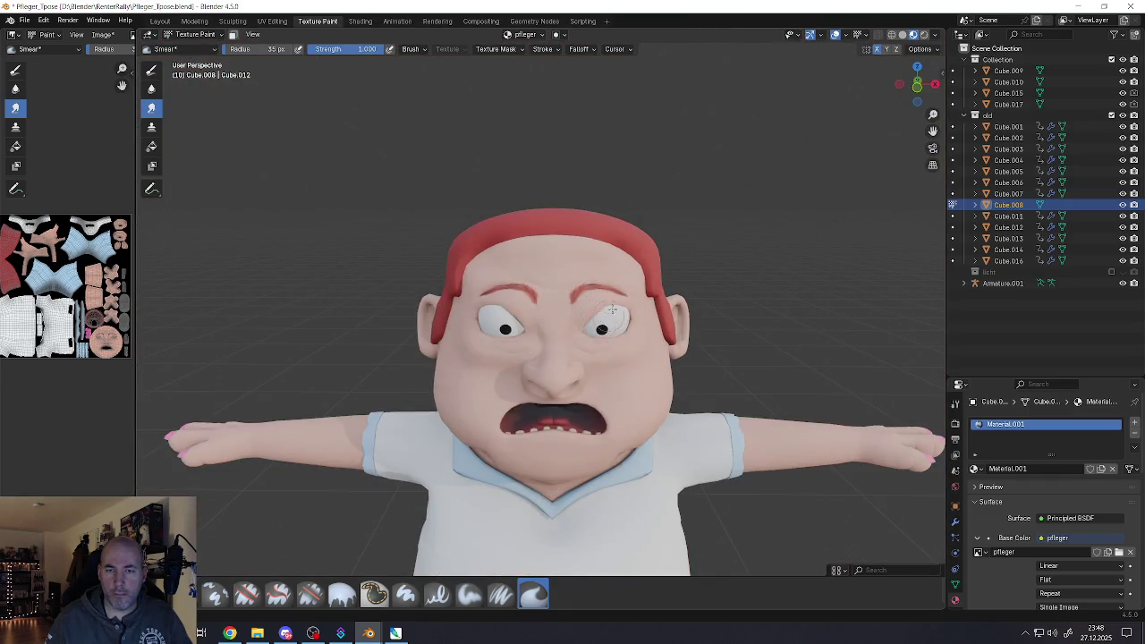
{"action": "scroll", "coordinate": [557, 258], "scroll_direction": "up", "scroll_amount": 6}
{"action": "scroll", "coordinate": [556, 258], "scroll_direction": "up", "scroll_amount": 5}
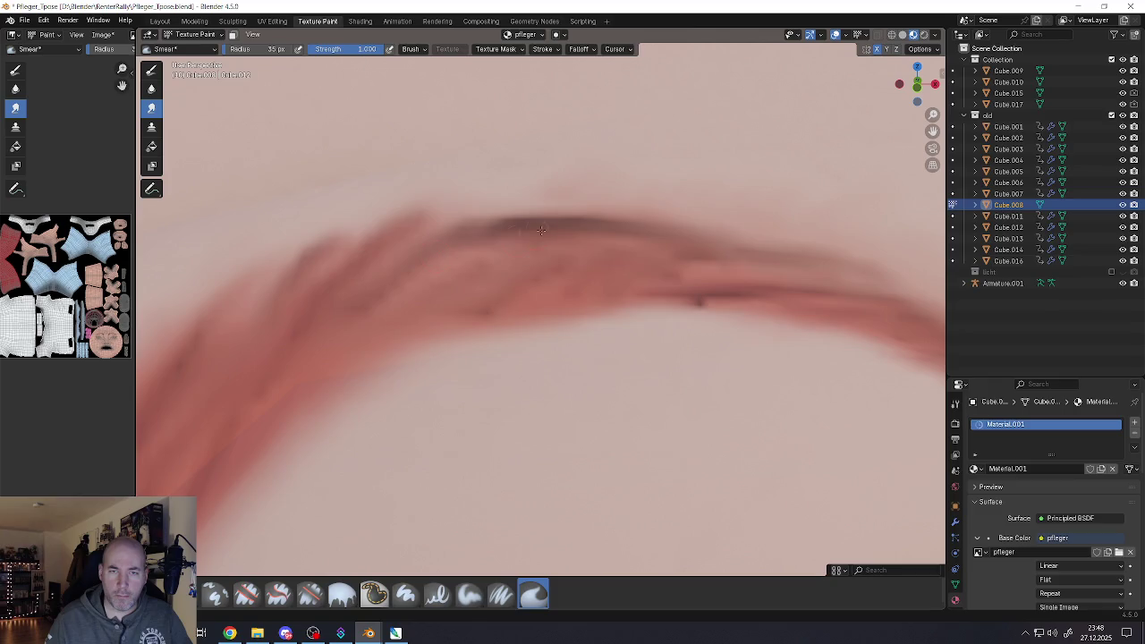
{"action": "mouse_move", "coordinate": [523, 233]}
{"action": "left_mouse_down"}
{"action": "mouse_move", "coordinate": [373, 254]}
{"action": "mouse_move", "coordinate": [650, 248]}
{"action": "left_mouse_up"}
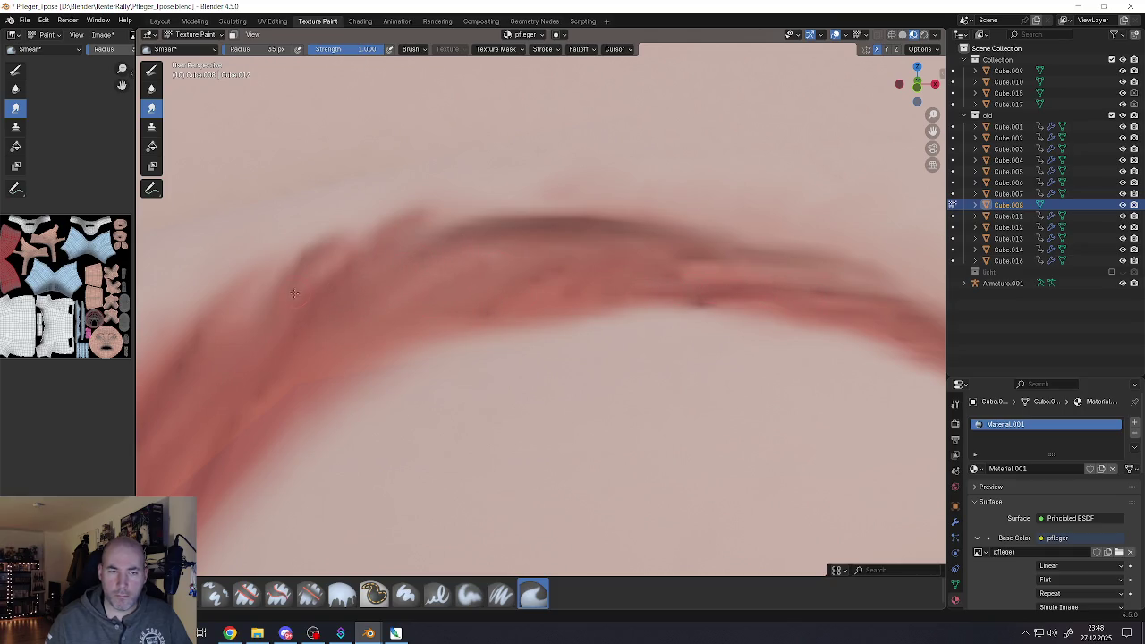
{"action": "scroll", "coordinate": [252, 391], "scroll_direction": "down", "scroll_amount": 4}
{"action": "scroll", "coordinate": [358, 335], "scroll_direction": "down", "scroll_amount": 2}
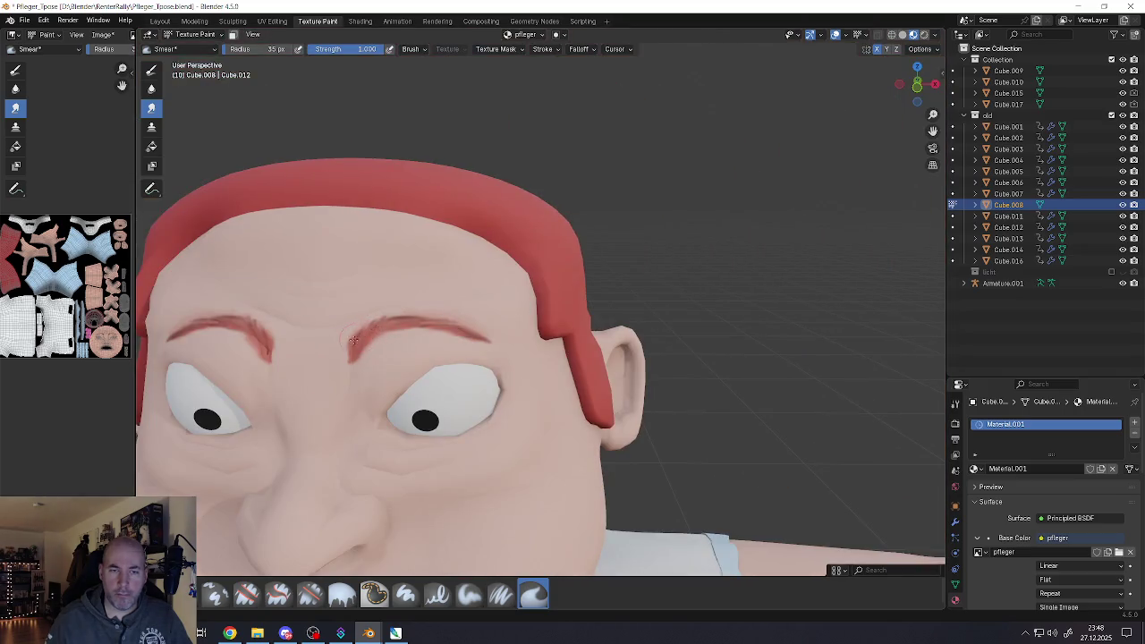
{"action": "scroll", "coordinate": [357, 335], "scroll_direction": "up", "scroll_amount": 2}
{"action": "scroll", "coordinate": [346, 331], "scroll_direction": "up", "scroll_amount": 2}
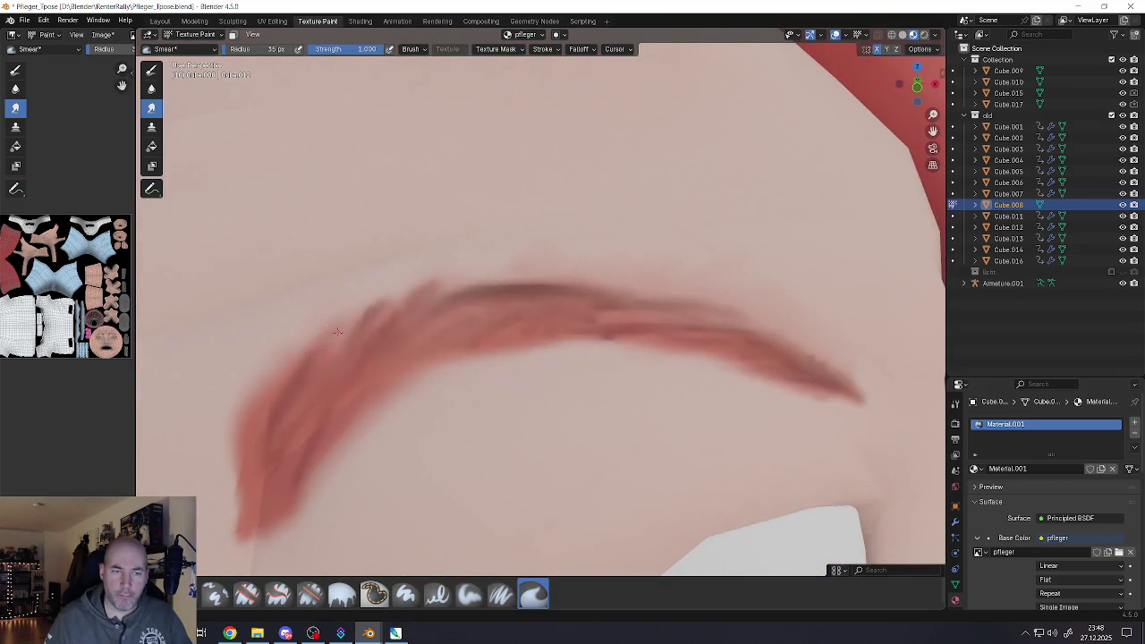
{"action": "left_click_drag", "start_coordinate": [383, 306], "coordinate": [456, 287]}
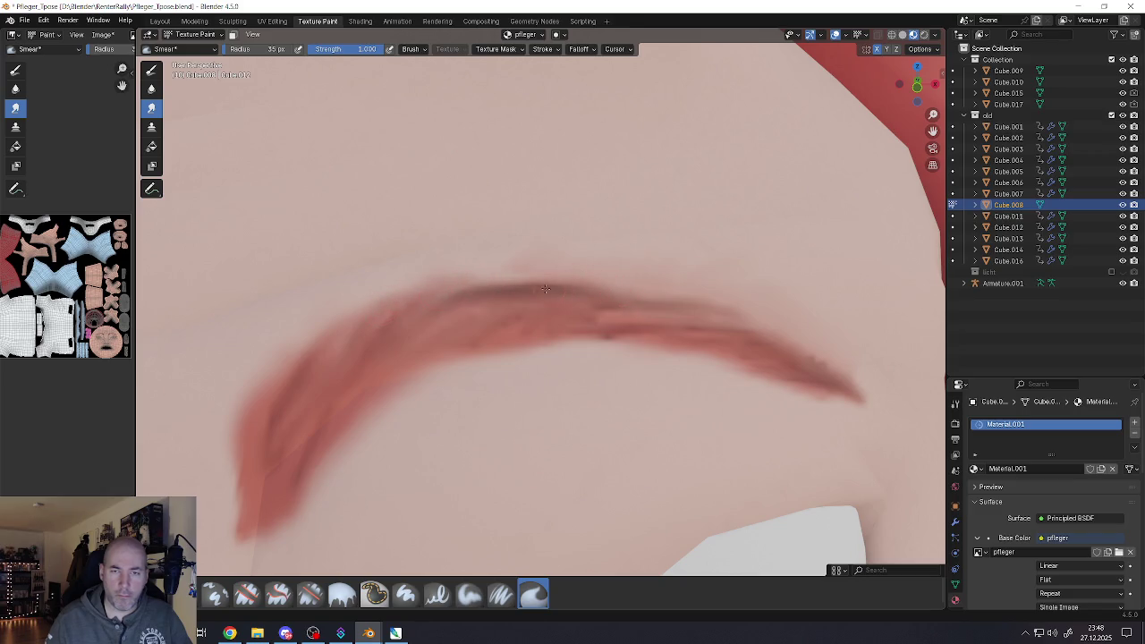
Draw the eyebrow tail to a point and pull thin hair streaks down from it
{"action": "mouse_move", "coordinate": [767, 299]}
{"action": "left_mouse_down"}
{"action": "mouse_move", "coordinate": [876, 405]}
{"action": "mouse_move", "coordinate": [881, 449]}
{"action": "left_mouse_up"}
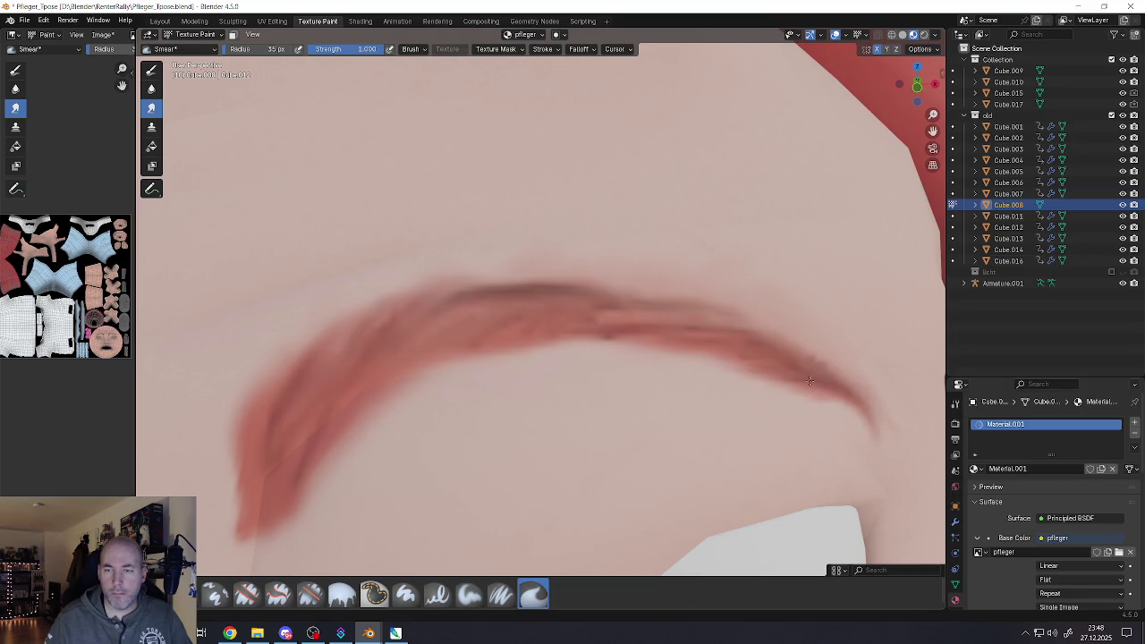
{"action": "mouse_move", "coordinate": [810, 381]}
{"action": "left_mouse_down"}
{"action": "mouse_move", "coordinate": [839, 422]}
{"action": "mouse_move", "coordinate": [831, 447]}
{"action": "mouse_move", "coordinate": [825, 429]}
{"action": "mouse_move", "coordinate": [828, 449]}
{"action": "left_mouse_up"}
{"action": "mouse_move", "coordinate": [801, 383]}
{"action": "left_mouse_down"}
{"action": "mouse_move", "coordinate": [830, 445]}
{"action": "mouse_move", "coordinate": [860, 415]}
{"action": "left_mouse_up"}
{"action": "left_click_drag", "start_coordinate": [735, 362], "coordinate": [782, 433]}
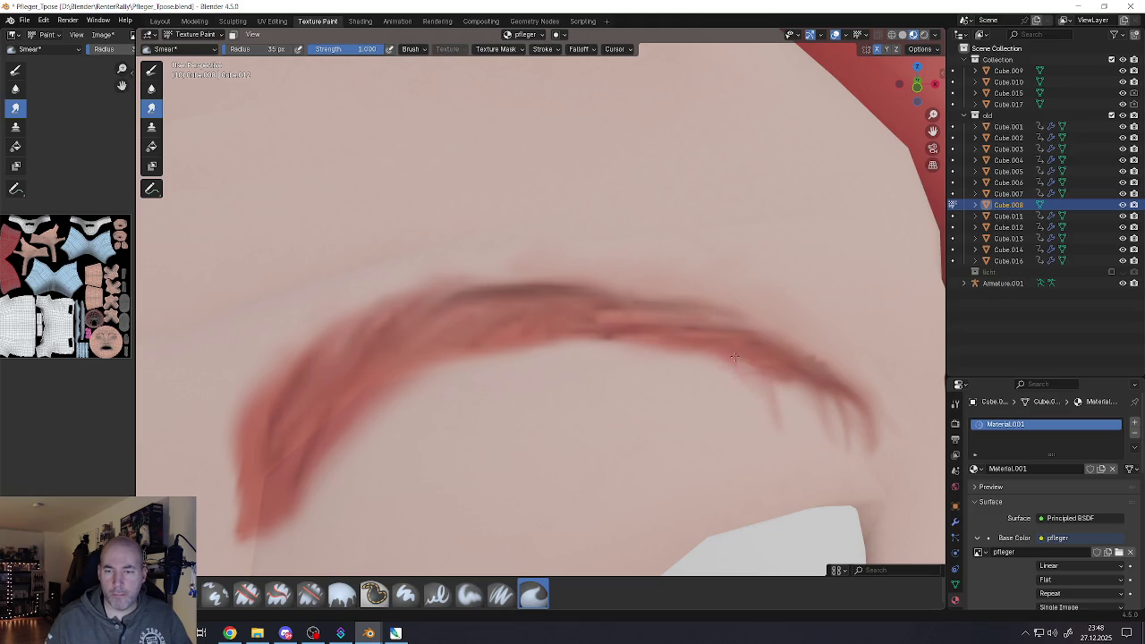
{"action": "left_click_drag", "start_coordinate": [731, 352], "coordinate": [740, 401]}
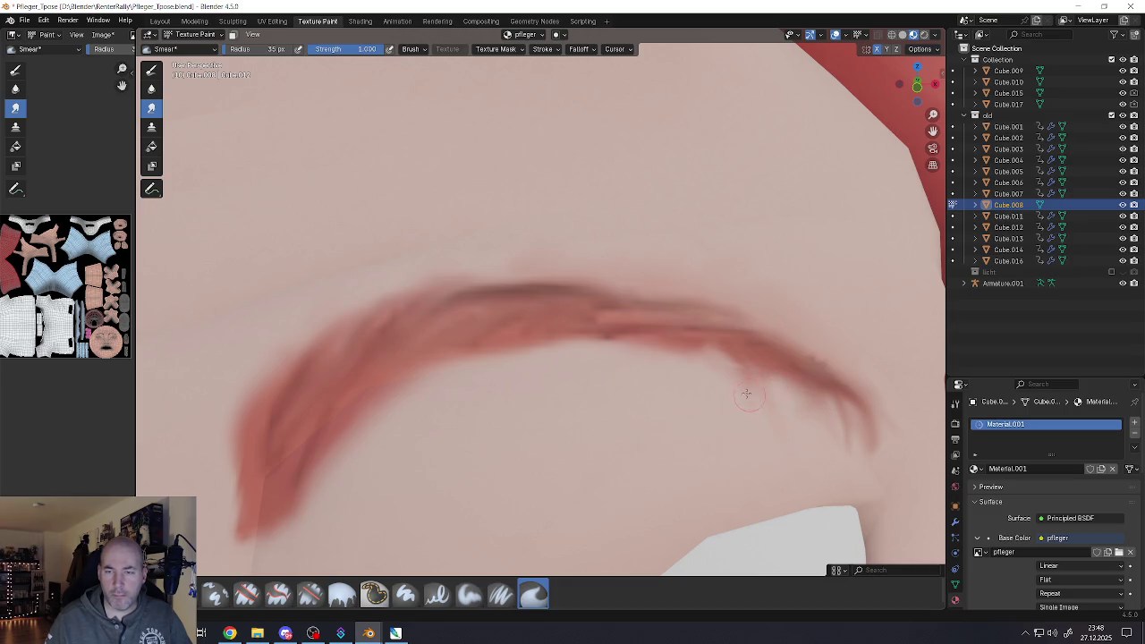
Blend the eyebrow's lower edge and lower-left end once more
{"action": "mouse_move", "coordinate": [739, 360]}
{"action": "left_mouse_down"}
{"action": "mouse_move", "coordinate": [681, 344]}
{"action": "mouse_move", "coordinate": [816, 398]}
{"action": "left_mouse_up"}
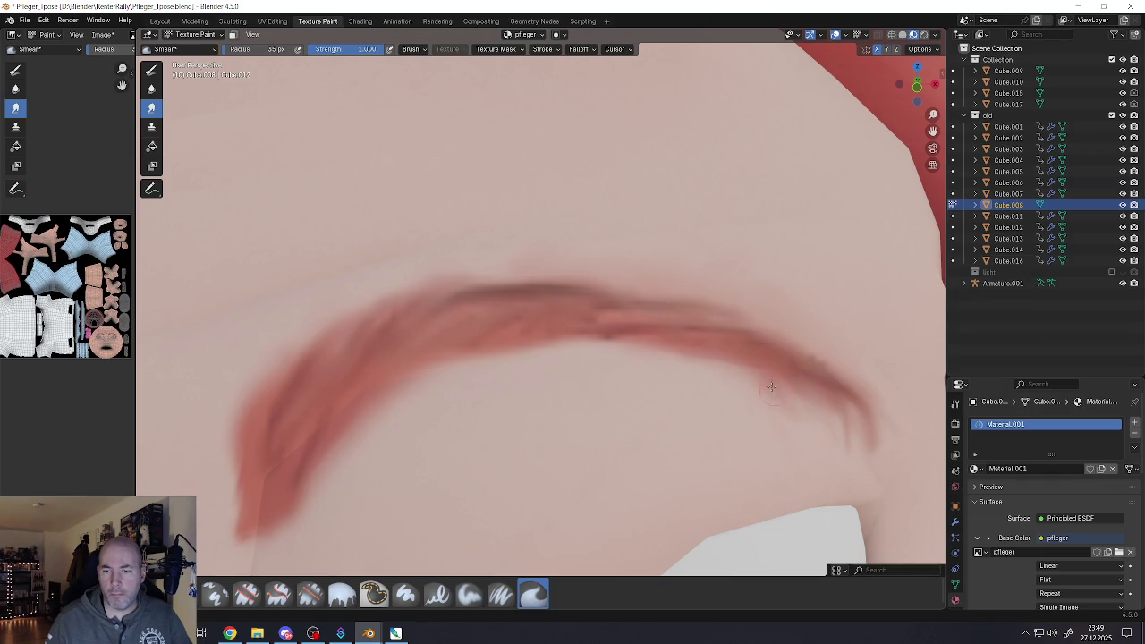
{"action": "mouse_move", "coordinate": [665, 372]}
{"action": "left_mouse_down"}
{"action": "mouse_move", "coordinate": [608, 347]}
{"action": "mouse_move", "coordinate": [542, 355]}
{"action": "left_mouse_up"}
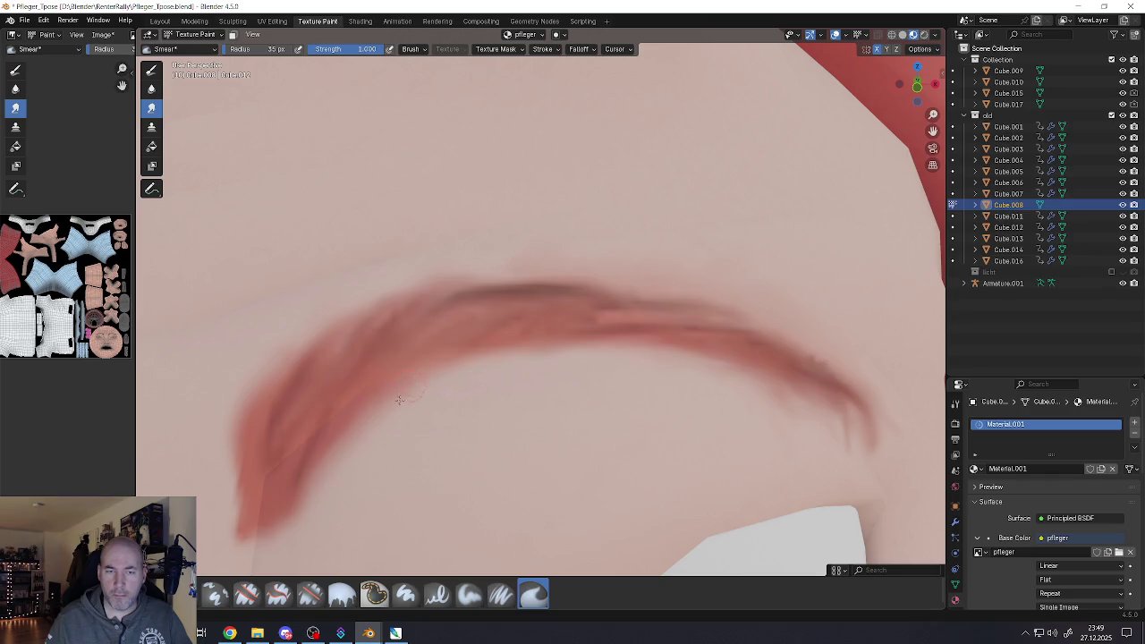
{"action": "left_click_drag", "start_coordinate": [333, 485], "coordinate": [311, 498]}
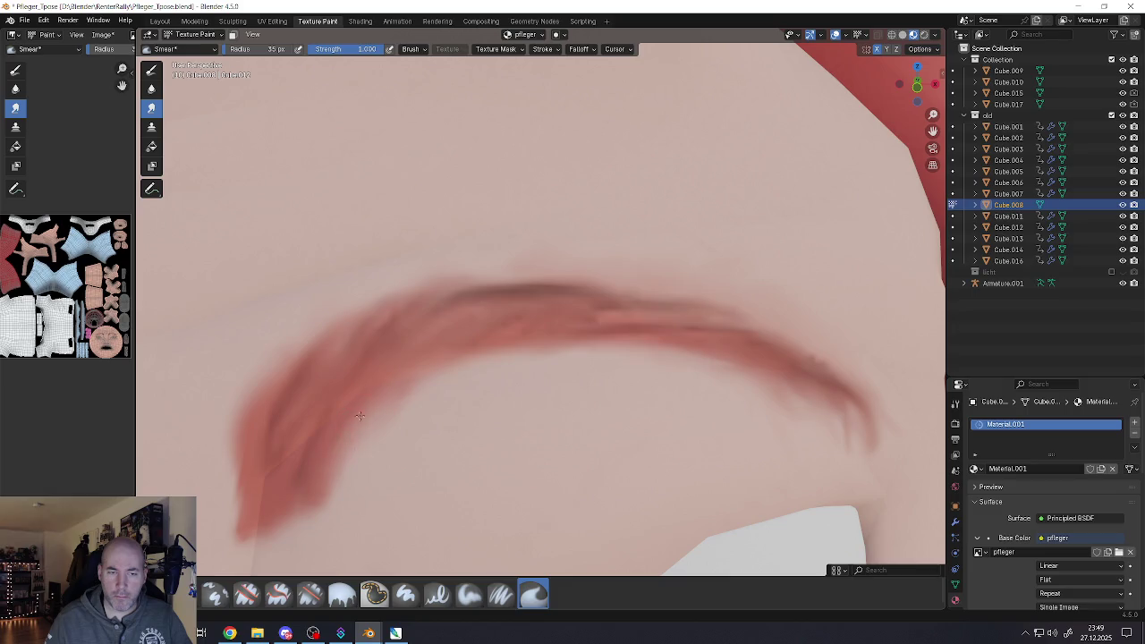
{"action": "mouse_move", "coordinate": [360, 415]}
{"action": "left_mouse_down"}
{"action": "mouse_move", "coordinate": [437, 359]}
{"action": "mouse_move", "coordinate": [517, 363]}
{"action": "mouse_move", "coordinate": [408, 363]}
{"action": "mouse_move", "coordinate": [437, 352]}
{"action": "mouse_move", "coordinate": [465, 361]}
{"action": "left_mouse_up"}
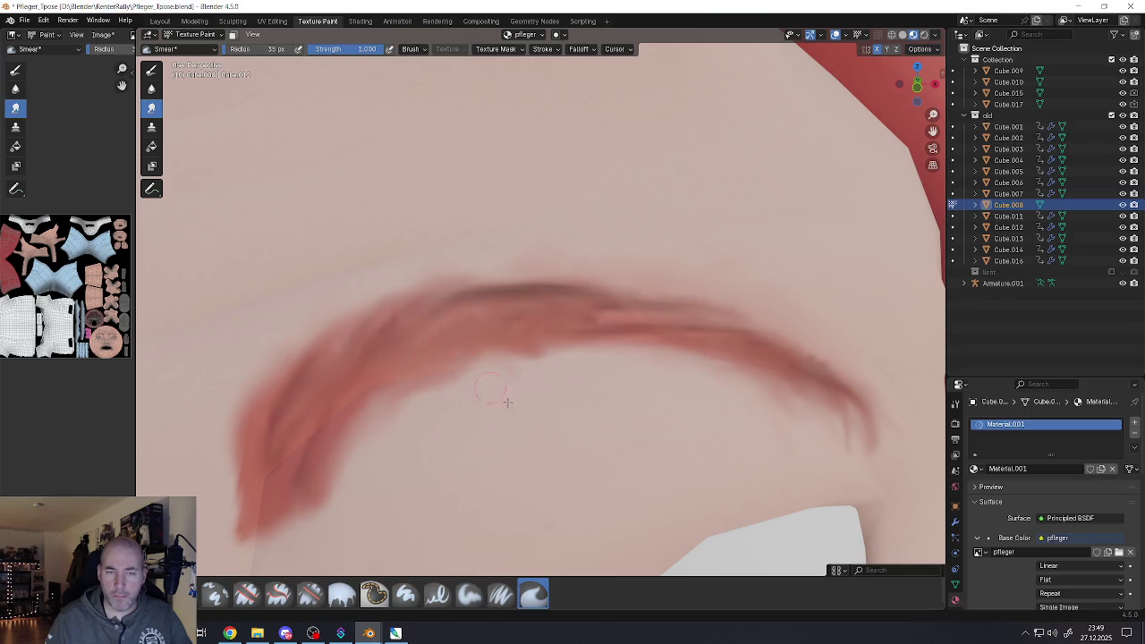
Zoom to the other eyebrow and smear its underside to soften and lighten it
{"action": "scroll", "coordinate": [507, 403], "scroll_direction": "down", "scroll_amount": 5}
{"action": "scroll", "coordinate": [494, 410], "scroll_direction": "down", "scroll_amount": 4}
{"action": "scroll", "coordinate": [482, 452], "scroll_direction": "down", "scroll_amount": 2}
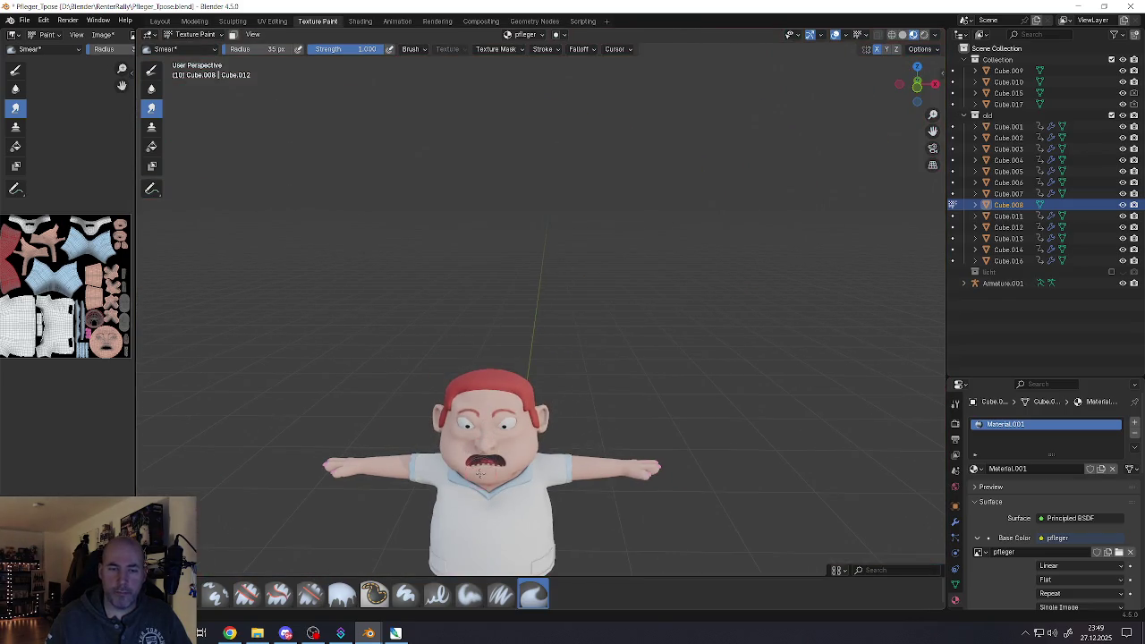
{"action": "scroll", "coordinate": [485, 466], "scroll_direction": "up", "scroll_amount": 2}
{"action": "scroll", "coordinate": [501, 448], "scroll_direction": "up", "scroll_amount": 2}
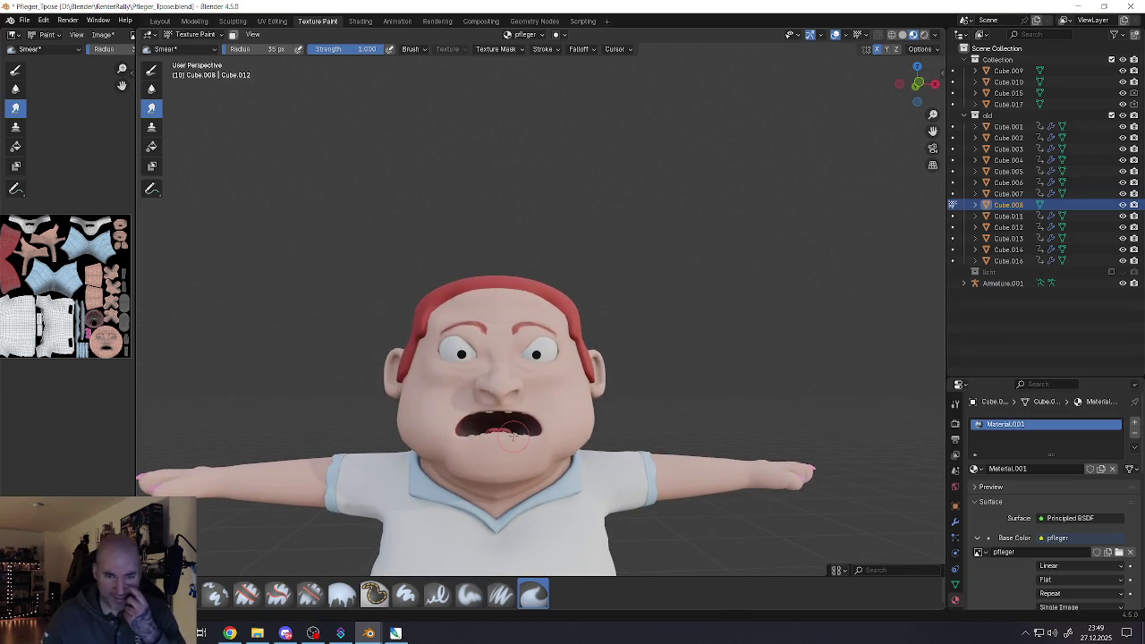
{"action": "scroll", "coordinate": [554, 344], "scroll_direction": "up", "scroll_amount": 3}
{"action": "scroll", "coordinate": [559, 343], "scroll_direction": "up", "scroll_amount": 2}
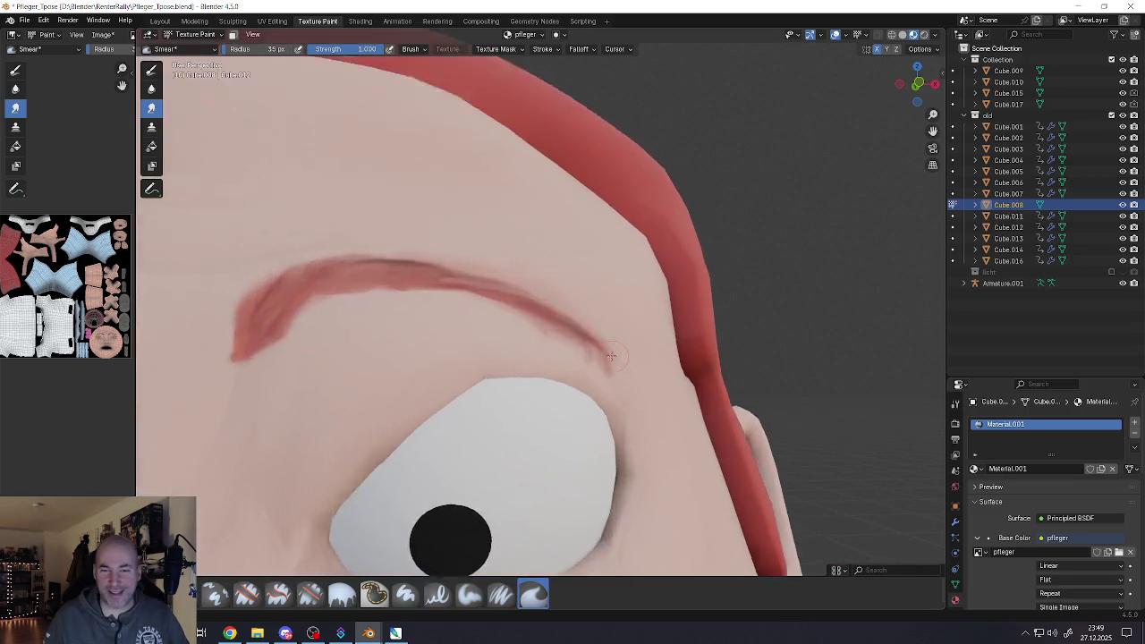
{"action": "scroll", "coordinate": [563, 340], "scroll_direction": "up", "scroll_amount": 2}
{"action": "scroll", "coordinate": [570, 337], "scroll_direction": "up", "scroll_amount": 2}
{"action": "scroll", "coordinate": [570, 337], "scroll_direction": "down", "scroll_amount": 3}
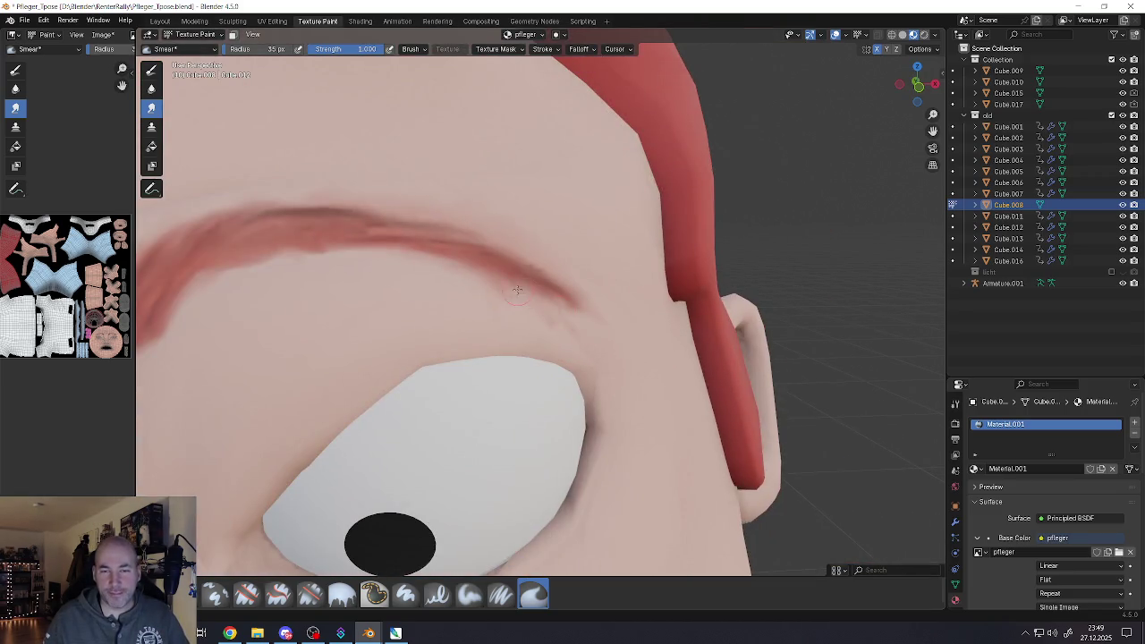
{"action": "left_click_drag", "start_coordinate": [543, 298], "coordinate": [517, 303]}
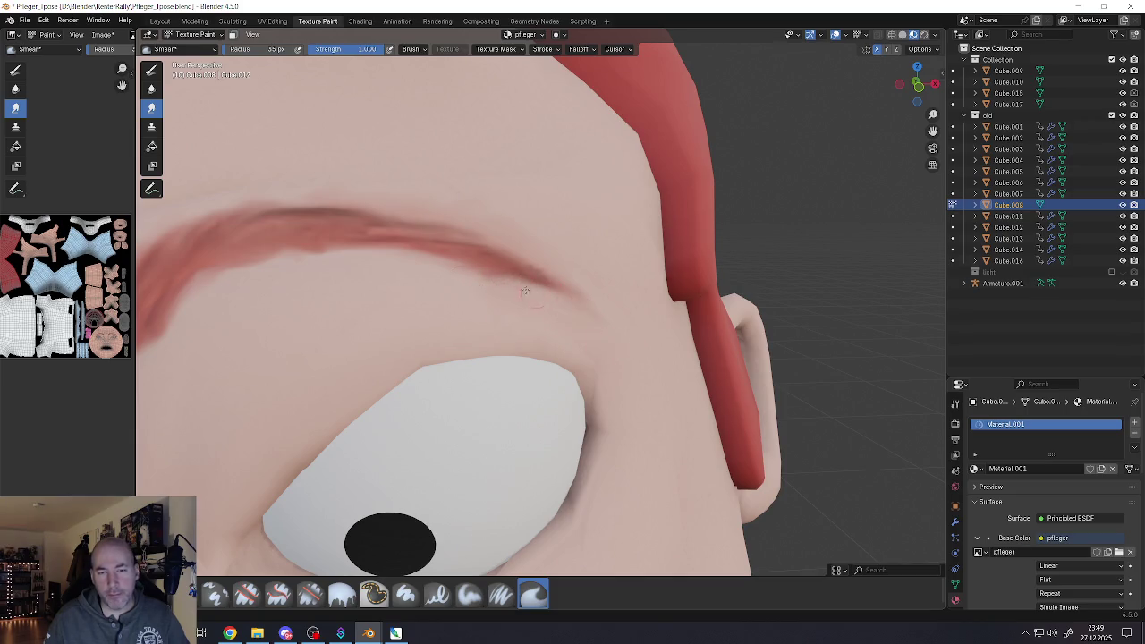
{"action": "left_click_drag", "start_coordinate": [525, 290], "coordinate": [411, 265]}
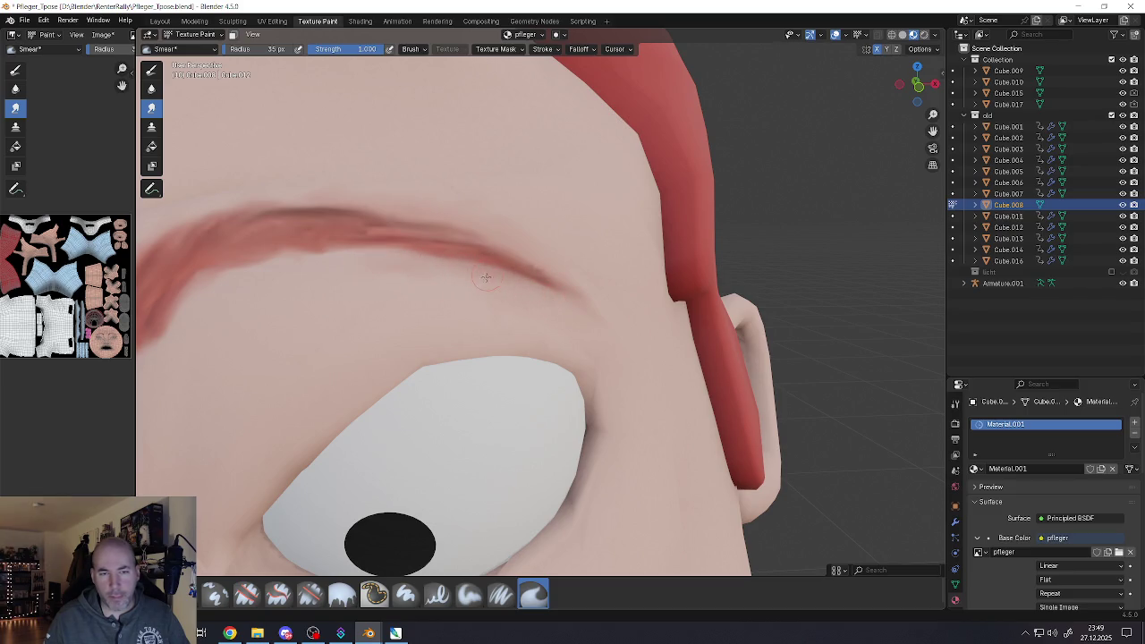
{"action": "left_click_drag", "start_coordinate": [390, 267], "coordinate": [525, 285]}
Shorten and lighten the eyebrow tail so it tapers off gently
{"action": "left_click_drag", "start_coordinate": [591, 309], "coordinate": [542, 279]}
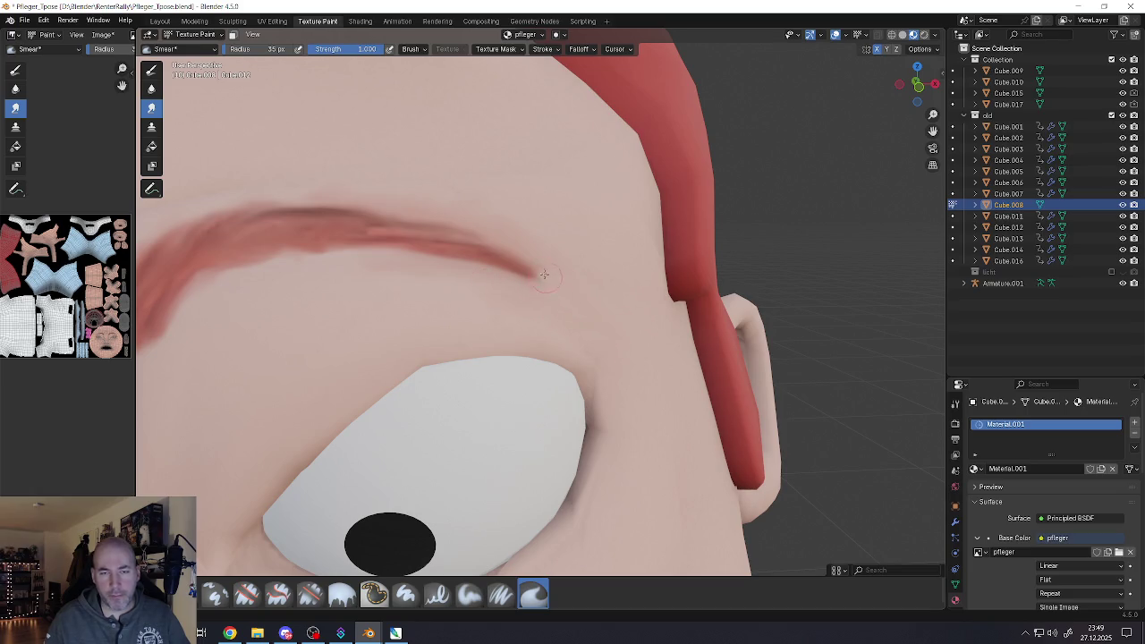
{"action": "mouse_move", "coordinate": [567, 317]}
{"action": "left_mouse_down"}
{"action": "mouse_move", "coordinate": [520, 281]}
{"action": "mouse_move", "coordinate": [435, 265]}
{"action": "left_mouse_up"}
{"action": "scroll", "coordinate": [535, 311], "scroll_direction": "down", "scroll_amount": 5}
{"action": "scroll", "coordinate": [514, 362], "scroll_direction": "down", "scroll_amount": 4}
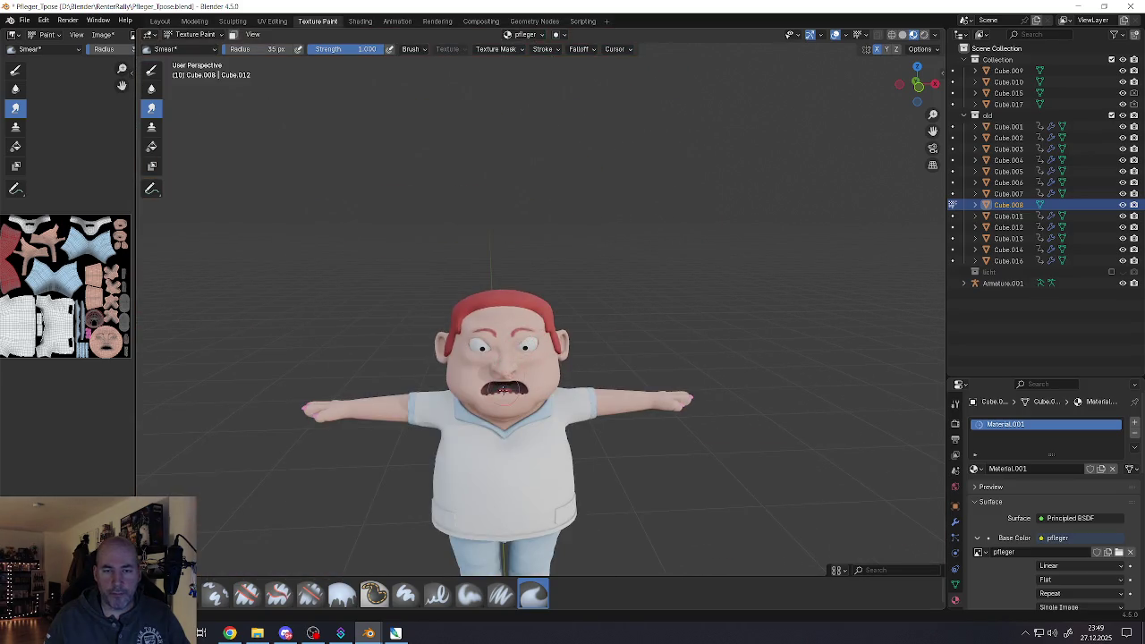
{"action": "scroll", "coordinate": [499, 395], "scroll_direction": "up", "scroll_amount": 3}
{"action": "scroll", "coordinate": [503, 357], "scroll_direction": "up", "scroll_amount": 3}
{"action": "scroll", "coordinate": [505, 312], "scroll_direction": "up", "scroll_amount": 3}
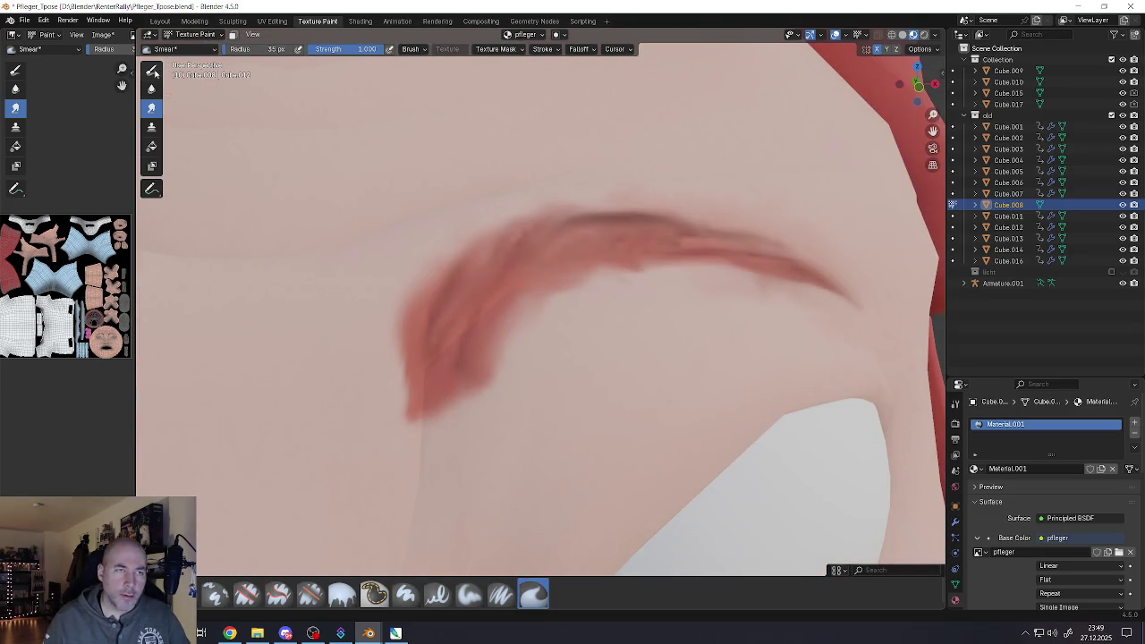
Switch back to the hard-edged Draw brush and orbit to a side view of the face
{"action": "left_click", "coordinate": [152, 71]}
{"action": "scroll", "coordinate": [534, 385], "scroll_direction": "down", "scroll_amount": 3}
{"action": "scroll", "coordinate": [534, 385], "scroll_direction": "down", "scroll_amount": 2}
{"action": "scroll", "coordinate": [534, 385], "scroll_direction": "up", "scroll_amount": 2}
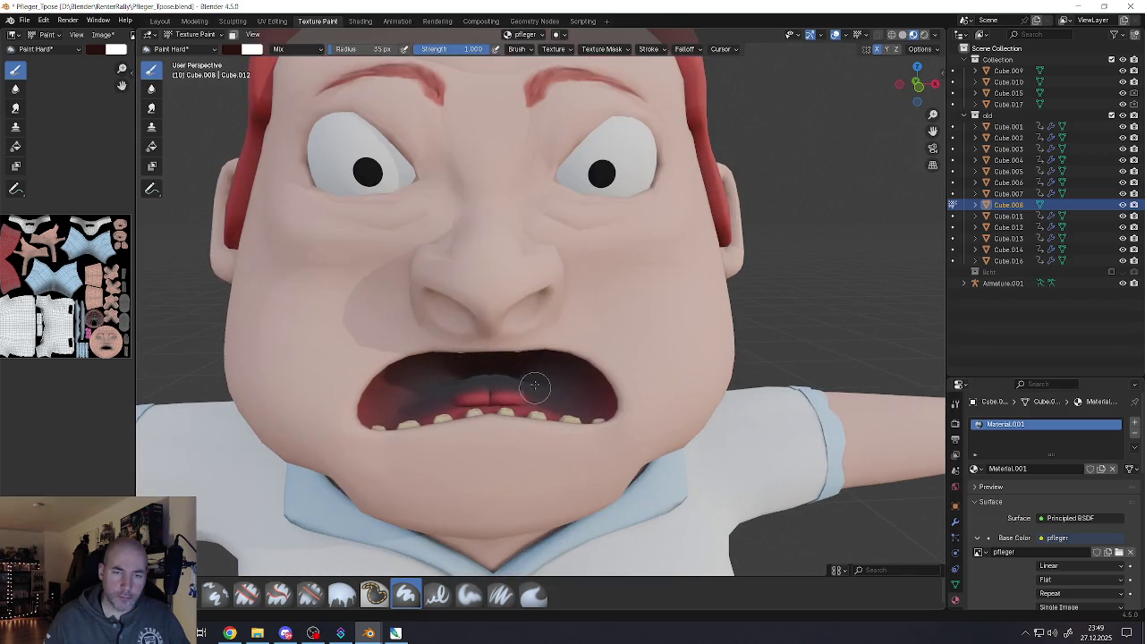
{"action": "scroll", "coordinate": [638, 349], "scroll_direction": "down", "scroll_amount": 2}
{"action": "middle_click_drag", "start_coordinate": [683, 345], "coordinate": [630, 344]}
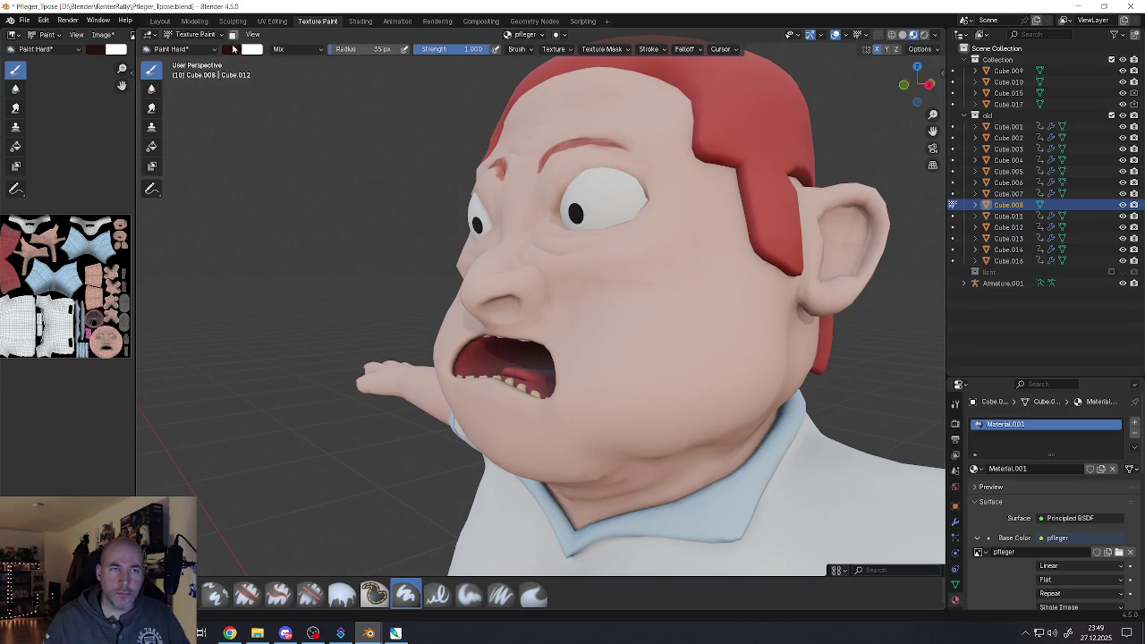
Adjust the brush colour and clear the strength value
{"action": "left_click", "coordinate": [231, 48]}
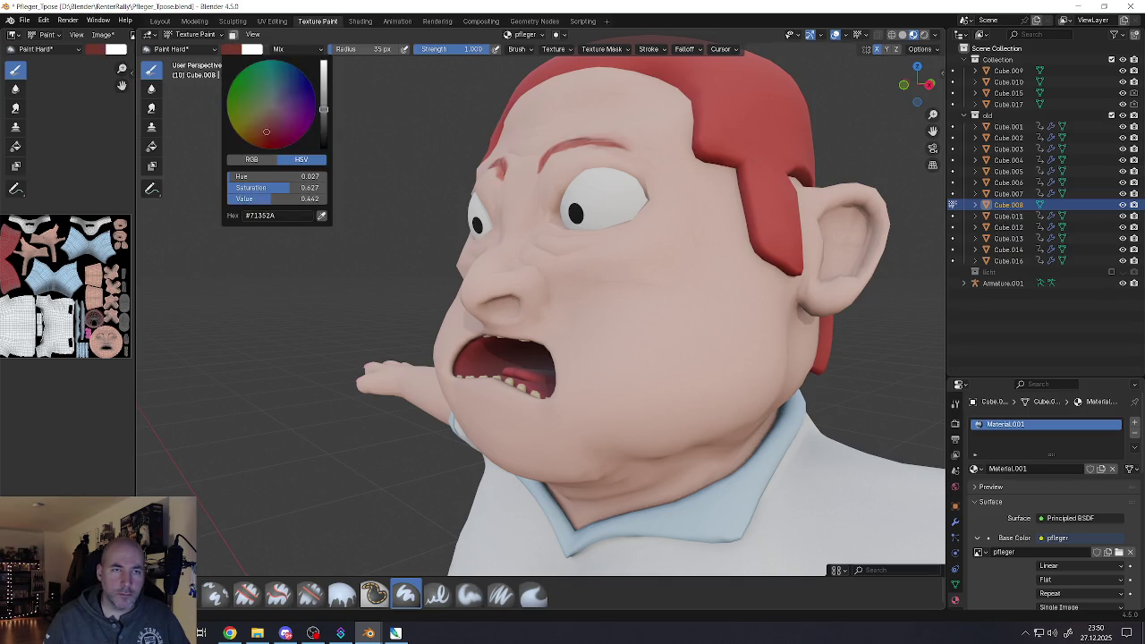
{"action": "scroll", "coordinate": [270, 70], "scroll_direction": "up", "scroll_amount": 6}
{"action": "scroll", "coordinate": [270, 70], "scroll_direction": "down", "scroll_amount": 2}
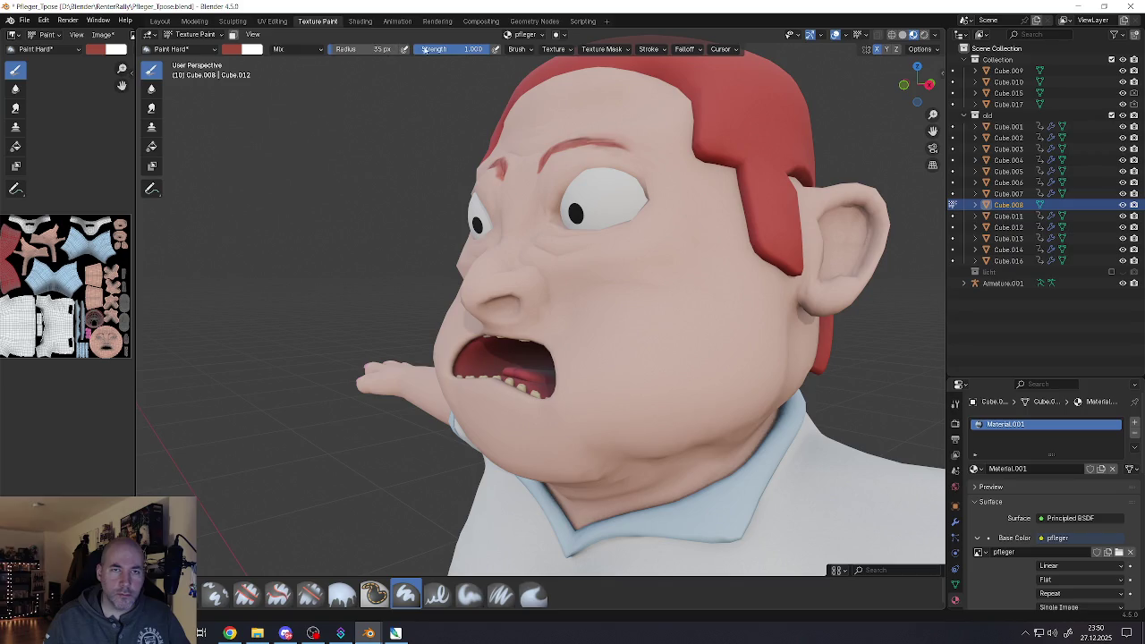
{"action": "key", "text": "BackSpace"}
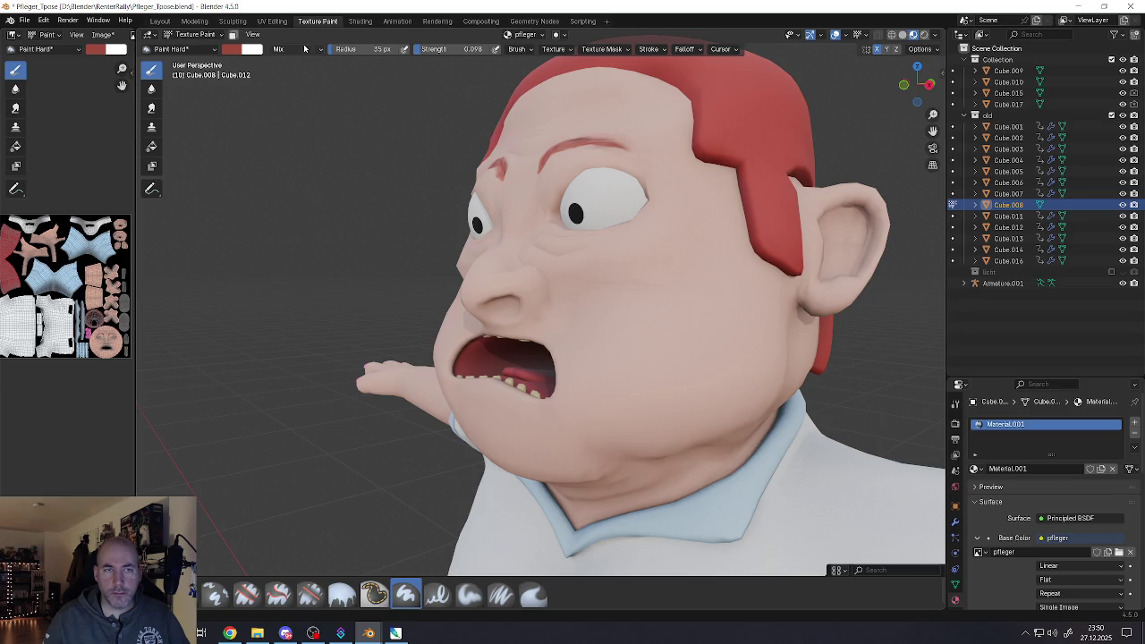
Set the brush radius to 88 px and the strength to 0.376
{"action": "left_click", "coordinate": [367, 48]}
{"action": "type", "text": "210"}
{"action": "key", "text": "Return"}
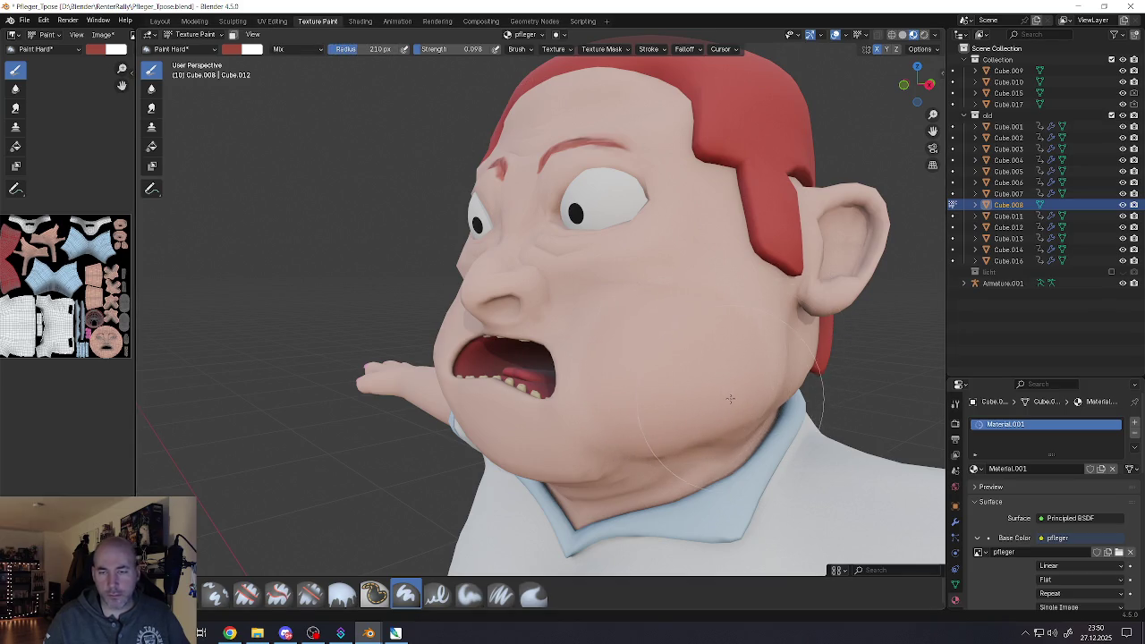
{"action": "left_click", "coordinate": [367, 49]}
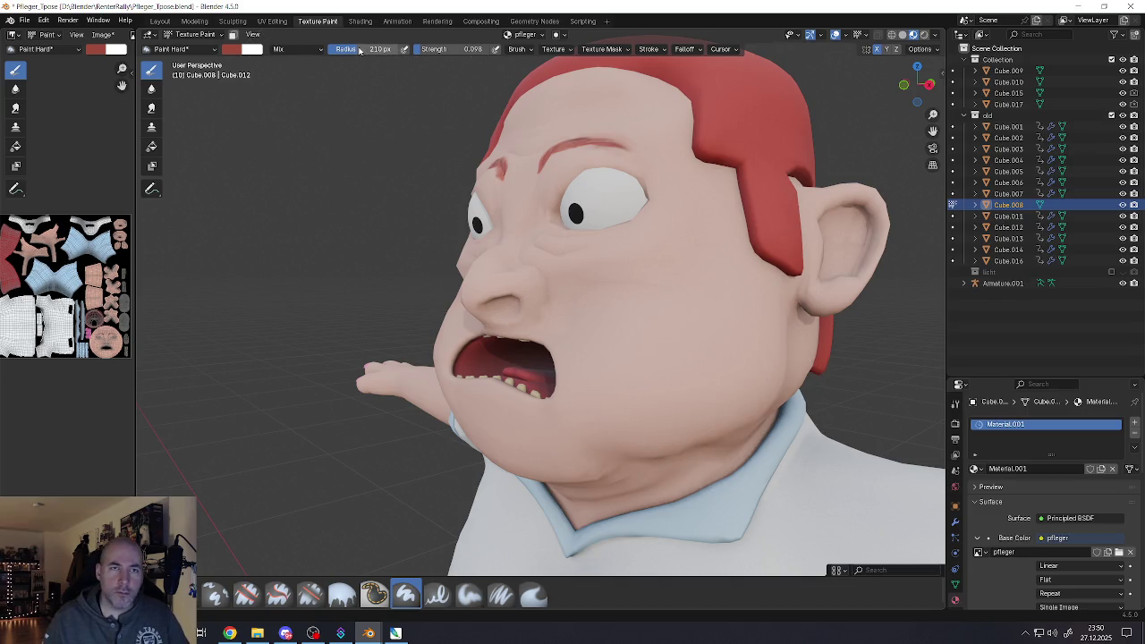
{"action": "type", "text": "185"}
{"action": "key", "text": "Return"}
{"action": "left_click_drag", "start_coordinate": [381, 49], "coordinate": [367, 48]}
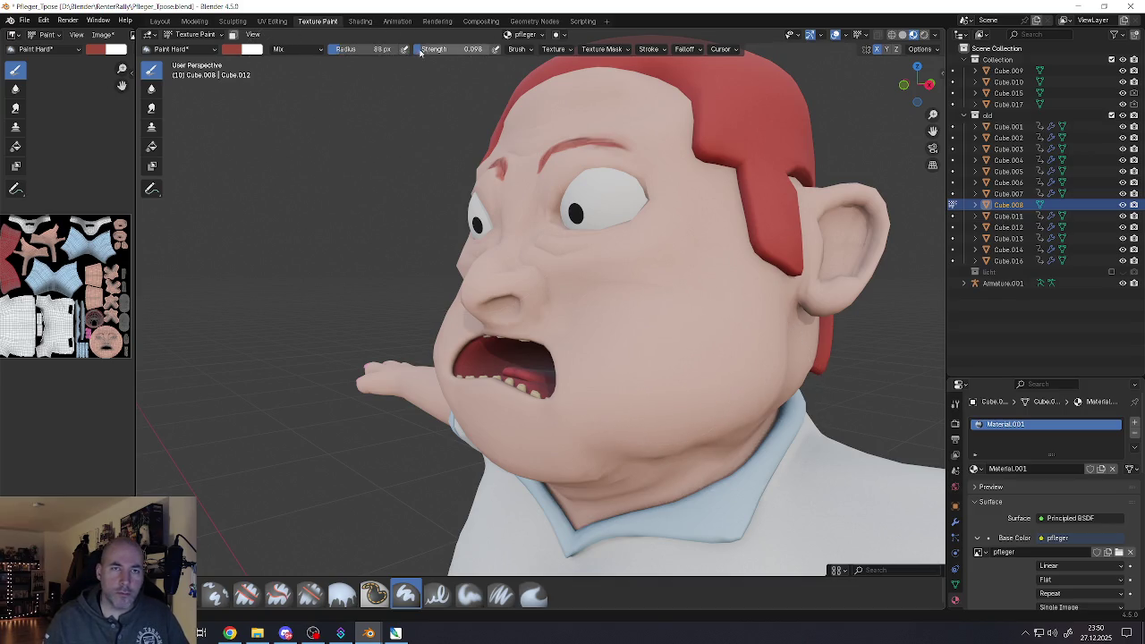
{"action": "left_click_drag", "start_coordinate": [472, 49], "coordinate": [491, 48]}
Paint a test stroke of reddish shading over the cheek and jaw
{"action": "mouse_move", "coordinate": [696, 363]}
{"action": "left_mouse_down"}
{"action": "mouse_move", "coordinate": [581, 442]}
{"action": "mouse_move", "coordinate": [567, 430]}
{"action": "left_mouse_up"}
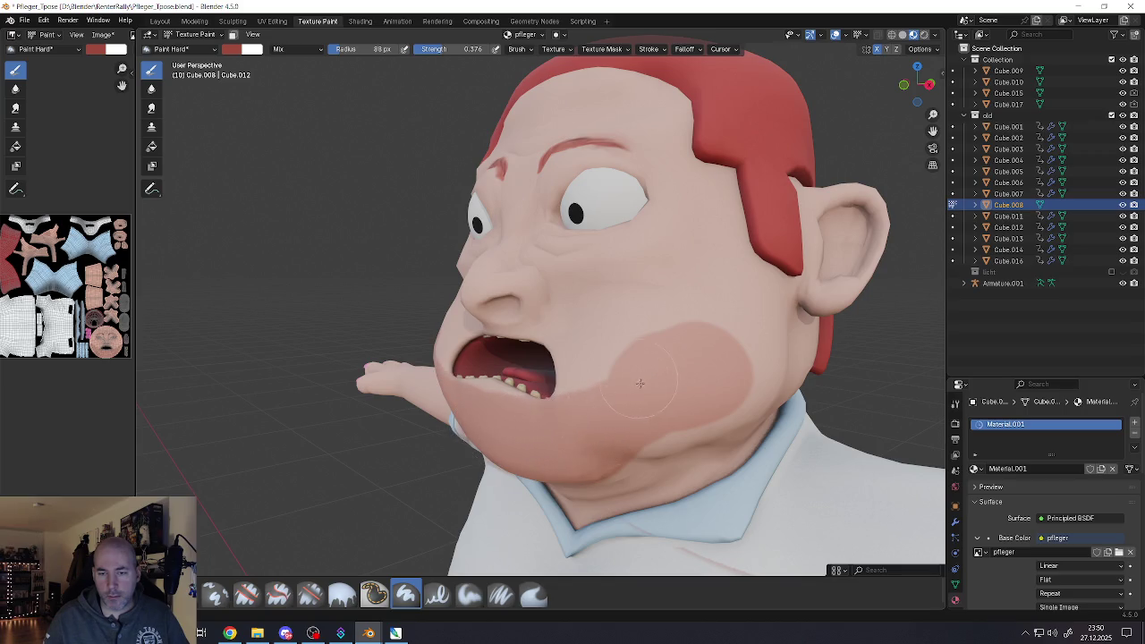
{"action": "scroll", "coordinate": [618, 421], "scroll_direction": "down", "scroll_amount": 5}
{"action": "scroll", "coordinate": [720, 462], "scroll_direction": "up", "scroll_amount": 3}
Undo the test stroke on the cheek and jaw with Ctrl+Z
{"action": "key", "text": "ctrl+z"}
{"action": "key", "text": "ctrl+z"}
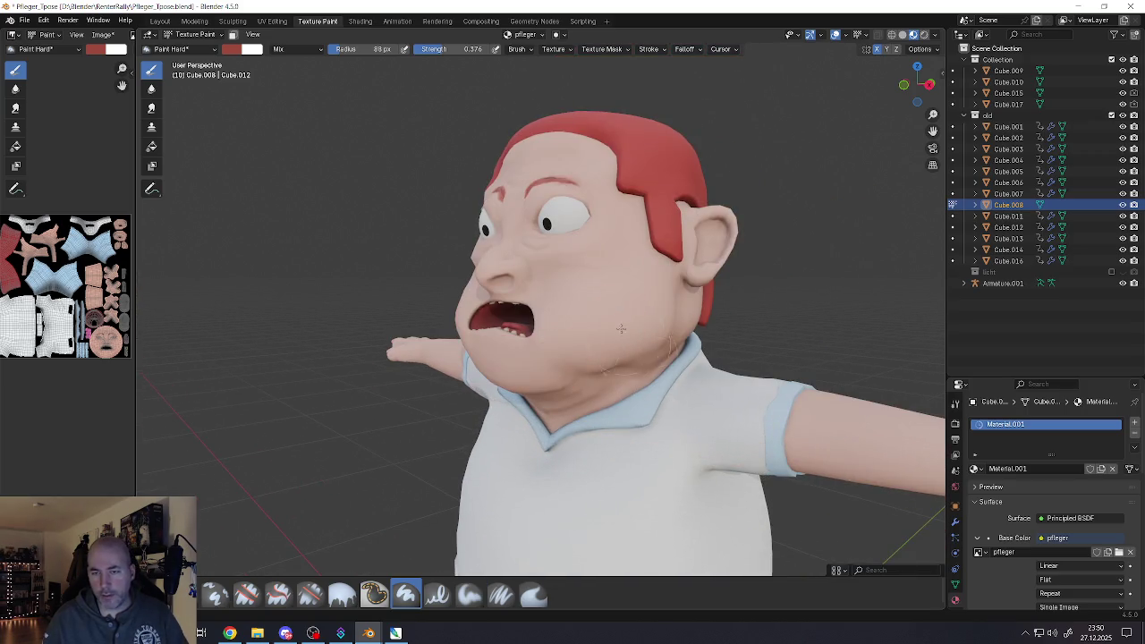
{"action": "scroll", "coordinate": [609, 315], "scroll_direction": "up", "scroll_amount": 4}
{"action": "scroll", "coordinate": [609, 316], "scroll_direction": "down", "scroll_amount": 2}
Select the linked face mesh in Edit Mode, return to Texture Paint and enable the face mask
{"action": "key", "text": "Tab"}
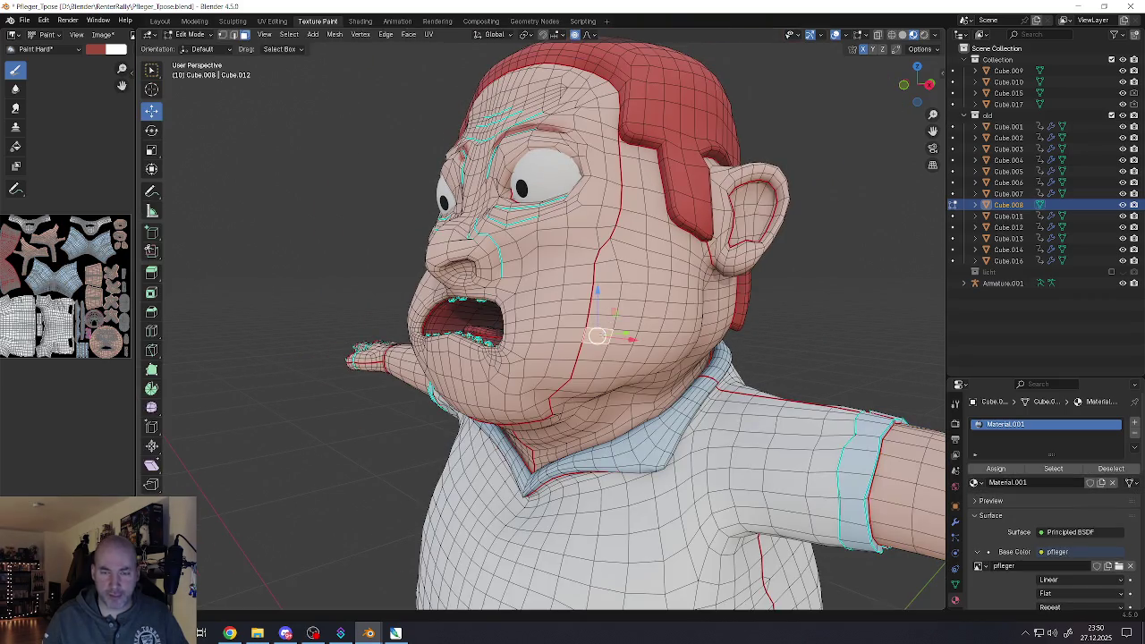
{"action": "key", "text": "l"}
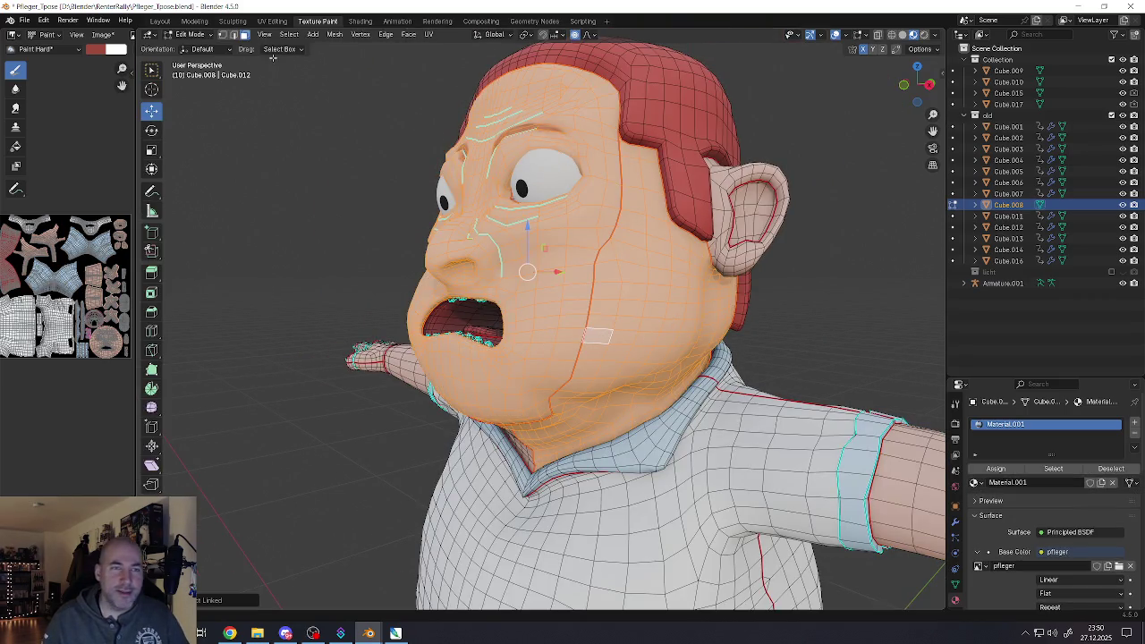
{"action": "left_click", "coordinate": [190, 35]}
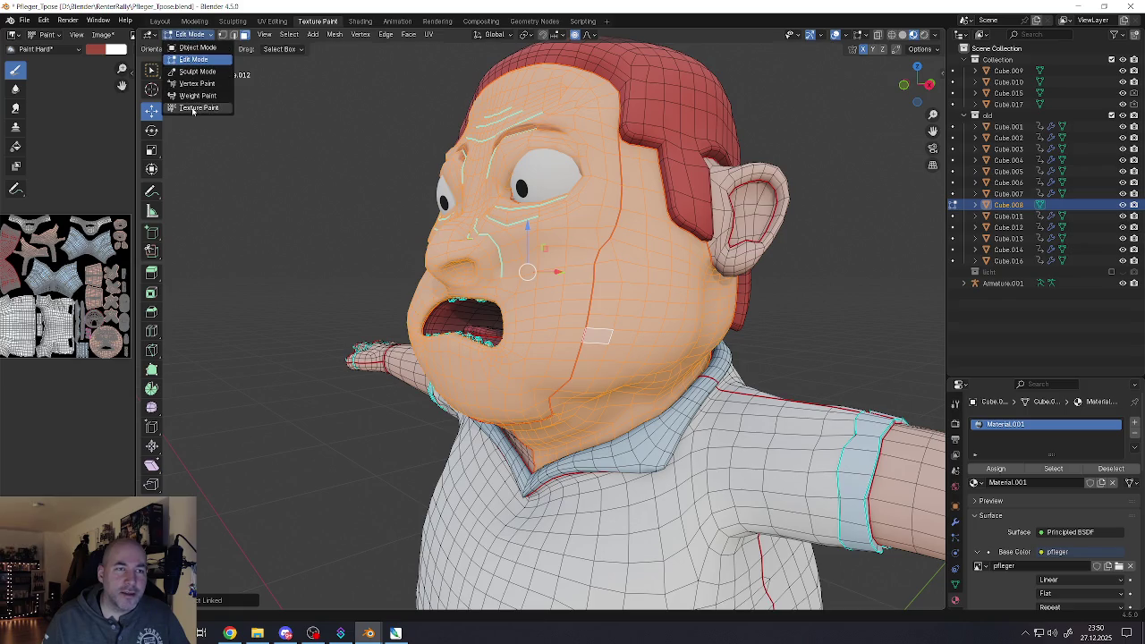
{"action": "left_click", "coordinate": [193, 109]}
{"action": "left_click", "coordinate": [233, 34]}
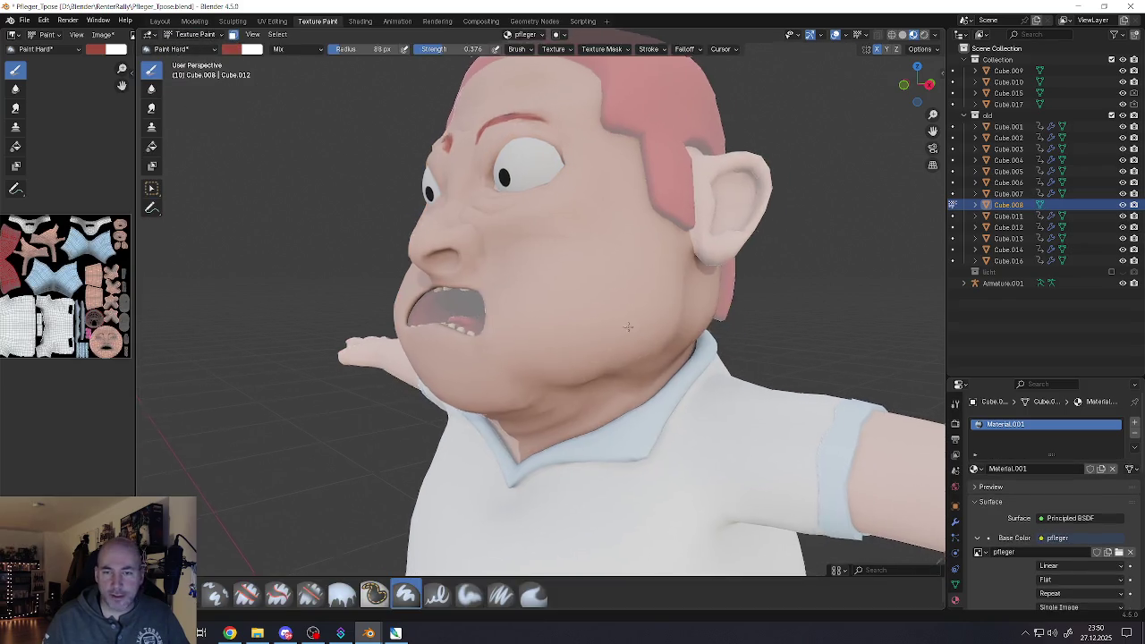
Paint reddish shading down the cheek toward the jaw and chin
{"action": "middle_click_drag", "start_coordinate": [331, 128], "coordinate": [537, 295]}
{"action": "scroll", "coordinate": [560, 298], "scroll_direction": "up", "scroll_amount": 4}
{"action": "scroll", "coordinate": [560, 298], "scroll_direction": "up", "scroll_amount": 1}
{"action": "mouse_move", "coordinate": [640, 230]}
{"action": "left_mouse_down"}
{"action": "mouse_move", "coordinate": [595, 338]}
{"action": "mouse_move", "coordinate": [253, 405]}
{"action": "mouse_move", "coordinate": [281, 460]}
{"action": "mouse_move", "coordinate": [409, 472]}
{"action": "mouse_move", "coordinate": [397, 467]}
{"action": "mouse_move", "coordinate": [536, 459]}
{"action": "mouse_move", "coordinate": [702, 300]}
{"action": "mouse_move", "coordinate": [716, 215]}
{"action": "mouse_move", "coordinate": [698, 187]}
{"action": "mouse_move", "coordinate": [653, 179]}
{"action": "mouse_move", "coordinate": [528, 304]}
{"action": "mouse_move", "coordinate": [308, 383]}
{"action": "mouse_move", "coordinate": [268, 358]}
{"action": "left_mouse_up"}
{"action": "middle_click_drag", "start_coordinate": [269, 358], "coordinate": [376, 385]}
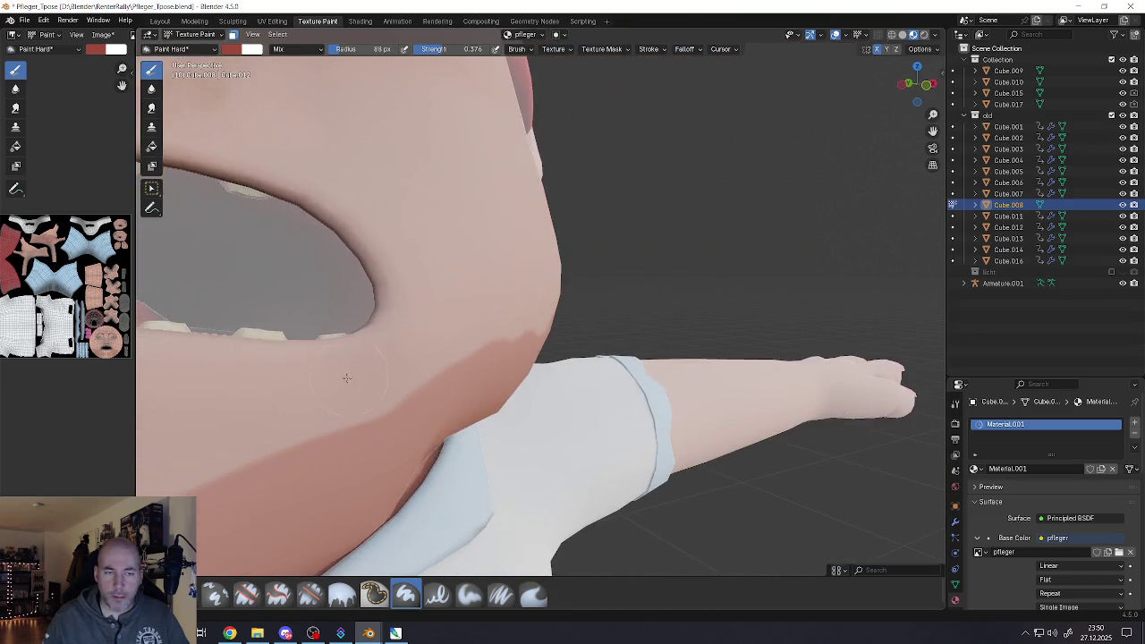
{"action": "mouse_move", "coordinate": [375, 385]}
{"action": "left_mouse_down"}
{"action": "mouse_move", "coordinate": [322, 421]}
{"action": "mouse_move", "coordinate": [308, 407]}
{"action": "mouse_move", "coordinate": [324, 409]}
{"action": "left_mouse_up"}
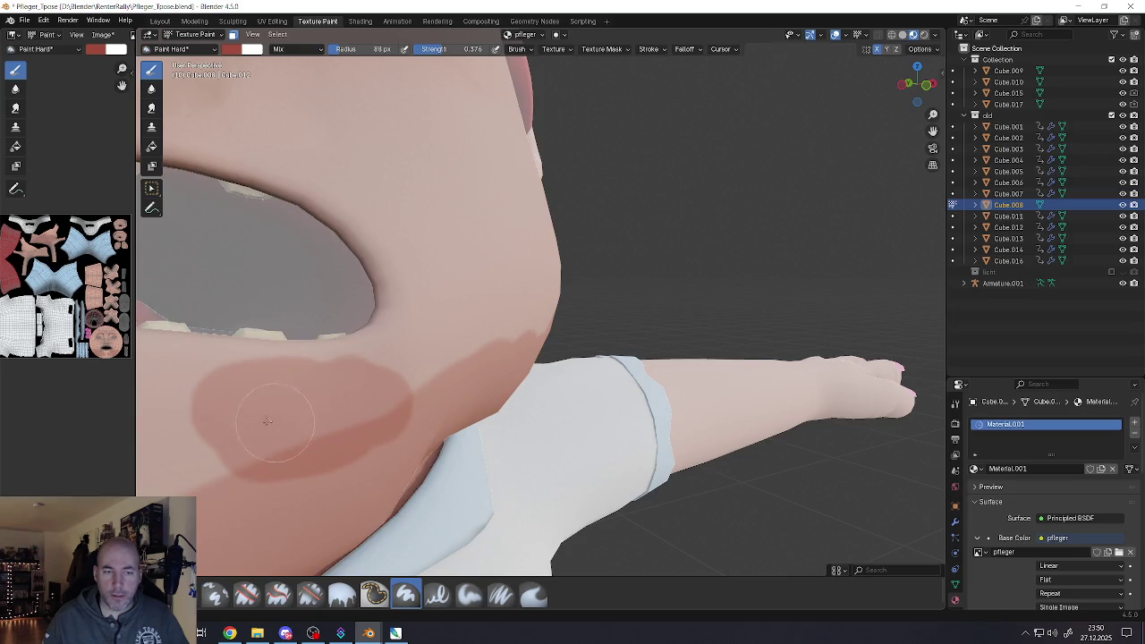
Paint red around the chin, neck and right jaw, then undo the last stroke
{"action": "middle_click_drag", "start_coordinate": [267, 421], "coordinate": [483, 349]}
{"action": "scroll", "coordinate": [376, 376], "scroll_direction": "down", "scroll_amount": 3}
{"action": "mouse_move", "coordinate": [483, 349]}
{"action": "left_mouse_down"}
{"action": "mouse_move", "coordinate": [555, 357]}
{"action": "mouse_move", "coordinate": [483, 394]}
{"action": "left_mouse_up"}
{"action": "middle_click_drag", "start_coordinate": [483, 393], "coordinate": [528, 424]}
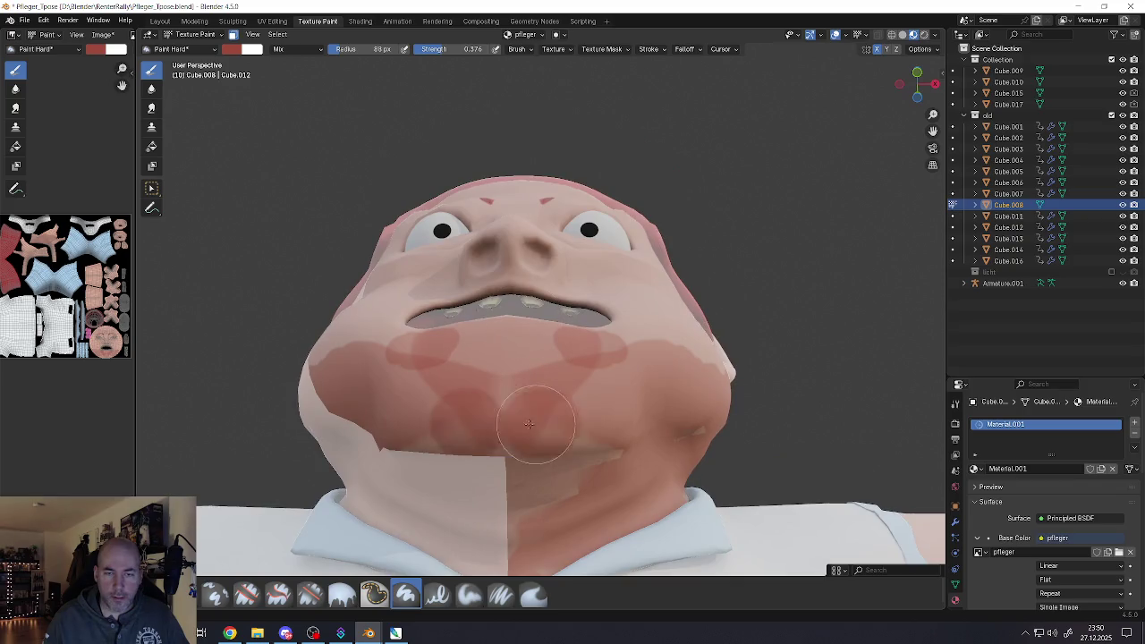
{"action": "mouse_move", "coordinate": [529, 424]}
{"action": "left_mouse_down"}
{"action": "mouse_move", "coordinate": [594, 455]}
{"action": "mouse_move", "coordinate": [528, 501]}
{"action": "mouse_move", "coordinate": [506, 488]}
{"action": "mouse_move", "coordinate": [528, 447]}
{"action": "mouse_move", "coordinate": [573, 439]}
{"action": "mouse_move", "coordinate": [568, 427]}
{"action": "left_mouse_up"}
{"action": "mouse_move", "coordinate": [567, 427]}
{"action": "middle_mouse_down"}
{"action": "mouse_move", "coordinate": [559, 441]}
{"action": "mouse_move", "coordinate": [528, 409]}
{"action": "mouse_move", "coordinate": [548, 413]}
{"action": "middle_mouse_up"}
{"action": "left_click_drag", "start_coordinate": [501, 420], "coordinate": [549, 412]}
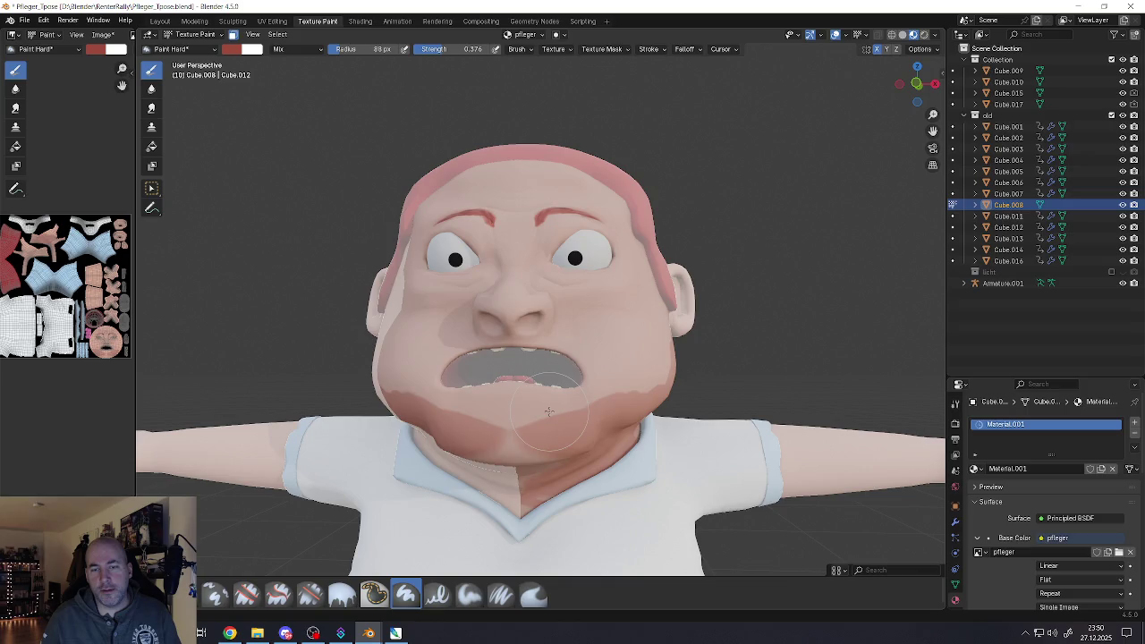
{"action": "key", "text": "ctrl+z"}
Grow the linked selection with L in Edit Mode, then return to Texture Paint mode
{"action": "middle_click_drag", "start_coordinate": [580, 410], "coordinate": [540, 407]}
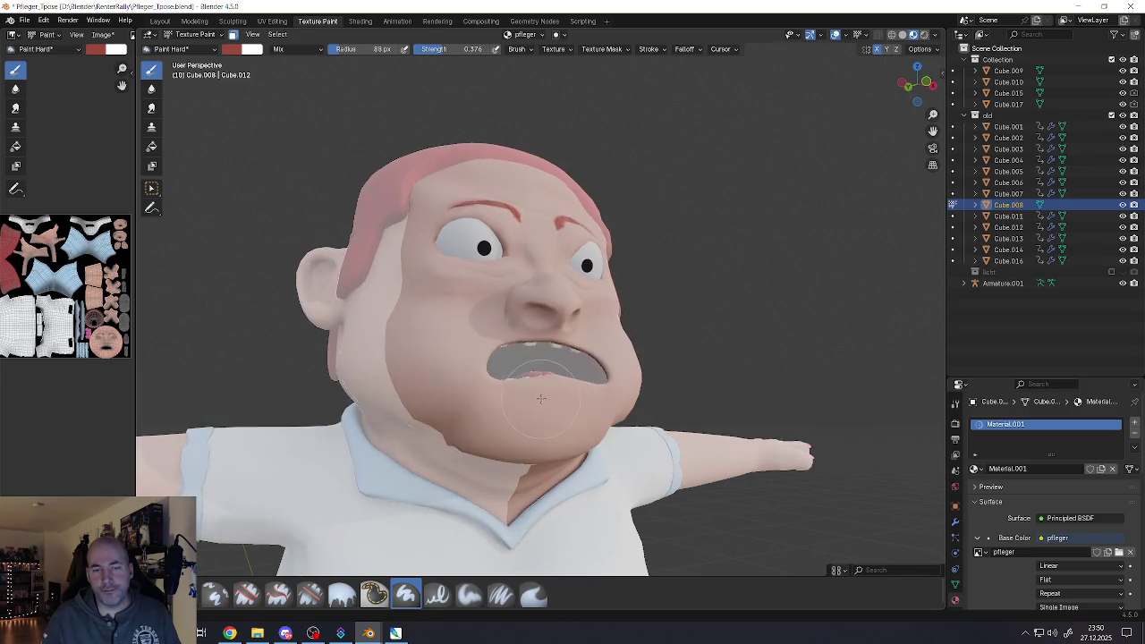
{"action": "key", "text": "Tab"}
{"action": "key", "text": "l"}
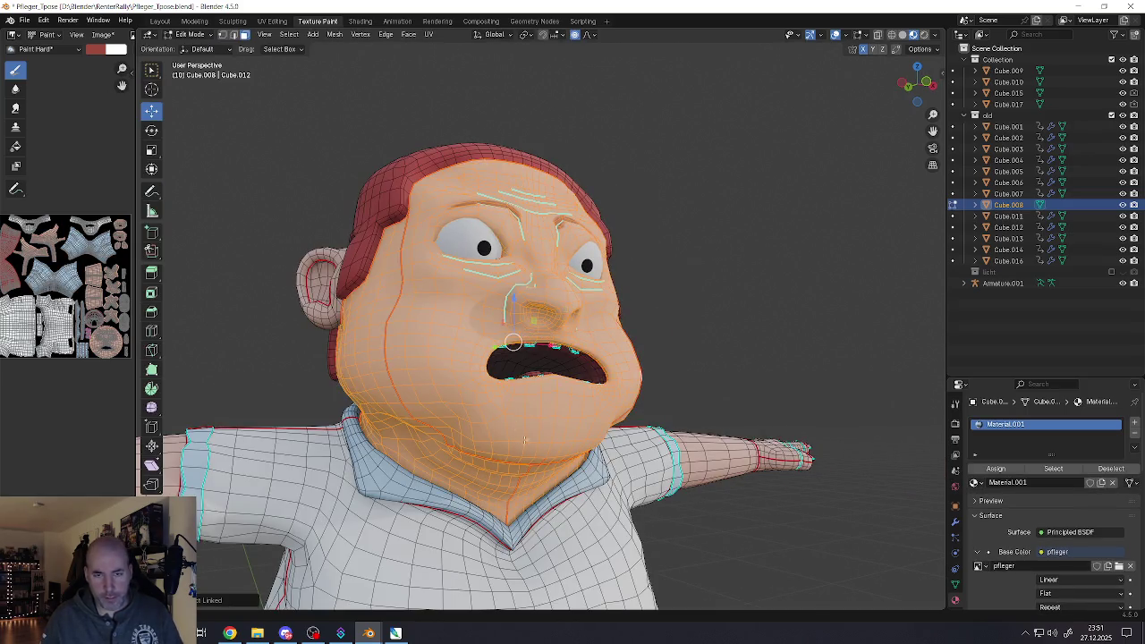
{"action": "middle_click_drag", "start_coordinate": [478, 474], "coordinate": [315, 118]}
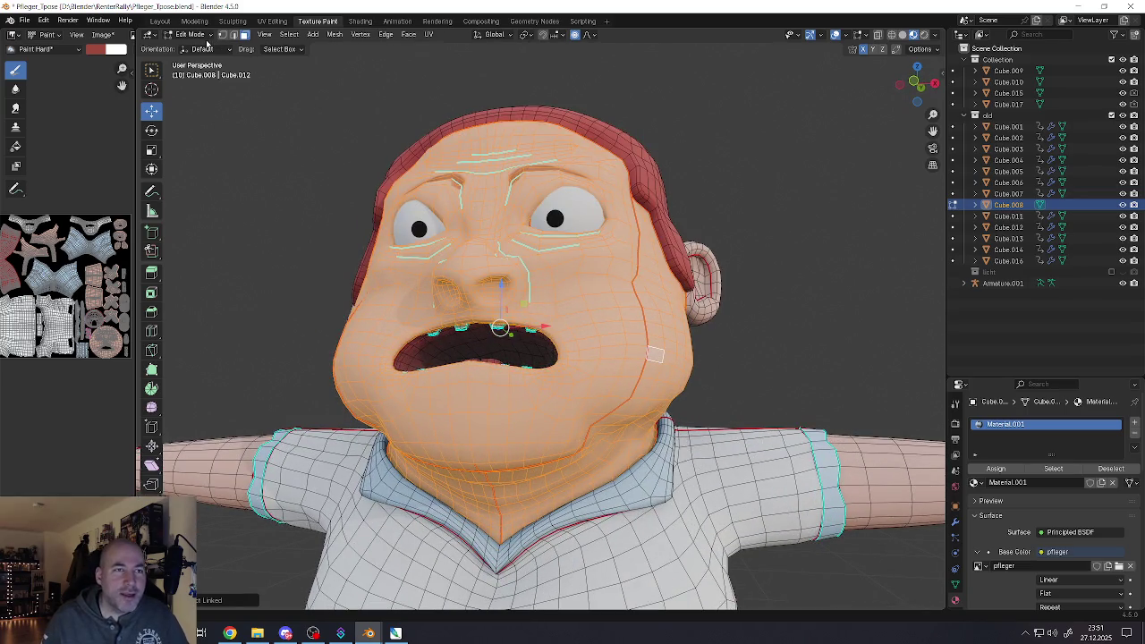
{"action": "left_click", "coordinate": [204, 34]}
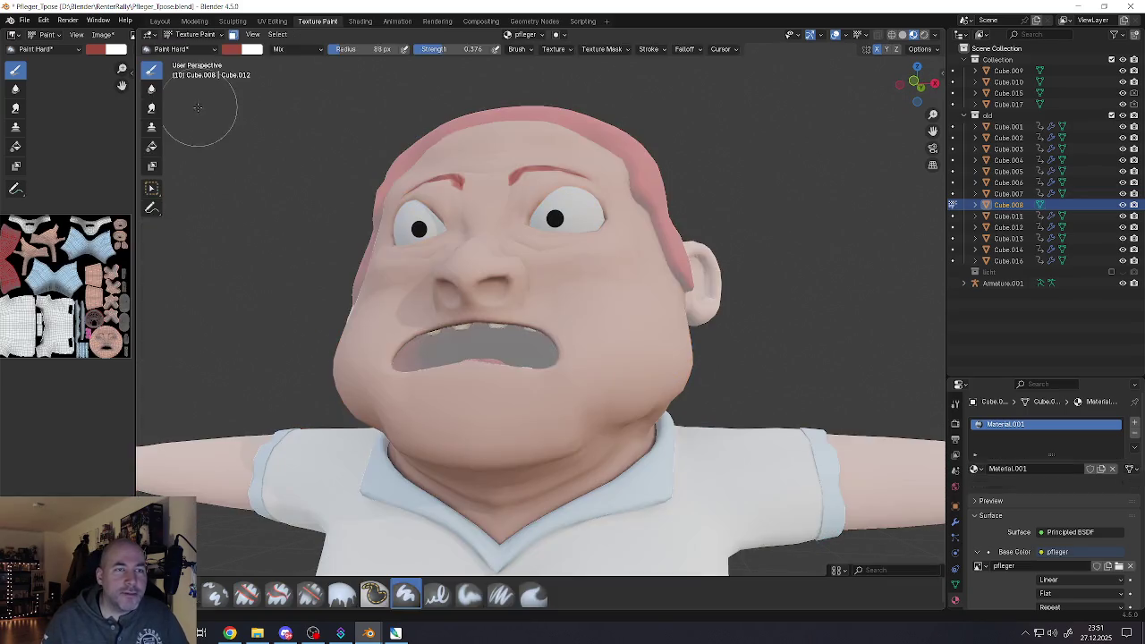
{"action": "left_click", "coordinate": [199, 107]}
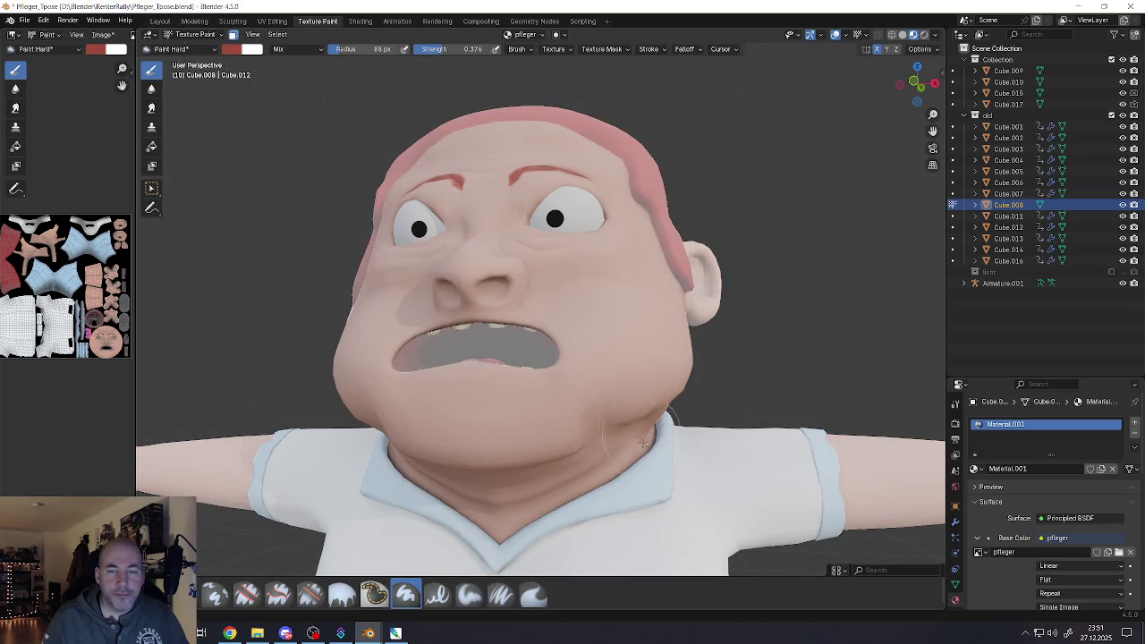
{"action": "middle_click_drag", "start_coordinate": [465, 376], "coordinate": [545, 267]}
{"action": "scroll", "coordinate": [546, 267], "scroll_direction": "up", "scroll_amount": 2}
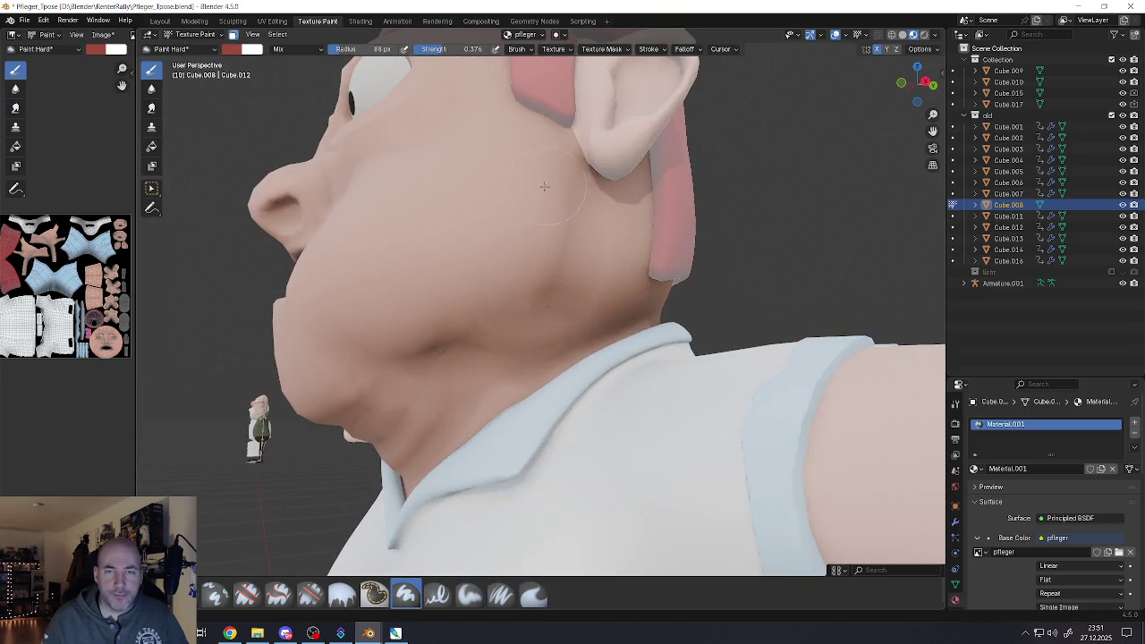
Paint reddish beard shading from the ear down the jaw, onto the chin, neck and cheek
{"action": "mouse_move", "coordinate": [544, 186]}
{"action": "left_mouse_down"}
{"action": "mouse_move", "coordinate": [377, 428]}
{"action": "mouse_move", "coordinate": [521, 252]}
{"action": "left_mouse_up"}
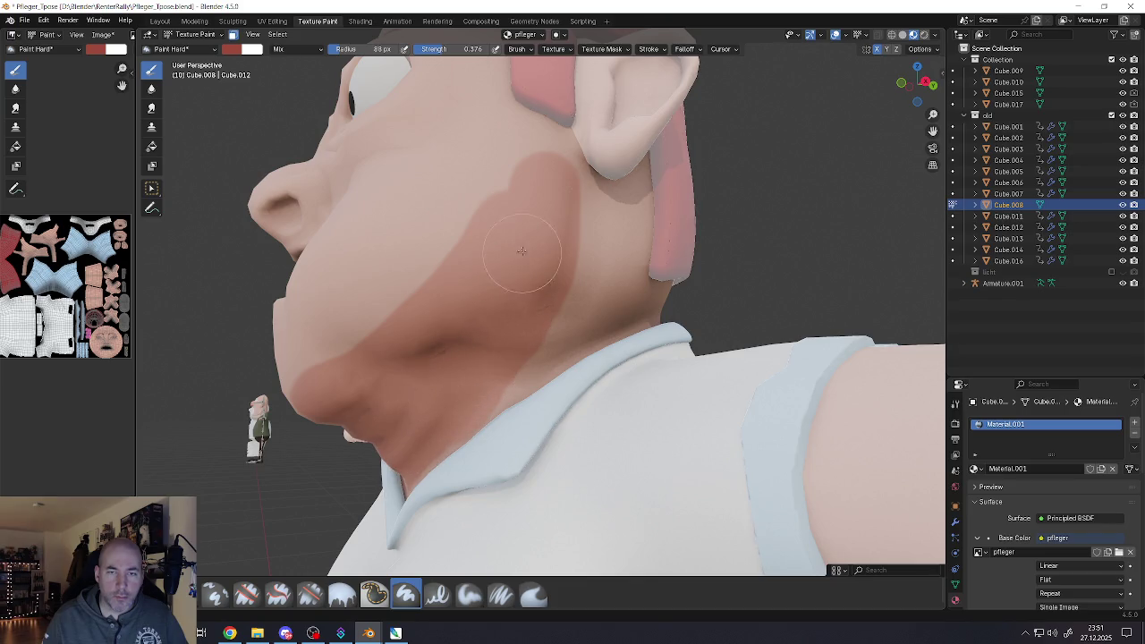
{"action": "mouse_move", "coordinate": [522, 251]}
{"action": "middle_mouse_down"}
{"action": "mouse_move", "coordinate": [531, 273]}
{"action": "mouse_move", "coordinate": [397, 378]}
{"action": "middle_mouse_up"}
{"action": "mouse_move", "coordinate": [396, 379]}
{"action": "left_mouse_down"}
{"action": "mouse_move", "coordinate": [328, 332]}
{"action": "mouse_move", "coordinate": [390, 300]}
{"action": "mouse_move", "coordinate": [449, 242]}
{"action": "mouse_move", "coordinate": [474, 305]}
{"action": "mouse_move", "coordinate": [458, 349]}
{"action": "left_mouse_up"}
{"action": "mouse_move", "coordinate": [458, 349]}
{"action": "middle_mouse_down"}
{"action": "mouse_move", "coordinate": [504, 317]}
{"action": "mouse_move", "coordinate": [488, 269]}
{"action": "middle_mouse_up"}
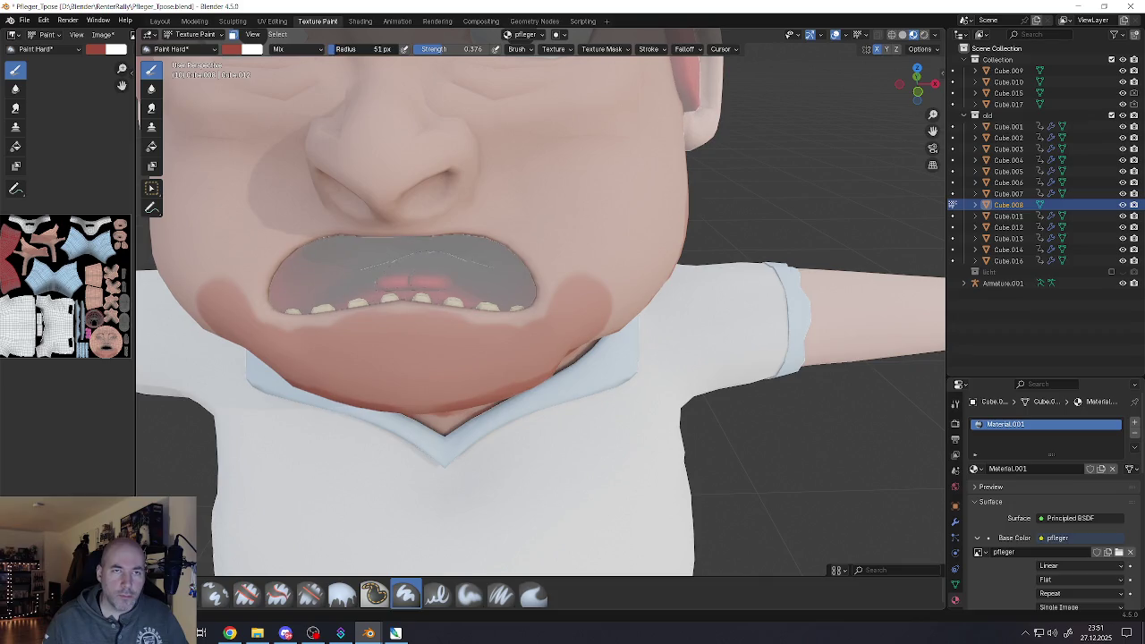
Shrink the brush to 47 px and paint red around the upper lip, mouth corners and jaw
{"action": "key", "text": "bracketleft"}
{"action": "mouse_move", "coordinate": [386, 228]}
{"action": "left_mouse_down"}
{"action": "mouse_move", "coordinate": [553, 316]}
{"action": "mouse_move", "coordinate": [378, 416]}
{"action": "mouse_move", "coordinate": [581, 326]}
{"action": "left_mouse_up"}
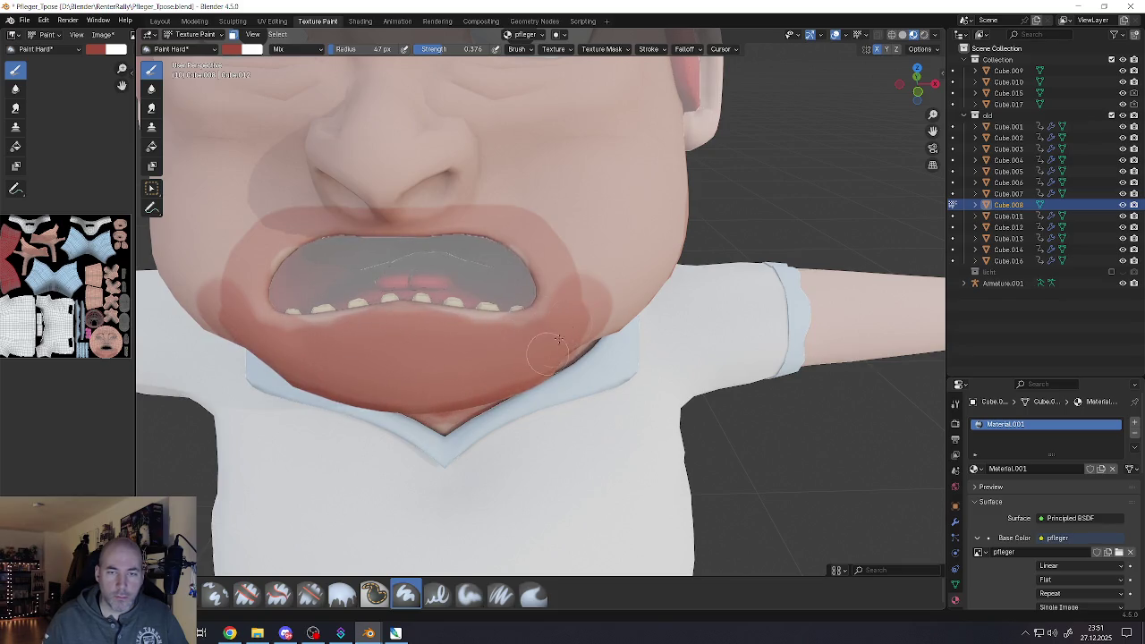
{"action": "middle_click_drag", "start_coordinate": [564, 340], "coordinate": [549, 321]}
{"action": "mouse_move", "coordinate": [549, 322]}
{"action": "left_mouse_down"}
{"action": "mouse_move", "coordinate": [674, 398]}
{"action": "mouse_move", "coordinate": [850, 212]}
{"action": "left_mouse_up"}
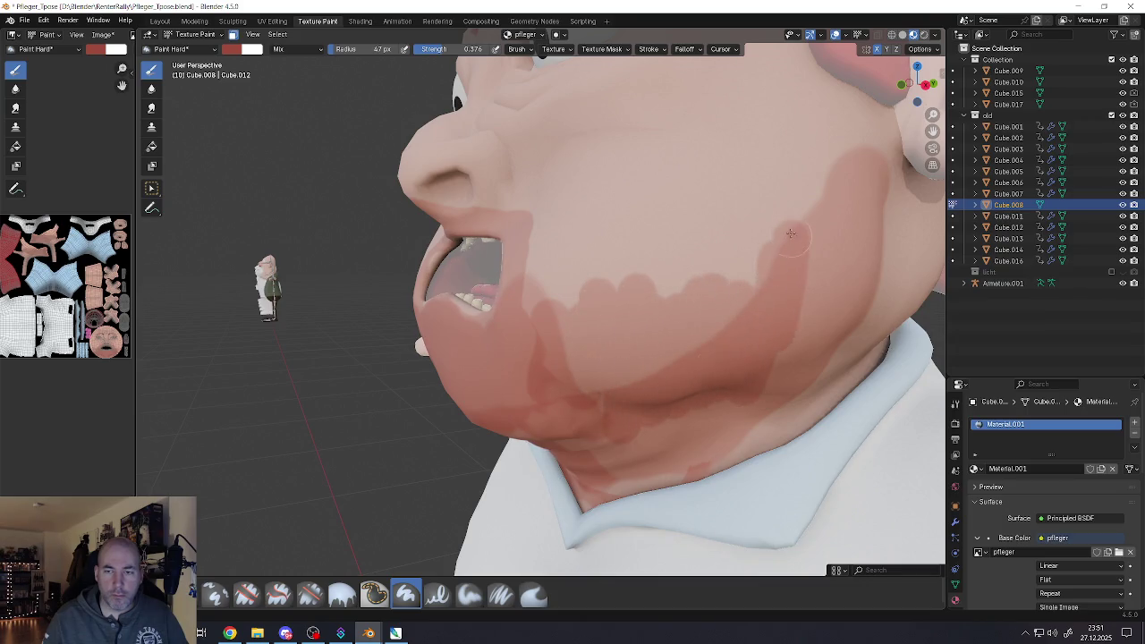
{"action": "left_click_drag", "start_coordinate": [731, 338], "coordinate": [488, 370]}
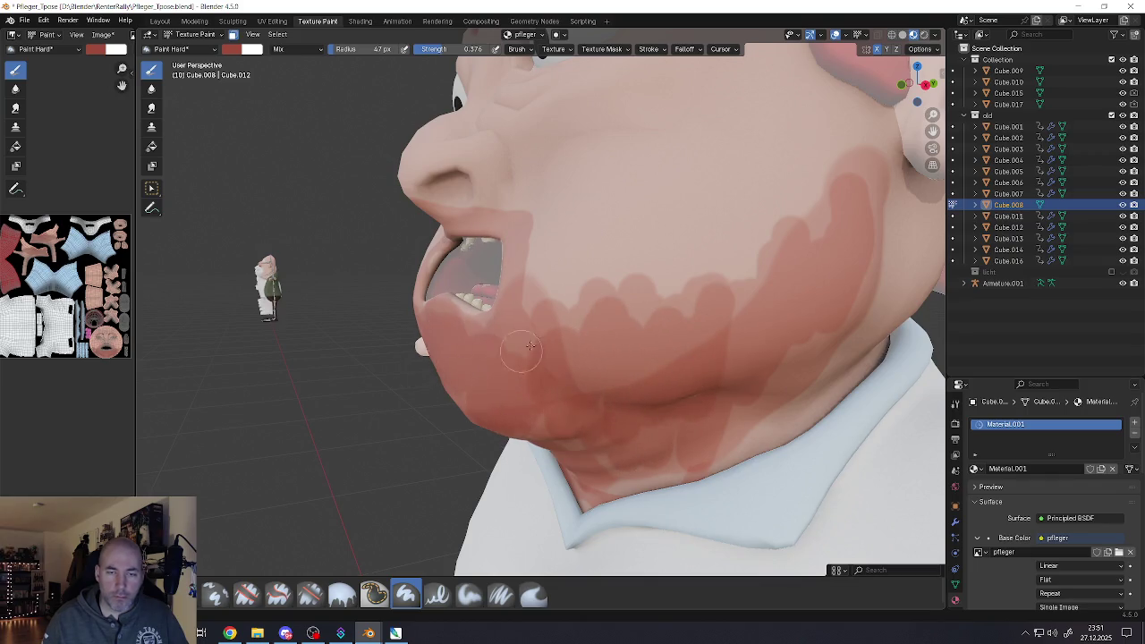
{"action": "scroll", "coordinate": [489, 369], "scroll_direction": "down", "scroll_amount": 6}
{"action": "middle_click_drag", "start_coordinate": [489, 369], "coordinate": [542, 391]}
{"action": "scroll", "coordinate": [542, 391], "scroll_direction": "up", "scroll_amount": 2}
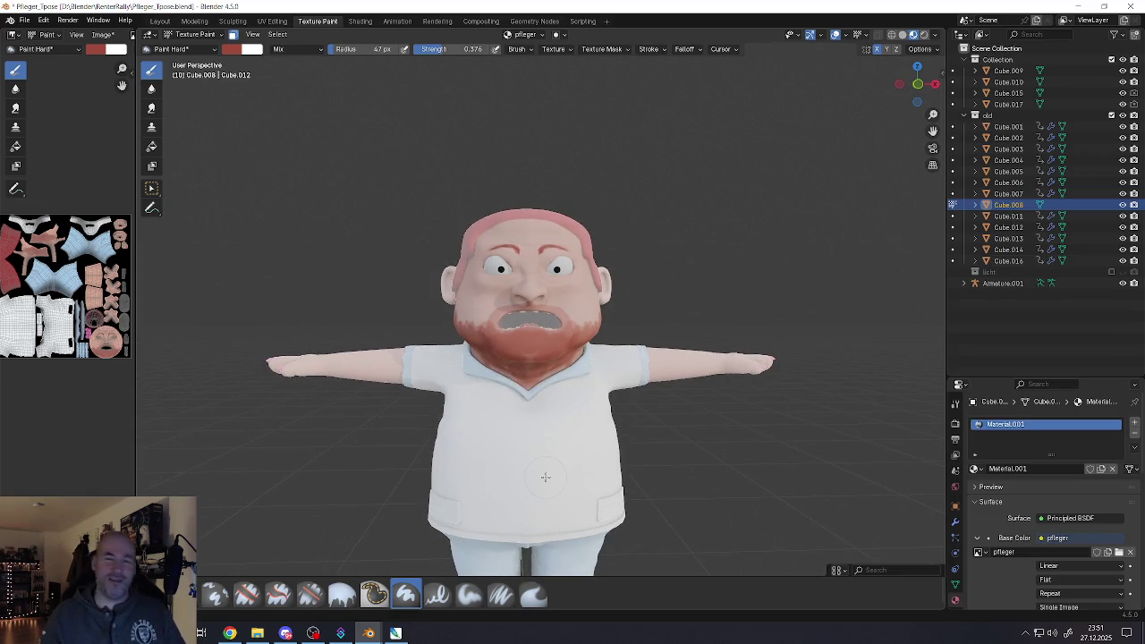
Zoom and orbit to a slight three-quarter view of the bearded chin and jaw
{"action": "scroll", "coordinate": [557, 425], "scroll_direction": "up", "scroll_amount": 4}
{"action": "scroll", "coordinate": [544, 409], "scroll_direction": "down", "scroll_amount": 2}
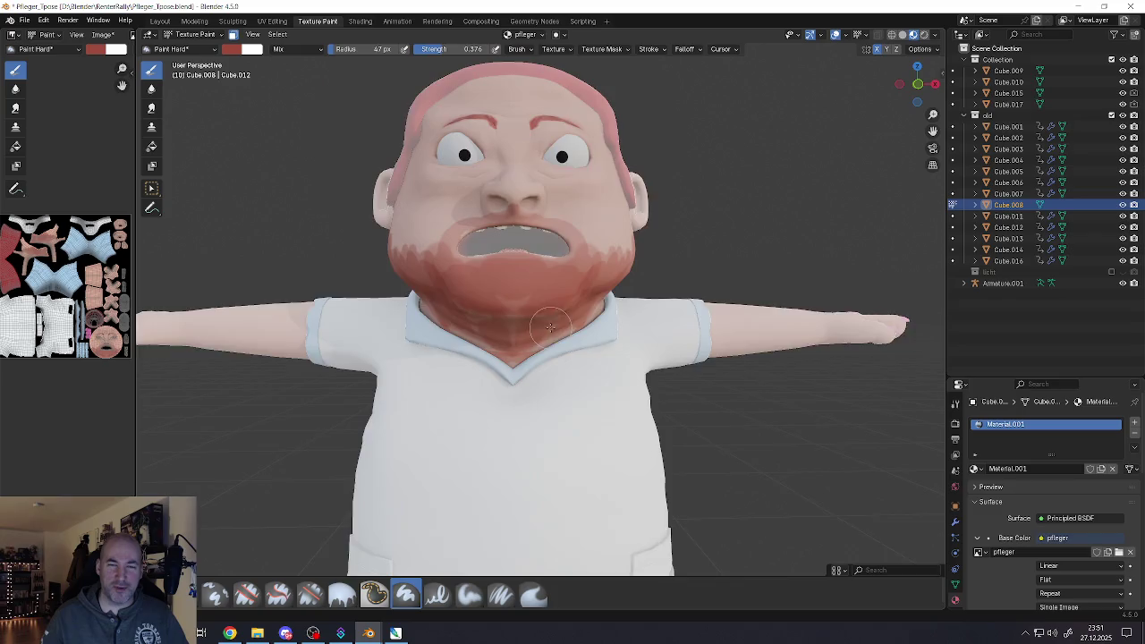
{"action": "scroll", "coordinate": [547, 348], "scroll_direction": "down", "scroll_amount": 1}
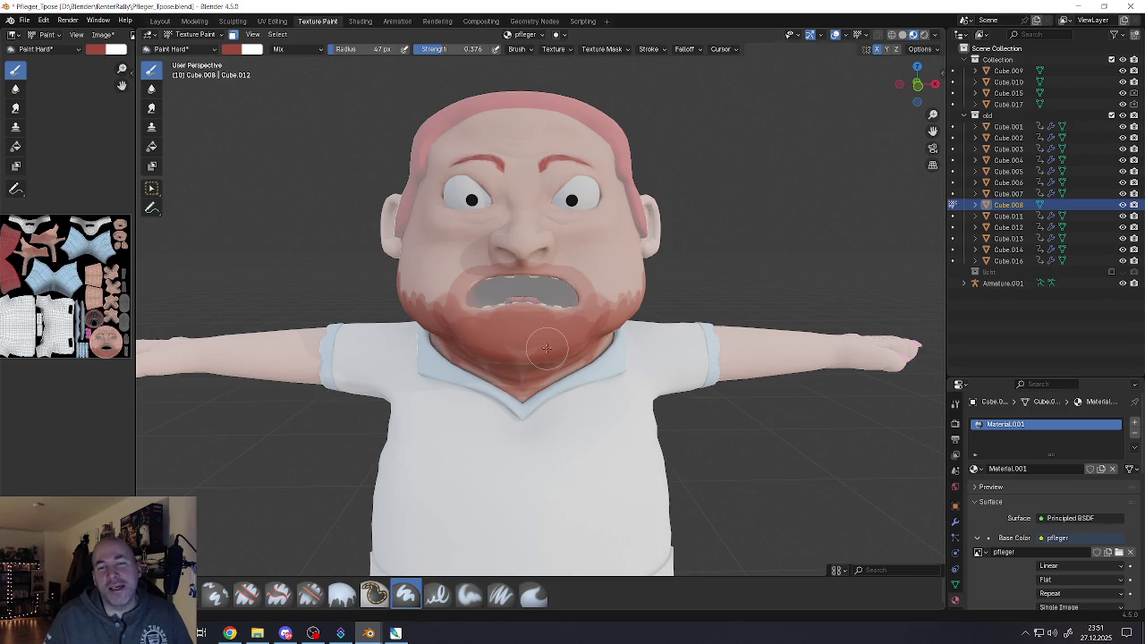
{"action": "scroll", "coordinate": [547, 348], "scroll_direction": "down", "scroll_amount": 2}
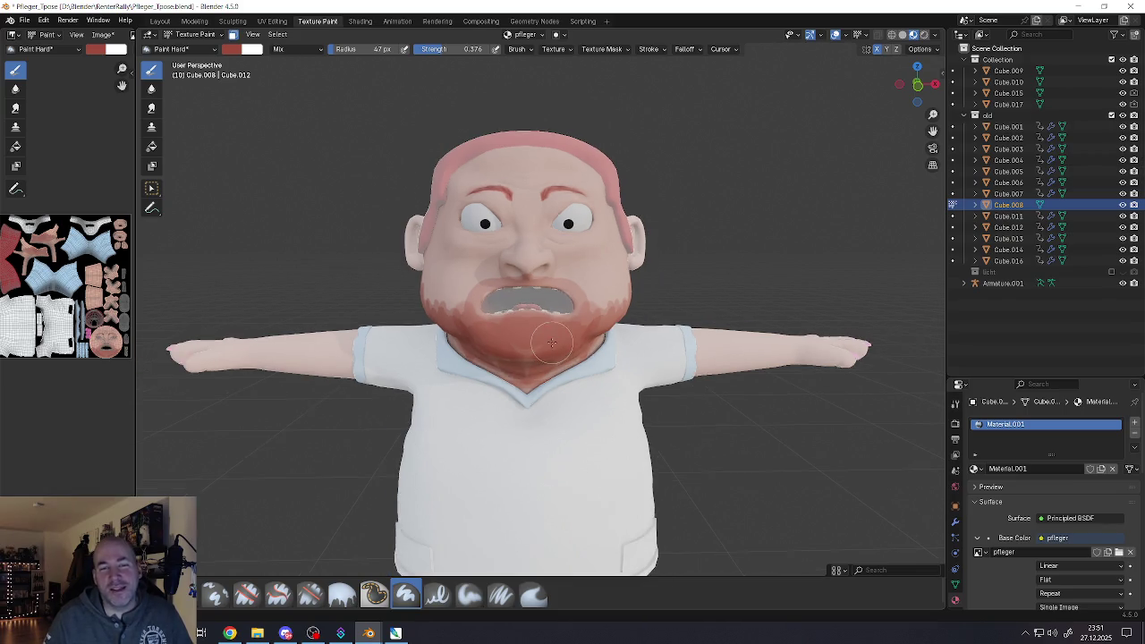
{"action": "scroll", "coordinate": [547, 348], "scroll_direction": "down", "scroll_amount": 2}
{"action": "scroll", "coordinate": [563, 326], "scroll_direction": "up", "scroll_amount": 5}
{"action": "middle_click_drag", "start_coordinate": [581, 307], "coordinate": [540, 314]}
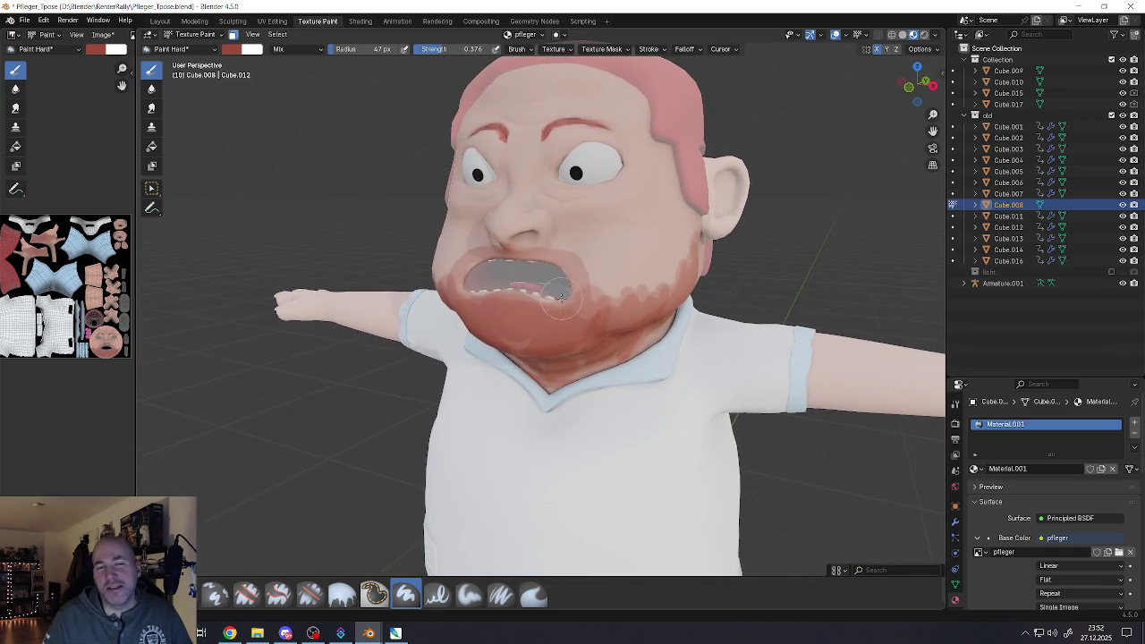
Undo the red beard paint and turn the view to face the character front-on
{"action": "key", "text": "ctrl+z"}
{"action": "key", "text": "ctrl+z"}
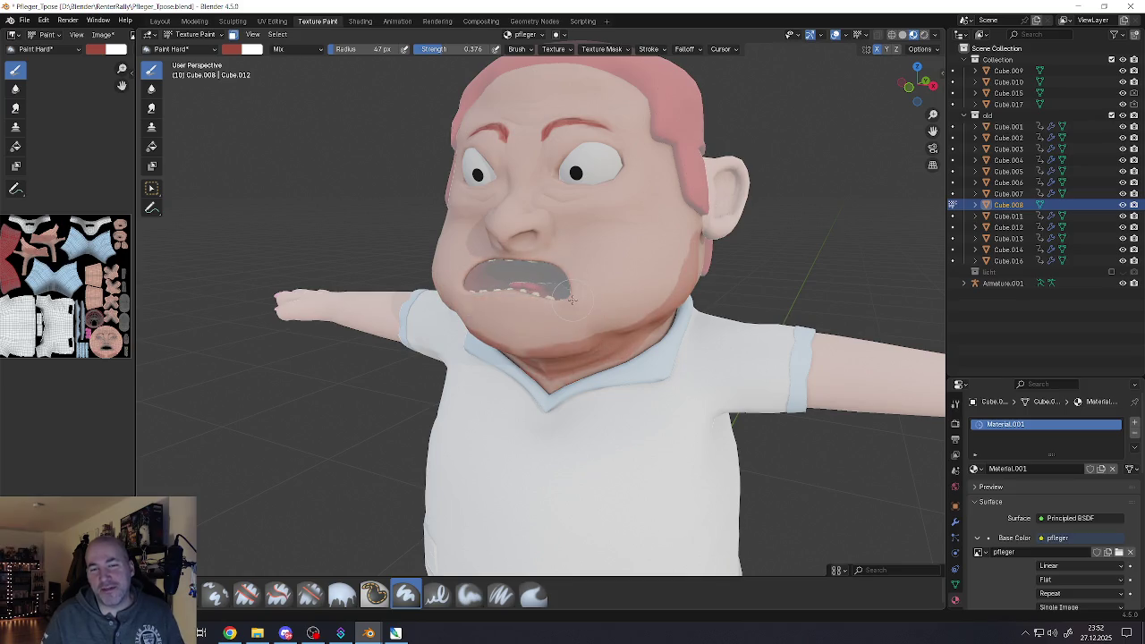
{"action": "key", "text": "ctrl+z"}
{"action": "scroll", "coordinate": [510, 280], "scroll_direction": "up", "scroll_amount": 2}
{"action": "middle_click_drag", "start_coordinate": [510, 280], "coordinate": [548, 285]}
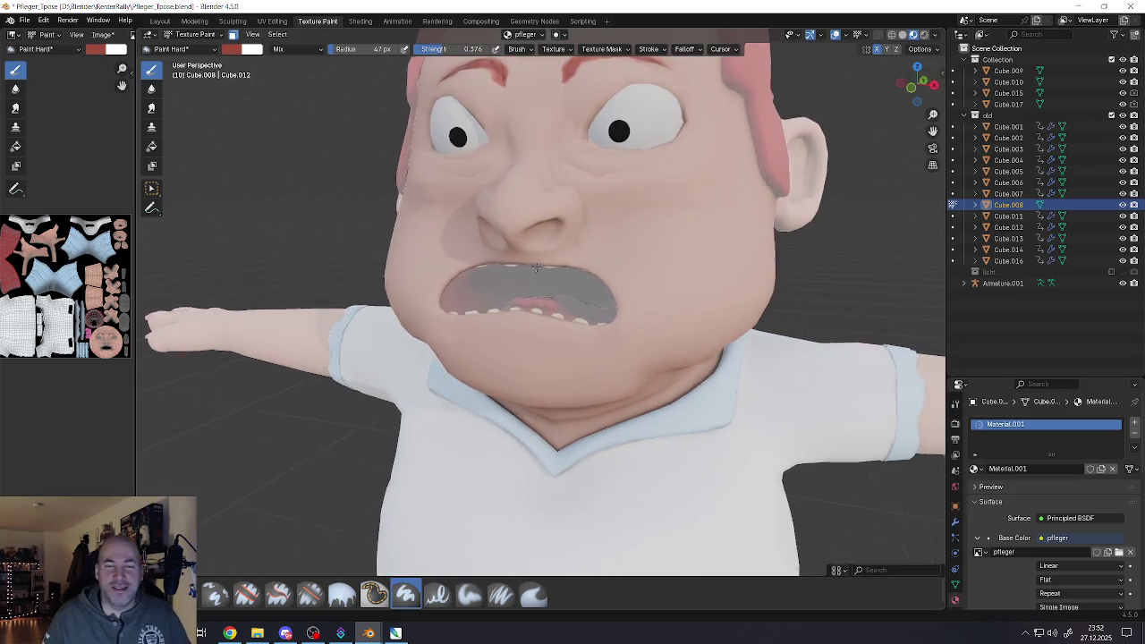
{"action": "scroll", "coordinate": [548, 284], "scroll_direction": "up", "scroll_amount": 2}
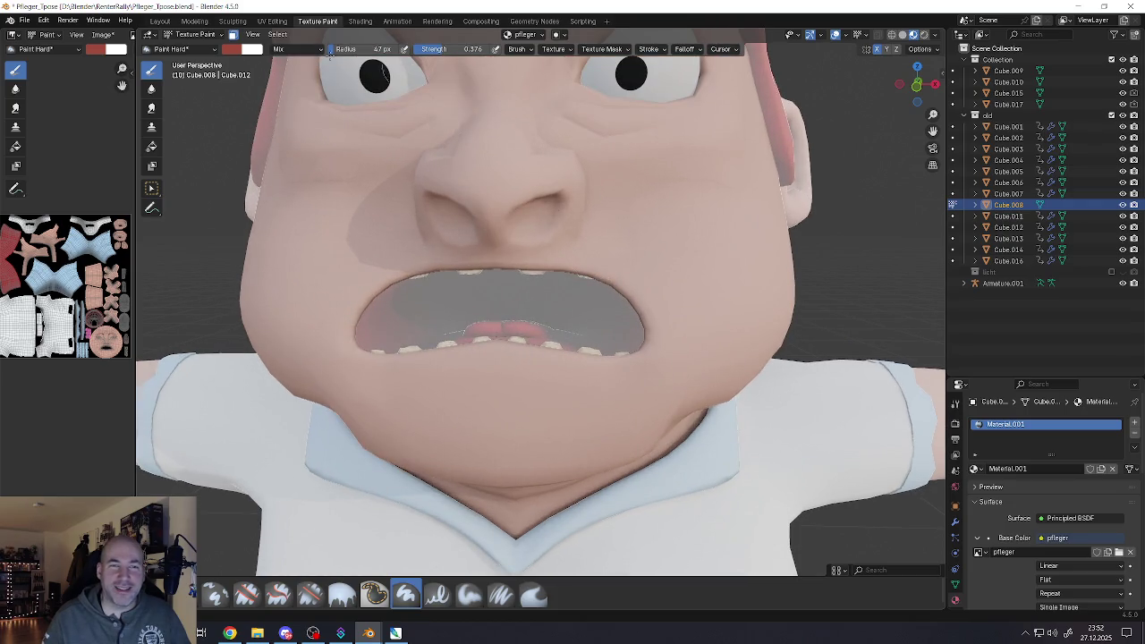
Shrink the brush and paint a mirrored red line along the upper lip
{"action": "key", "text": "bracketleft"}
{"action": "key", "text": "bracketleft"}
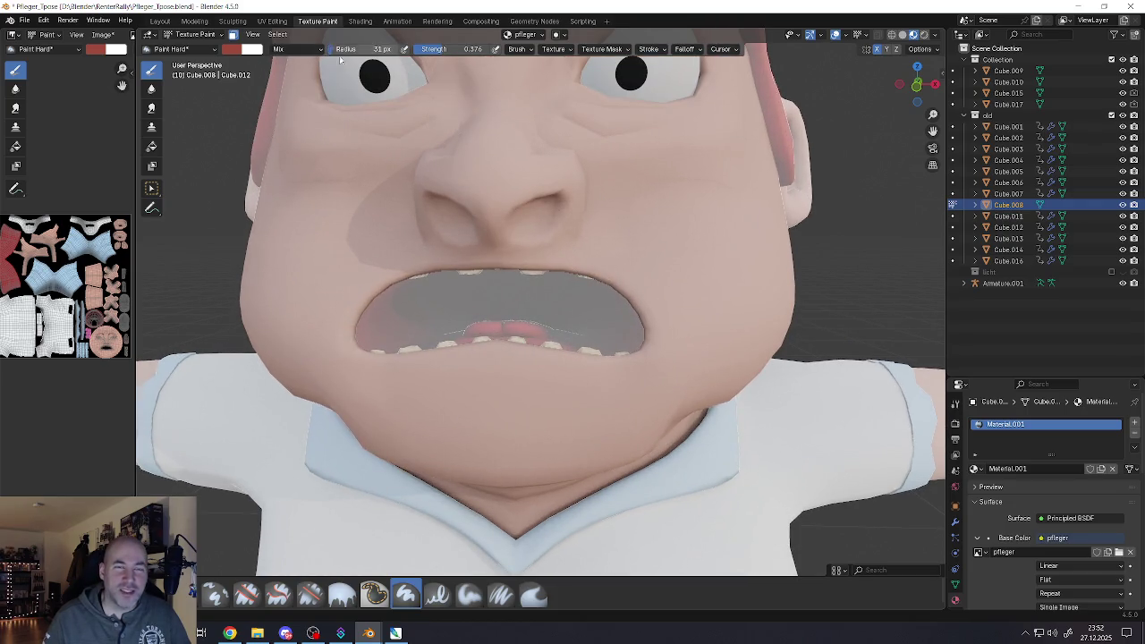
{"action": "scroll", "coordinate": [571, 239], "scroll_direction": "up", "scroll_amount": 2}
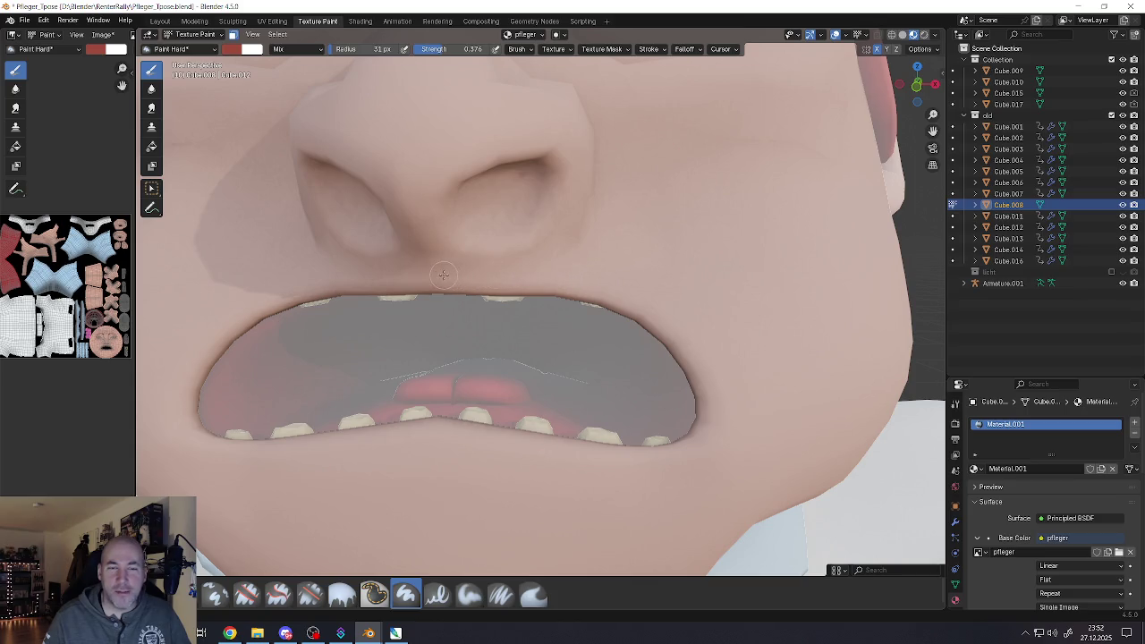
{"action": "mouse_move", "coordinate": [443, 275]}
{"action": "left_mouse_down"}
{"action": "mouse_move", "coordinate": [721, 355]}
{"action": "mouse_move", "coordinate": [447, 270]}
{"action": "mouse_move", "coordinate": [731, 400]}
{"action": "mouse_move", "coordinate": [648, 308]}
{"action": "mouse_move", "coordinate": [500, 273]}
{"action": "mouse_move", "coordinate": [421, 270]}
{"action": "mouse_move", "coordinate": [589, 270]}
{"action": "mouse_move", "coordinate": [702, 333]}
{"action": "mouse_move", "coordinate": [740, 402]}
{"action": "left_mouse_up"}
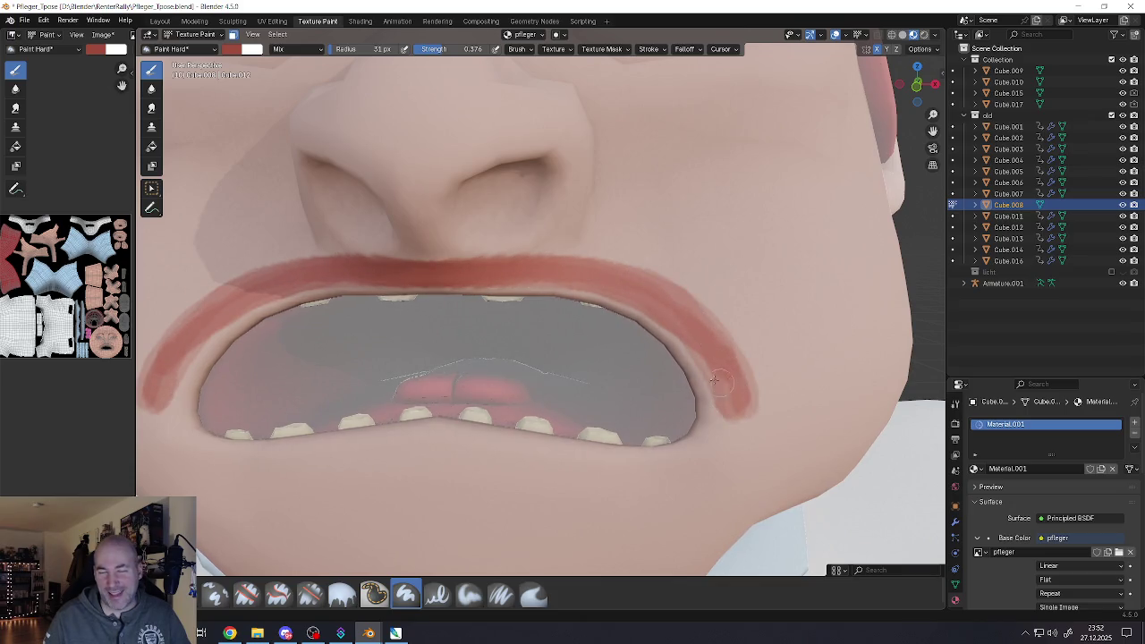
Paint a red stripe down the chin and darken it with a second stroke
{"action": "scroll", "coordinate": [714, 382], "scroll_direction": "down", "scroll_amount": 5}
{"action": "scroll", "coordinate": [681, 391], "scroll_direction": "down", "scroll_amount": 1}
{"action": "scroll", "coordinate": [667, 395], "scroll_direction": "down", "scroll_amount": 3}
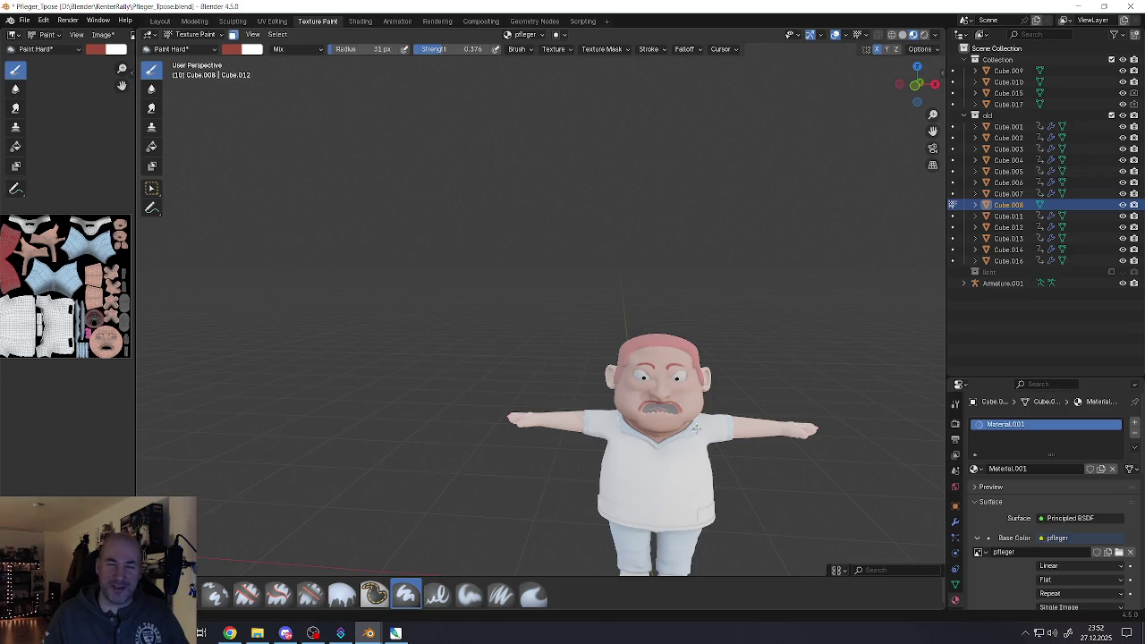
{"action": "scroll", "coordinate": [662, 403], "scroll_direction": "up", "scroll_amount": 1}
{"action": "scroll", "coordinate": [608, 363], "scroll_direction": "up", "scroll_amount": 6}
{"action": "scroll", "coordinate": [596, 354], "scroll_direction": "up", "scroll_amount": 4}
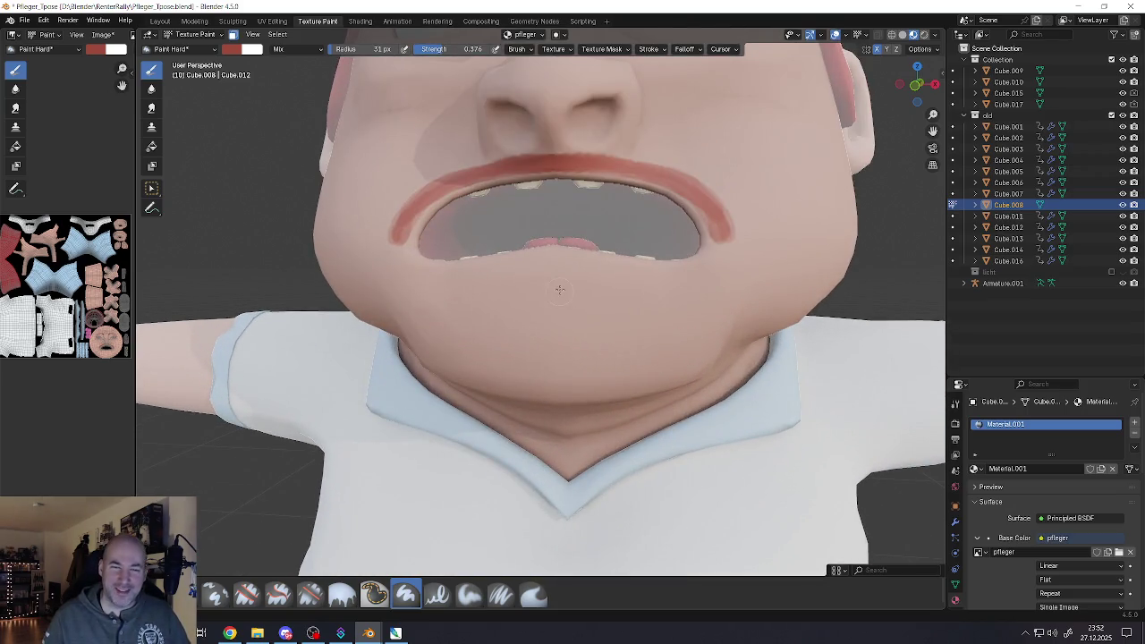
{"action": "left_click_drag", "start_coordinate": [555, 281], "coordinate": [549, 331]}
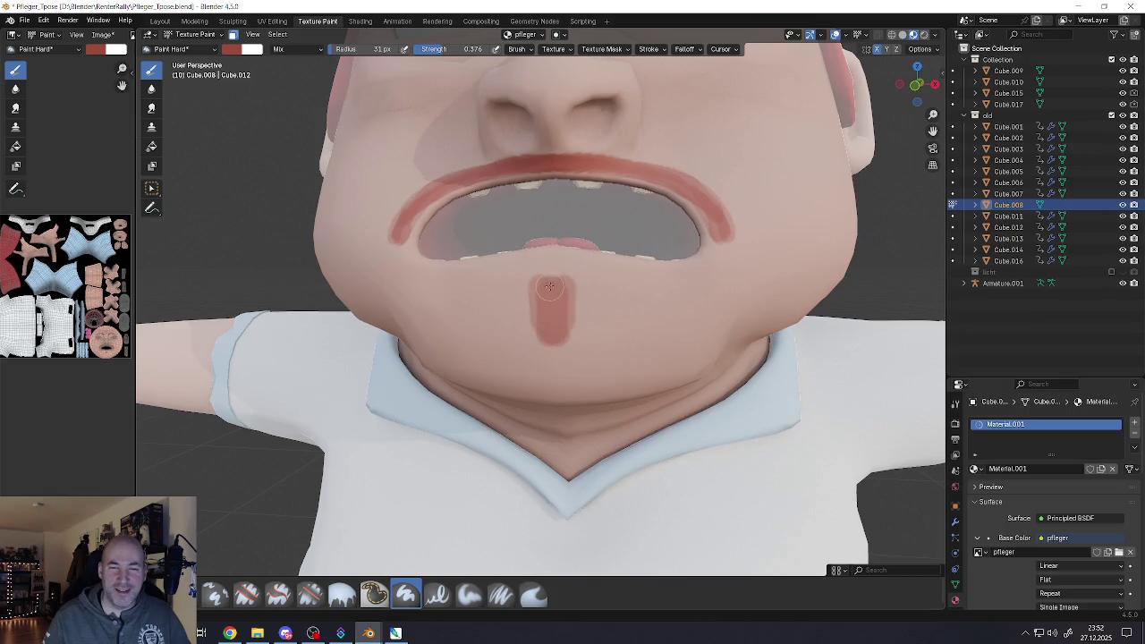
{"action": "left_click_drag", "start_coordinate": [550, 286], "coordinate": [554, 303]}
{"action": "scroll", "coordinate": [555, 383], "scroll_direction": "down", "scroll_amount": 10}
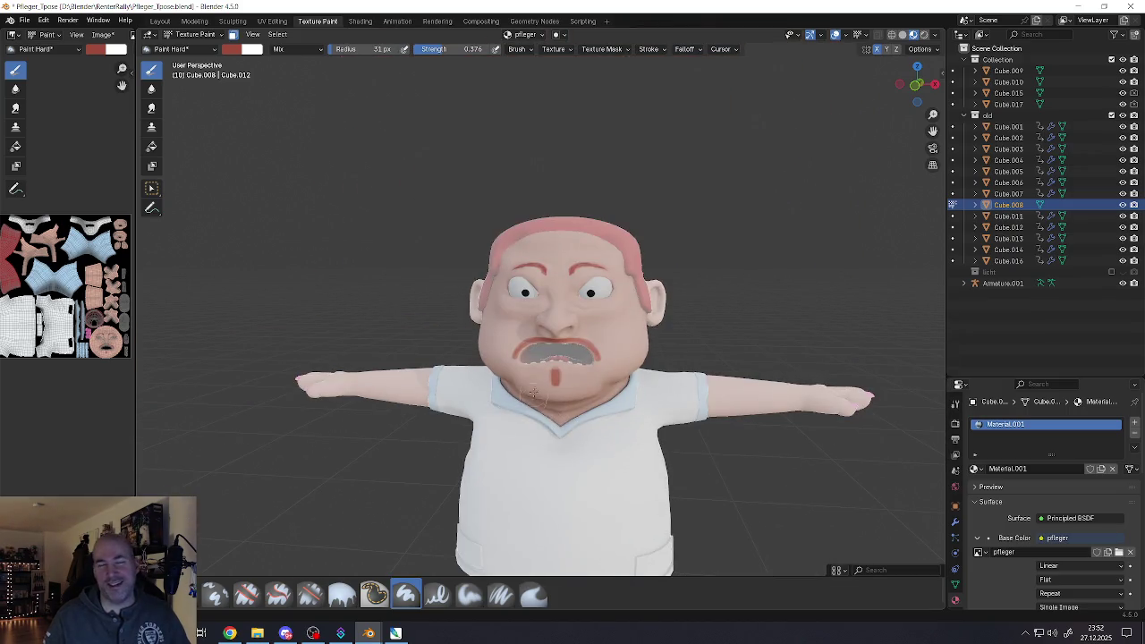
{"action": "scroll", "coordinate": [574, 361], "scroll_direction": "up", "scroll_amount": 4}
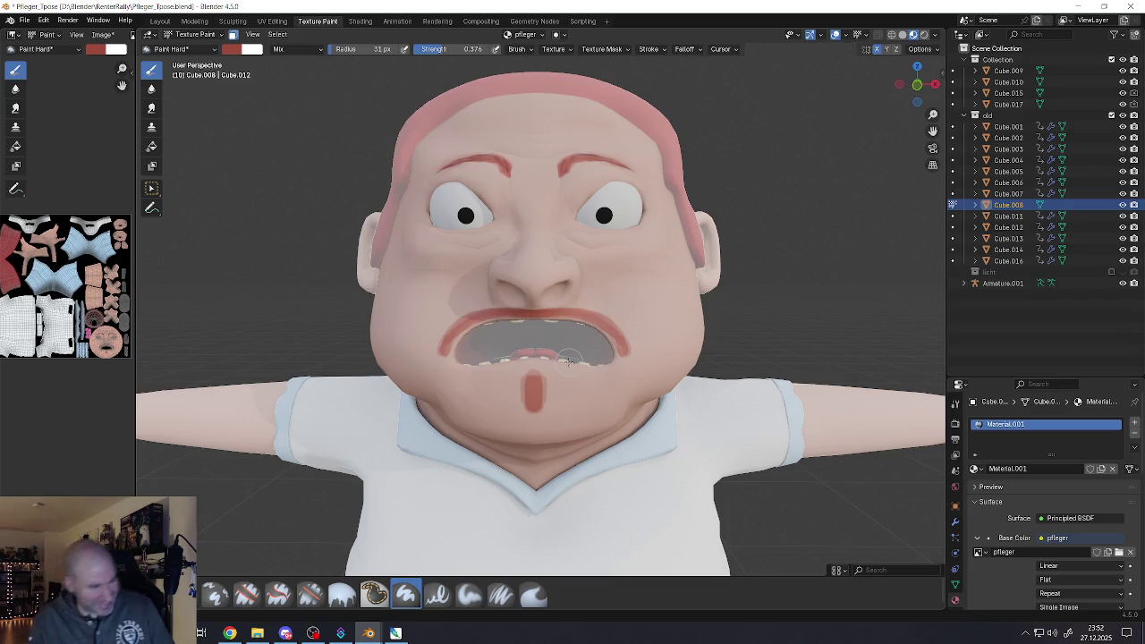
Undo the chin and lip strokes, then dab a small reddish stripe on the chin
{"action": "key", "text": "ctrl+z"}
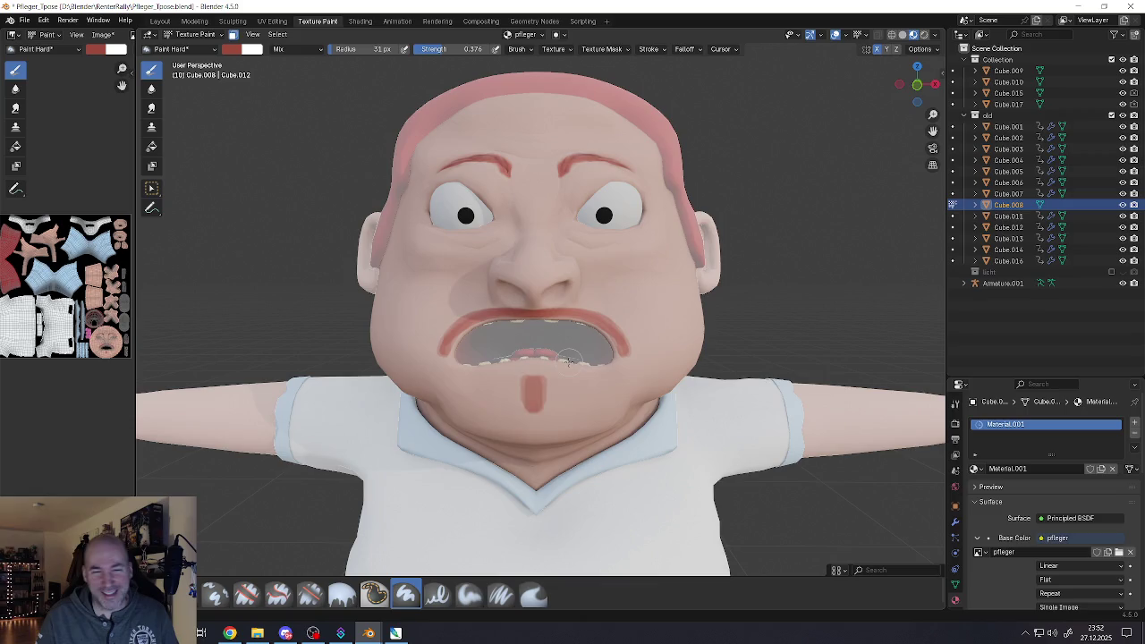
{"action": "key", "text": "ctrl+z"}
{"action": "key", "text": "ctrl+z"}
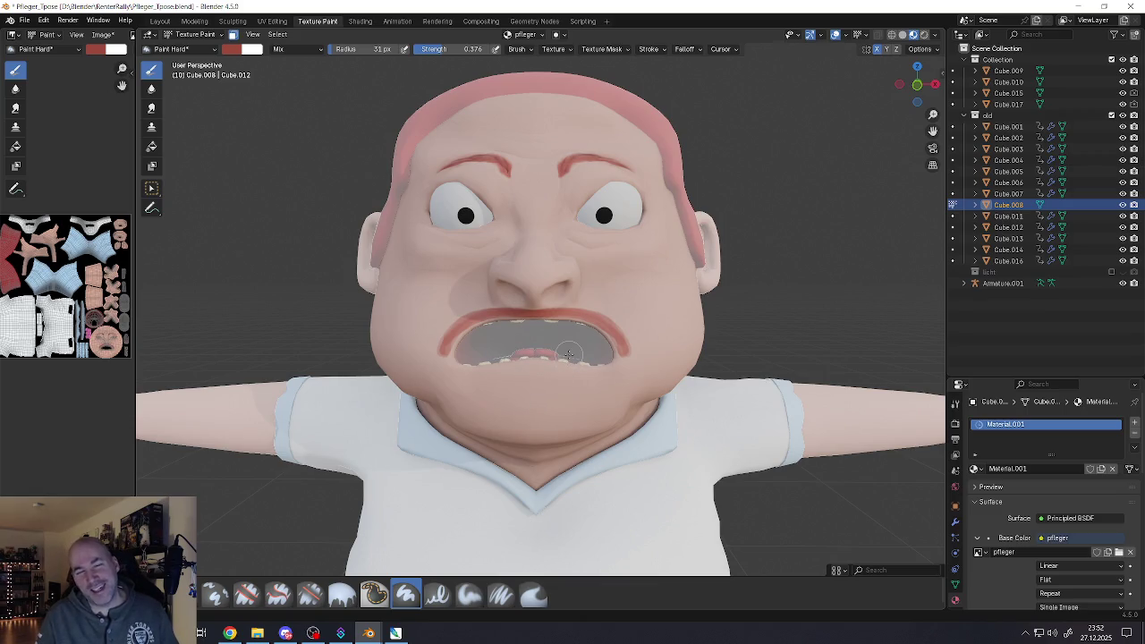
{"action": "key", "text": "ctrl+z"}
{"action": "key", "text": "ctrl+z"}
{"action": "key", "text": "ctrl+z"}
{"action": "key", "text": "ctrl+z"}
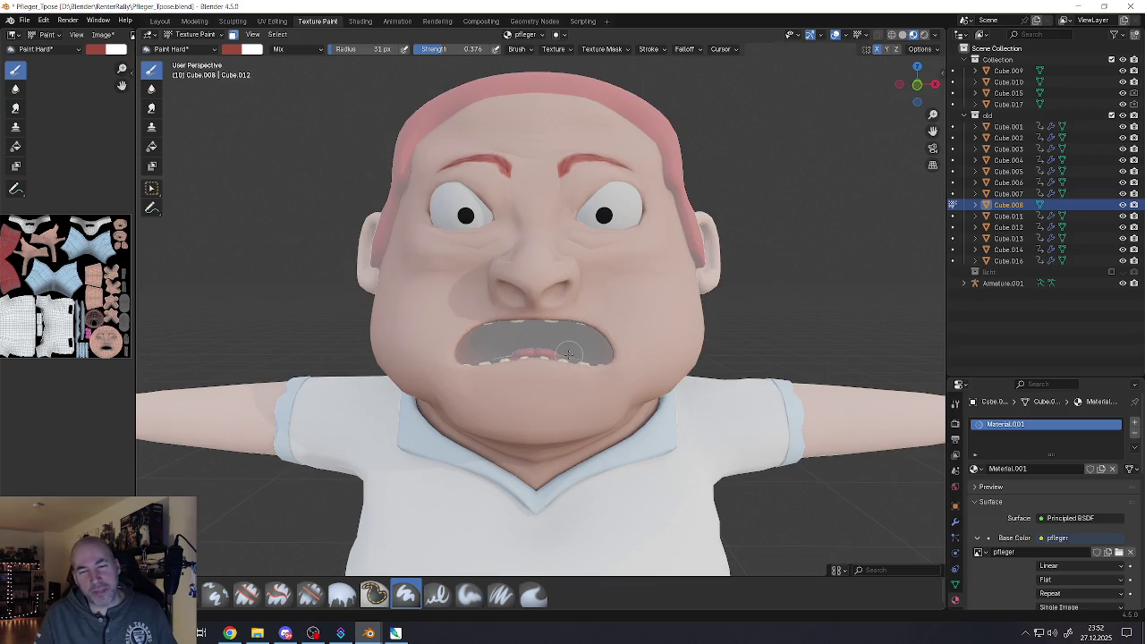
{"action": "scroll", "coordinate": [648, 356], "scroll_direction": "up", "scroll_amount": 3}
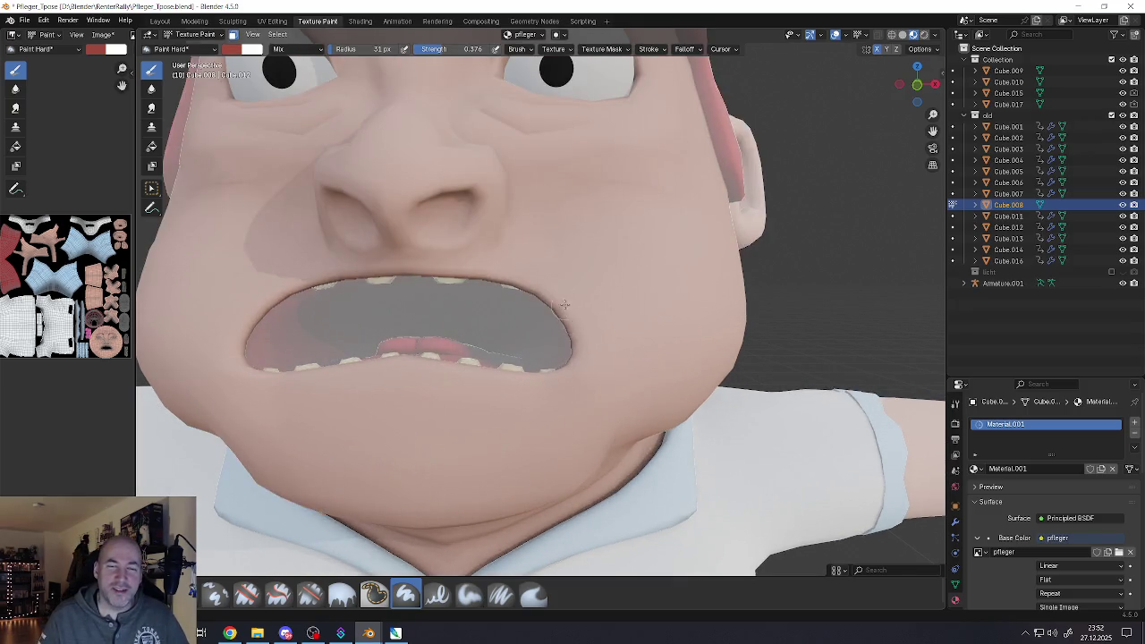
{"action": "middle_click_drag", "start_coordinate": [564, 305], "coordinate": [565, 385]}
{"action": "mouse_move", "coordinate": [457, 443]}
{"action": "left_mouse_down"}
{"action": "mouse_move", "coordinate": [472, 447]}
{"action": "mouse_move", "coordinate": [461, 449]}
{"action": "left_mouse_up"}
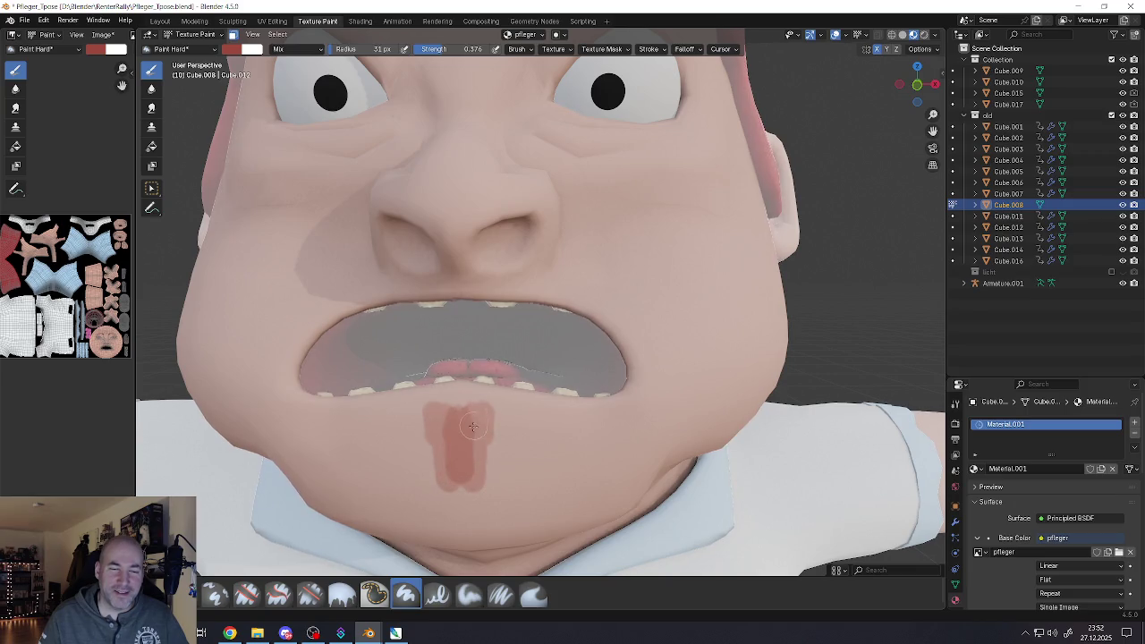
Paint a mirrored reddish moustache from under the nose down both sides of the mouth
{"action": "scroll", "coordinate": [461, 449], "scroll_direction": "down", "scroll_amount": 6}
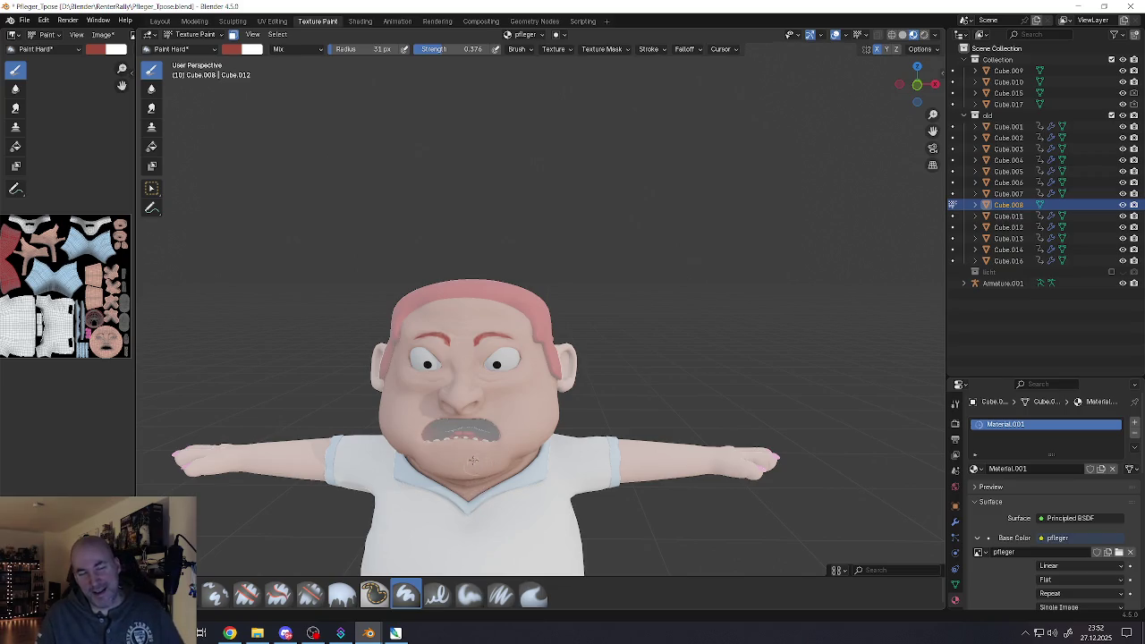
{"action": "scroll", "coordinate": [473, 460], "scroll_direction": "up", "scroll_amount": 5}
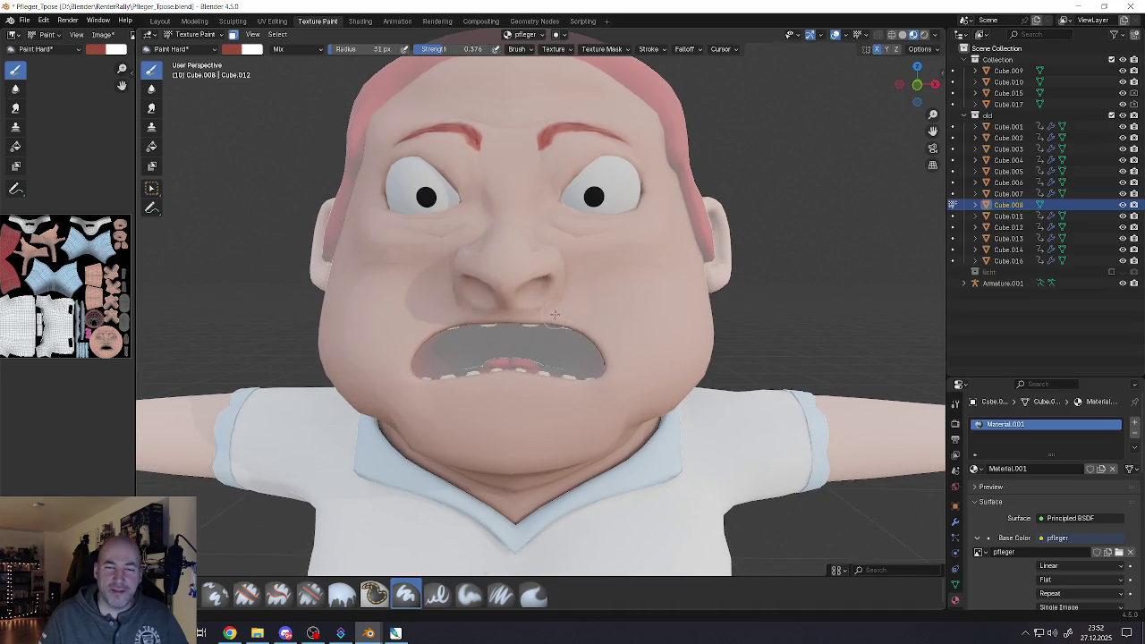
{"action": "left_click_drag", "start_coordinate": [554, 315], "coordinate": [626, 410]}
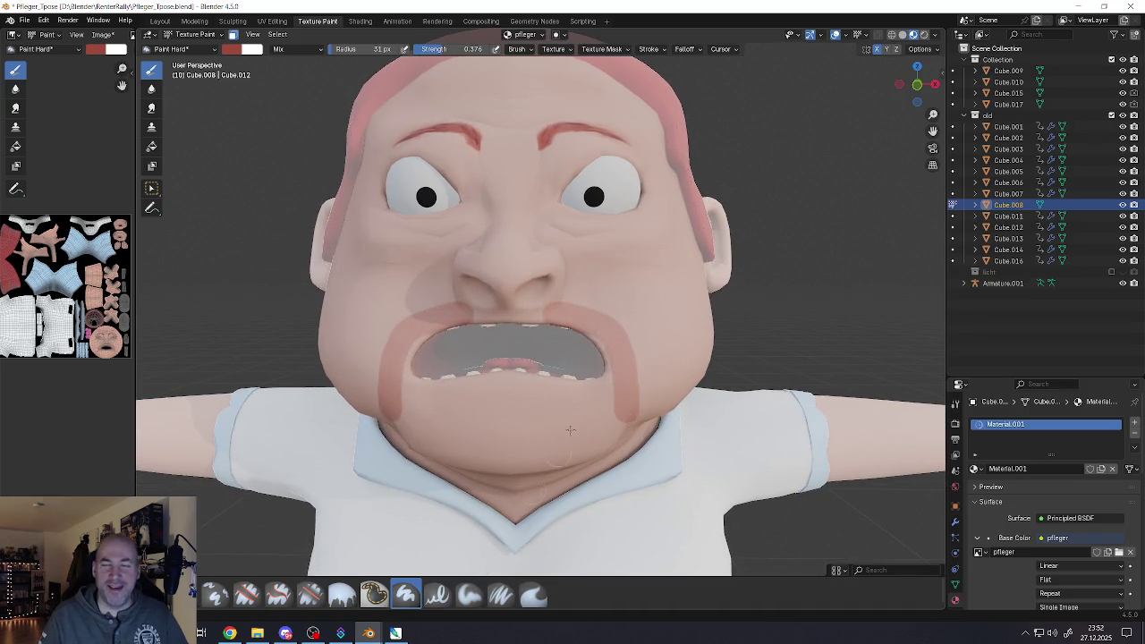
{"action": "scroll", "coordinate": [570, 430], "scroll_direction": "down", "scroll_amount": 5}
{"action": "scroll", "coordinate": [557, 430], "scroll_direction": "up", "scroll_amount": 3}
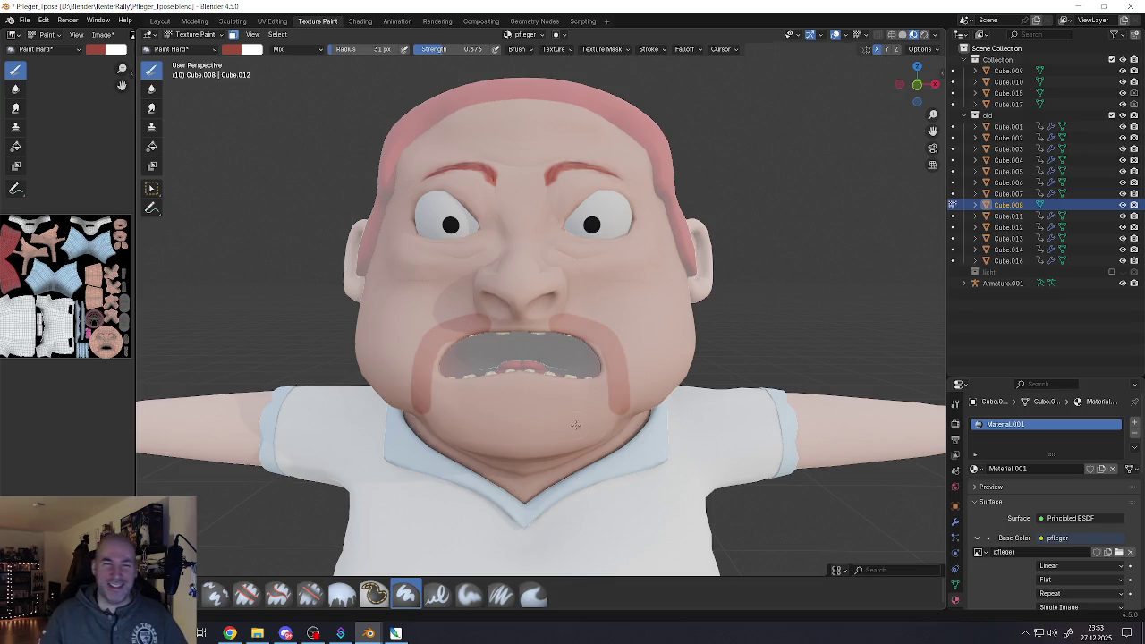
Test a reddish stroke from the cheek to the jaw, viewing the head from both sides
{"action": "middle_click_drag", "start_coordinate": [667, 359], "coordinate": [690, 338]}
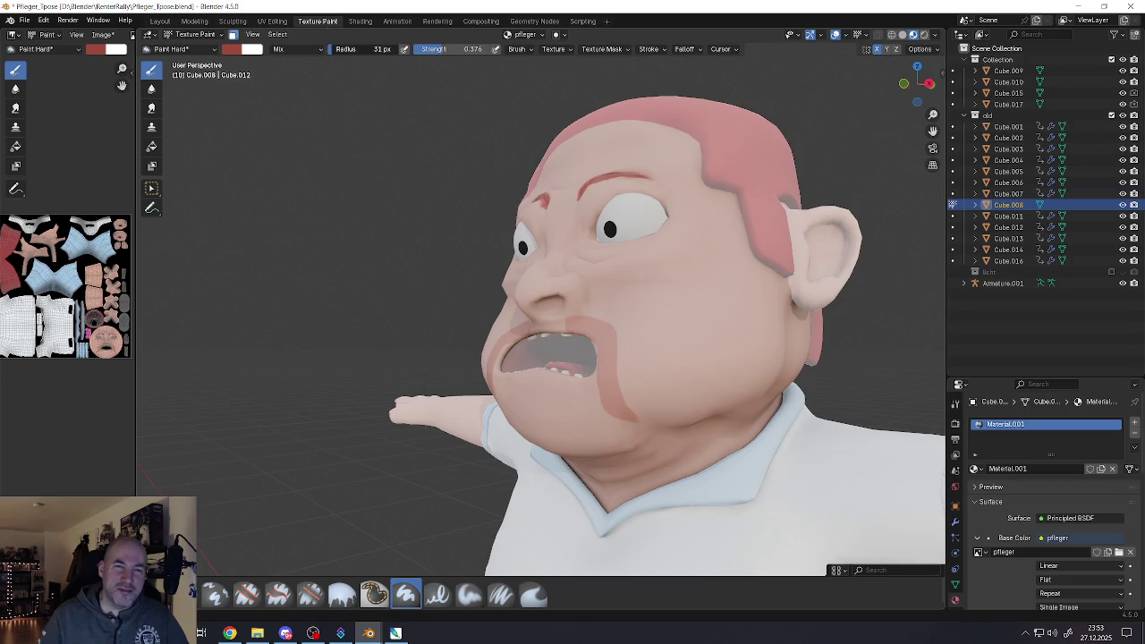
{"action": "mouse_move", "coordinate": [742, 333]}
{"action": "left_mouse_down"}
{"action": "mouse_move", "coordinate": [766, 344]}
{"action": "mouse_move", "coordinate": [693, 413]}
{"action": "mouse_move", "coordinate": [625, 408]}
{"action": "left_mouse_up"}
{"action": "mouse_move", "coordinate": [624, 408]}
{"action": "middle_mouse_down"}
{"action": "mouse_move", "coordinate": [657, 403]}
{"action": "mouse_move", "coordinate": [532, 393]}
{"action": "middle_mouse_up"}
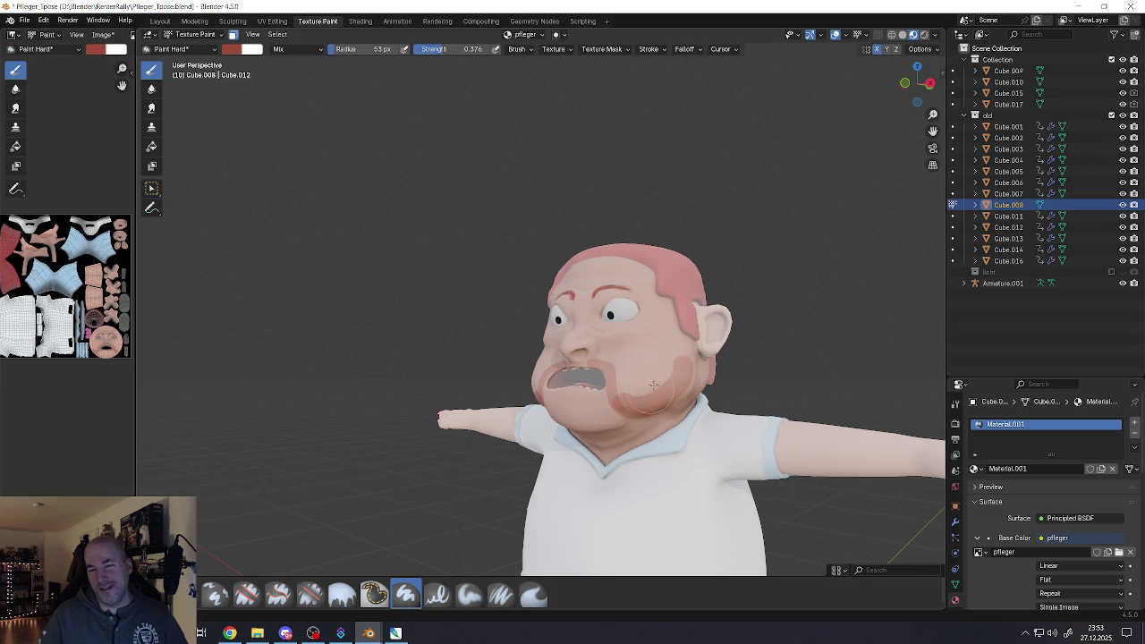
{"action": "scroll", "coordinate": [677, 349], "scroll_direction": "up", "scroll_amount": 3}
{"action": "scroll", "coordinate": [685, 349], "scroll_direction": "up", "scroll_amount": 3}
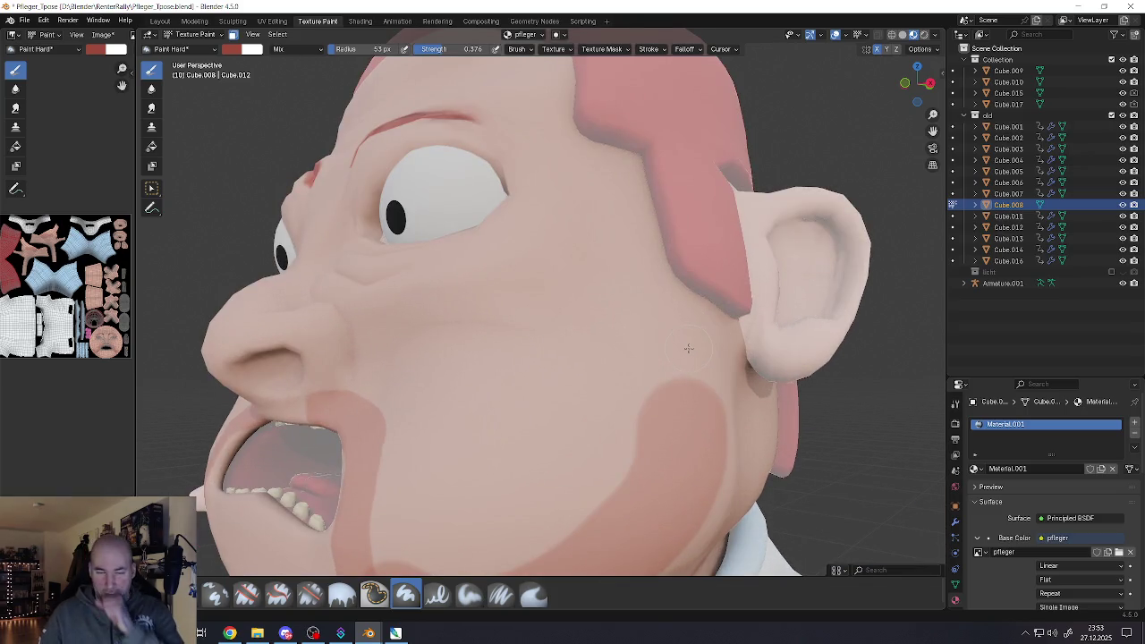
{"action": "scroll", "coordinate": [688, 349], "scroll_direction": "down", "scroll_amount": 2}
{"action": "scroll", "coordinate": [685, 350], "scroll_direction": "down", "scroll_amount": 3}
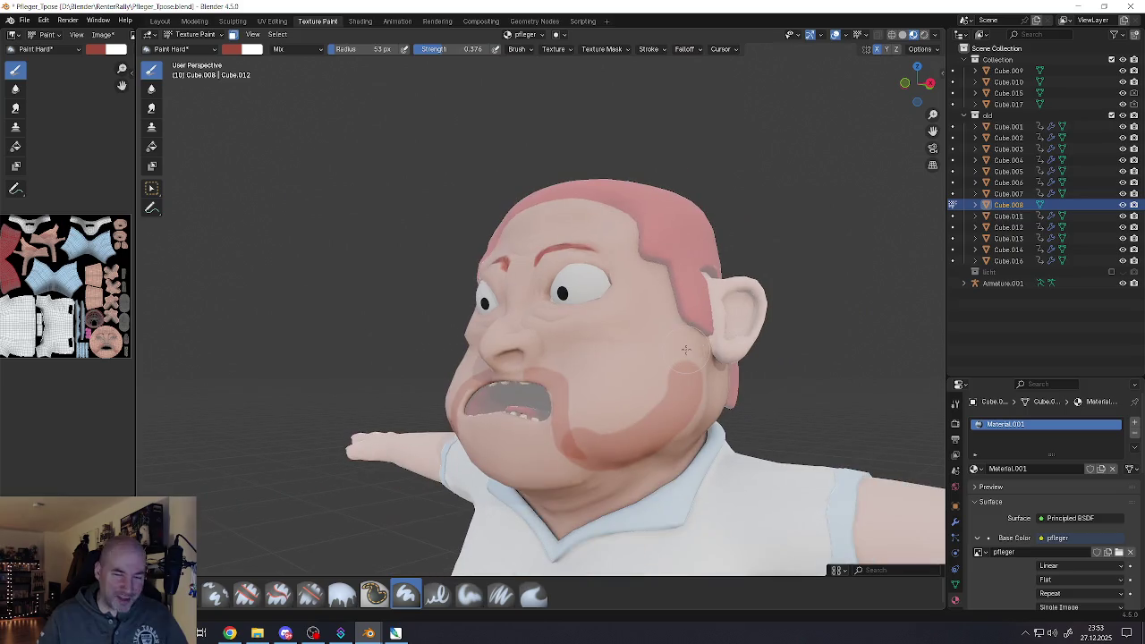
Undo the cheek and chin strokes and reduce the brush radius for a frontal face view
{"action": "key", "text": "ctrl+z"}
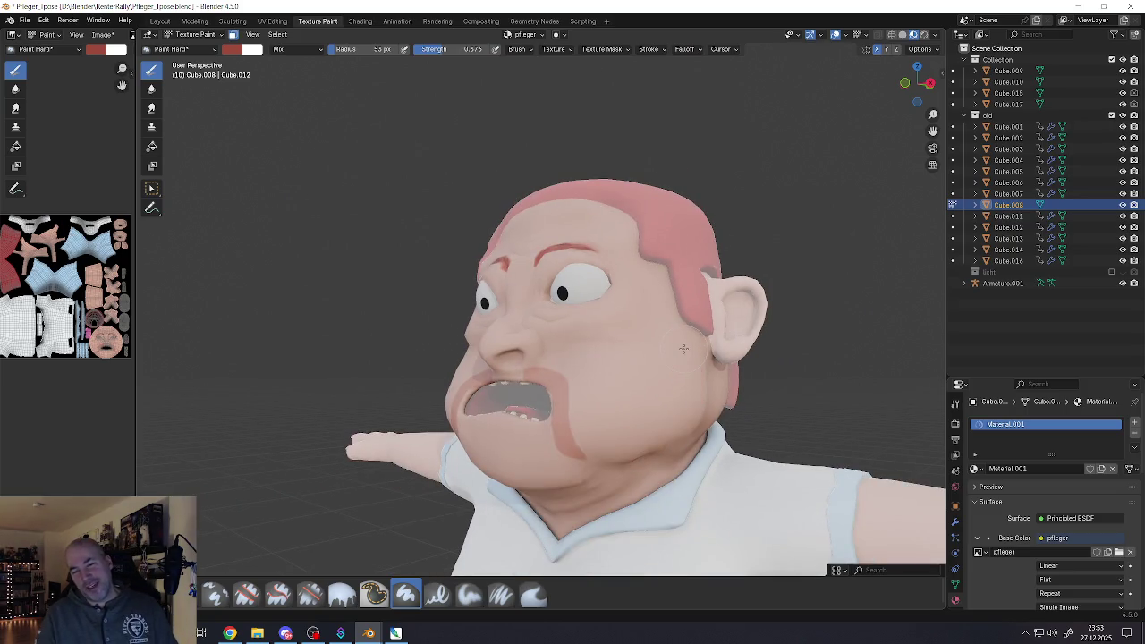
{"action": "key", "text": "ctrl+z"}
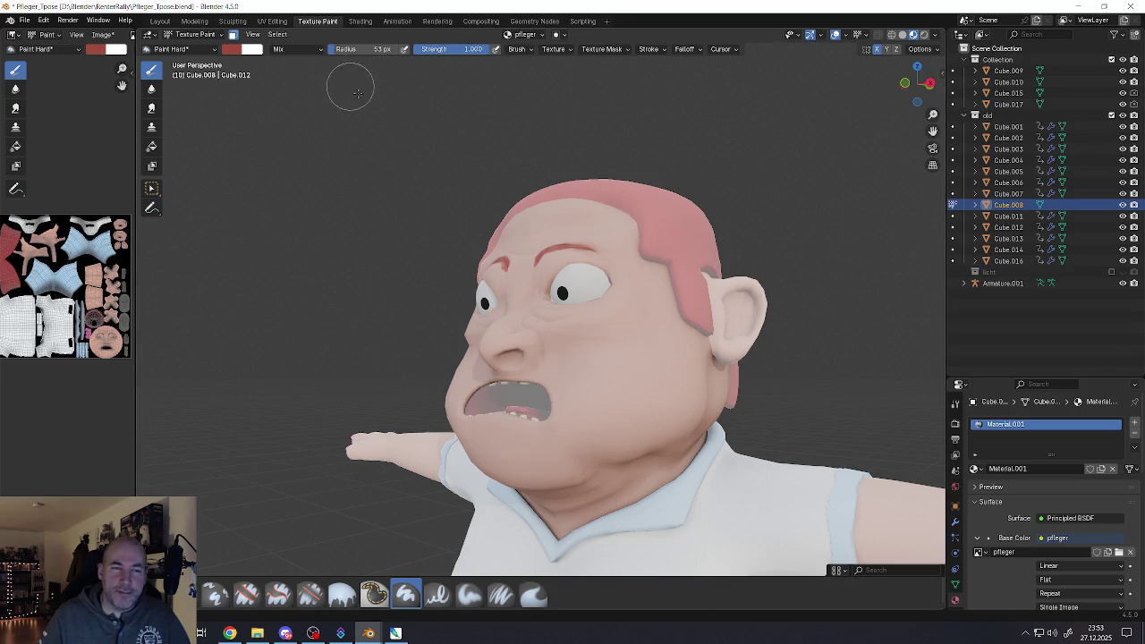
{"action": "left_click_drag", "start_coordinate": [337, 52], "coordinate": [329, 49]}
{"action": "middle_click_drag", "start_coordinate": [680, 377], "coordinate": [572, 448]}
{"action": "scroll", "coordinate": [572, 447], "scroll_direction": "up", "scroll_amount": 2}
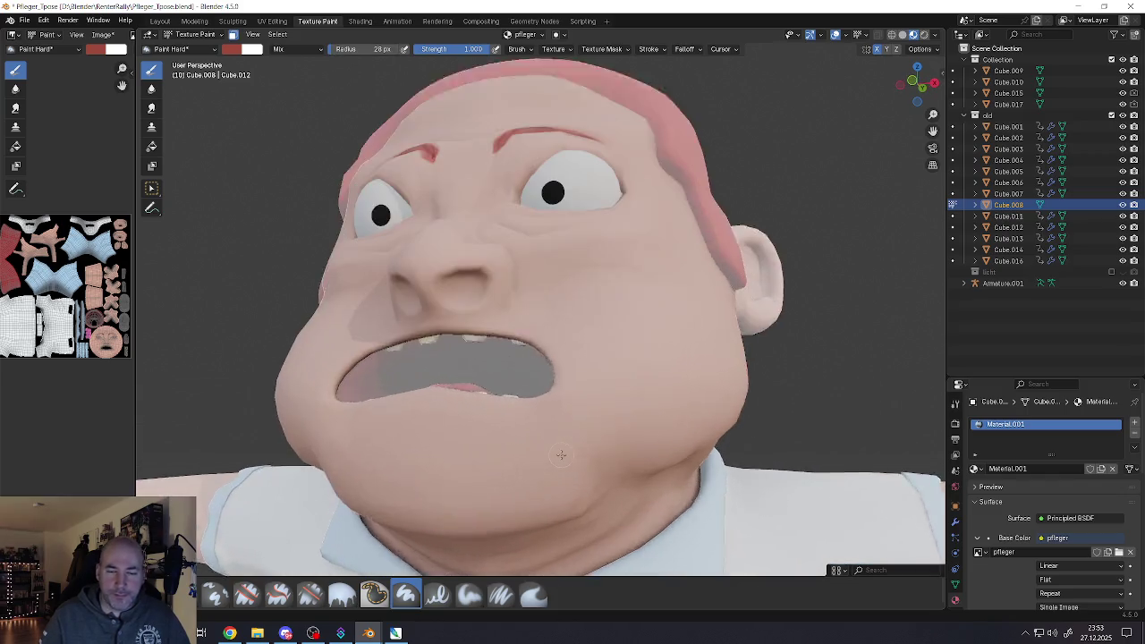
{"action": "scroll", "coordinate": [572, 448], "scroll_direction": "up", "scroll_amount": 2}
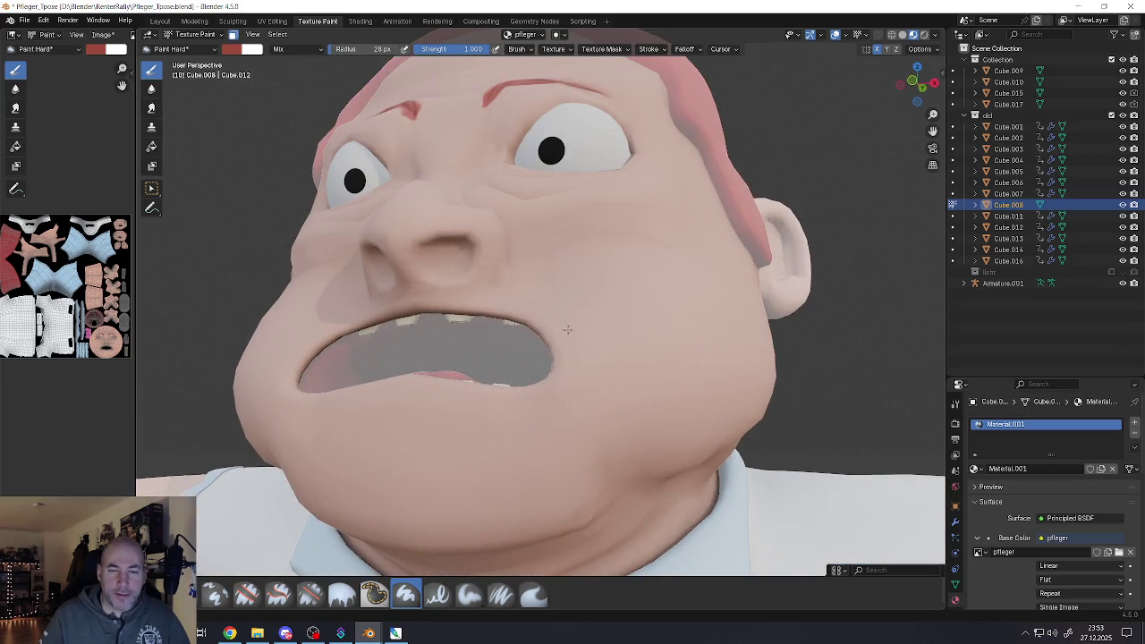
Paint mirrored red strokes down the cheeks, across the chin and over the upper lip
{"action": "mouse_move", "coordinate": [567, 330]}
{"action": "left_mouse_down"}
{"action": "mouse_move", "coordinate": [577, 429]}
{"action": "mouse_move", "coordinate": [537, 473]}
{"action": "mouse_move", "coordinate": [440, 433]}
{"action": "mouse_move", "coordinate": [393, 474]}
{"action": "mouse_move", "coordinate": [428, 490]}
{"action": "left_mouse_up"}
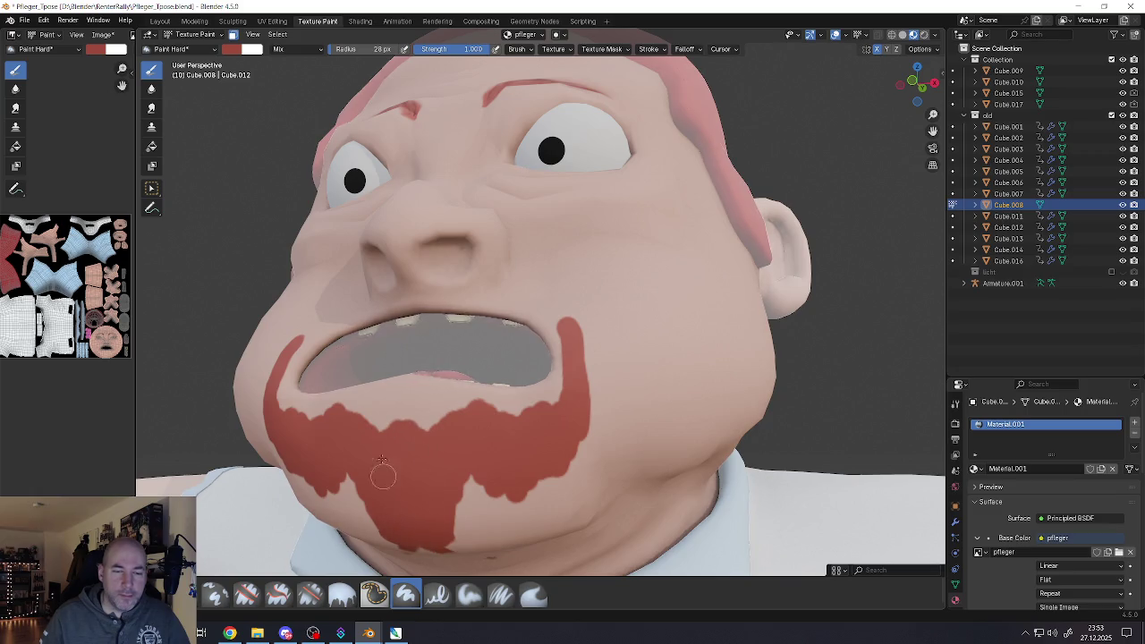
{"action": "mouse_move", "coordinate": [382, 461]}
{"action": "left_mouse_down"}
{"action": "mouse_move", "coordinate": [362, 488]}
{"action": "mouse_move", "coordinate": [327, 492]}
{"action": "mouse_move", "coordinate": [340, 471]}
{"action": "left_mouse_up"}
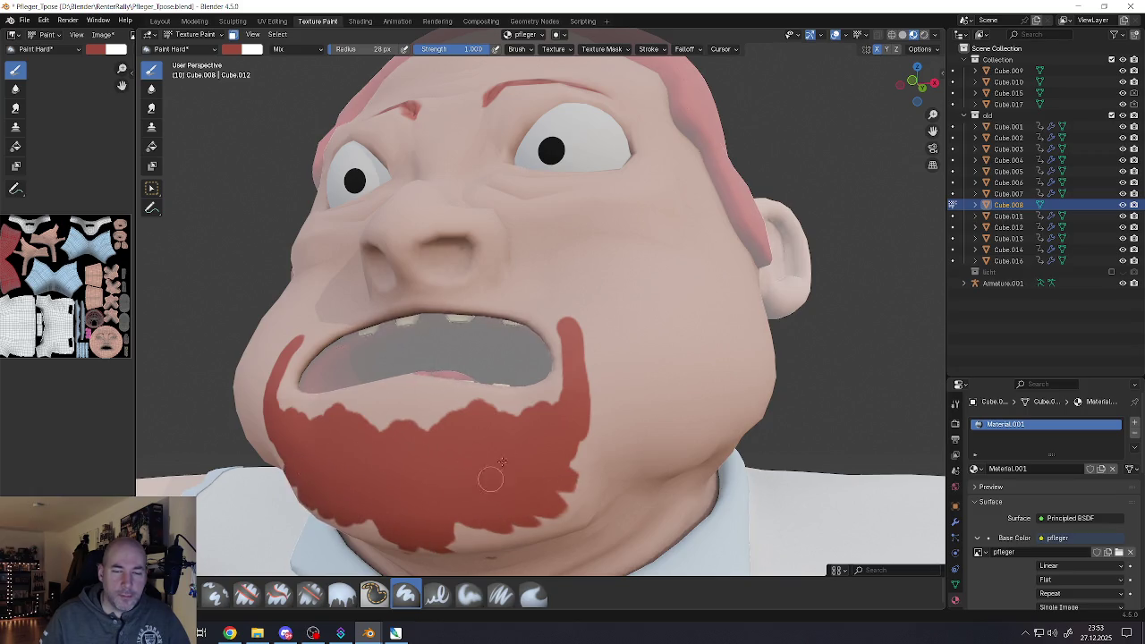
{"action": "mouse_move", "coordinate": [573, 367]}
{"action": "left_mouse_down"}
{"action": "mouse_move", "coordinate": [550, 315]}
{"action": "mouse_move", "coordinate": [503, 294]}
{"action": "mouse_move", "coordinate": [412, 295]}
{"action": "mouse_move", "coordinate": [515, 306]}
{"action": "mouse_move", "coordinate": [563, 336]}
{"action": "mouse_move", "coordinate": [572, 445]}
{"action": "left_mouse_up"}
Disable Face Selection Masking and orbit around the character to check the red beard
{"action": "scroll", "coordinate": [555, 456], "scroll_direction": "down", "scroll_amount": 3}
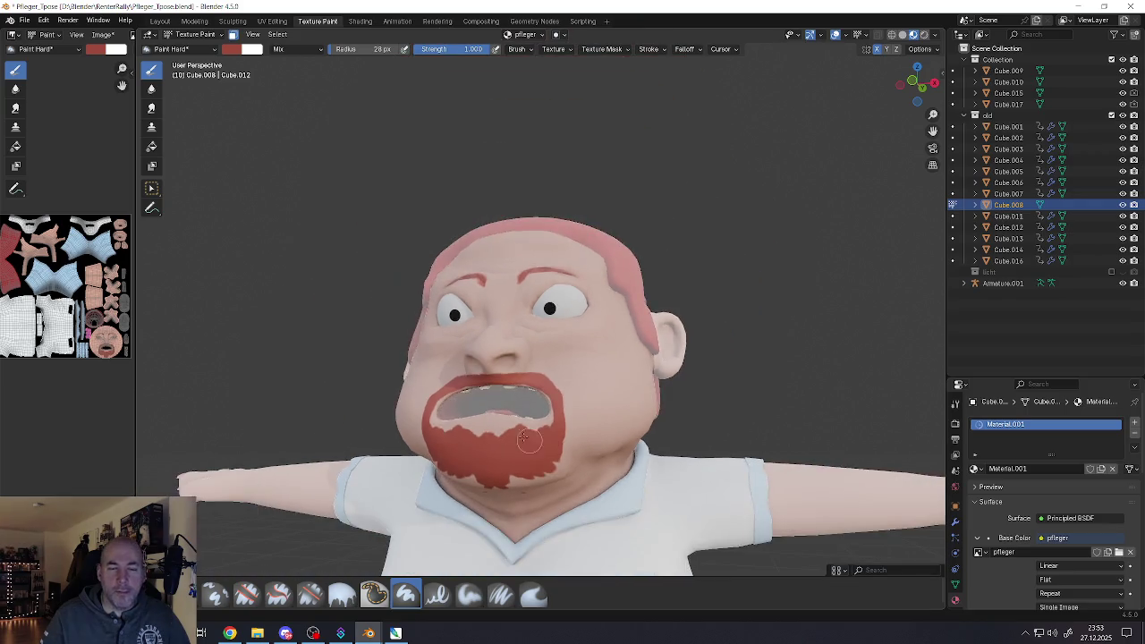
{"action": "scroll", "coordinate": [541, 465], "scroll_direction": "down", "scroll_amount": 1}
{"action": "scroll", "coordinate": [534, 472], "scroll_direction": "down", "scroll_amount": 1}
{"action": "scroll", "coordinate": [534, 474], "scroll_direction": "down", "scroll_amount": 1}
{"action": "scroll", "coordinate": [564, 289], "scroll_direction": "up", "scroll_amount": 2}
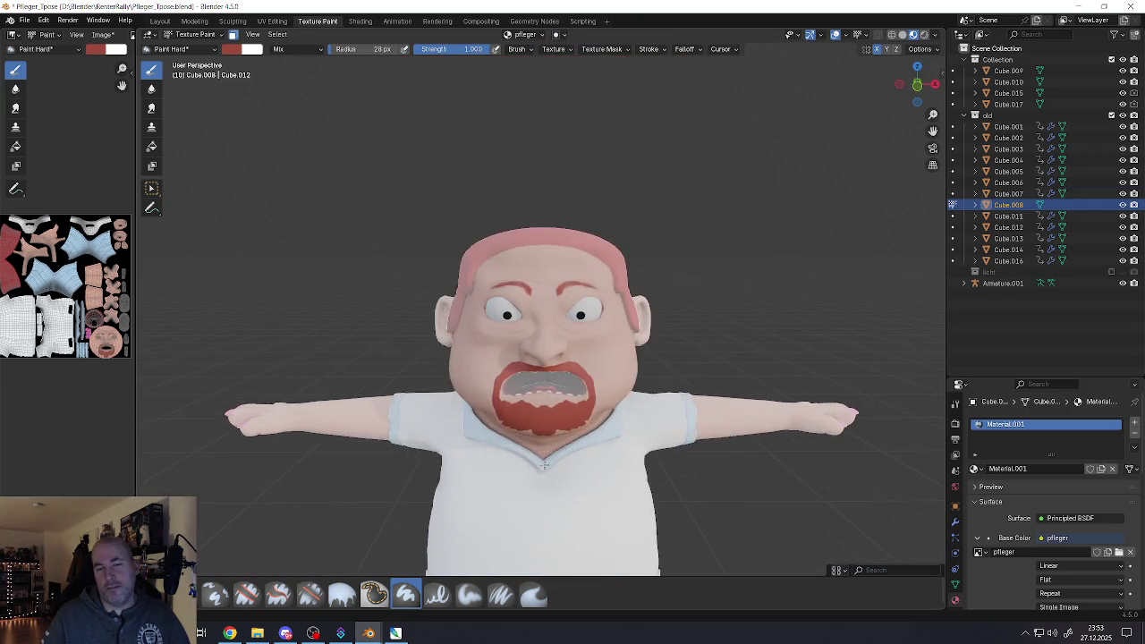
{"action": "middle_click_drag", "start_coordinate": [564, 289], "coordinate": [571, 250]}
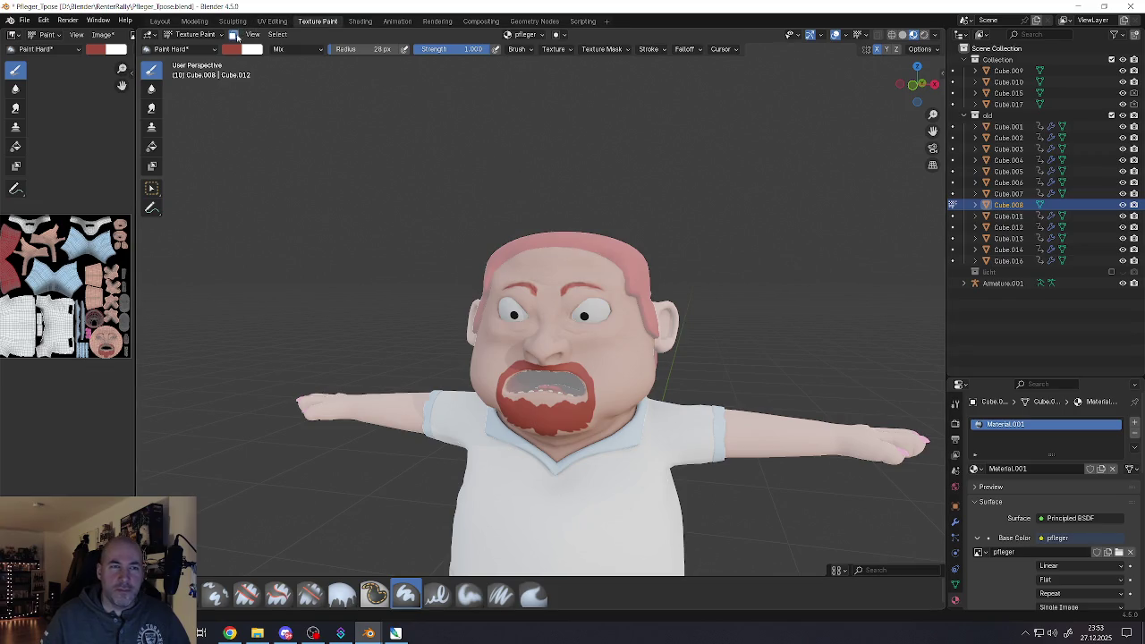
{"action": "left_click", "coordinate": [233, 35]}
{"action": "scroll", "coordinate": [584, 423], "scroll_direction": "up", "scroll_amount": 2}
{"action": "scroll", "coordinate": [590, 424], "scroll_direction": "down", "scroll_amount": 1}
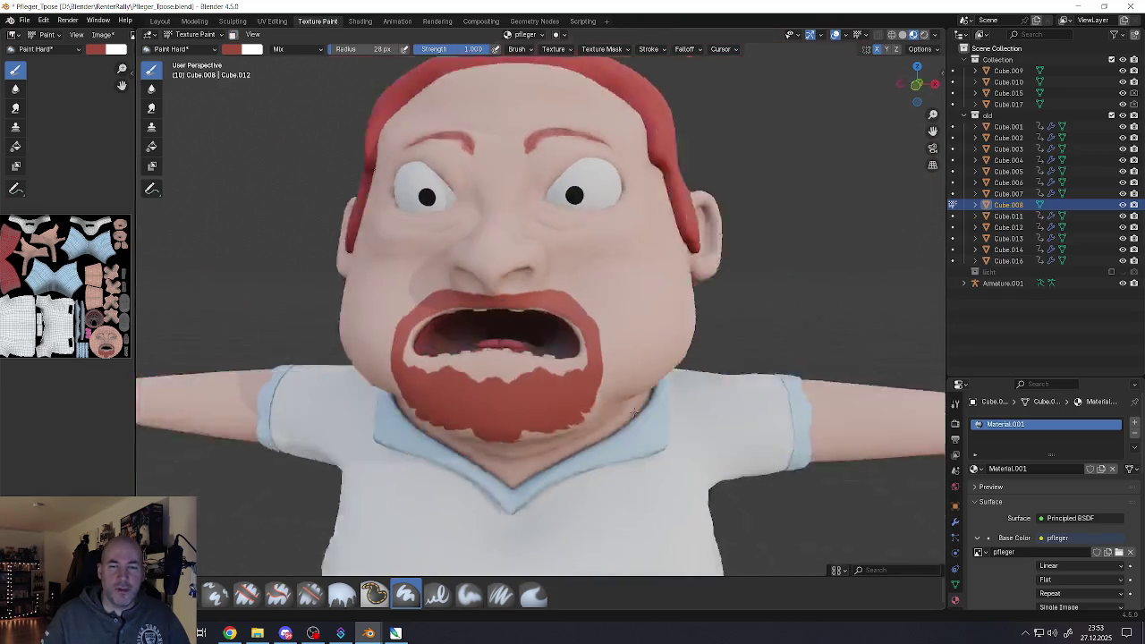
{"action": "scroll", "coordinate": [609, 423], "scroll_direction": "down", "scroll_amount": 2}
{"action": "scroll", "coordinate": [626, 423], "scroll_direction": "down", "scroll_amount": 2}
{"action": "mouse_move", "coordinate": [634, 453]}
{"action": "middle_mouse_down"}
{"action": "mouse_move", "coordinate": [527, 440]}
{"action": "mouse_move", "coordinate": [606, 452]}
{"action": "middle_mouse_up"}
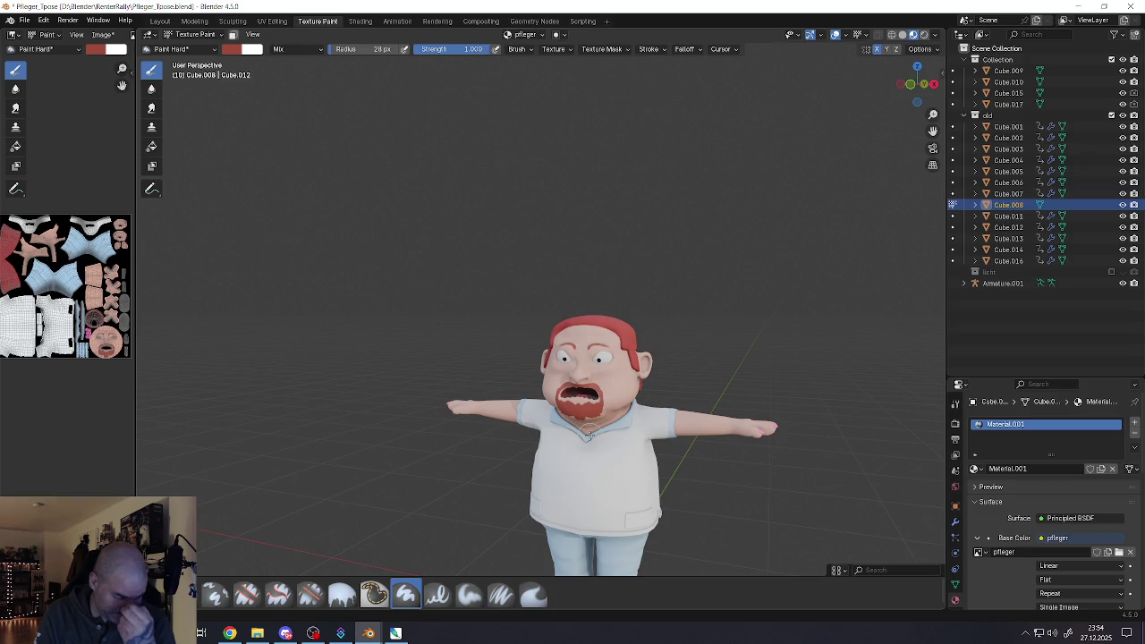
Undo the red beard paint so the skin around the open mouth is clean
{"action": "key", "text": "ctrl+z"}
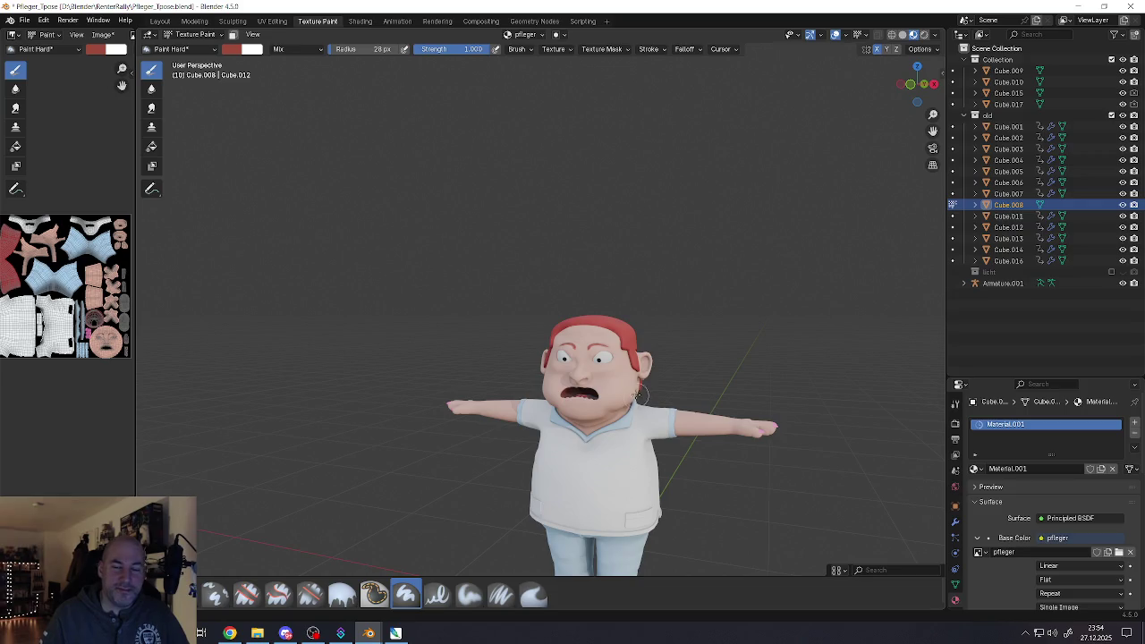
{"action": "scroll", "coordinate": [557, 394], "scroll_direction": "up", "scroll_amount": 3}
{"action": "scroll", "coordinate": [556, 395], "scroll_direction": "up", "scroll_amount": 2}
{"action": "scroll", "coordinate": [575, 385], "scroll_direction": "up", "scroll_amount": 2}
{"action": "scroll", "coordinate": [582, 391], "scroll_direction": "up", "scroll_amount": 2}
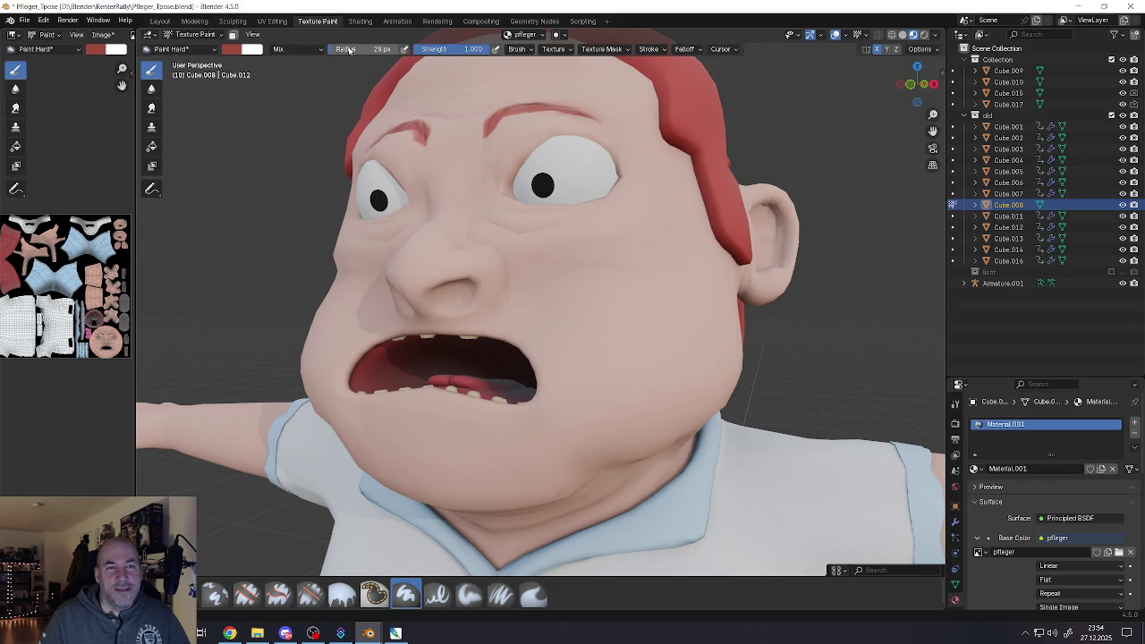
Enlarge the brush to 87 px at 0.110 strength and softly shade the cheeks
{"action": "mouse_move", "coordinate": [338, 51]}
{"action": "left_mouse_down"}
{"action": "mouse_move", "coordinate": [438, 54]}
{"action": "mouse_move", "coordinate": [403, 49]}
{"action": "left_mouse_up"}
{"action": "middle_click_drag", "start_coordinate": [537, 344], "coordinate": [691, 348]}
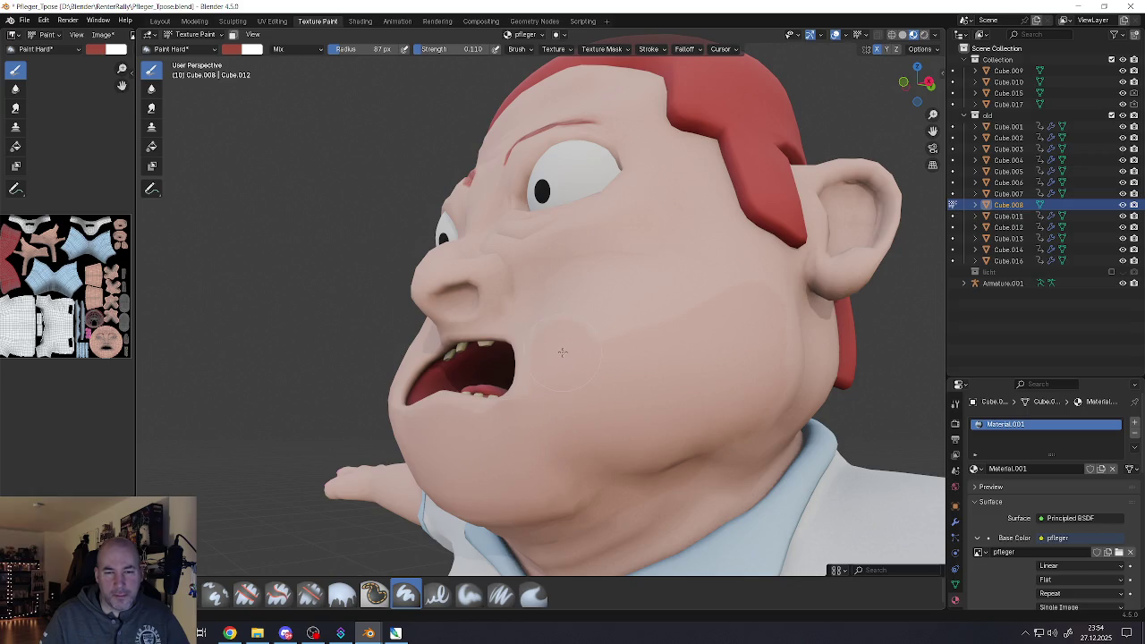
{"action": "scroll", "coordinate": [589, 423], "scroll_direction": "down", "scroll_amount": 5}
{"action": "mouse_move", "coordinate": [589, 423]}
{"action": "middle_mouse_down"}
{"action": "mouse_move", "coordinate": [555, 430]}
{"action": "mouse_move", "coordinate": [562, 471]}
{"action": "middle_mouse_up"}
{"action": "scroll", "coordinate": [554, 429], "scroll_direction": "down", "scroll_amount": 3}
{"action": "scroll", "coordinate": [562, 472], "scroll_direction": "up", "scroll_amount": 5}
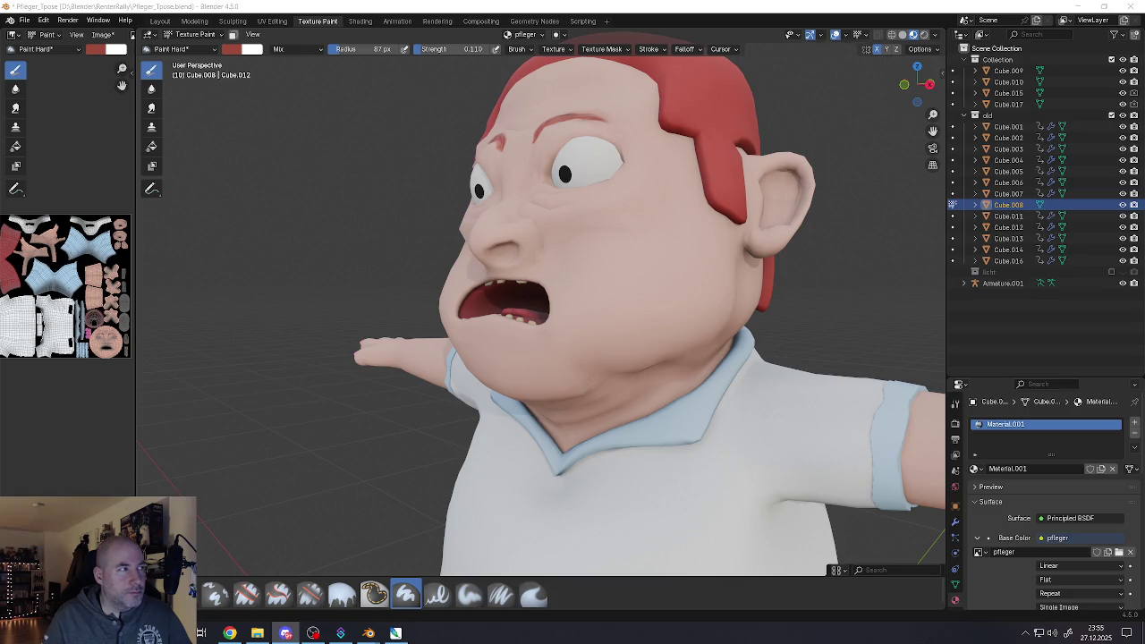
Review the whole figure, then restore brush strength to 1.000 and shrink the radius to 43 px
{"action": "mouse_move", "coordinate": [536, 340]}
{"action": "middle_mouse_down"}
{"action": "mouse_move", "coordinate": [573, 336]}
{"action": "mouse_move", "coordinate": [492, 286]}
{"action": "middle_mouse_up"}
{"action": "scroll", "coordinate": [546, 328], "scroll_direction": "down", "scroll_amount": 2}
{"action": "scroll", "coordinate": [488, 280], "scroll_direction": "up", "scroll_amount": 3}
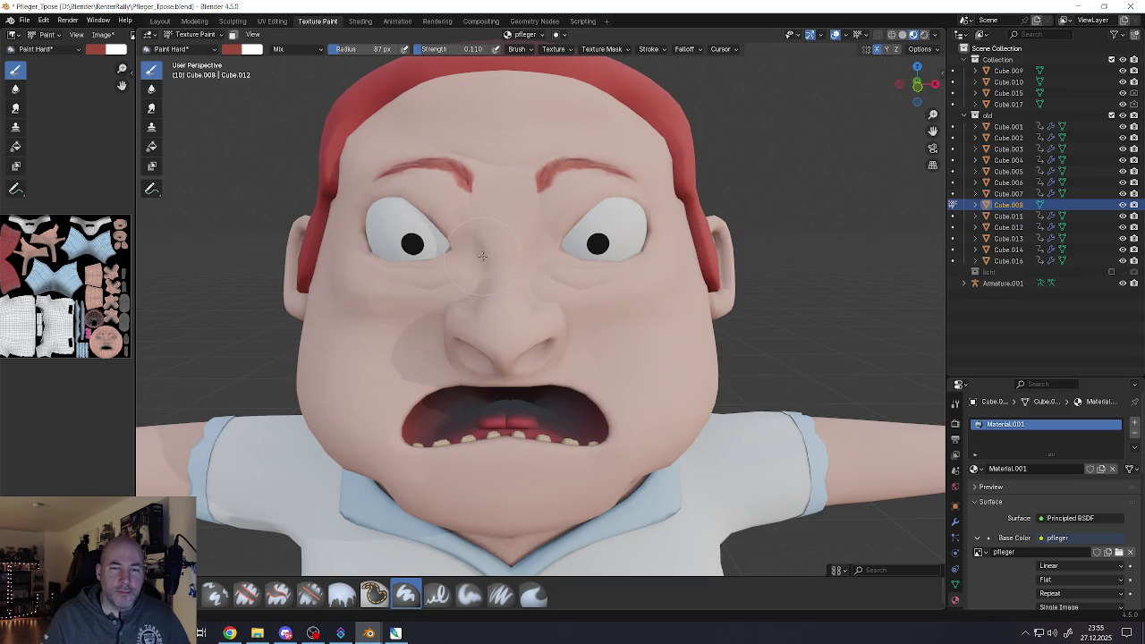
{"action": "scroll", "coordinate": [487, 280], "scroll_direction": "up", "scroll_amount": 1}
{"action": "scroll", "coordinate": [487, 280], "scroll_direction": "down", "scroll_amount": 3}
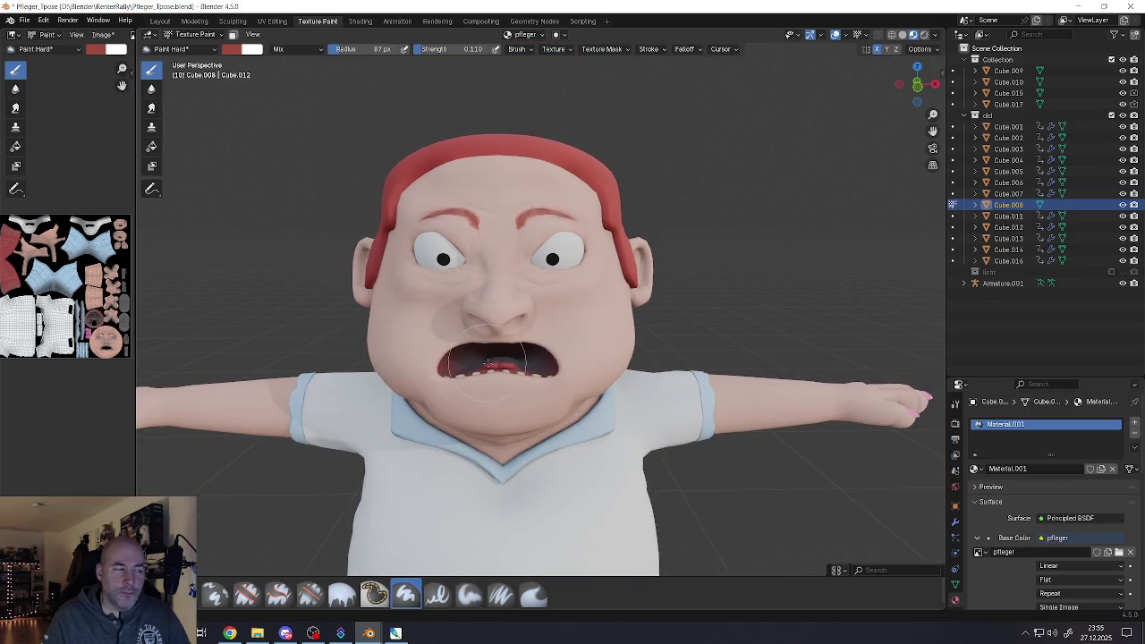
{"action": "middle_click_drag", "start_coordinate": [512, 322], "coordinate": [507, 318]}
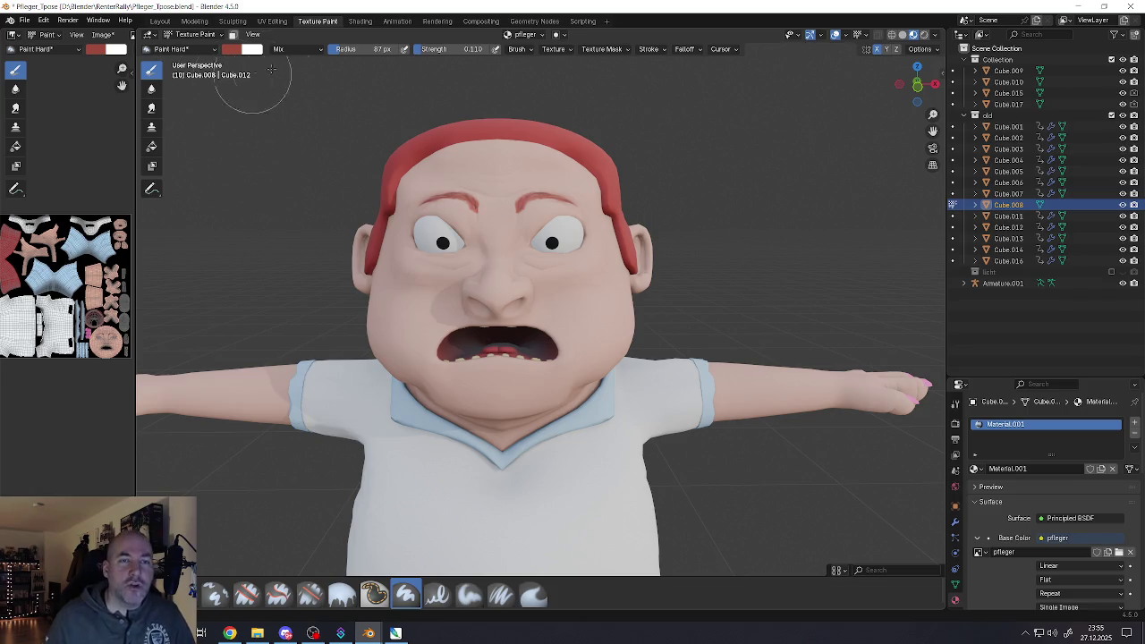
{"action": "left_click_drag", "start_coordinate": [447, 49], "coordinate": [487, 49]}
{"action": "left_click_drag", "start_coordinate": [380, 49], "coordinate": [344, 50]}
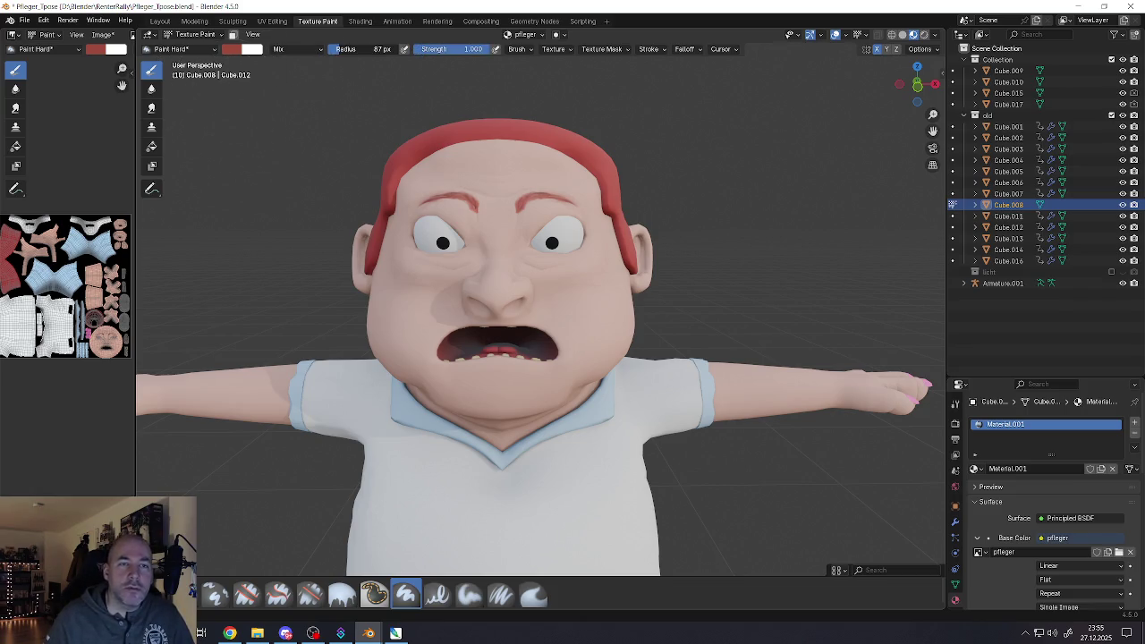
Shrink the brush to 6 px and dab three small red freckles on the cheek
{"action": "middle_click_drag", "start_coordinate": [604, 285], "coordinate": [546, 304]}
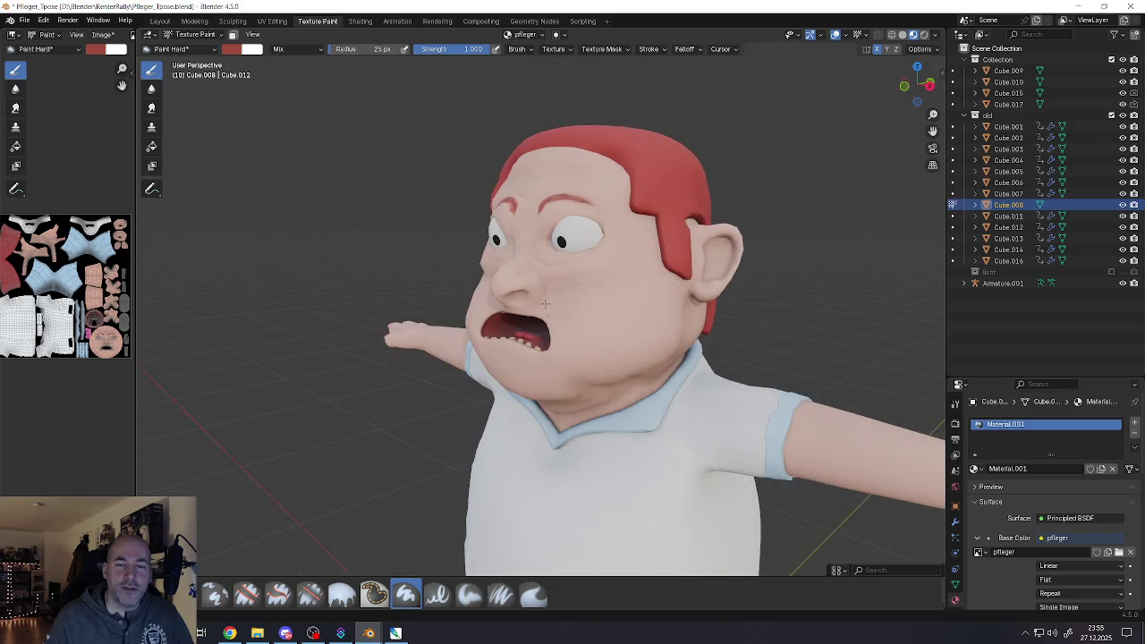
{"action": "scroll", "coordinate": [601, 320], "scroll_direction": "up", "scroll_amount": 4}
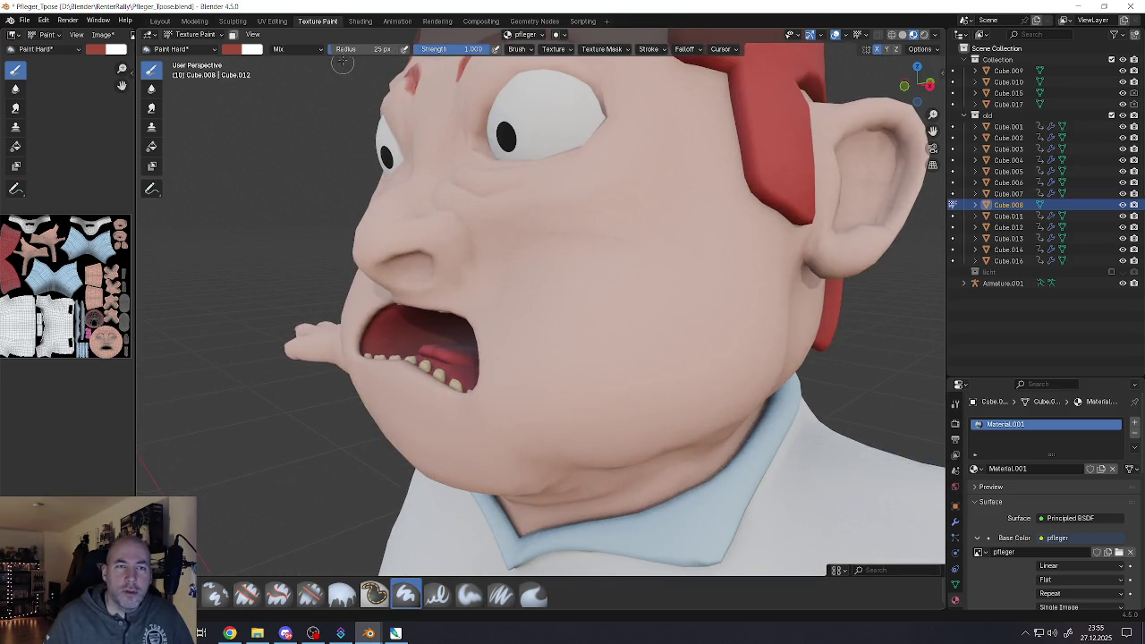
{"action": "left_click_drag", "start_coordinate": [344, 49], "coordinate": [327, 49]}
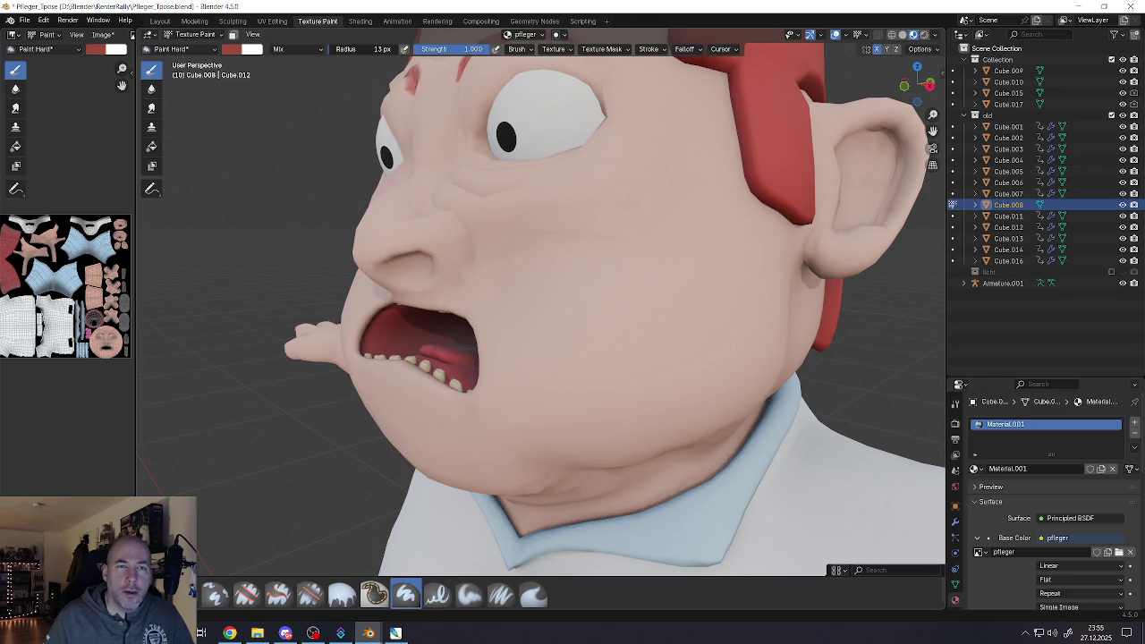
{"action": "left_click", "coordinate": [628, 306]}
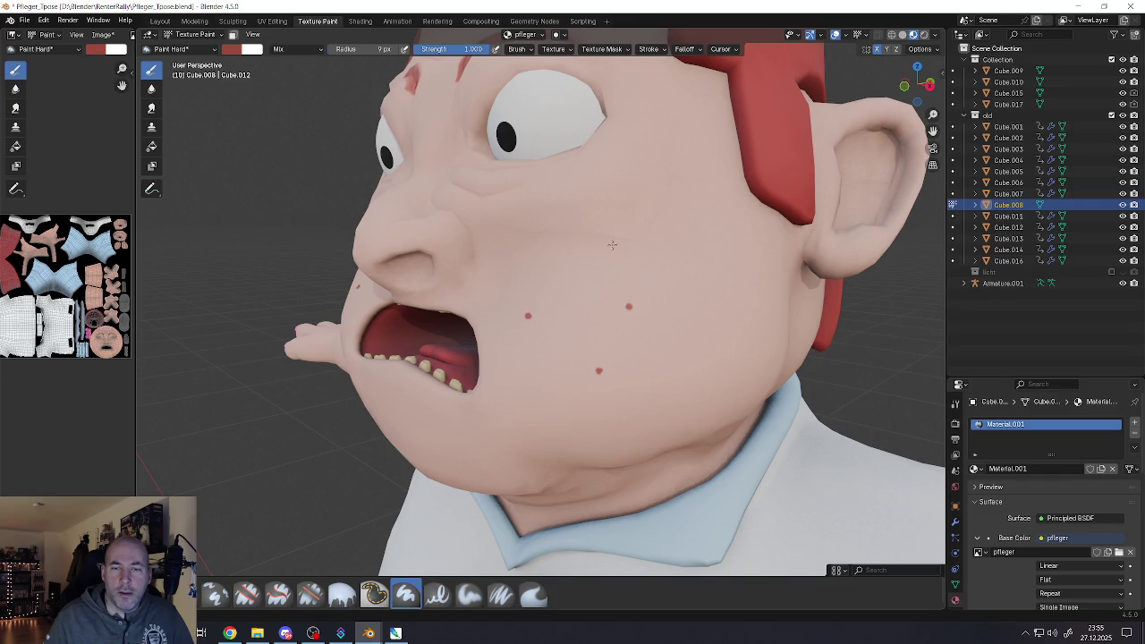
{"action": "left_click", "coordinate": [552, 270]}
{"action": "left_click", "coordinate": [528, 246]}
Orbit the head through front, side and three-quarter views to review the freckles
{"action": "mouse_move", "coordinate": [447, 286]}
{"action": "middle_mouse_down"}
{"action": "mouse_move", "coordinate": [508, 289]}
{"action": "mouse_move", "coordinate": [497, 300]}
{"action": "middle_mouse_up"}
{"action": "scroll", "coordinate": [508, 289], "scroll_direction": "down", "scroll_amount": 3}
{"action": "scroll", "coordinate": [488, 310], "scroll_direction": "up", "scroll_amount": 5}
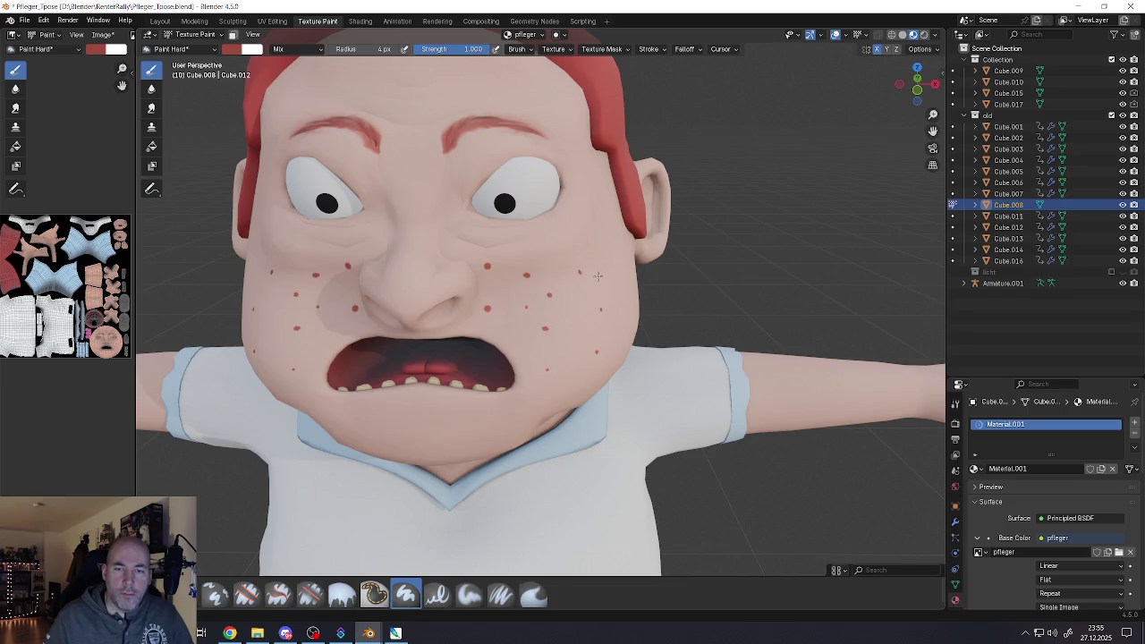
{"action": "mouse_move", "coordinate": [600, 284]}
{"action": "middle_mouse_down"}
{"action": "mouse_move", "coordinate": [615, 323]}
{"action": "mouse_move", "coordinate": [552, 355]}
{"action": "middle_mouse_up"}
{"action": "scroll", "coordinate": [563, 333], "scroll_direction": "down", "scroll_amount": 5}
{"action": "scroll", "coordinate": [552, 355], "scroll_direction": "up", "scroll_amount": 1}
{"action": "scroll", "coordinate": [552, 355], "scroll_direction": "up", "scroll_amount": 2}
{"action": "scroll", "coordinate": [552, 355], "scroll_direction": "up", "scroll_amount": 3}
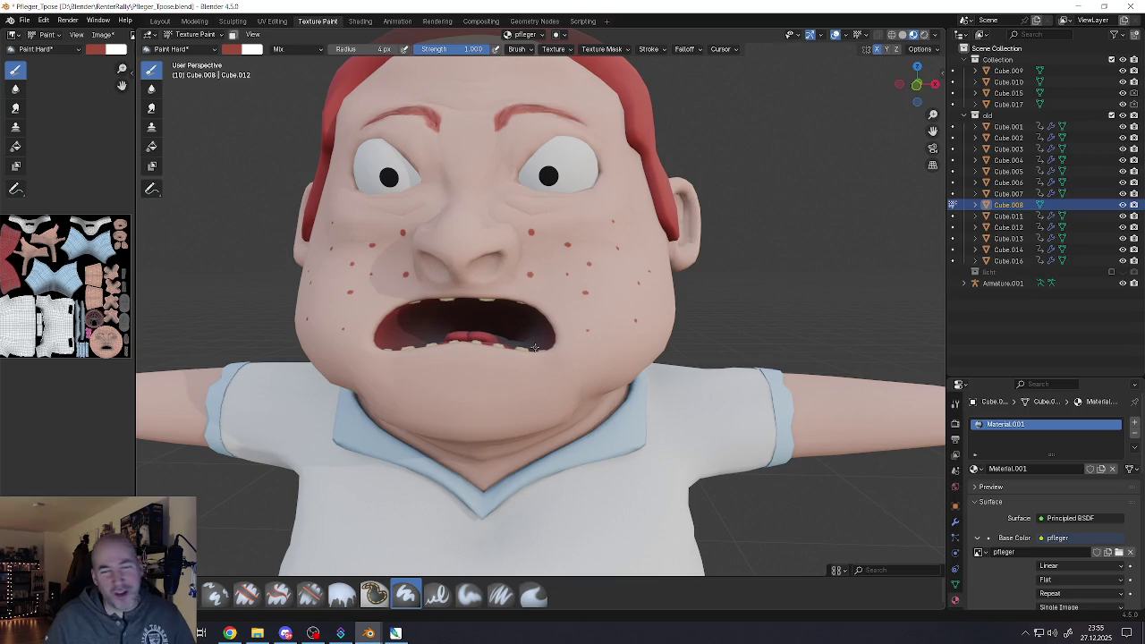
{"action": "middle_click_drag", "start_coordinate": [534, 347], "coordinate": [529, 289]}
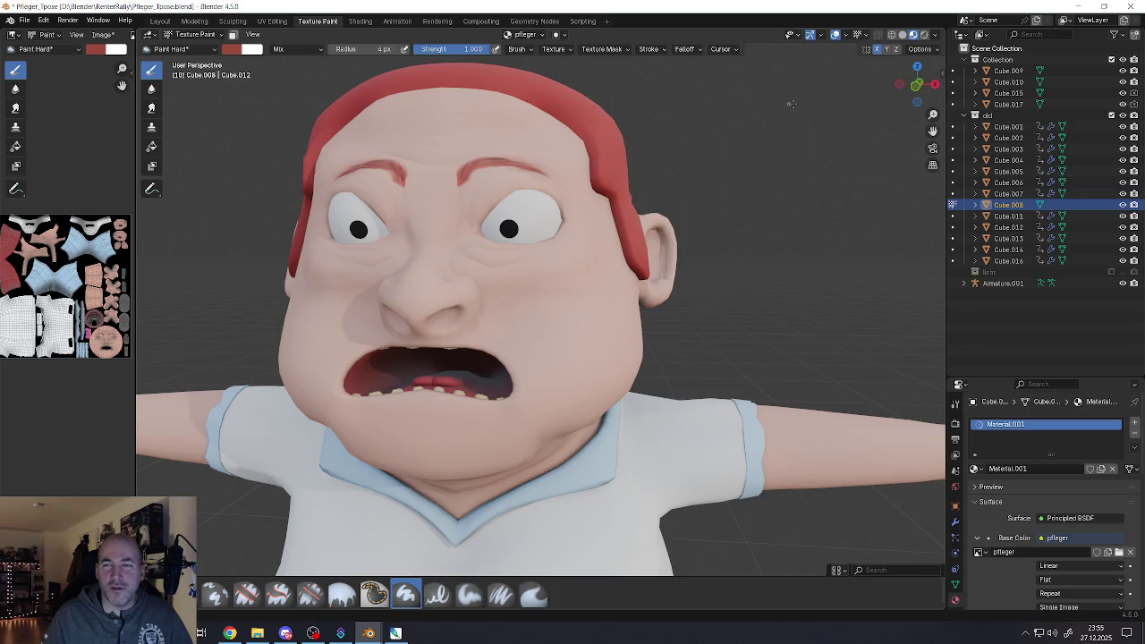
Dot small red freckles across the right and left cheeks from a frontal view
{"action": "middle_click_drag", "start_coordinate": [645, 193], "coordinate": [517, 328]}
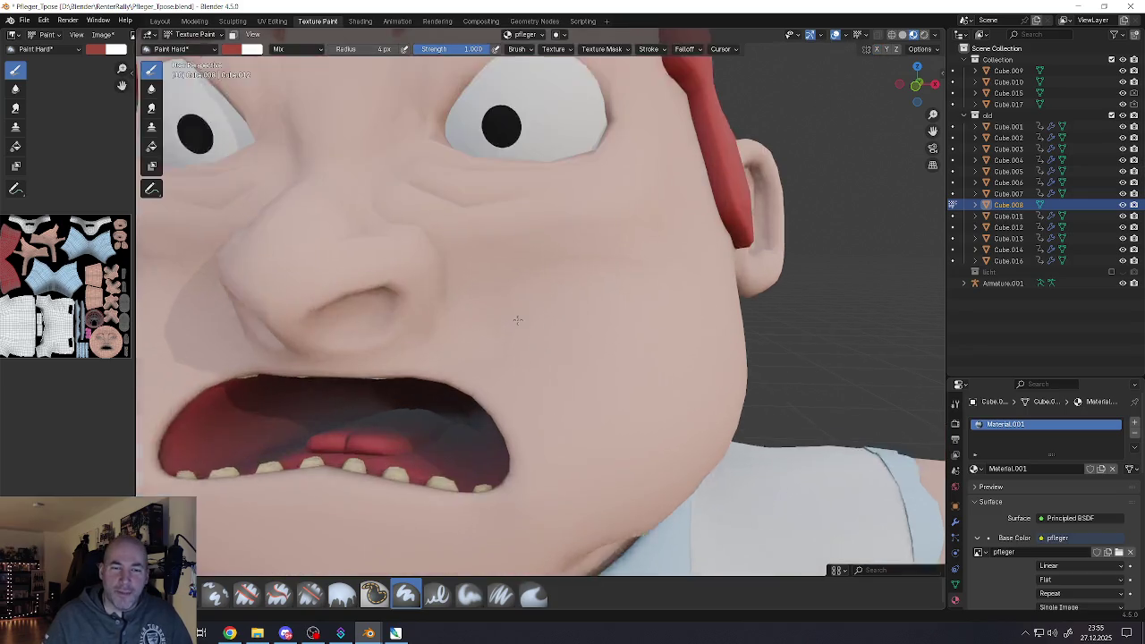
{"action": "scroll", "coordinate": [517, 327], "scroll_direction": "up", "scroll_amount": 3}
{"action": "scroll", "coordinate": [602, 393], "scroll_direction": "down", "scroll_amount": 4}
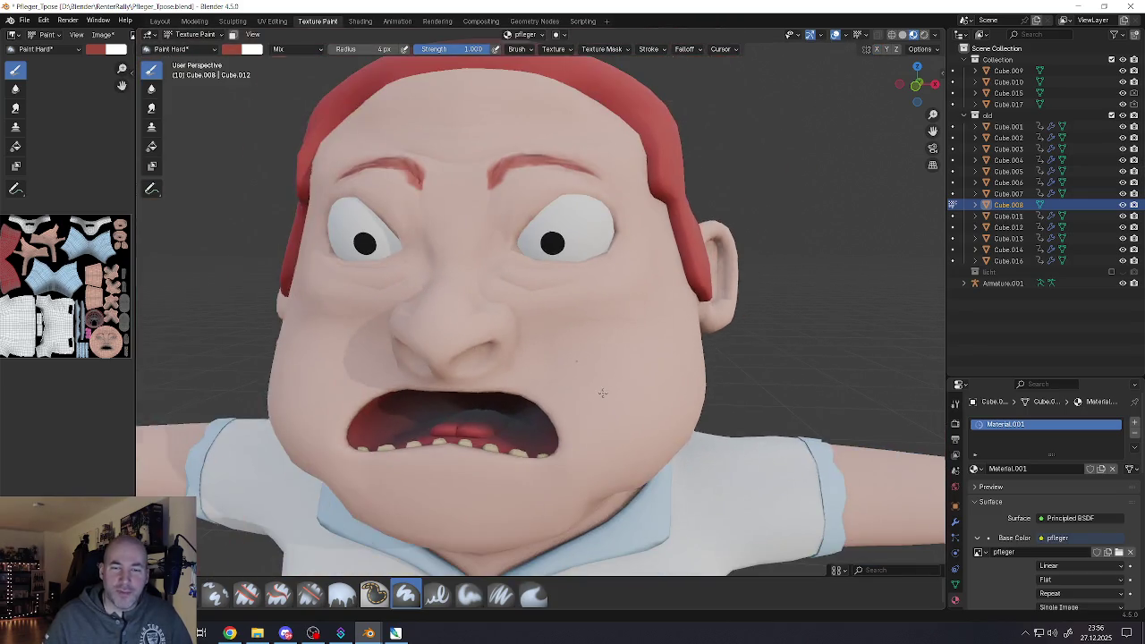
{"action": "left_click", "coordinate": [620, 339]}
{"action": "left_click", "coordinate": [633, 386]}
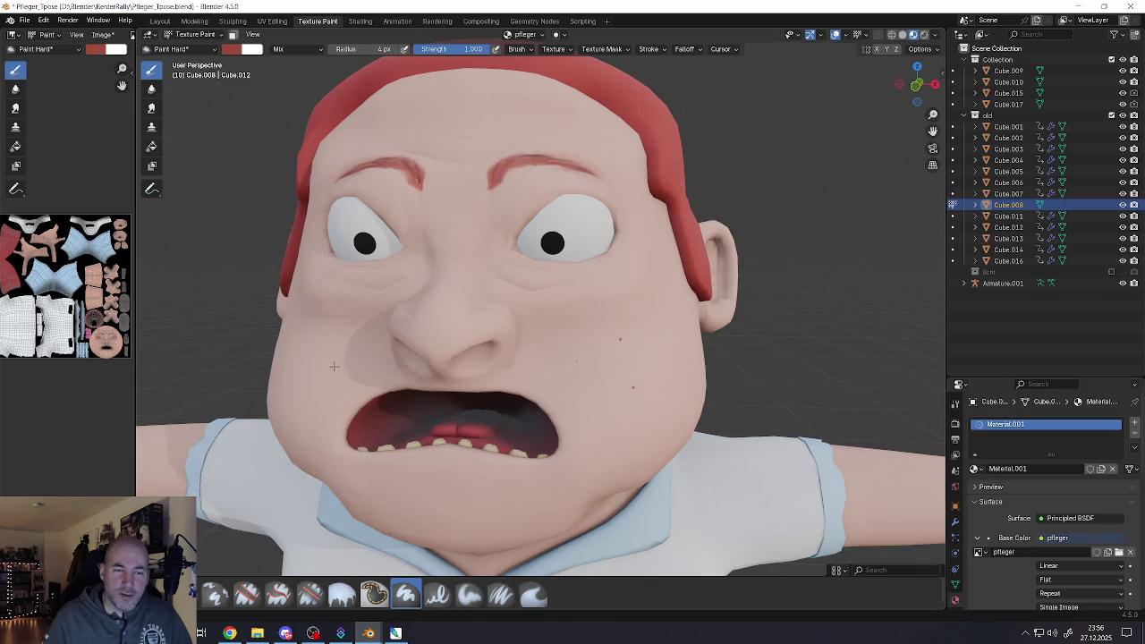
{"action": "left_click", "coordinate": [308, 400]}
{"action": "left_click", "coordinate": [291, 367]}
{"action": "left_click", "coordinate": [548, 306]}
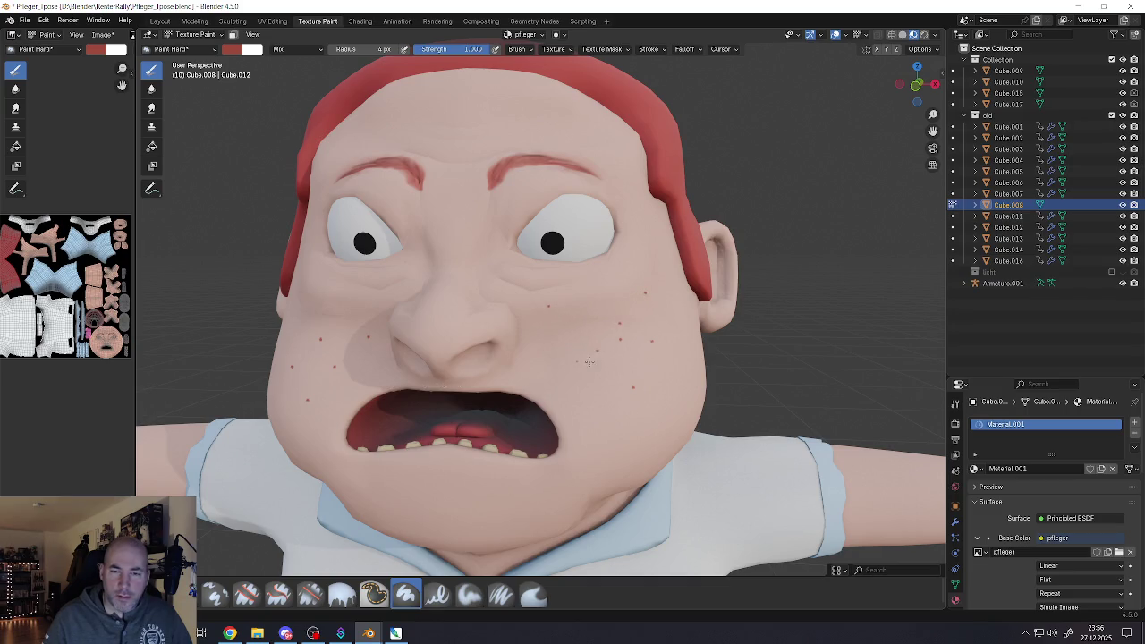
Enlarge the brush to 7 px and add larger red freckles on both cheeks
{"action": "left_click_drag", "start_coordinate": [363, 51], "coordinate": [393, 51]}
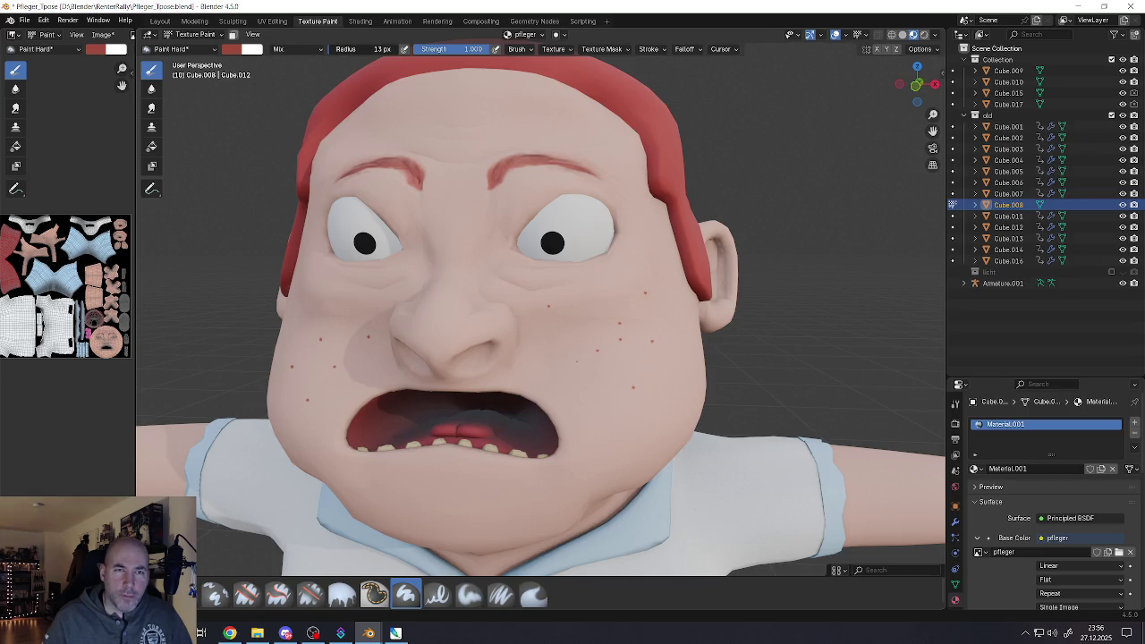
{"action": "left_click", "coordinate": [604, 319]}
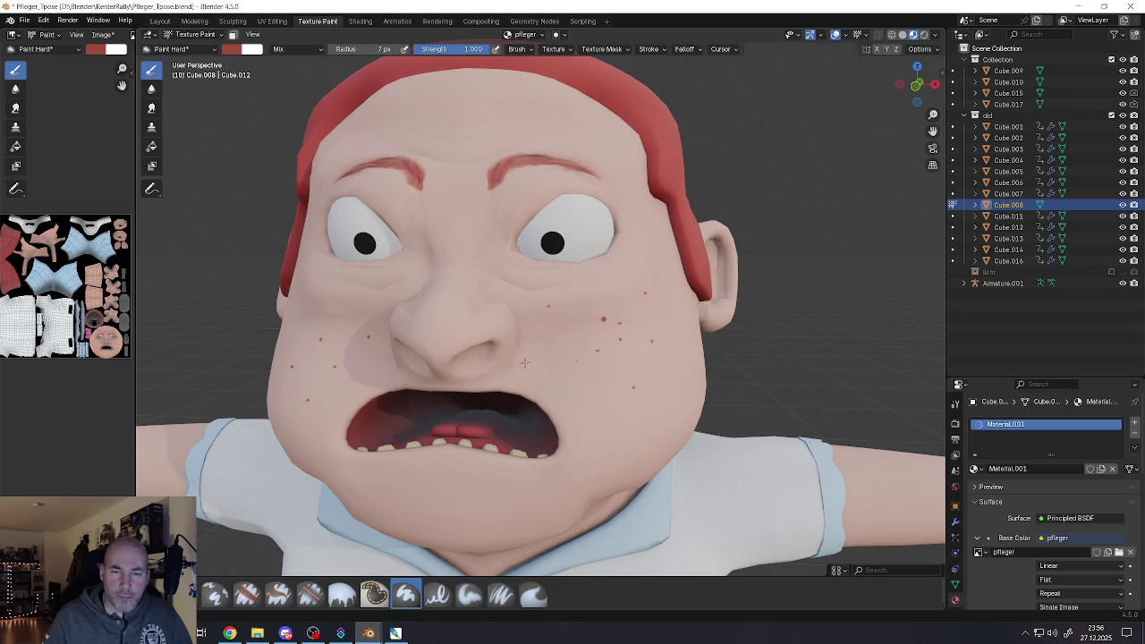
{"action": "left_click", "coordinate": [310, 379]}
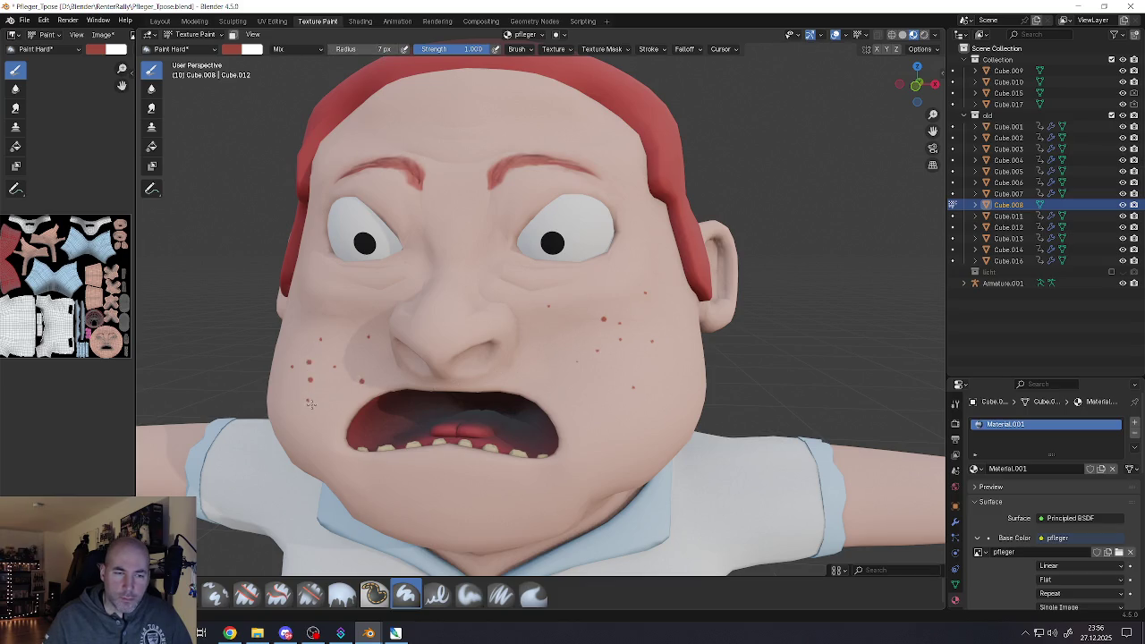
{"action": "left_click", "coordinate": [311, 406]}
{"action": "middle_click_drag", "start_coordinate": [284, 383], "coordinate": [322, 362]}
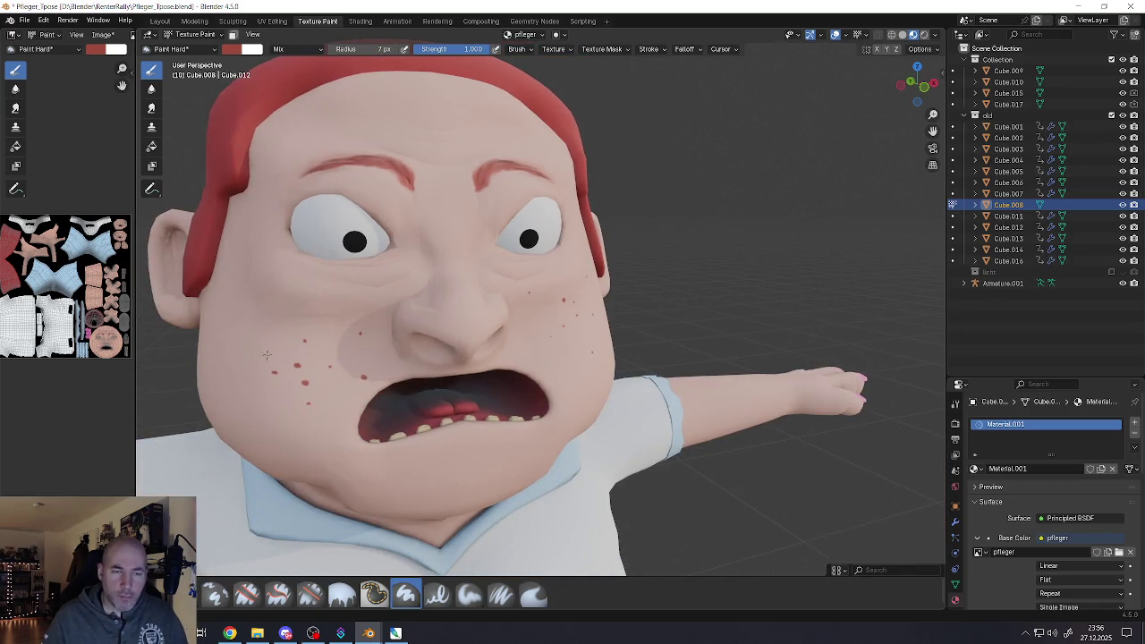
{"action": "left_click", "coordinate": [276, 321]}
{"action": "left_click", "coordinate": [340, 292]}
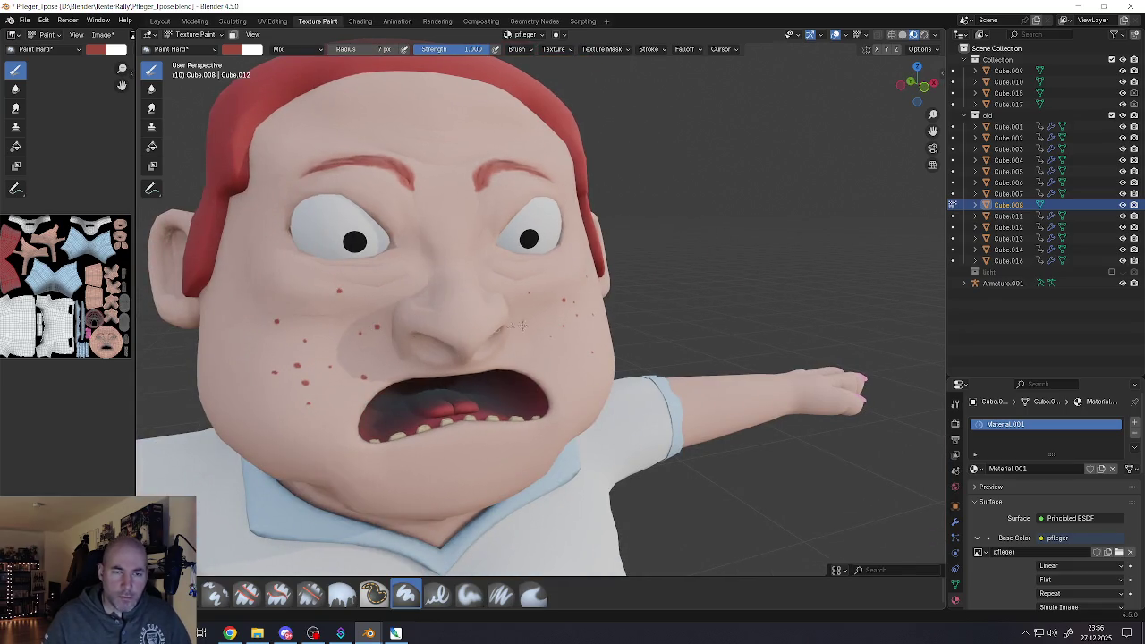
Add red freckles beside the nose and on the upper and lower right cheek
{"action": "middle_click_drag", "start_coordinate": [377, 326], "coordinate": [541, 325]}
{"action": "left_click", "coordinate": [494, 320]}
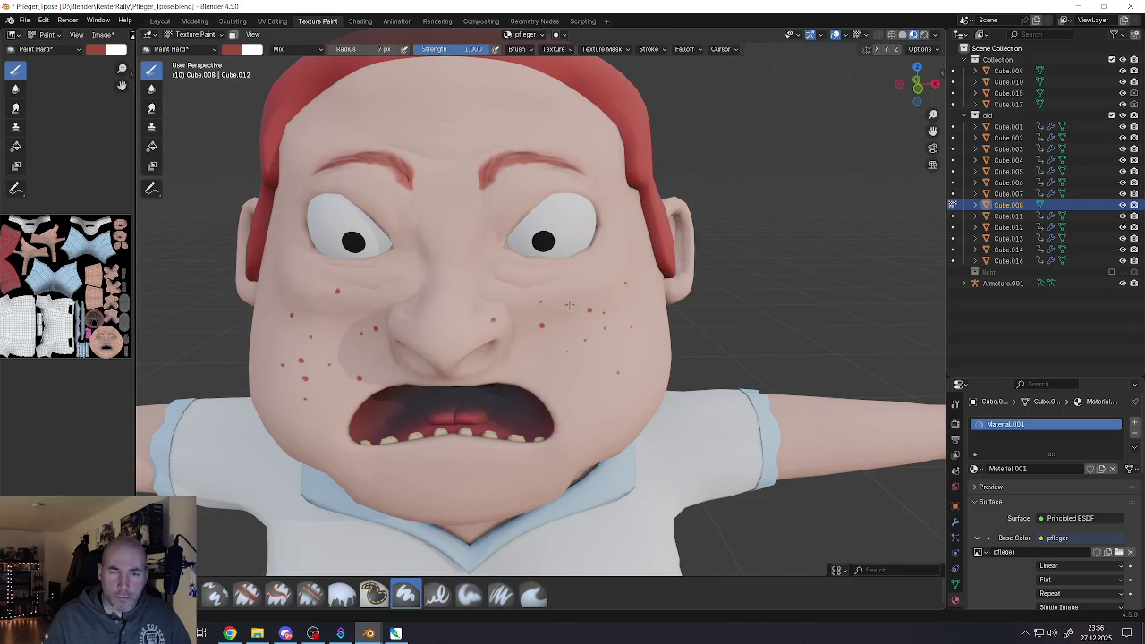
{"action": "left_click", "coordinate": [571, 290]}
{"action": "left_click", "coordinate": [611, 287]}
{"action": "left_click", "coordinate": [600, 356]}
{"action": "scroll", "coordinate": [599, 394], "scroll_direction": "down", "scroll_amount": 4}
{"action": "mouse_move", "coordinate": [599, 393]}
{"action": "middle_mouse_down"}
{"action": "mouse_move", "coordinate": [564, 393]}
{"action": "mouse_move", "coordinate": [581, 393]}
{"action": "middle_mouse_up"}
{"action": "scroll", "coordinate": [582, 394], "scroll_direction": "up", "scroll_amount": 3}
{"action": "scroll", "coordinate": [586, 390], "scroll_direction": "down", "scroll_amount": 3}
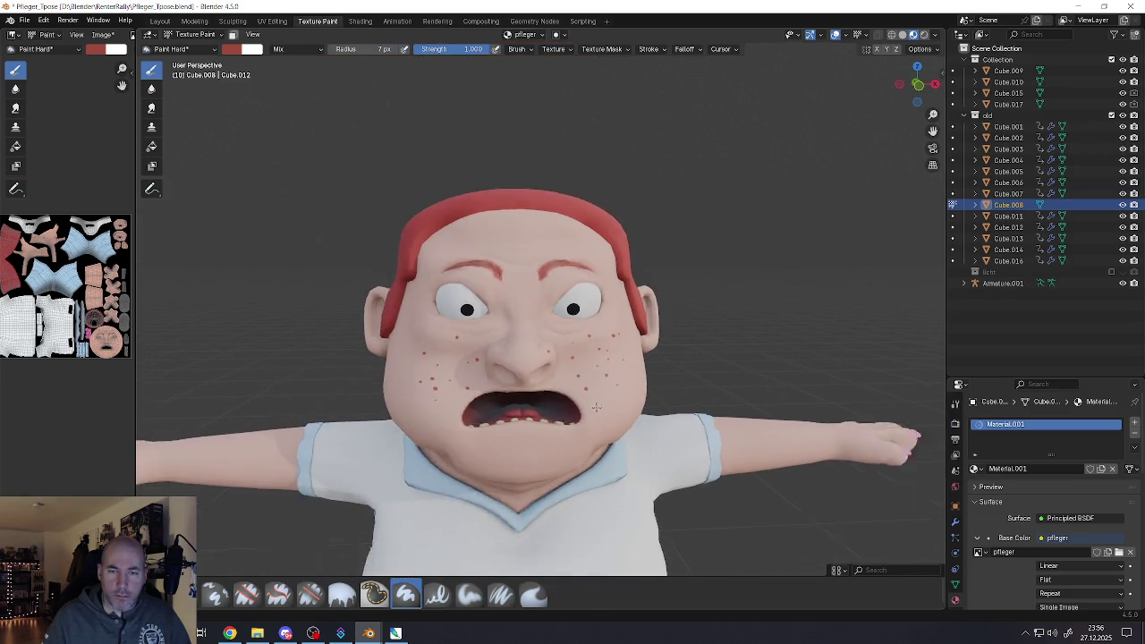
{"action": "scroll", "coordinate": [595, 375], "scroll_direction": "up", "scroll_amount": 3}
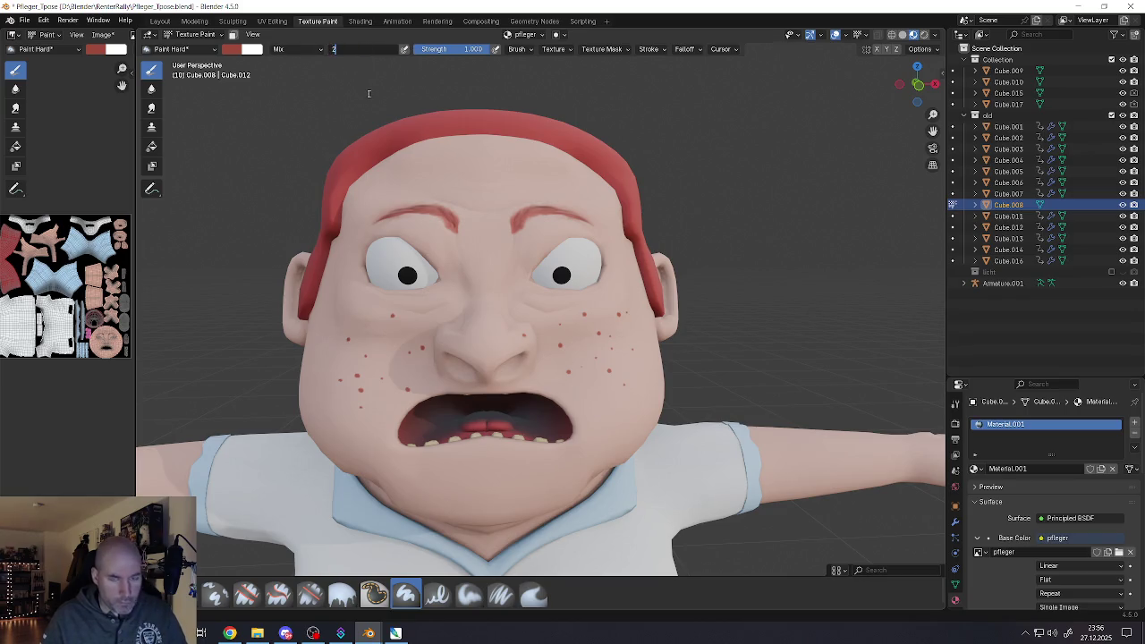
Shrink the brush radius from 7 px to 2 px and return to a front-on view
{"action": "left_click_drag", "start_coordinate": [381, 48], "coordinate": [358, 48]}
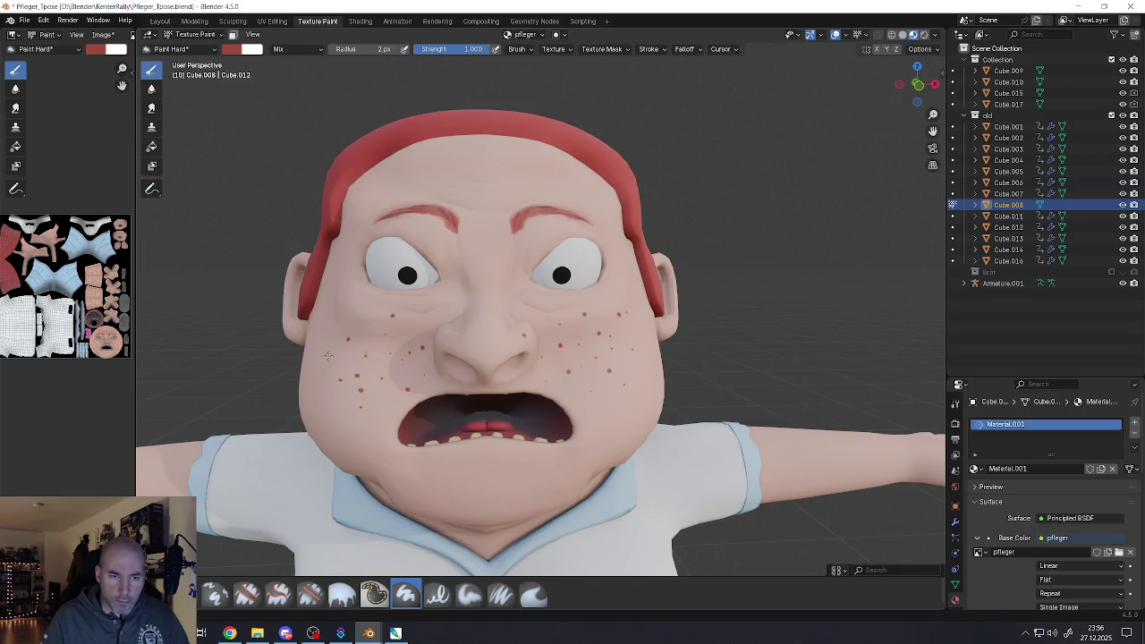
{"action": "key", "text": "KP_4"}
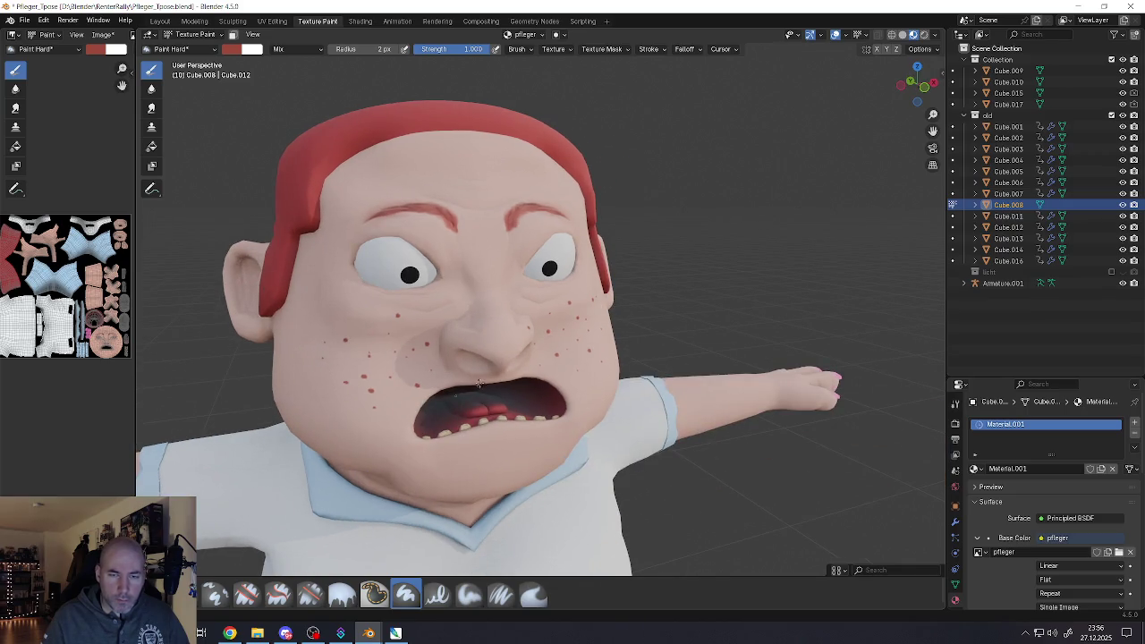
{"action": "key", "text": "KP_6"}
{"action": "scroll", "coordinate": [472, 403], "scroll_direction": "down", "scroll_amount": 3}
{"action": "scroll", "coordinate": [466, 420], "scroll_direction": "down", "scroll_amount": 2}
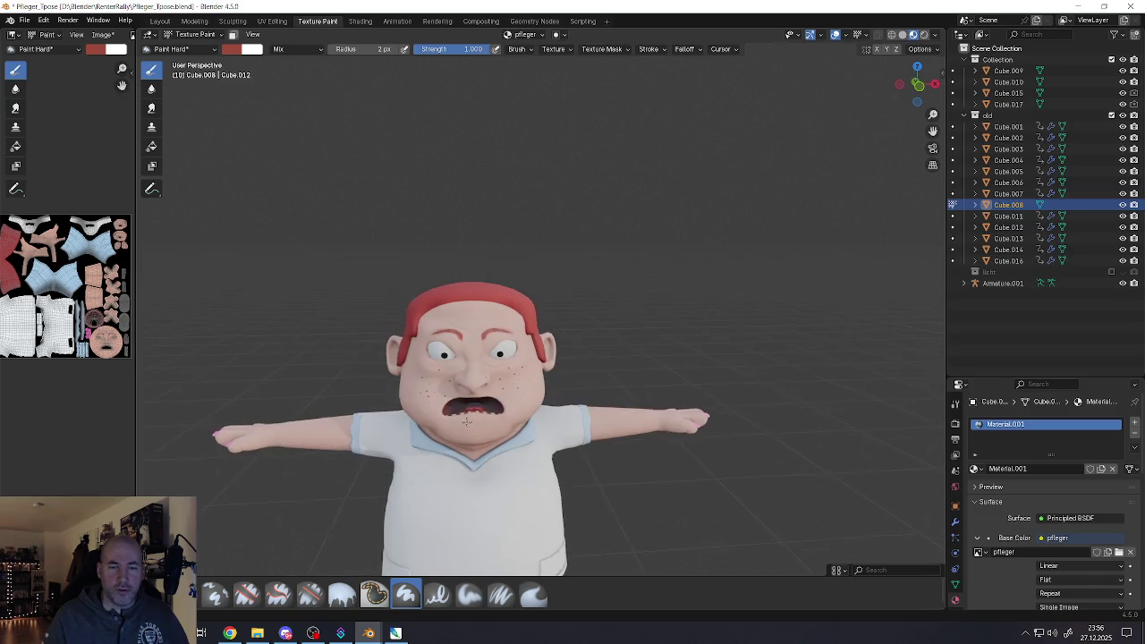
{"action": "middle_click_drag", "start_coordinate": [467, 421], "coordinate": [465, 497]}
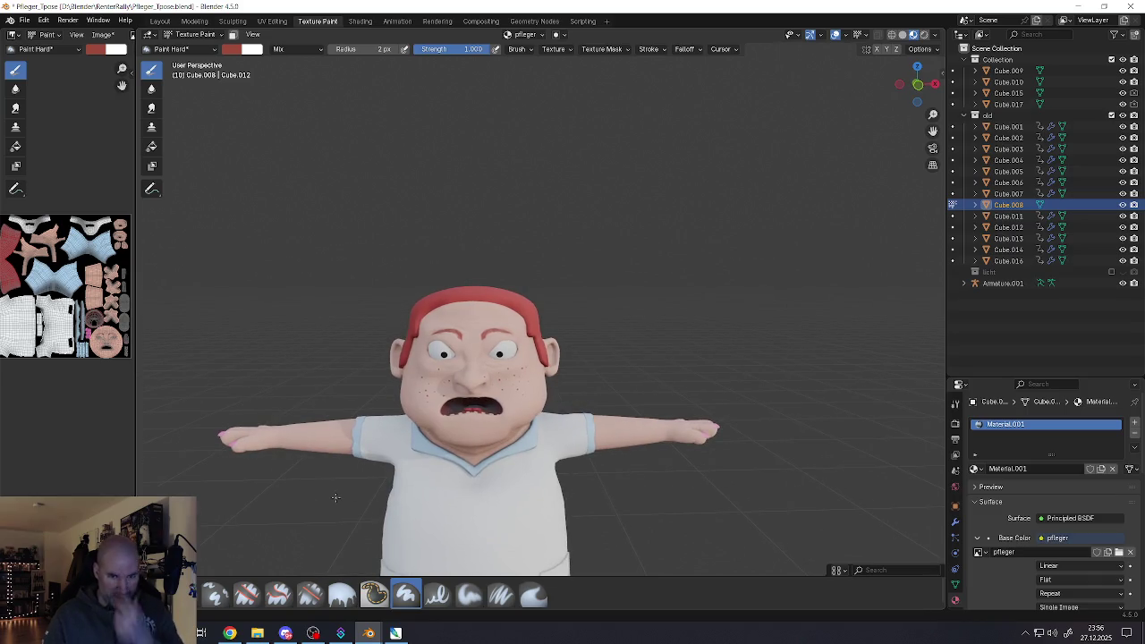
{"action": "scroll", "coordinate": [607, 414], "scroll_direction": "up", "scroll_amount": 3}
{"action": "scroll", "coordinate": [607, 413], "scroll_direction": "up", "scroll_amount": 3}
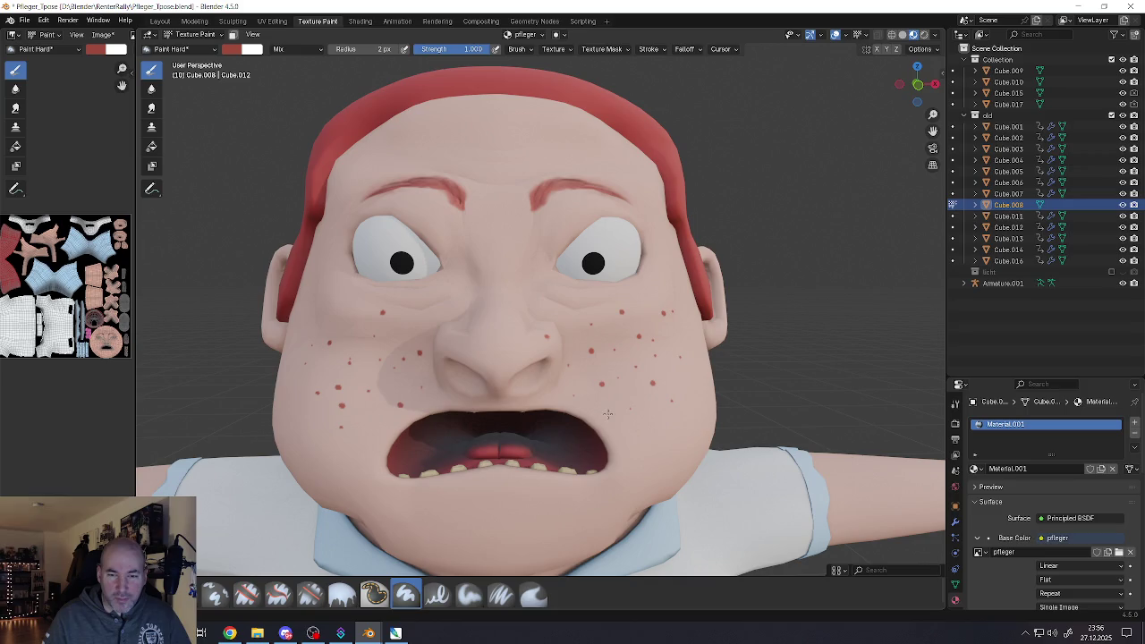
Orbit and zoom to inspect the freckled cheeks and nose from the side
{"action": "middle_click_drag", "start_coordinate": [608, 431], "coordinate": [564, 429]}
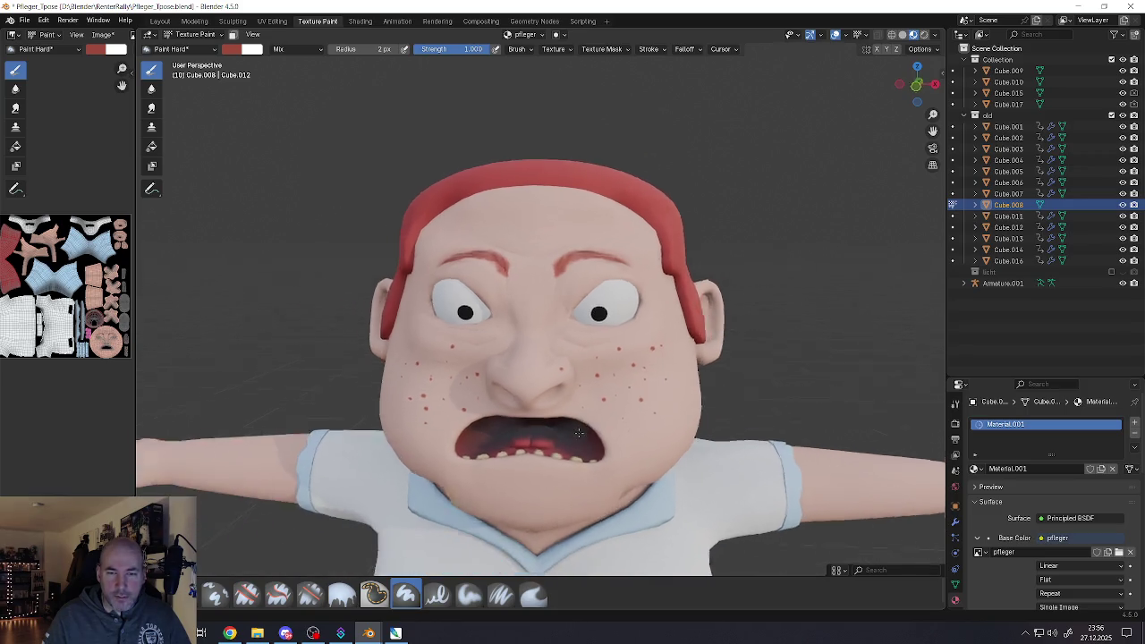
{"action": "scroll", "coordinate": [563, 428], "scroll_direction": "up", "scroll_amount": 2}
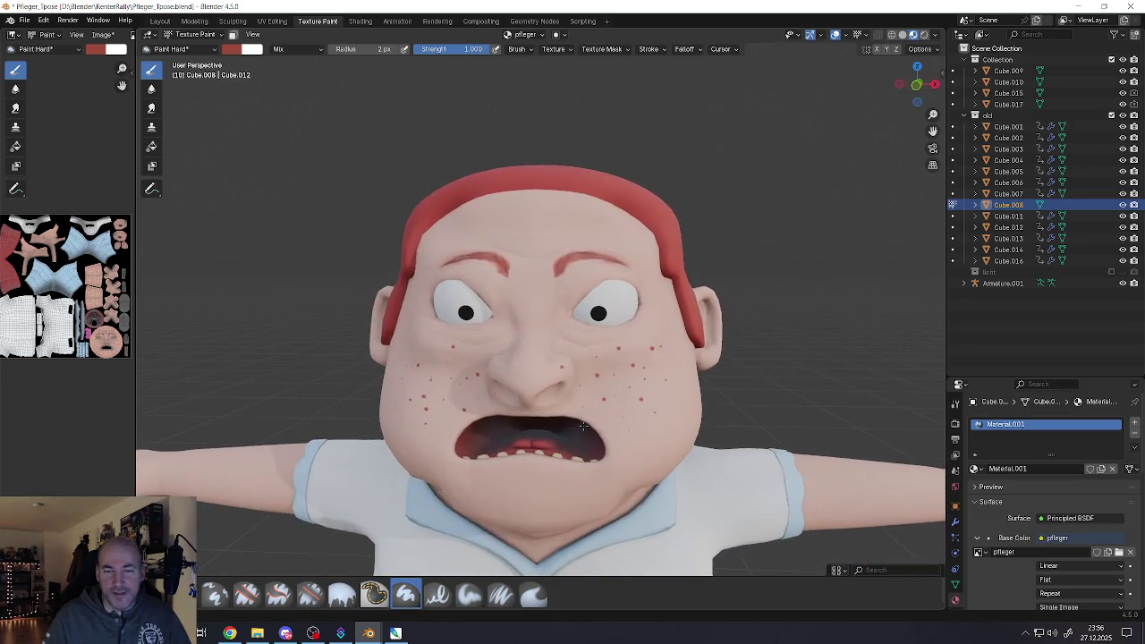
{"action": "scroll", "coordinate": [501, 340], "scroll_direction": "up", "scroll_amount": 6}
{"action": "scroll", "coordinate": [497, 329], "scroll_direction": "down", "scroll_amount": 5}
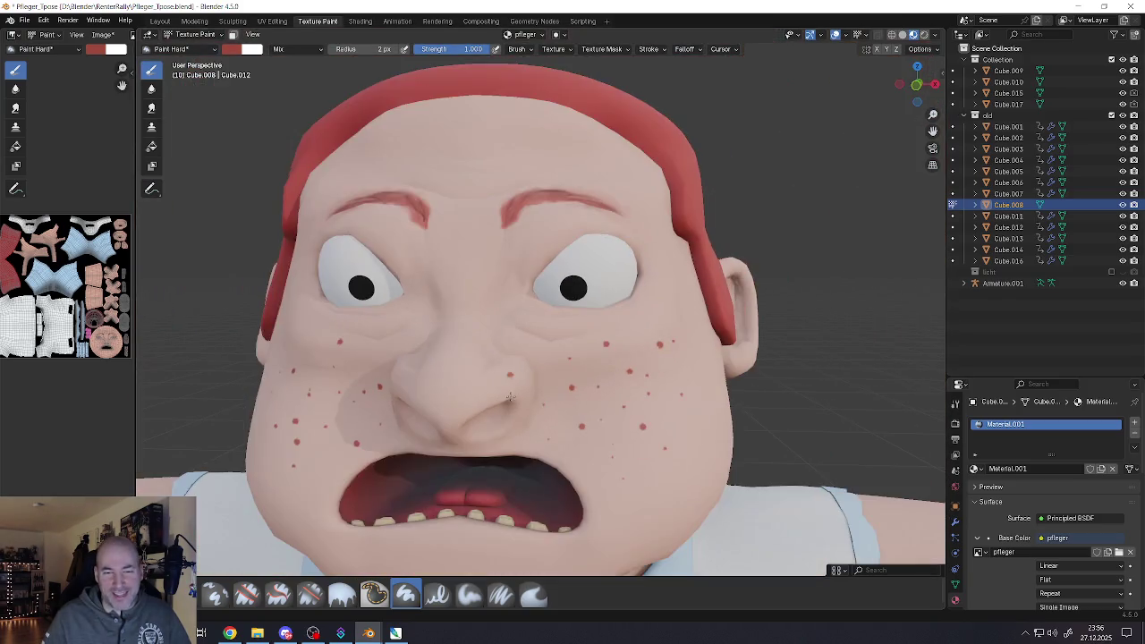
{"action": "scroll", "coordinate": [528, 382], "scroll_direction": "down", "scroll_amount": 2}
{"action": "middle_click_drag", "start_coordinate": [528, 382], "coordinate": [523, 372]}
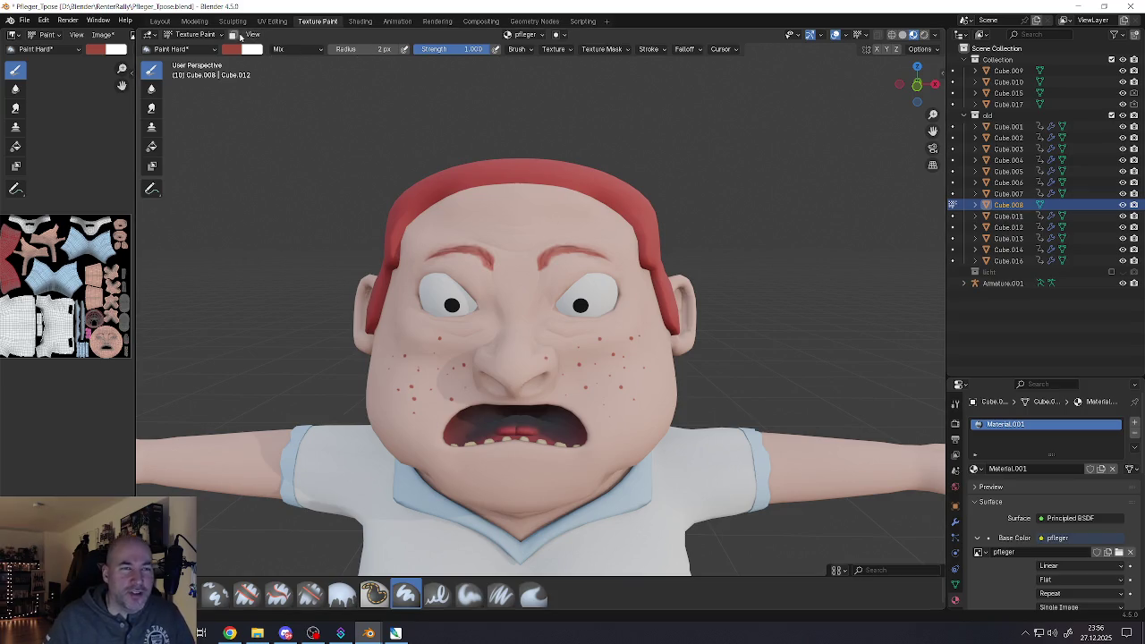
Make the brush red slightly lighter, with strength 0.214 and a 55 px radius
{"action": "left_click", "coordinate": [231, 51]}
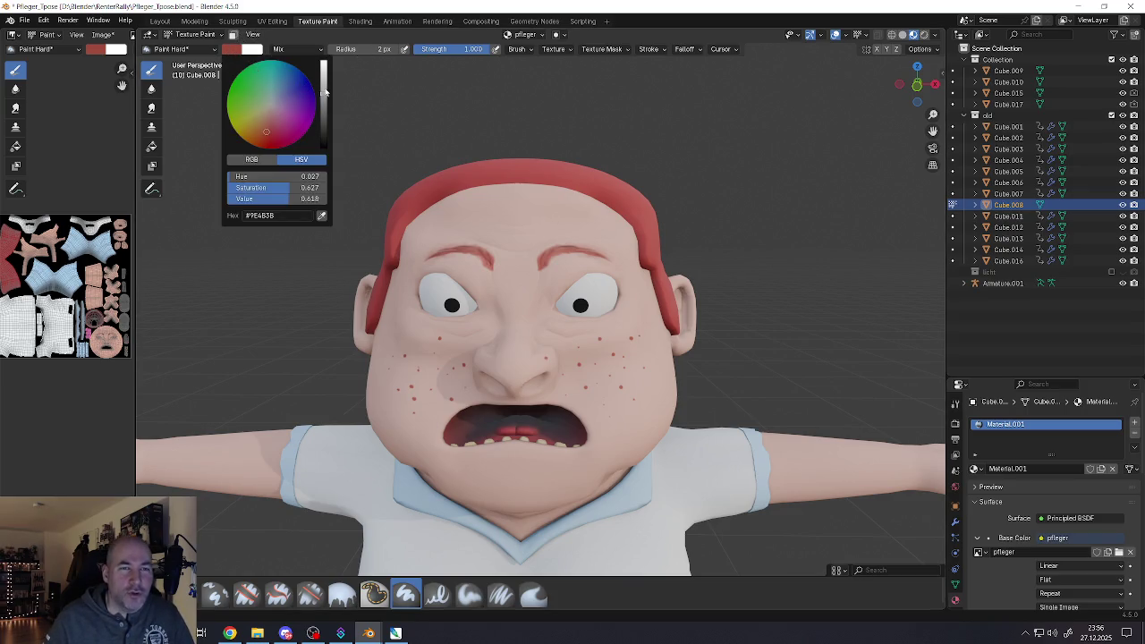
{"action": "left_click_drag", "start_coordinate": [324, 91], "coordinate": [302, 79]}
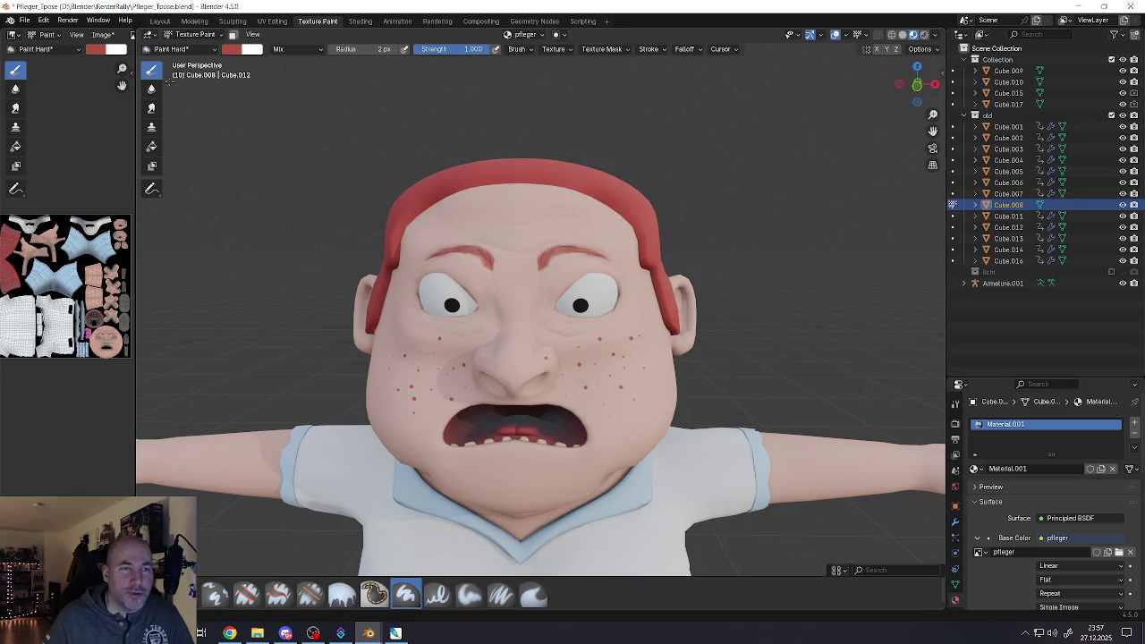
{"action": "left_click_drag", "start_coordinate": [469, 49], "coordinate": [436, 49]}
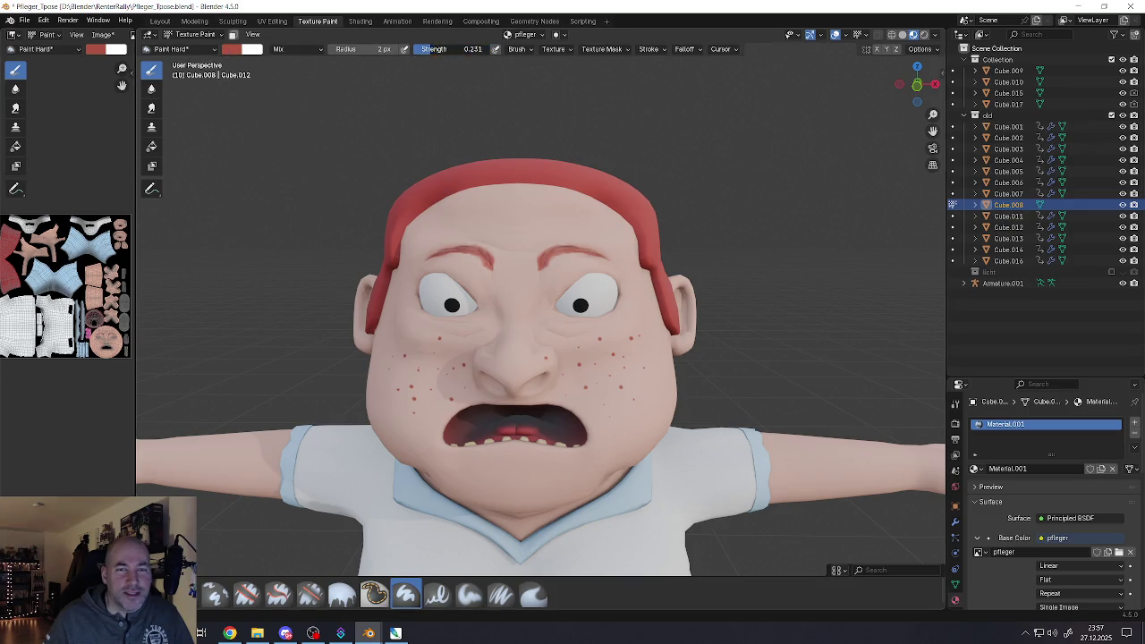
{"action": "left_click", "coordinate": [337, 50]}
{"action": "type", "text": "55"}
{"action": "key", "text": "Return"}
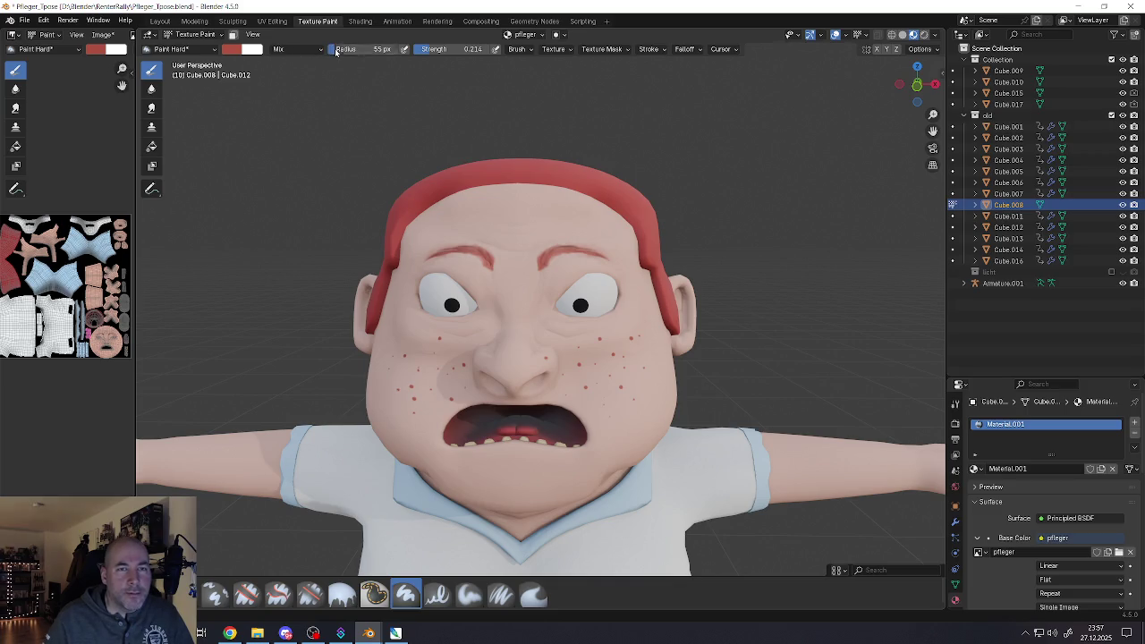
Zoom and orbit the view to frame the nurse's face, cheek, chin and collar
{"action": "scroll", "coordinate": [528, 234], "scroll_direction": "up", "scroll_amount": 2}
{"action": "scroll", "coordinate": [528, 235], "scroll_direction": "up", "scroll_amount": 2}
{"action": "scroll", "coordinate": [528, 235], "scroll_direction": "up", "scroll_amount": 2}
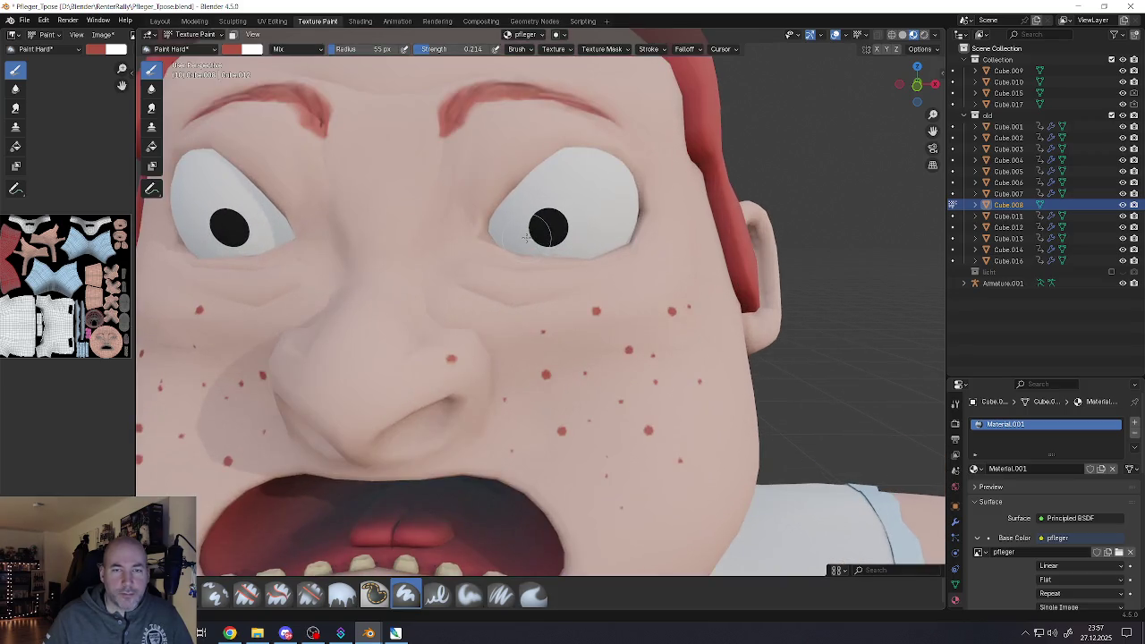
{"action": "scroll", "coordinate": [528, 234], "scroll_direction": "down", "scroll_amount": 1}
{"action": "scroll", "coordinate": [435, 161], "scroll_direction": "down", "scroll_amount": 1}
{"action": "scroll", "coordinate": [435, 161], "scroll_direction": "down", "scroll_amount": 1}
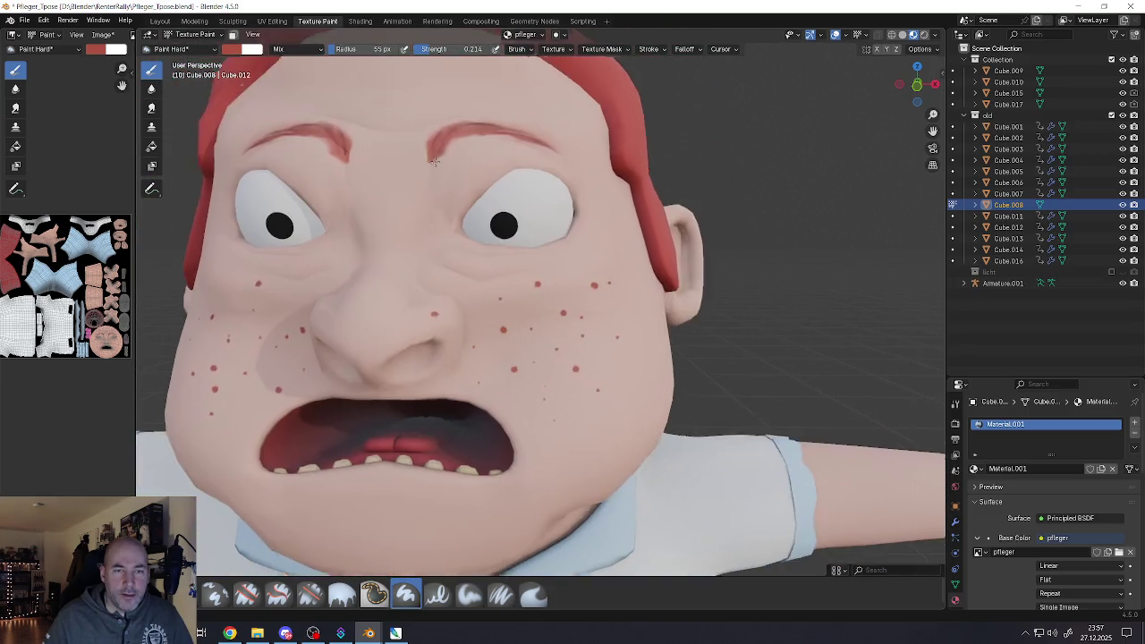
{"action": "scroll", "coordinate": [435, 162], "scroll_direction": "down", "scroll_amount": 1}
{"action": "scroll", "coordinate": [535, 302], "scroll_direction": "up", "scroll_amount": 1}
{"action": "middle_click_drag", "start_coordinate": [501, 268], "coordinate": [535, 301]}
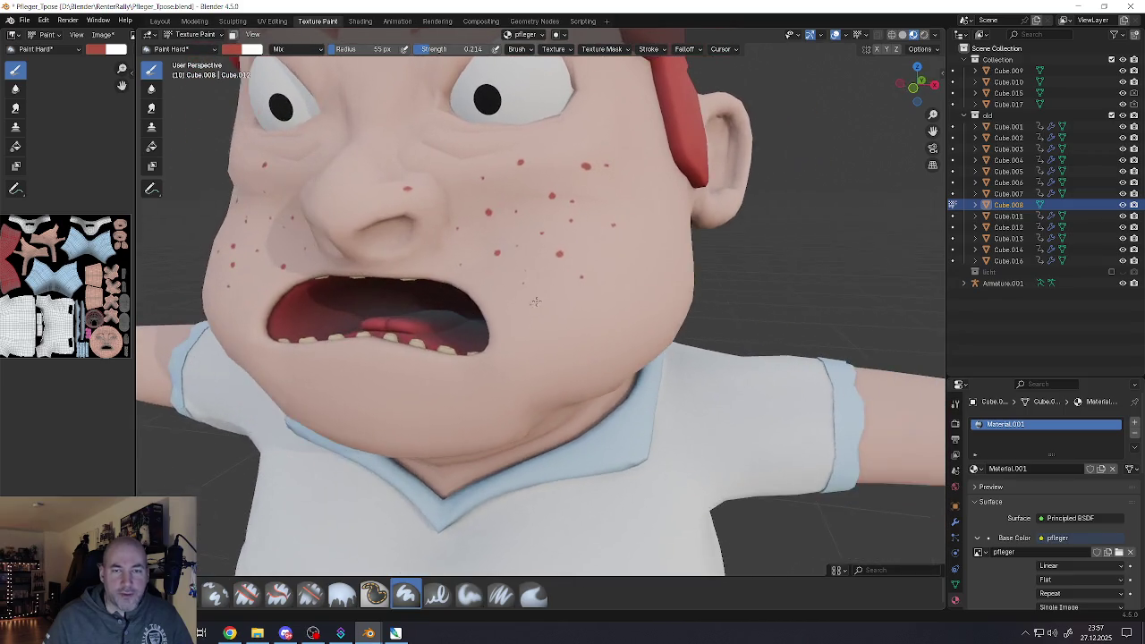
{"action": "scroll", "coordinate": [534, 301], "scroll_direction": "down", "scroll_amount": 1}
{"action": "scroll", "coordinate": [535, 299], "scroll_direction": "down", "scroll_amount": 1}
{"action": "scroll", "coordinate": [535, 298], "scroll_direction": "down", "scroll_amount": 1}
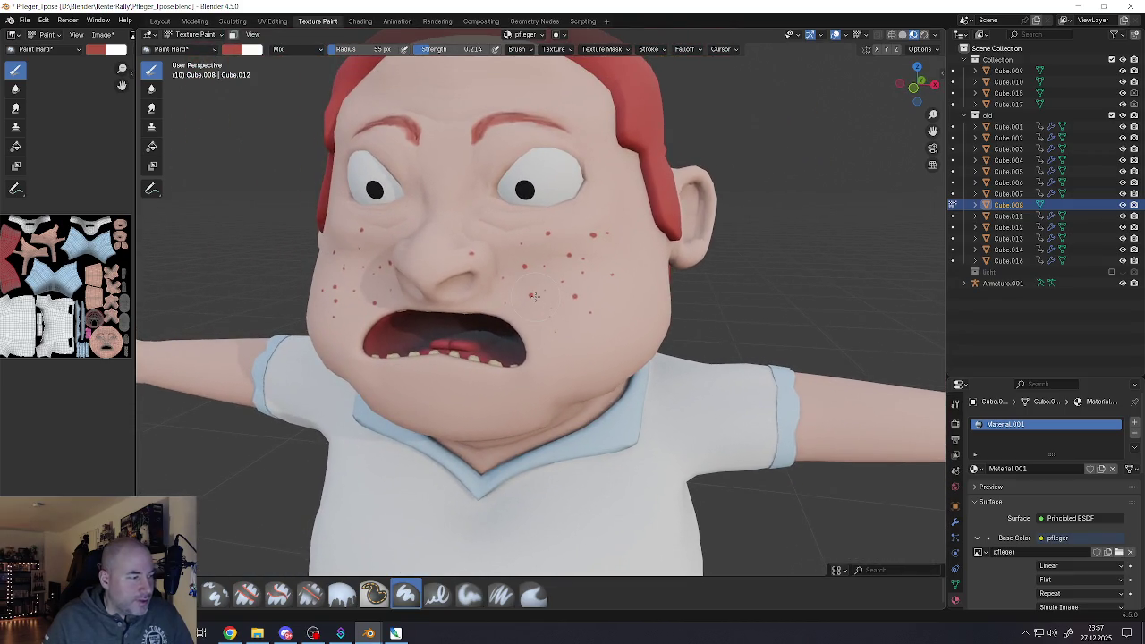
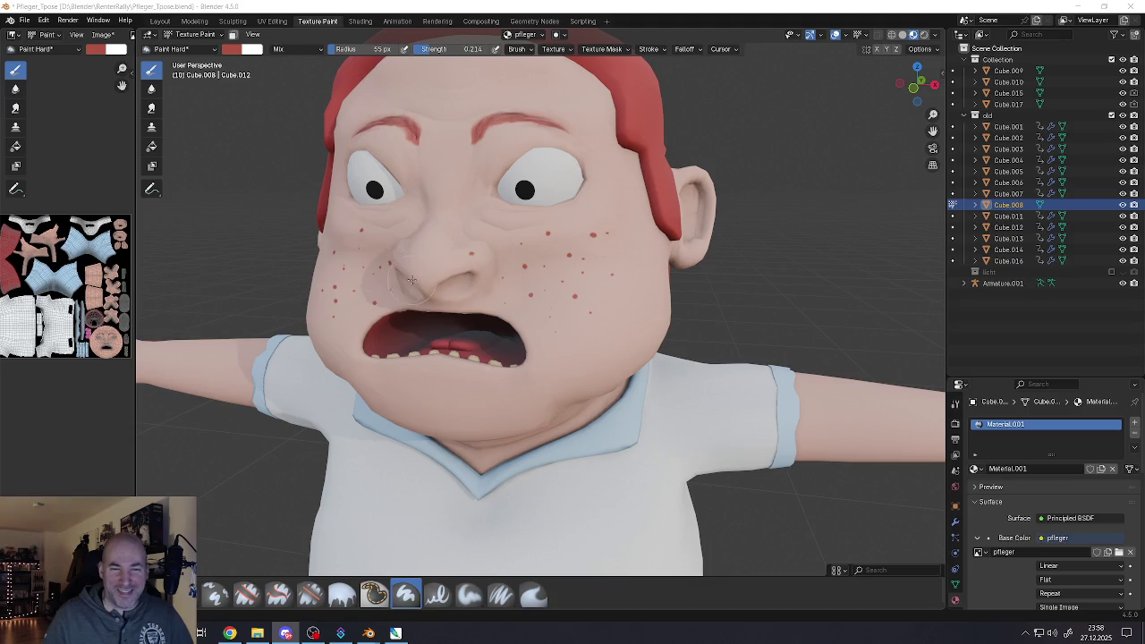
Orbit around the nurse, then hide Armature.001 with its eye icon in the Outliner
{"action": "scroll", "coordinate": [427, 282], "scroll_direction": "down", "scroll_amount": 4}
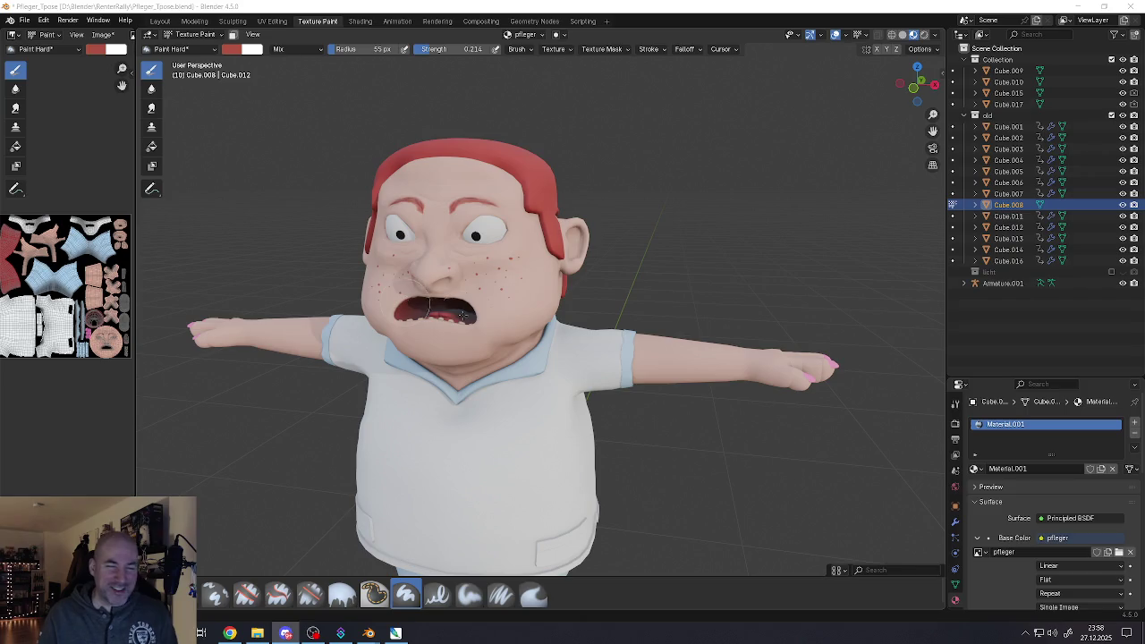
{"action": "scroll", "coordinate": [523, 321], "scroll_direction": "down", "scroll_amount": 4}
{"action": "scroll", "coordinate": [525, 322], "scroll_direction": "up", "scroll_amount": 3}
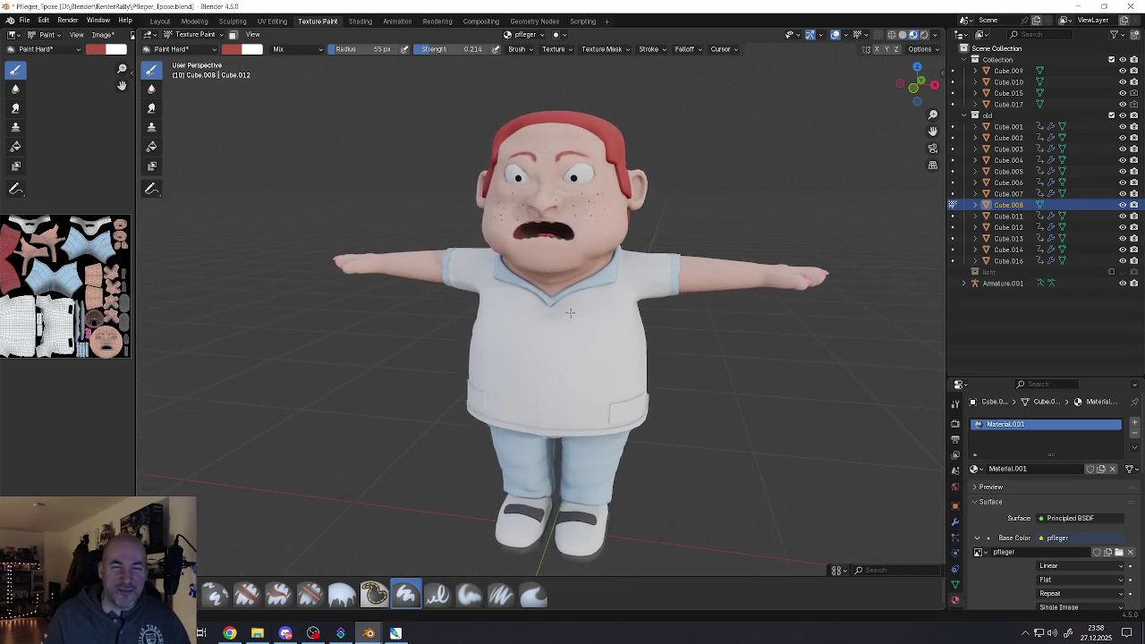
{"action": "mouse_move", "coordinate": [537, 314]}
{"action": "middle_mouse_down"}
{"action": "mouse_move", "coordinate": [626, 304]}
{"action": "mouse_move", "coordinate": [570, 293]}
{"action": "middle_mouse_up"}
{"action": "scroll", "coordinate": [570, 293], "scroll_direction": "down", "scroll_amount": 5}
{"action": "scroll", "coordinate": [537, 304], "scroll_direction": "up", "scroll_amount": 4}
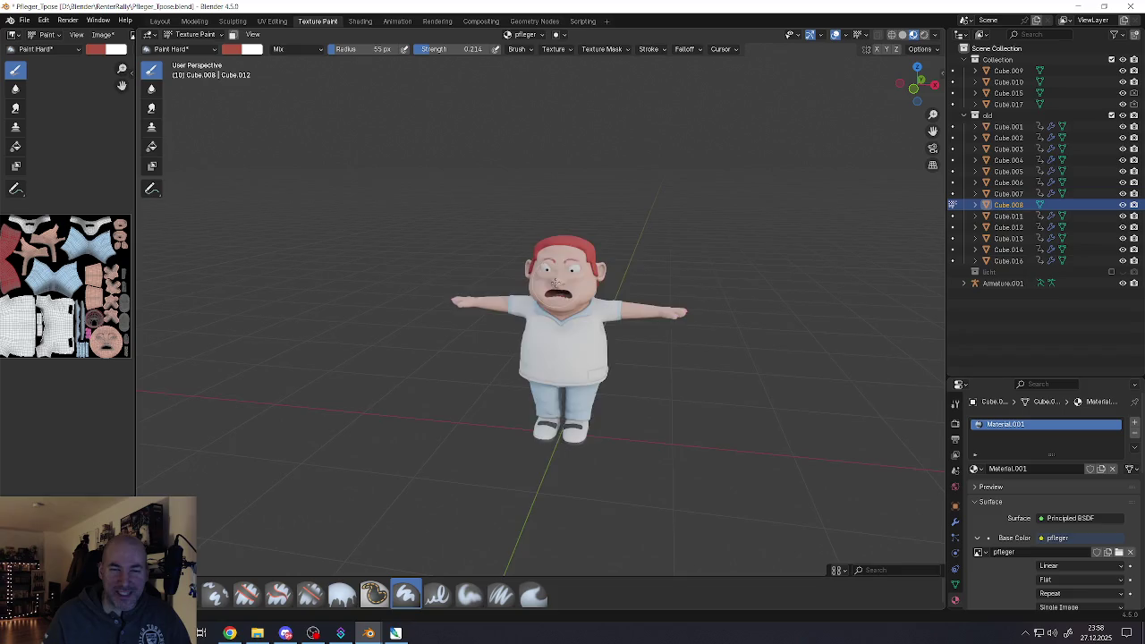
{"action": "scroll", "coordinate": [492, 313], "scroll_direction": "up", "scroll_amount": 5}
{"action": "scroll", "coordinate": [427, 324], "scroll_direction": "down", "scroll_amount": 5}
{"action": "scroll", "coordinate": [427, 324], "scroll_direction": "down", "scroll_amount": 5, "text": "ctrl"}
{"action": "scroll", "coordinate": [429, 289], "scroll_direction": "down", "scroll_amount": 5, "text": "ctrl"}
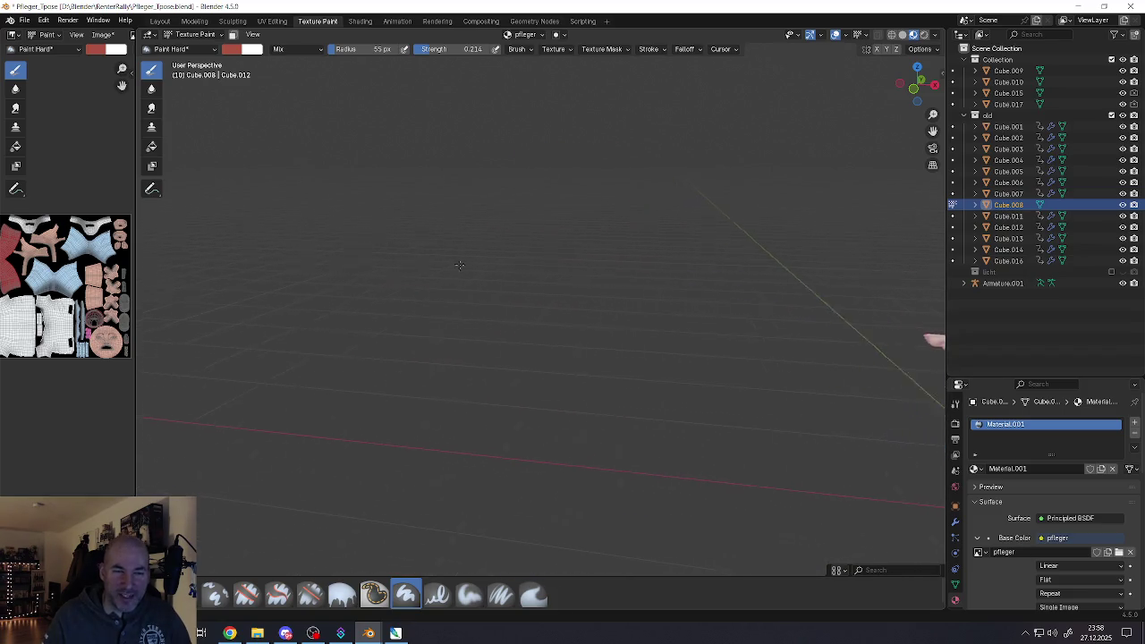
{"action": "scroll", "coordinate": [247, 265], "scroll_direction": "up", "scroll_amount": 3, "text": "ctrl"}
{"action": "scroll", "coordinate": [225, 322], "scroll_direction": "up", "scroll_amount": 5, "text": "ctrl"}
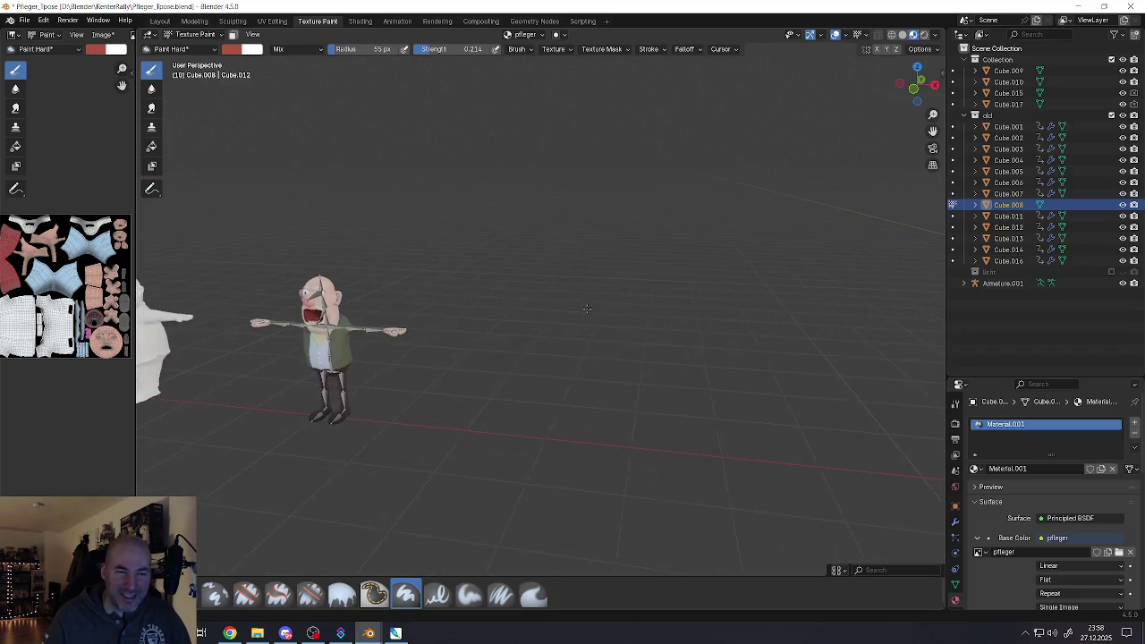
{"action": "scroll", "coordinate": [228, 324], "scroll_direction": "up", "scroll_amount": 3}
{"action": "scroll", "coordinate": [237, 331], "scroll_direction": "up", "scroll_amount": 4}
{"action": "scroll", "coordinate": [240, 332], "scroll_direction": "up", "scroll_amount": 2}
{"action": "scroll", "coordinate": [268, 340], "scroll_direction": "up", "scroll_amount": 5}
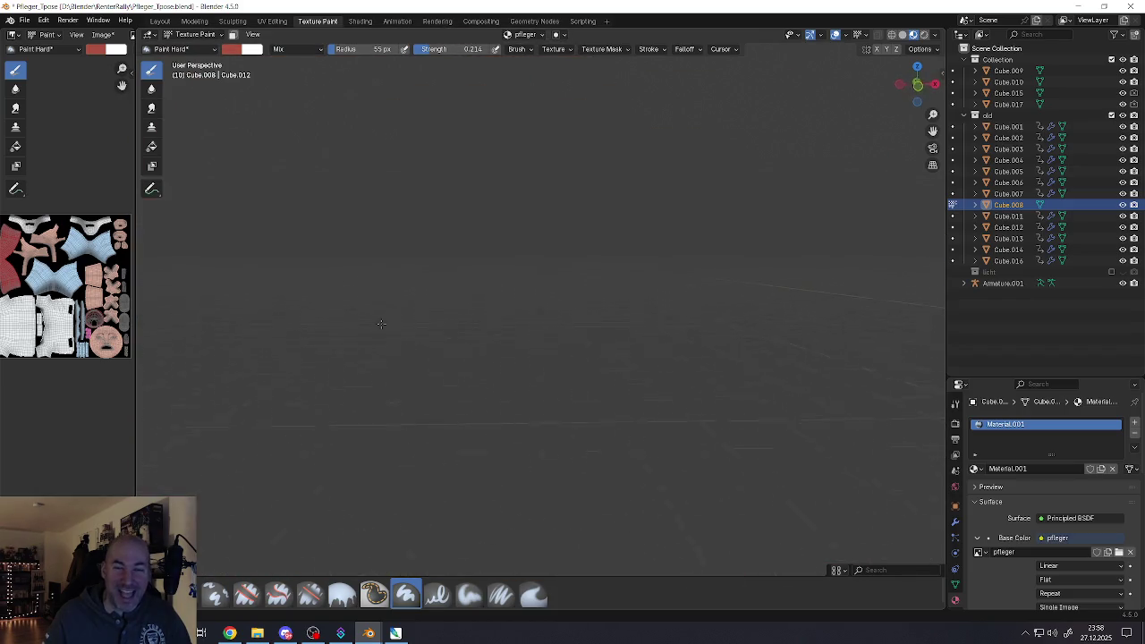
{"action": "scroll", "coordinate": [358, 349], "scroll_direction": "down", "scroll_amount": 8}
{"action": "scroll", "coordinate": [608, 322], "scroll_direction": "up", "scroll_amount": 2}
{"action": "scroll", "coordinate": [608, 314], "scroll_direction": "up", "scroll_amount": 4}
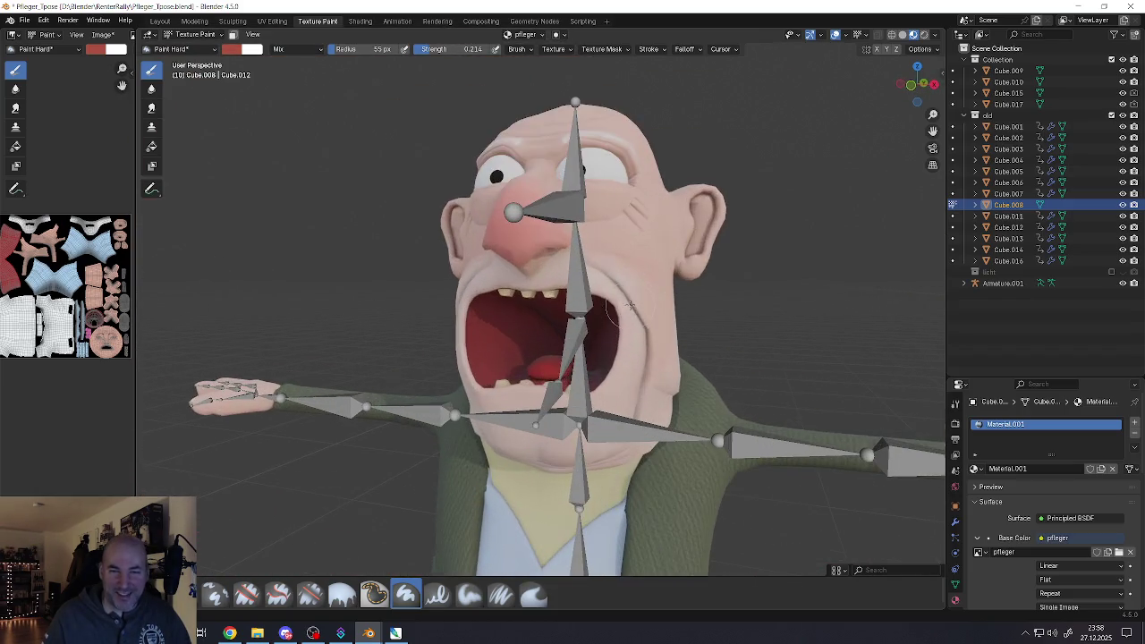
{"action": "scroll", "coordinate": [605, 313], "scroll_direction": "down", "scroll_amount": 3}
{"action": "scroll", "coordinate": [606, 314], "scroll_direction": "up", "scroll_amount": 5}
{"action": "scroll", "coordinate": [600, 327], "scroll_direction": "down", "scroll_amount": 3}
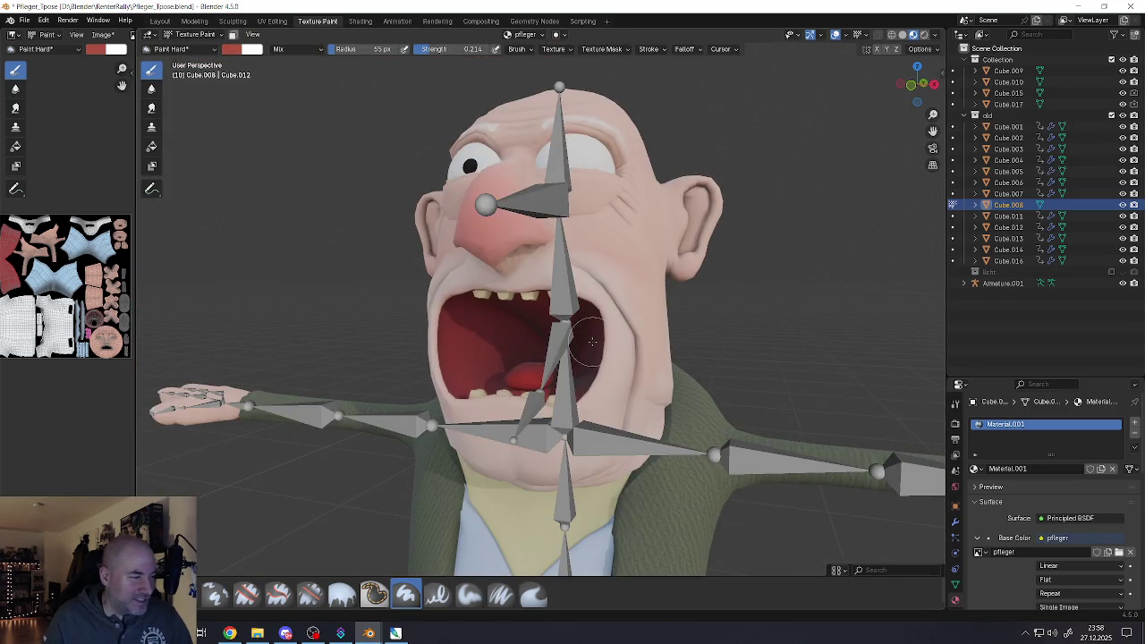
{"action": "left_click", "coordinate": [1123, 284]}
Centre the view on the nurse and orbit to a frontal close-up of her
{"action": "scroll", "coordinate": [658, 409], "scroll_direction": "down", "scroll_amount": 2}
{"action": "scroll", "coordinate": [657, 409], "scroll_direction": "down", "scroll_amount": 3}
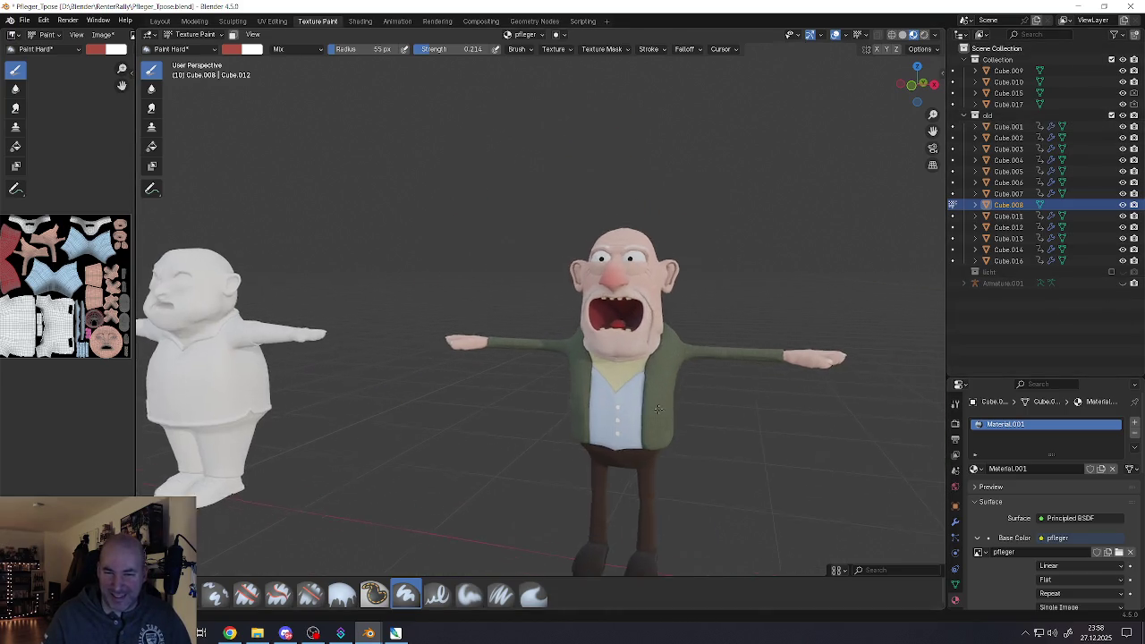
{"action": "scroll", "coordinate": [658, 408], "scroll_direction": "up", "scroll_amount": 3}
{"action": "scroll", "coordinate": [538, 303], "scroll_direction": "up", "scroll_amount": 3}
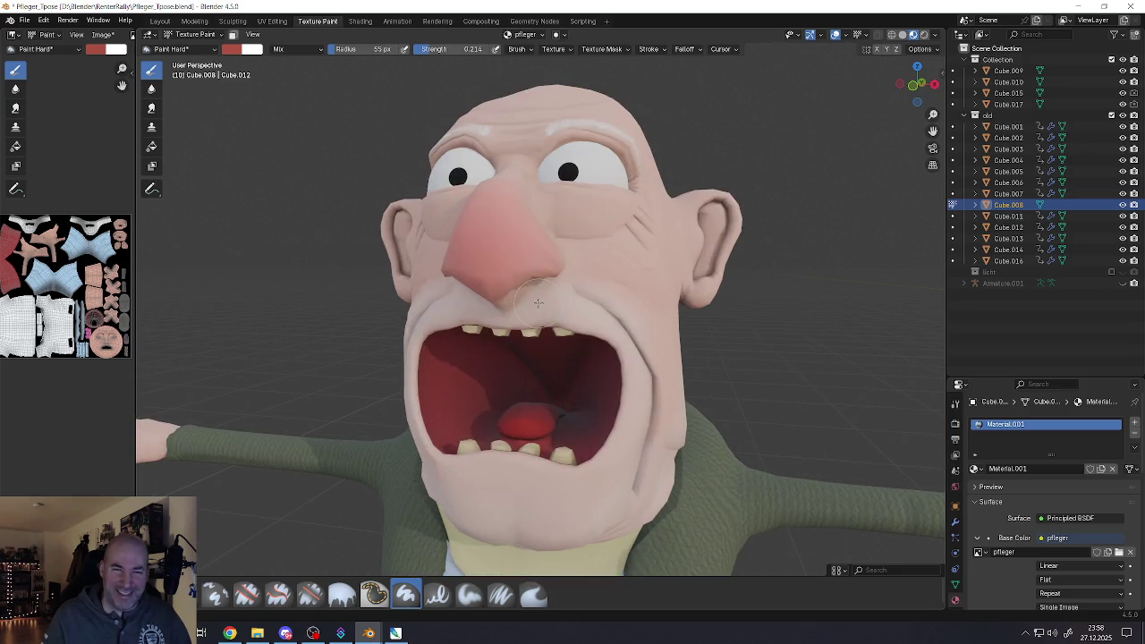
{"action": "scroll", "coordinate": [538, 303], "scroll_direction": "down", "scroll_amount": 5}
{"action": "scroll", "coordinate": [682, 337], "scroll_direction": "down", "scroll_amount": 2}
{"action": "scroll", "coordinate": [677, 340], "scroll_direction": "down", "scroll_amount": 3, "text": "ctrl"}
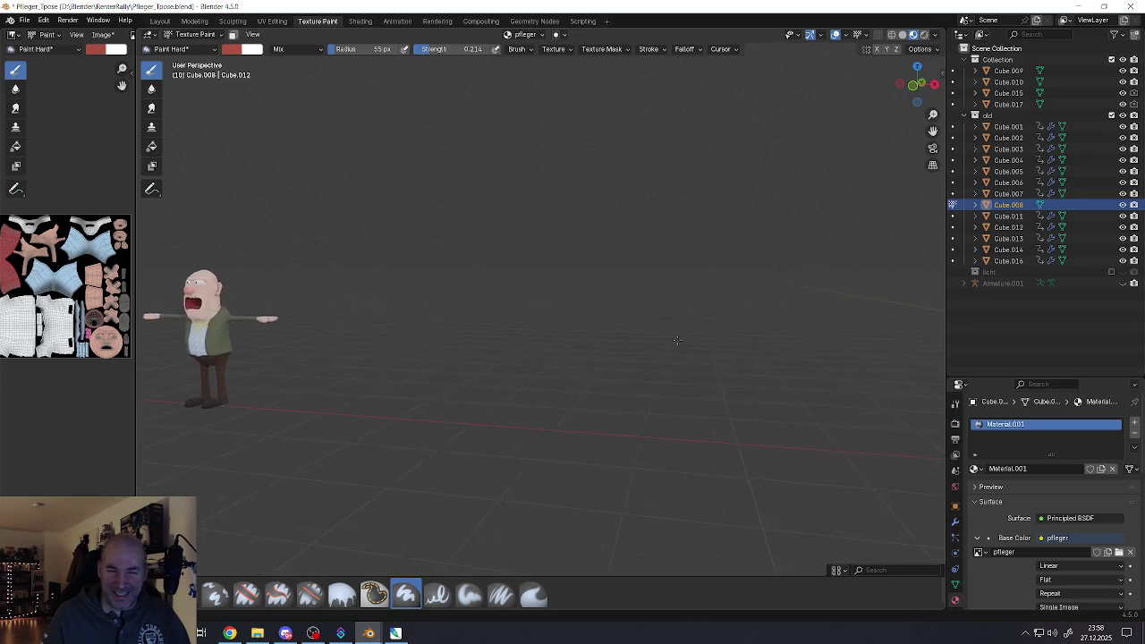
{"action": "key", "text": "KP_Decimal"}
{"action": "scroll", "coordinate": [456, 282], "scroll_direction": "down", "scroll_amount": 1}
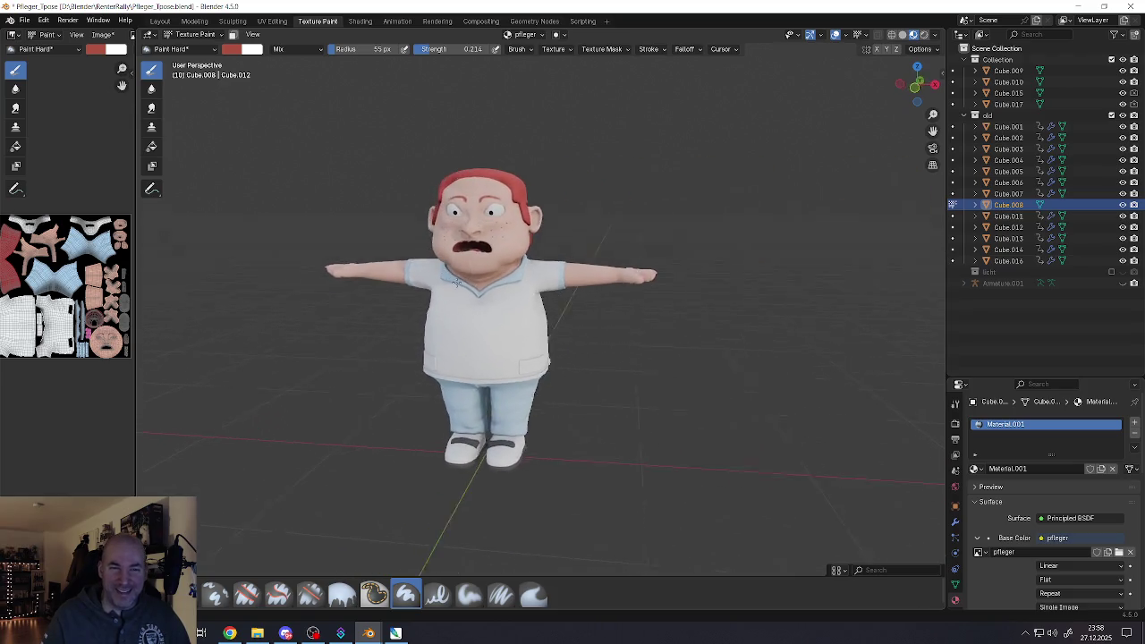
{"action": "middle_click_drag", "start_coordinate": [457, 281], "coordinate": [455, 223]}
{"action": "scroll", "coordinate": [455, 224], "scroll_direction": "up", "scroll_amount": 2}
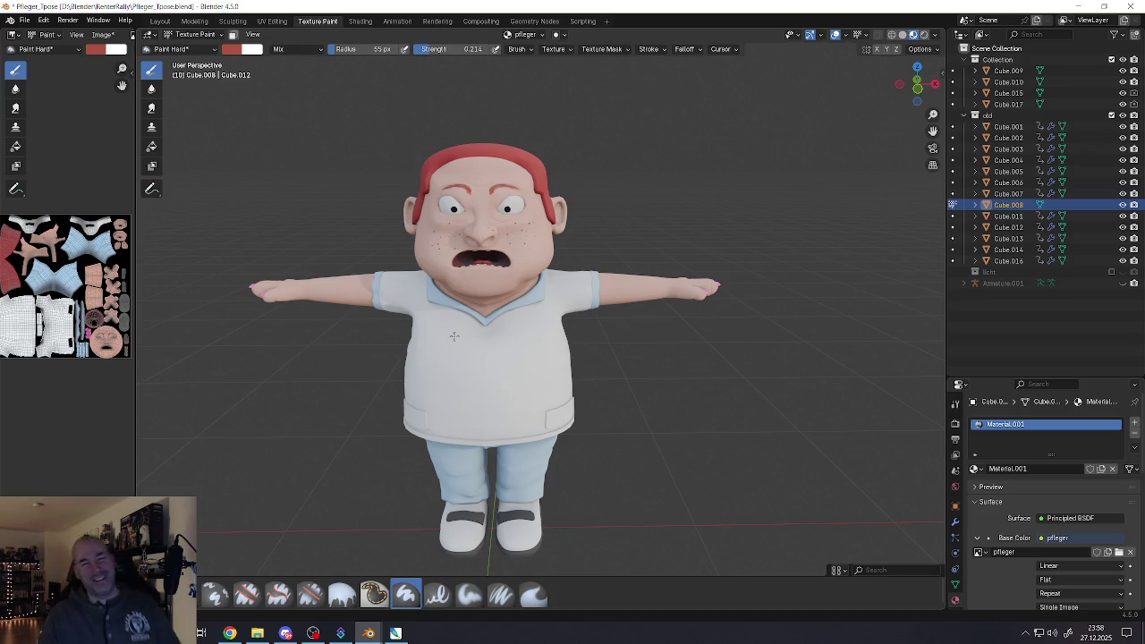
{"action": "mouse_move", "coordinate": [453, 336]}
{"action": "middle_mouse_down"}
{"action": "mouse_move", "coordinate": [465, 358]}
{"action": "mouse_move", "coordinate": [484, 327]}
{"action": "middle_mouse_up"}
{"action": "scroll", "coordinate": [491, 266], "scroll_direction": "up", "scroll_amount": 3}
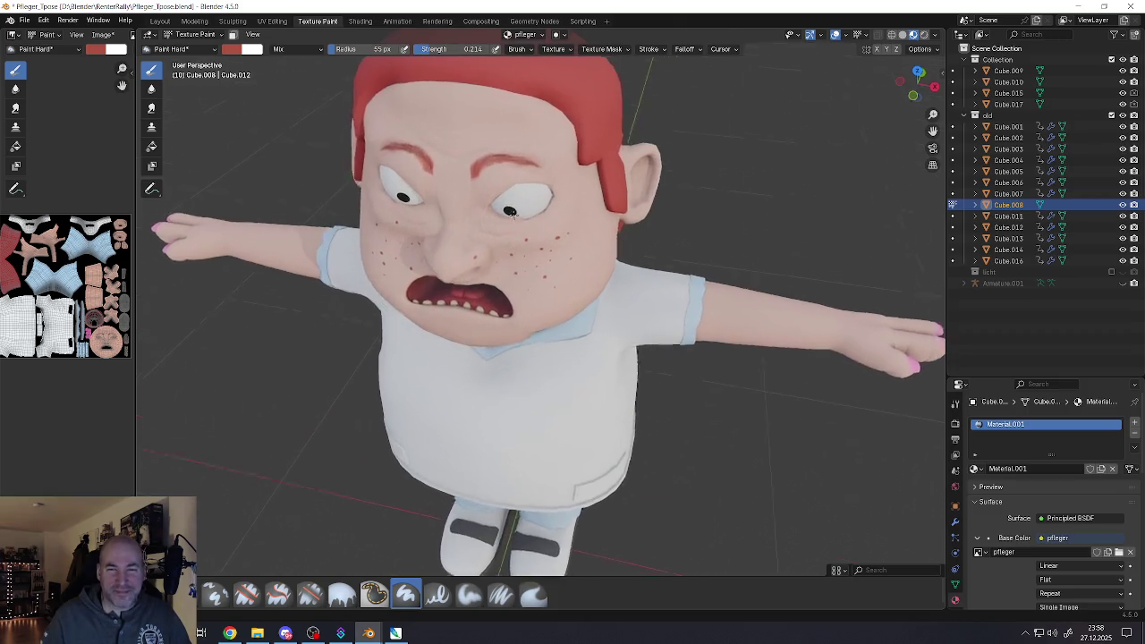
{"action": "middle_click_drag", "start_coordinate": [491, 265], "coordinate": [536, 225]}
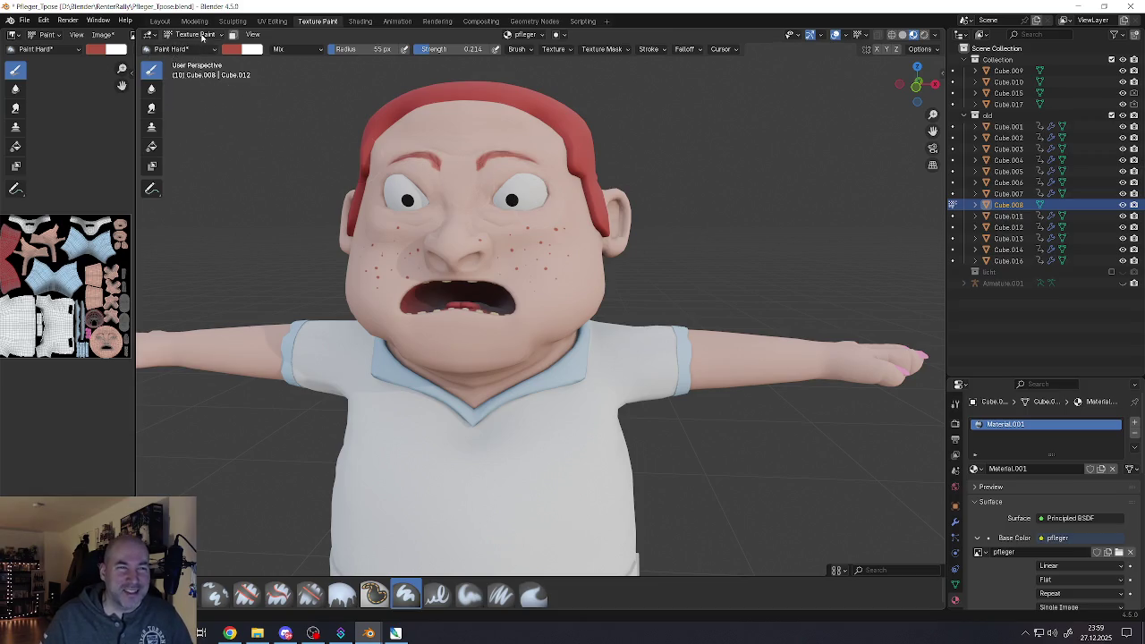
Save the painted texture as pfleger_01_AO.png in UV Editing, then return to Object Mode
{"action": "left_click", "coordinate": [193, 34]}
{"action": "key", "text": "ctrl+Page_Up"}
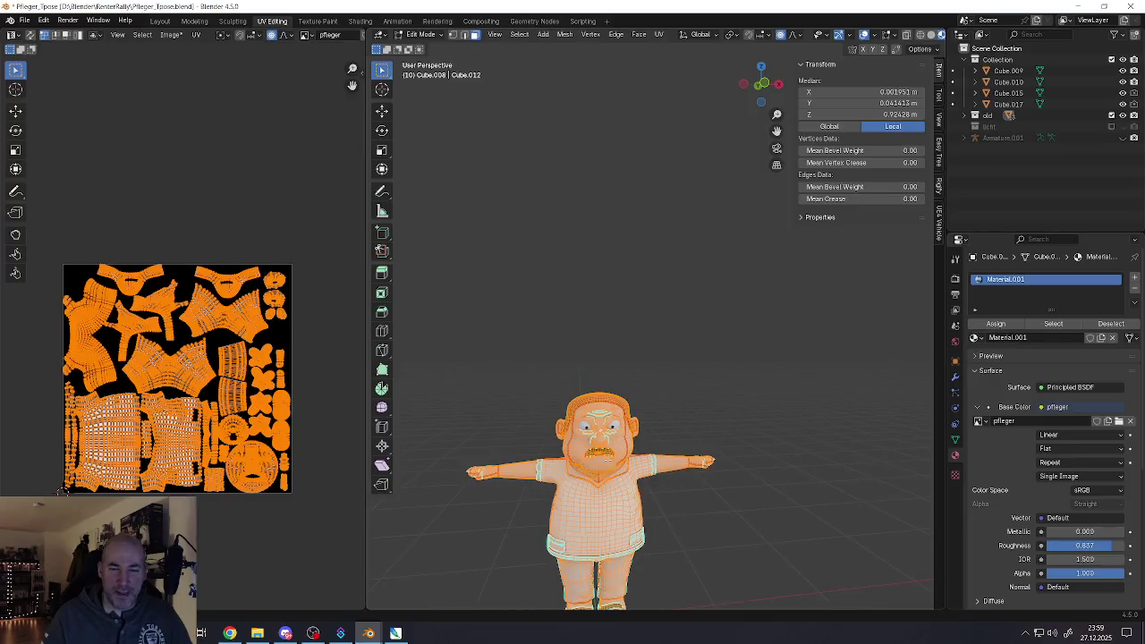
{"action": "scroll", "coordinate": [597, 404], "scroll_direction": "up", "scroll_amount": 5}
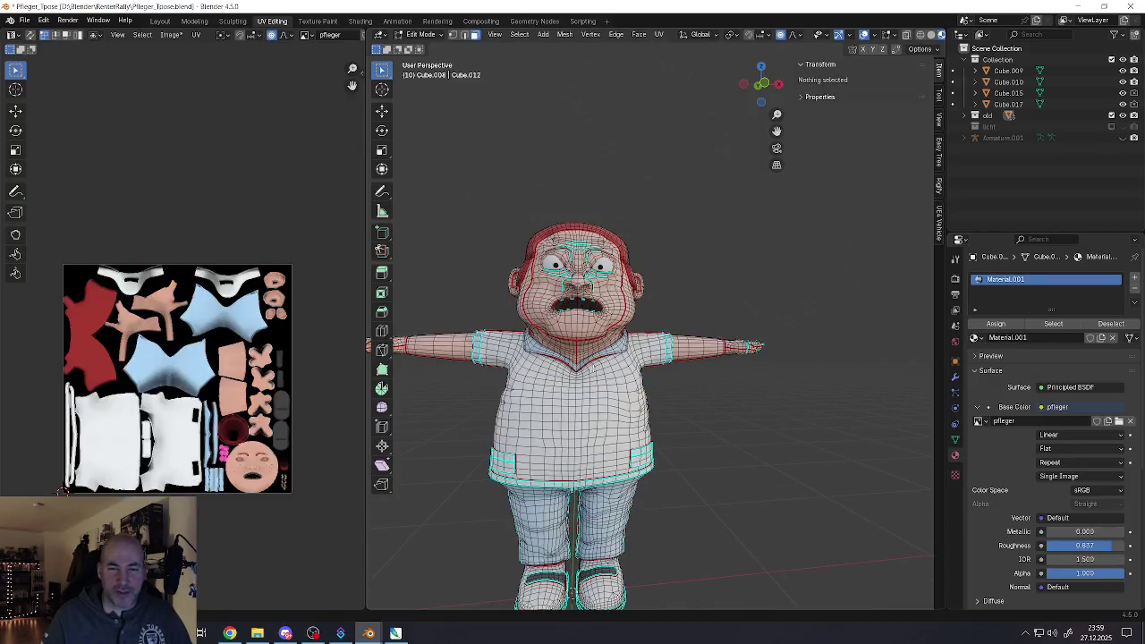
{"action": "left_click", "coordinate": [171, 35]}
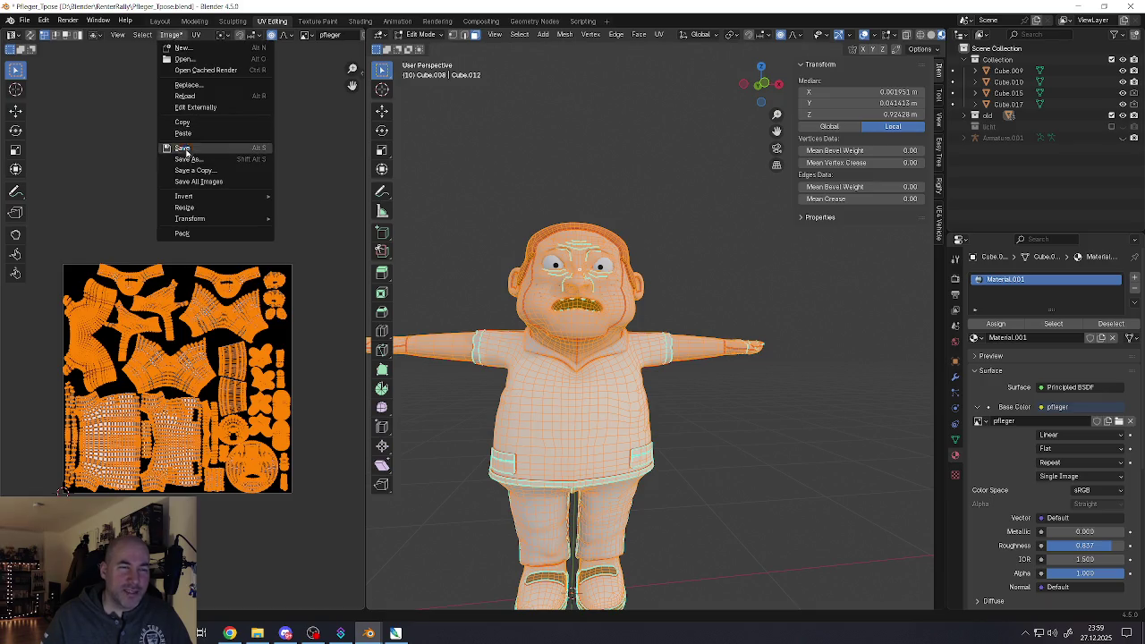
{"action": "left_click", "coordinate": [183, 148]}
{"action": "key", "text": "Tab"}
Orbit and zoom around the nurse to inspect her painted texture from several angles
{"action": "scroll", "coordinate": [604, 355], "scroll_direction": "up", "scroll_amount": 3}
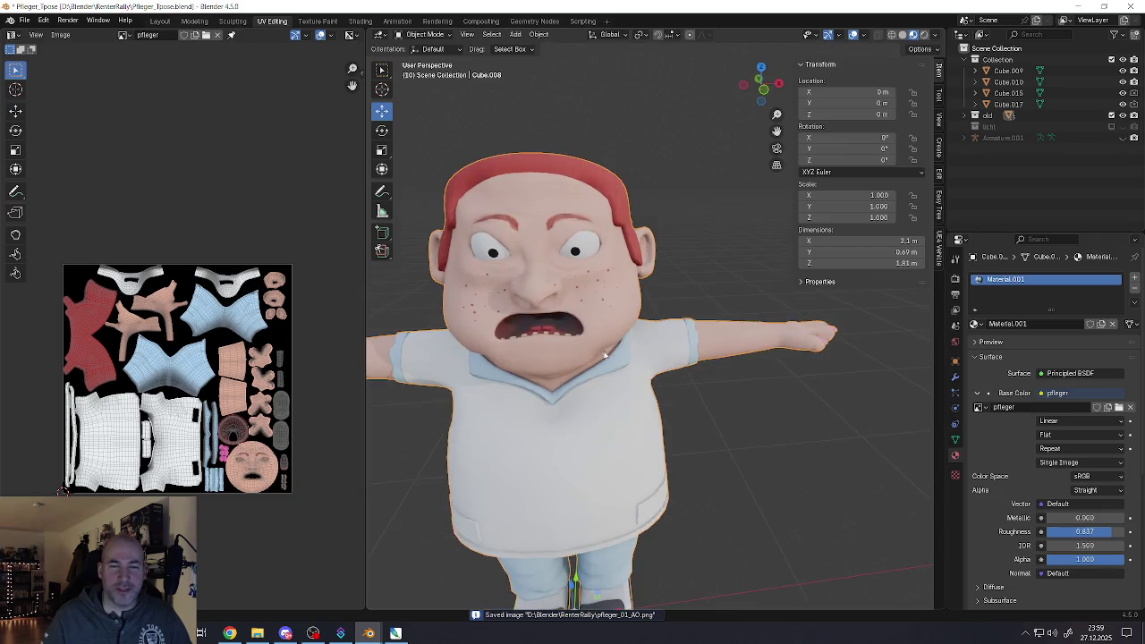
{"action": "scroll", "coordinate": [605, 355], "scroll_direction": "down", "scroll_amount": 4}
{"action": "mouse_move", "coordinate": [604, 356]}
{"action": "middle_mouse_down"}
{"action": "mouse_move", "coordinate": [651, 348]}
{"action": "mouse_move", "coordinate": [617, 336]}
{"action": "mouse_move", "coordinate": [619, 403]}
{"action": "mouse_move", "coordinate": [682, 386]}
{"action": "mouse_move", "coordinate": [598, 388]}
{"action": "mouse_move", "coordinate": [812, 437]}
{"action": "middle_mouse_up"}
{"action": "scroll", "coordinate": [627, 340], "scroll_direction": "up", "scroll_amount": 3}
{"action": "scroll", "coordinate": [611, 334], "scroll_direction": "up", "scroll_amount": 2}
{"action": "scroll", "coordinate": [610, 334], "scroll_direction": "down", "scroll_amount": 2}
{"action": "scroll", "coordinate": [612, 355], "scroll_direction": "down", "scroll_amount": 2}
{"action": "scroll", "coordinate": [812, 438], "scroll_direction": "up", "scroll_amount": 5}
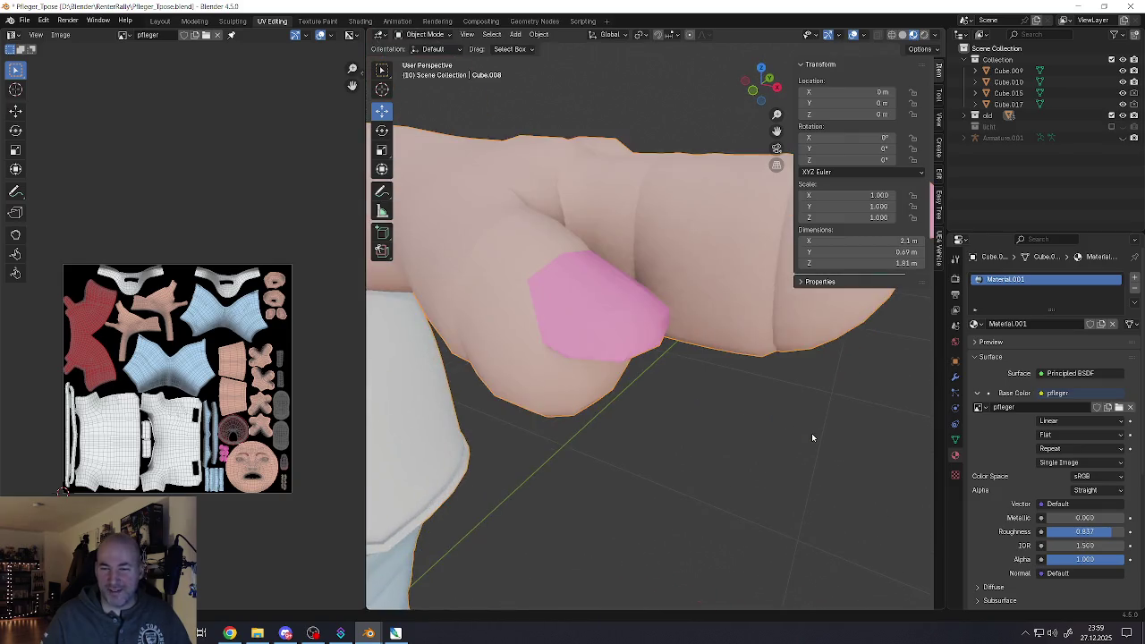
{"action": "scroll", "coordinate": [812, 437], "scroll_direction": "down", "scroll_amount": 3}
{"action": "scroll", "coordinate": [800, 435], "scroll_direction": "down", "scroll_amount": 3}
{"action": "mouse_move", "coordinate": [716, 450]}
{"action": "middle_mouse_down"}
{"action": "mouse_move", "coordinate": [640, 358]}
{"action": "mouse_move", "coordinate": [611, 401]}
{"action": "mouse_move", "coordinate": [640, 416]}
{"action": "mouse_move", "coordinate": [632, 432]}
{"action": "middle_mouse_up"}
{"action": "scroll", "coordinate": [640, 358], "scroll_direction": "up", "scroll_amount": 1}
{"action": "scroll", "coordinate": [640, 357], "scroll_direction": "up", "scroll_amount": 2}
{"action": "scroll", "coordinate": [625, 331], "scroll_direction": "down", "scroll_amount": 3}
{"action": "scroll", "coordinate": [617, 394], "scroll_direction": "up", "scroll_amount": 2}
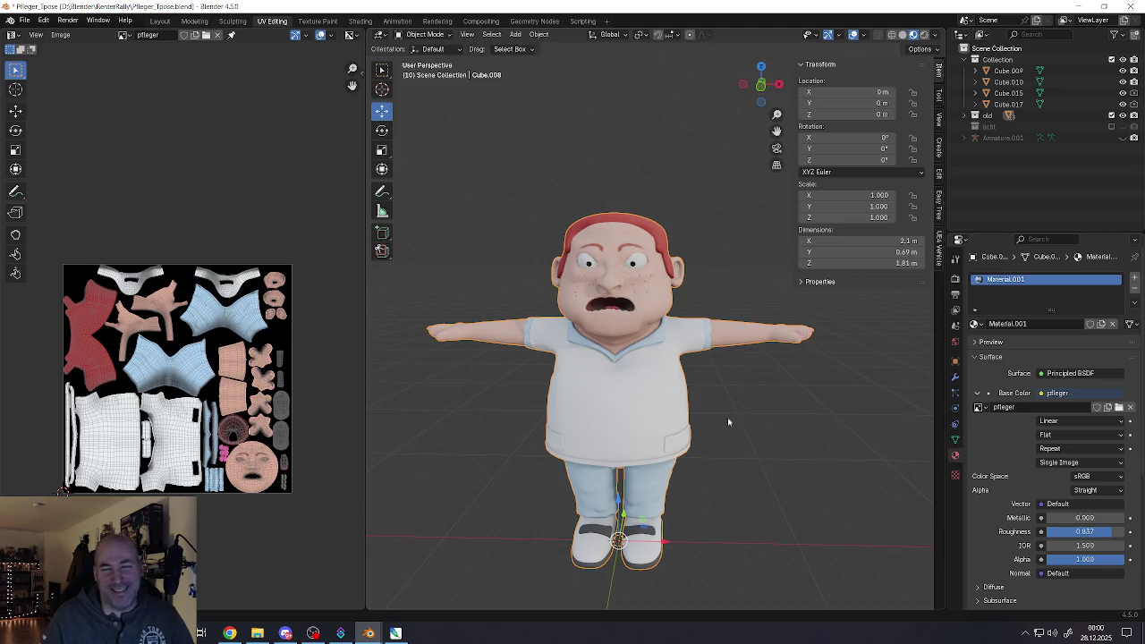
{"action": "middle_click_drag", "start_coordinate": [729, 371], "coordinate": [617, 347]}
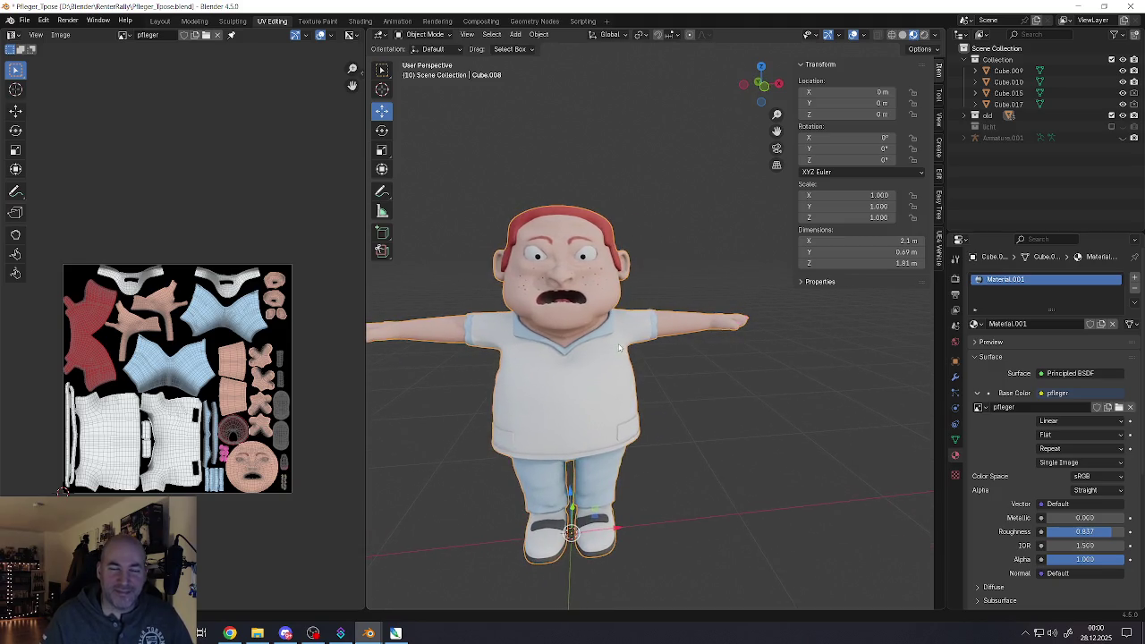
Shrink the UV image panel to widen the 3D view, and orbit to the nurse's head
{"action": "left_click_drag", "start_coordinate": [364, 373], "coordinate": [143, 373]}
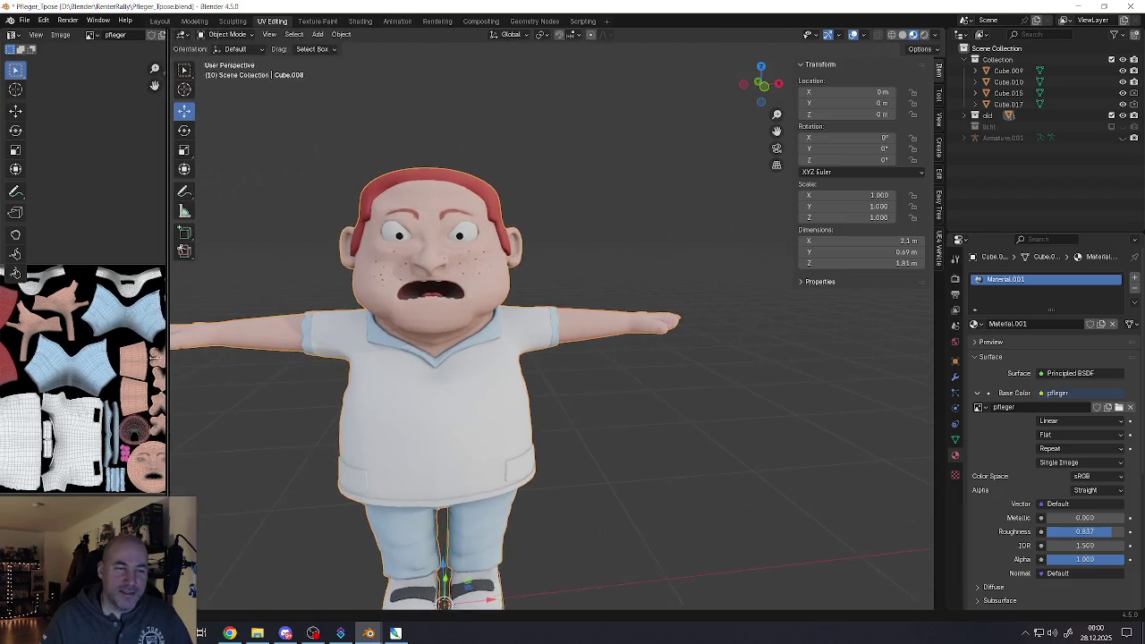
{"action": "middle_click_drag", "start_coordinate": [319, 403], "coordinate": [441, 374], "text": "shift"}
{"action": "scroll", "coordinate": [441, 375], "scroll_direction": "down", "scroll_amount": 2}
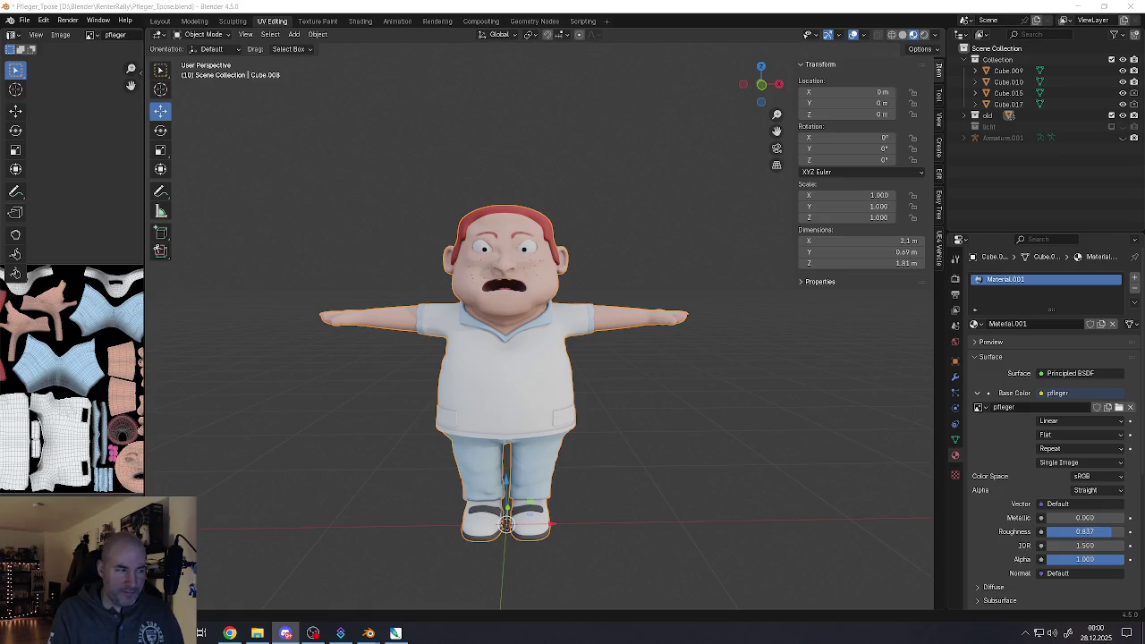
{"action": "scroll", "coordinate": [558, 228], "scroll_direction": "up", "scroll_amount": 3}
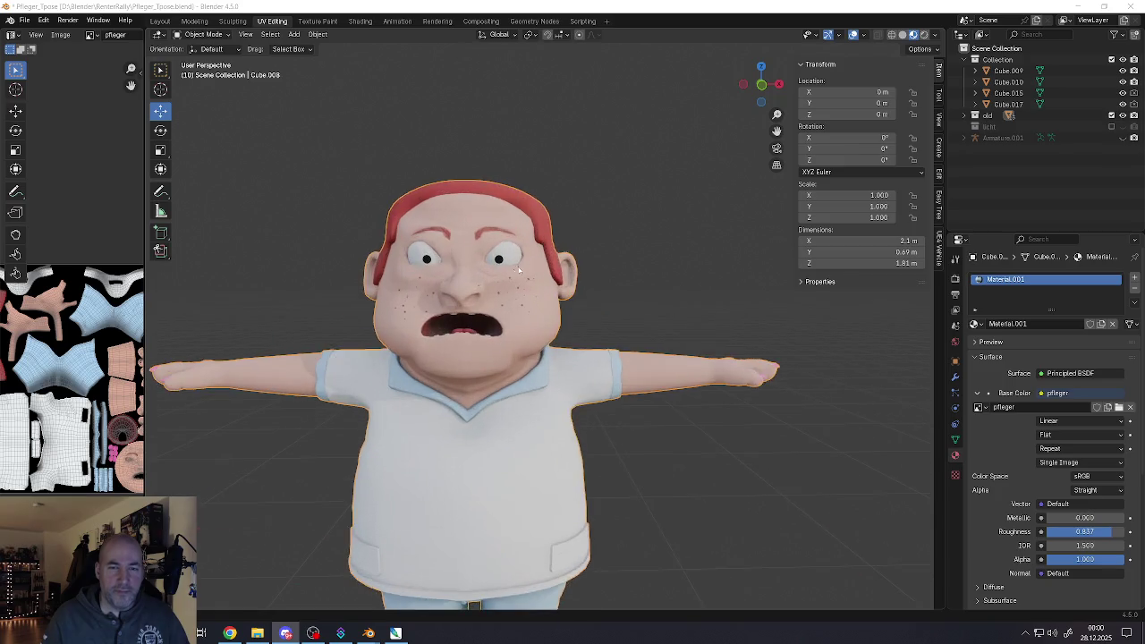
{"action": "middle_click_drag", "start_coordinate": [558, 227], "coordinate": [475, 304]}
{"action": "scroll", "coordinate": [453, 315], "scroll_direction": "up", "scroll_amount": 2}
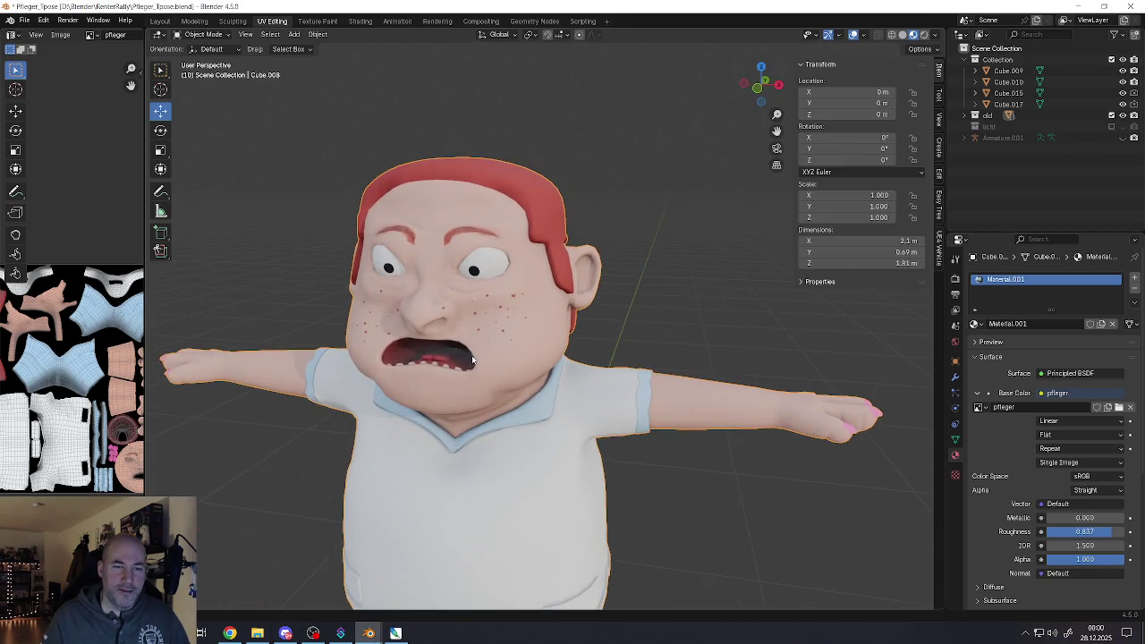
{"action": "scroll", "coordinate": [473, 360], "scroll_direction": "down", "scroll_amount": 3}
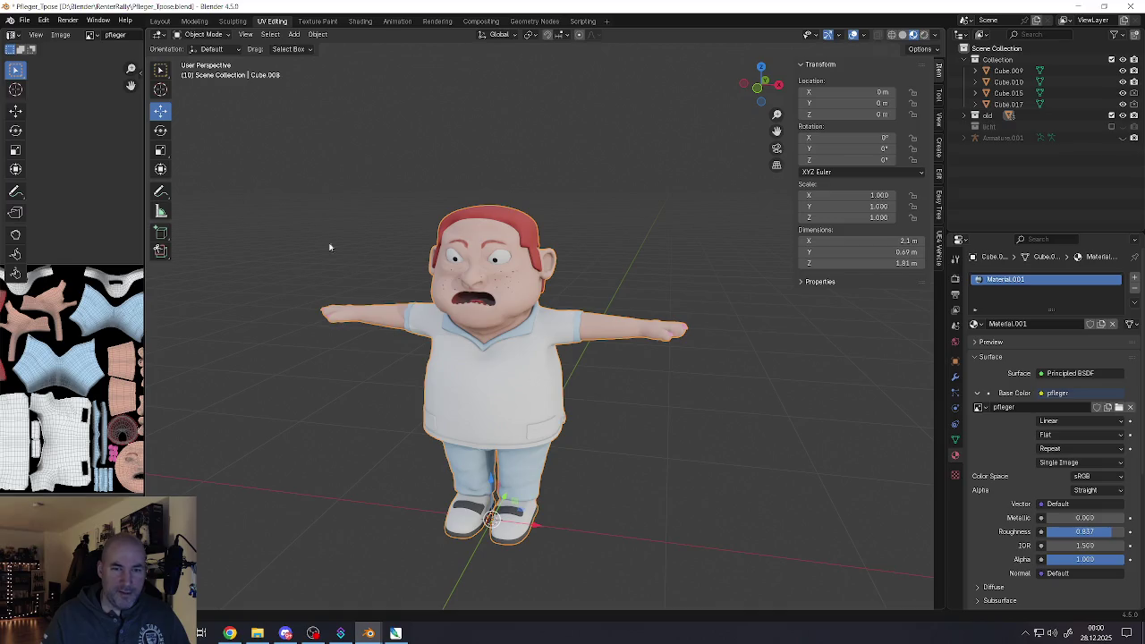
Take a screenshot of the nurse, then orbit so she faces the camera
{"action": "key", "text": "super+shift+s"}
{"action": "left_click_drag", "start_coordinate": [266, 156], "coordinate": [731, 561]}
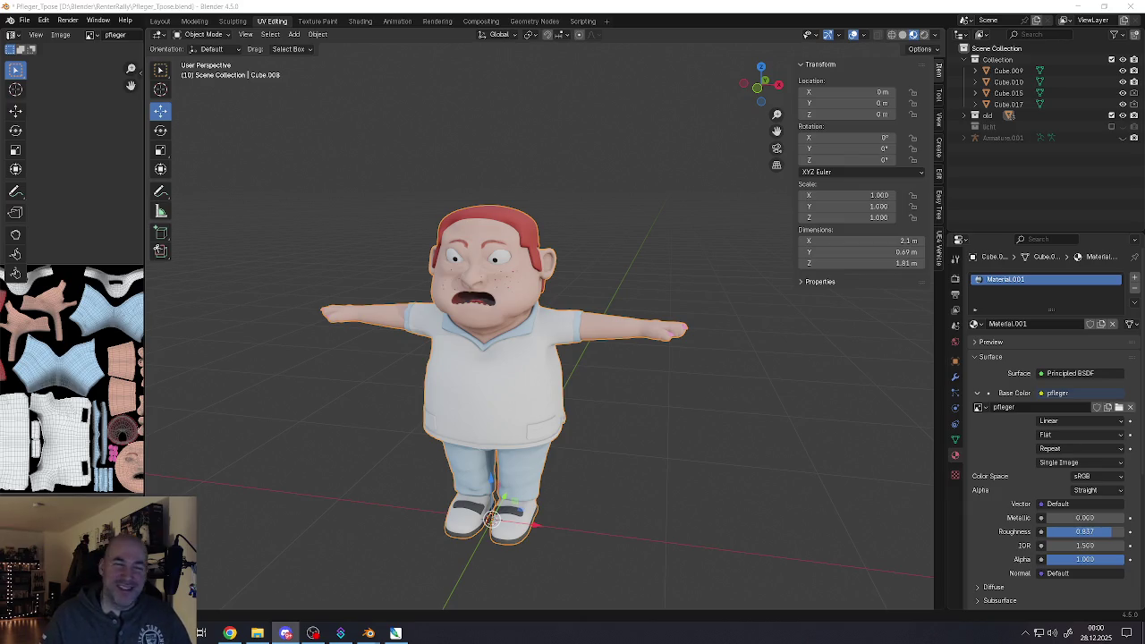
{"action": "middle_click_drag", "start_coordinate": [475, 322], "coordinate": [477, 354]}
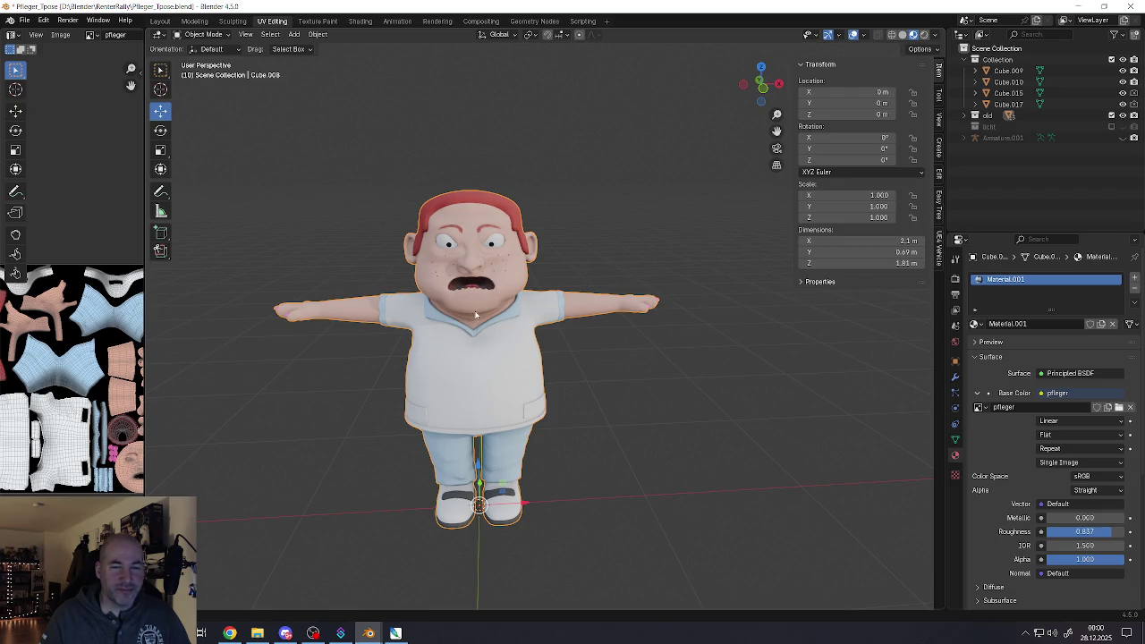
{"action": "scroll", "coordinate": [475, 315], "scroll_direction": "up", "scroll_amount": 2}
{"action": "scroll", "coordinate": [475, 314], "scroll_direction": "up", "scroll_amount": 3}
Move the mouth corner vertices with proportional editing and preview the face in Object Mode
{"action": "key", "text": "Tab"}
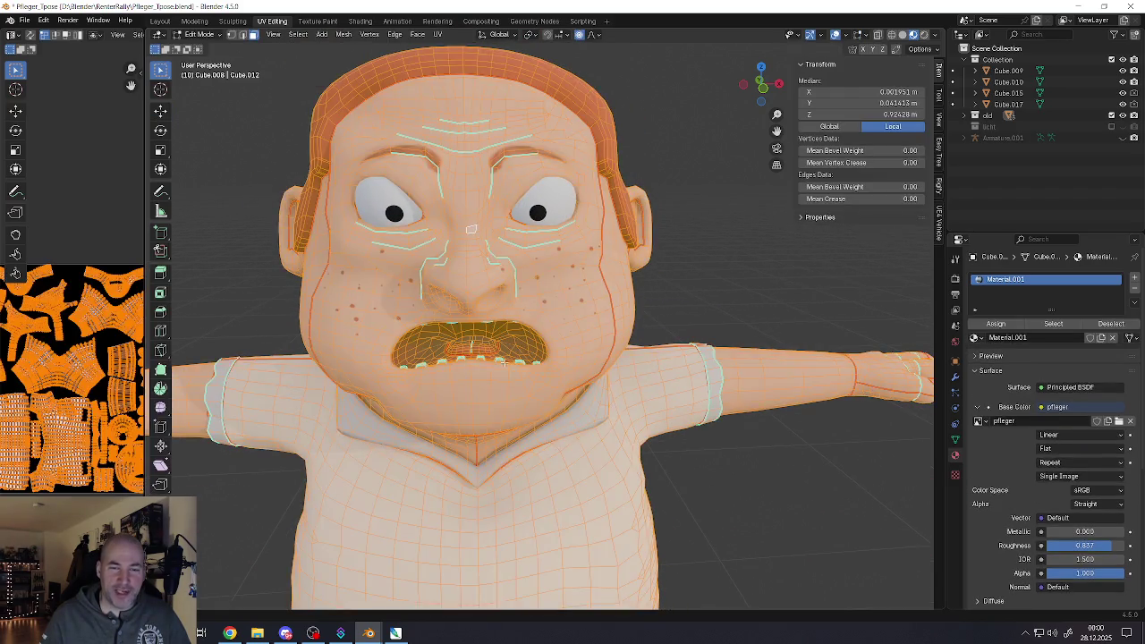
{"action": "scroll", "coordinate": [503, 363], "scroll_direction": "up", "scroll_amount": 3}
{"action": "left_click", "coordinate": [582, 332]}
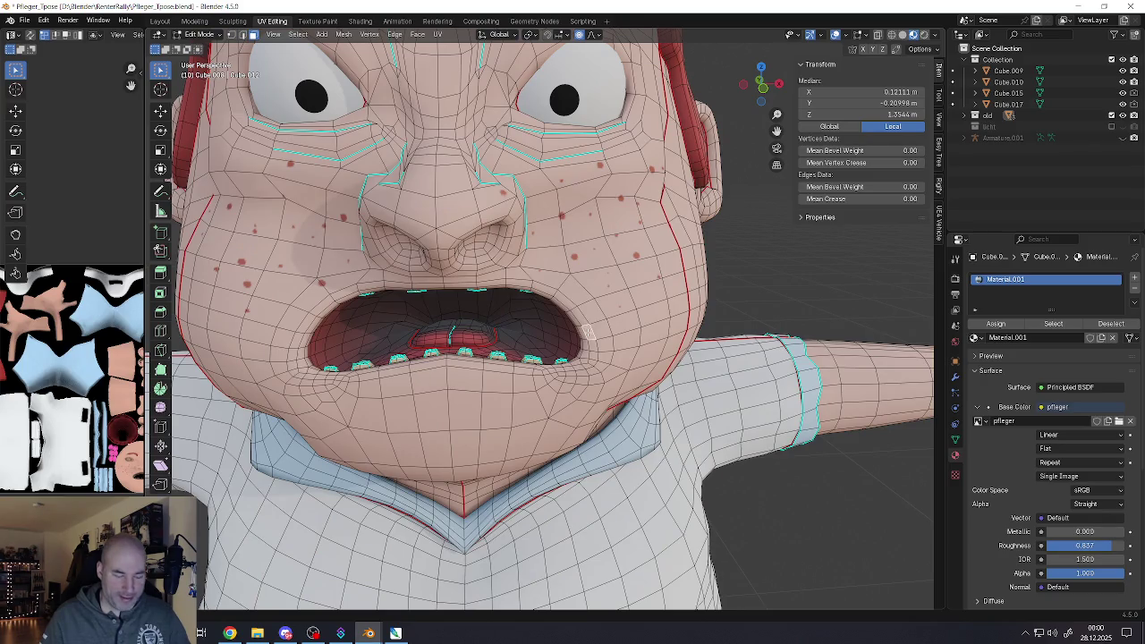
{"action": "key", "text": "g"}
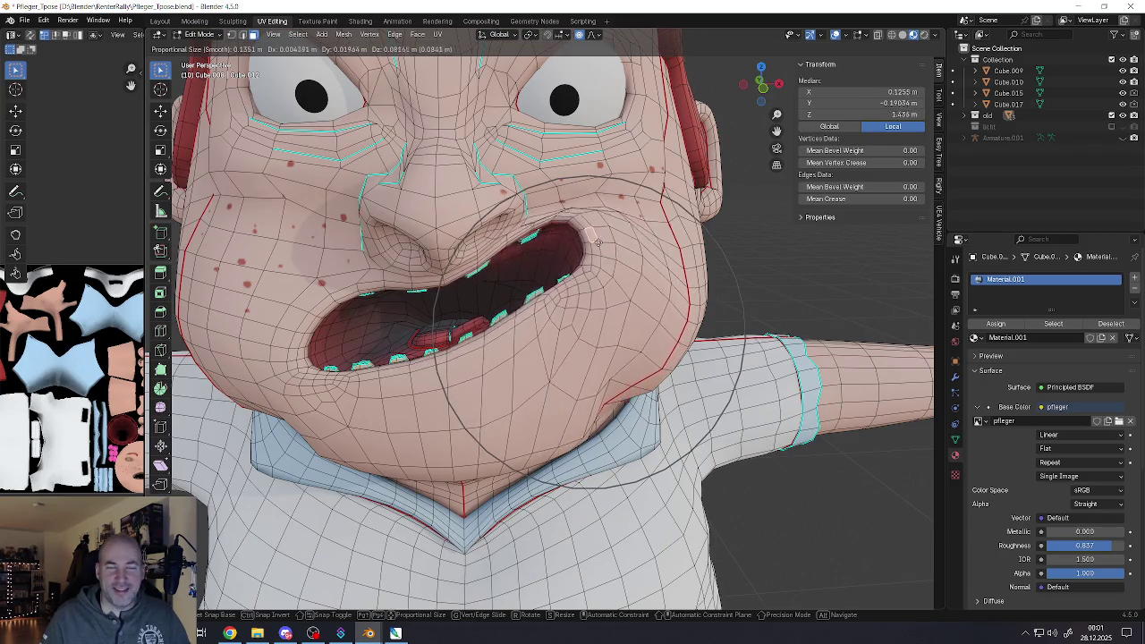
{"action": "left_click", "coordinate": [601, 332]}
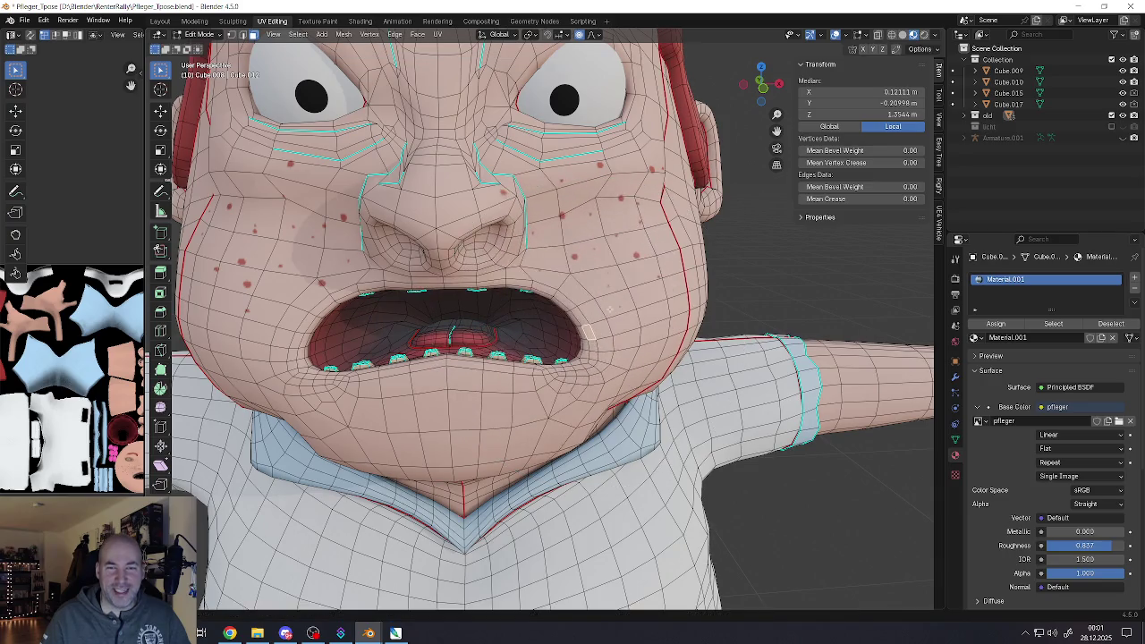
{"action": "key", "text": "g"}
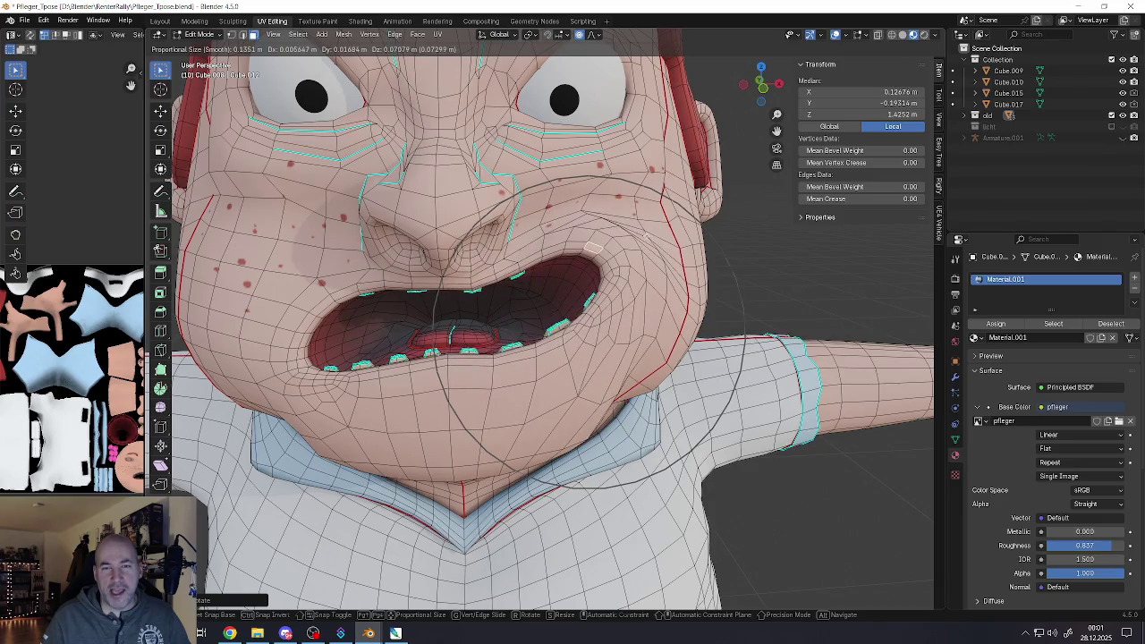
{"action": "left_click", "coordinate": [626, 308]}
{"action": "key", "text": "Tab"}
{"action": "key", "text": "Home"}
{"action": "scroll", "coordinate": [569, 378], "scroll_direction": "up", "scroll_amount": 1}
{"action": "scroll", "coordinate": [559, 376], "scroll_direction": "up", "scroll_amount": 2}
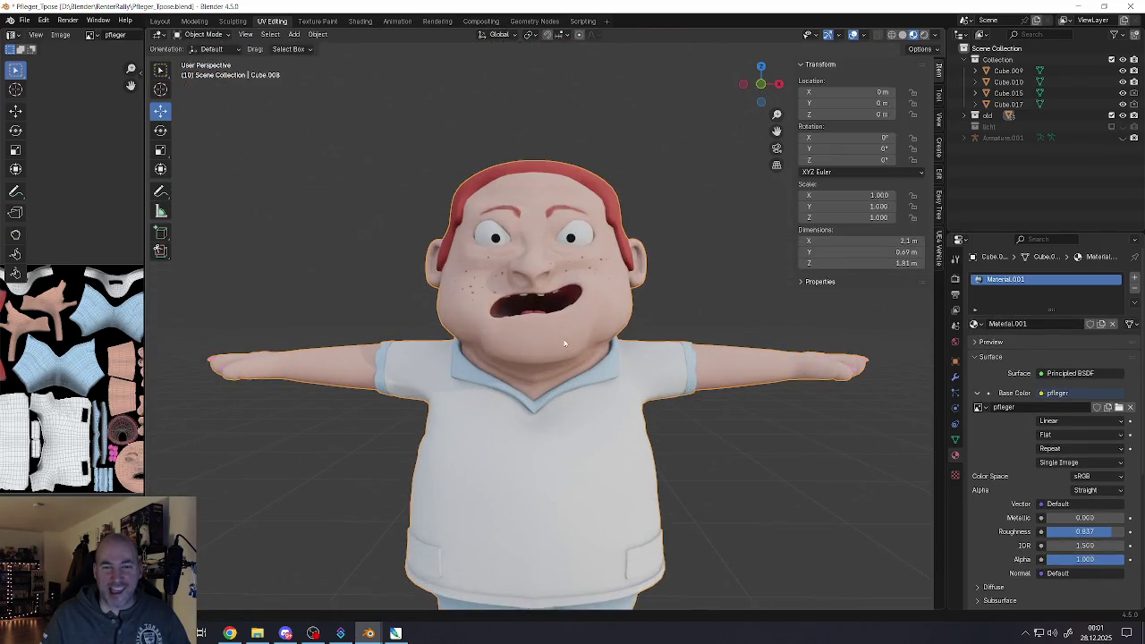
{"action": "scroll", "coordinate": [546, 373], "scroll_direction": "up", "scroll_amount": 2}
{"action": "scroll", "coordinate": [535, 370], "scroll_direction": "up", "scroll_amount": 3}
{"action": "key", "text": "Home"}
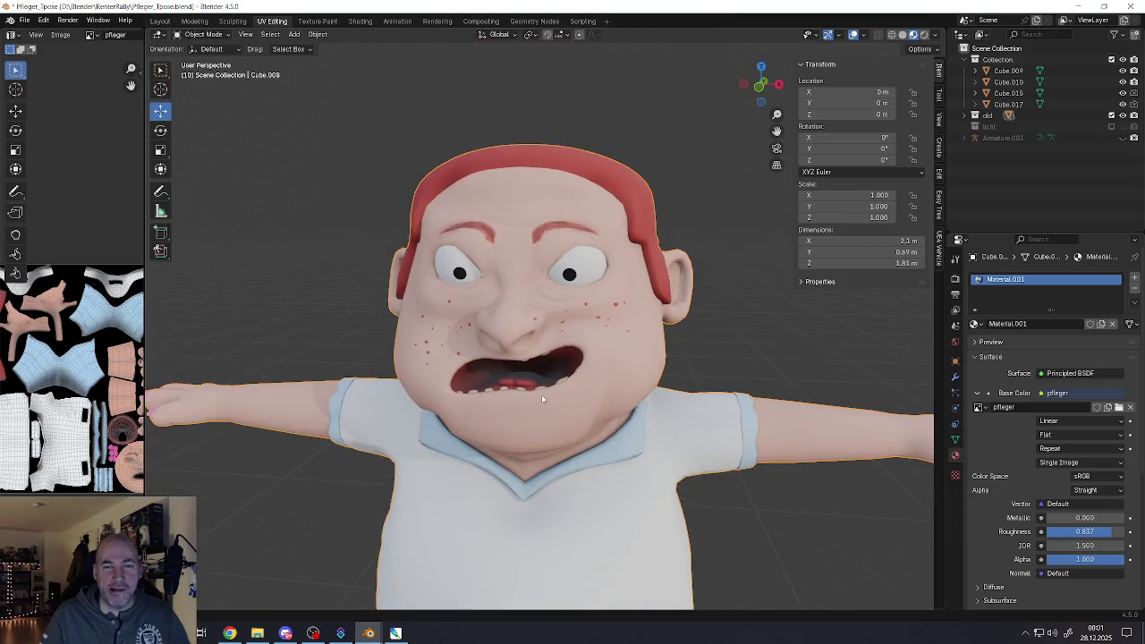
Scale the selected mouth region wider and check the result in Object Mode
{"action": "key", "text": "Tab"}
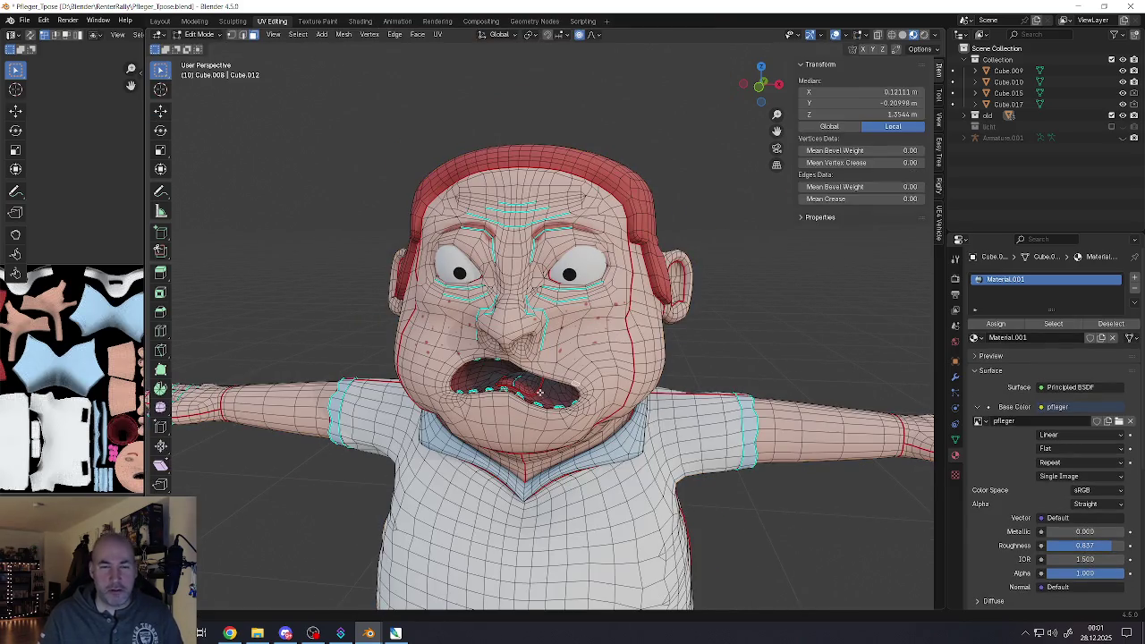
{"action": "scroll", "coordinate": [545, 396], "scroll_direction": "up", "scroll_amount": 3}
{"action": "scroll", "coordinate": [607, 376], "scroll_direction": "up", "scroll_amount": 2}
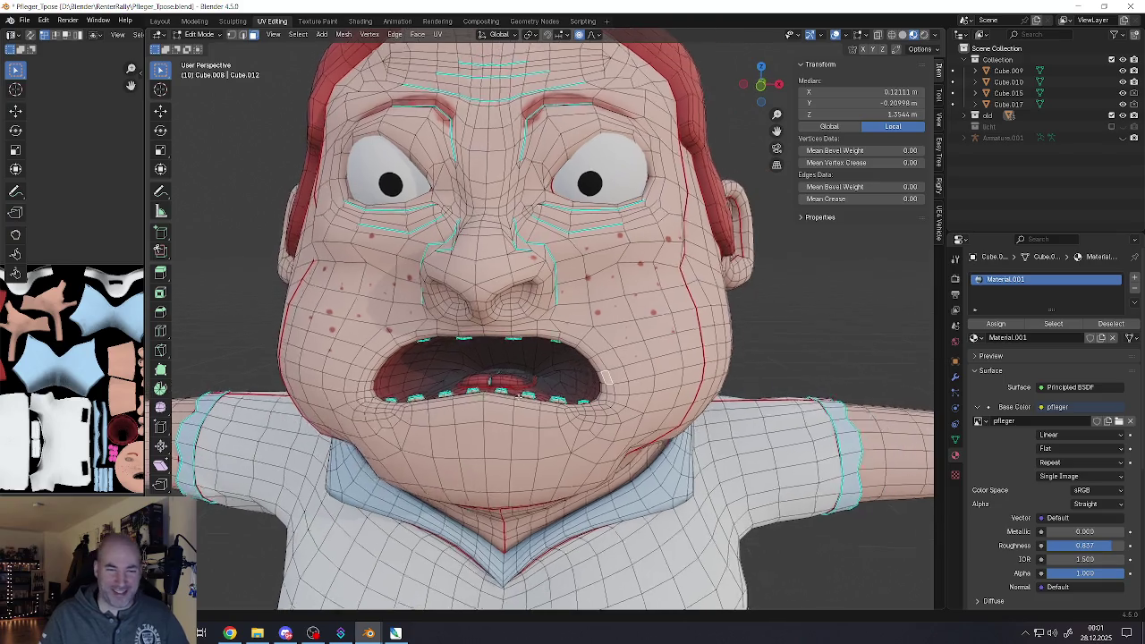
{"action": "scroll", "coordinate": [607, 376], "scroll_direction": "down", "scroll_amount": 1}
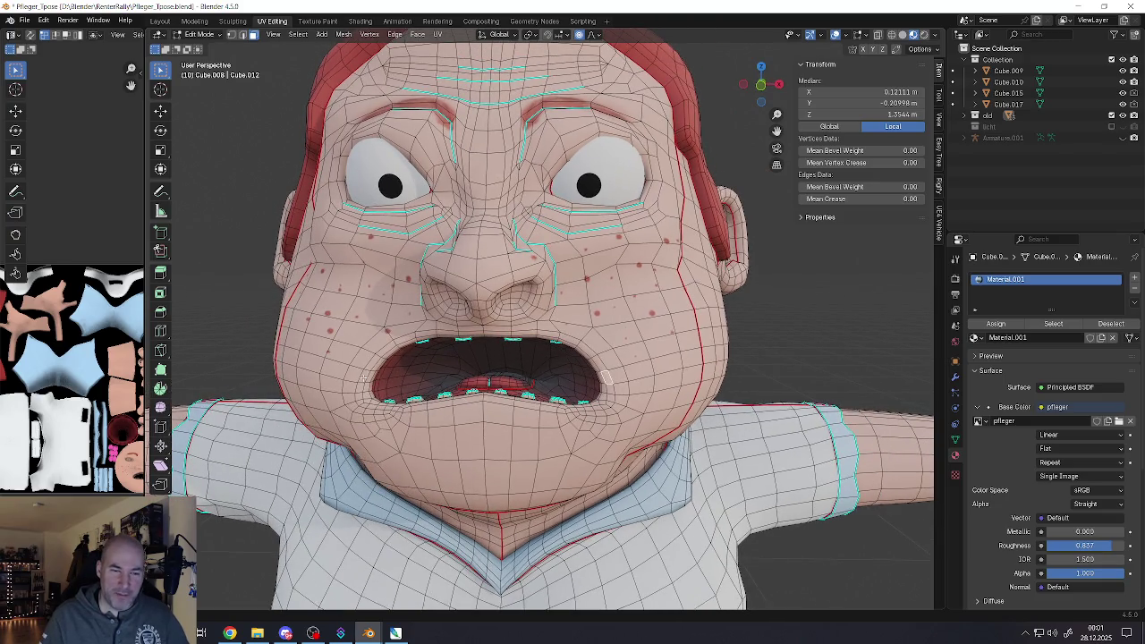
{"action": "key", "text": "s"}
{"action": "left_click", "coordinate": [617, 449]}
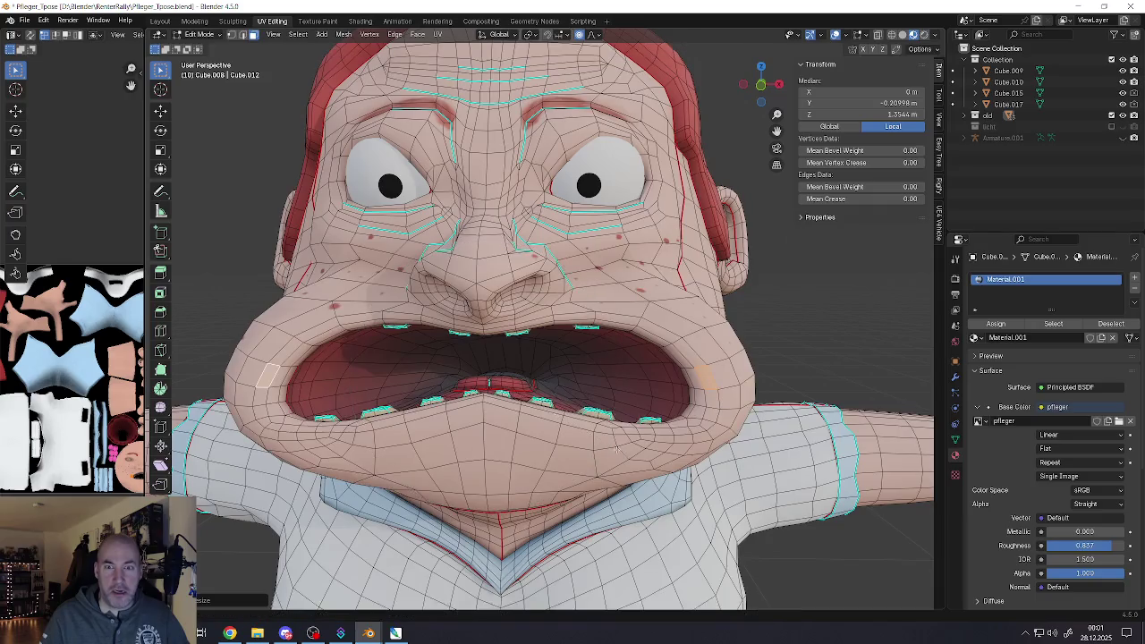
{"action": "key", "text": "Tab"}
{"action": "scroll", "coordinate": [615, 450], "scroll_direction": "down", "scroll_amount": 5}
{"action": "scroll", "coordinate": [552, 436], "scroll_direction": "up", "scroll_amount": 2}
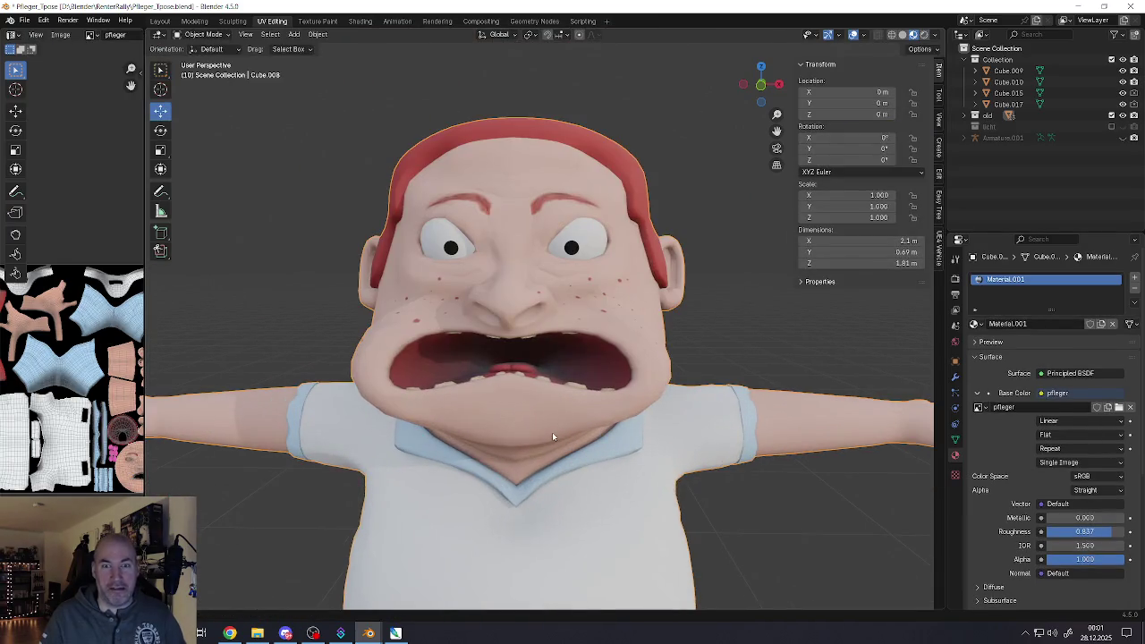
Select the linked inner mouth region and shrink it into a small rounded opening
{"action": "key", "text": "Tab"}
{"action": "scroll", "coordinate": [599, 427], "scroll_direction": "up", "scroll_amount": 5}
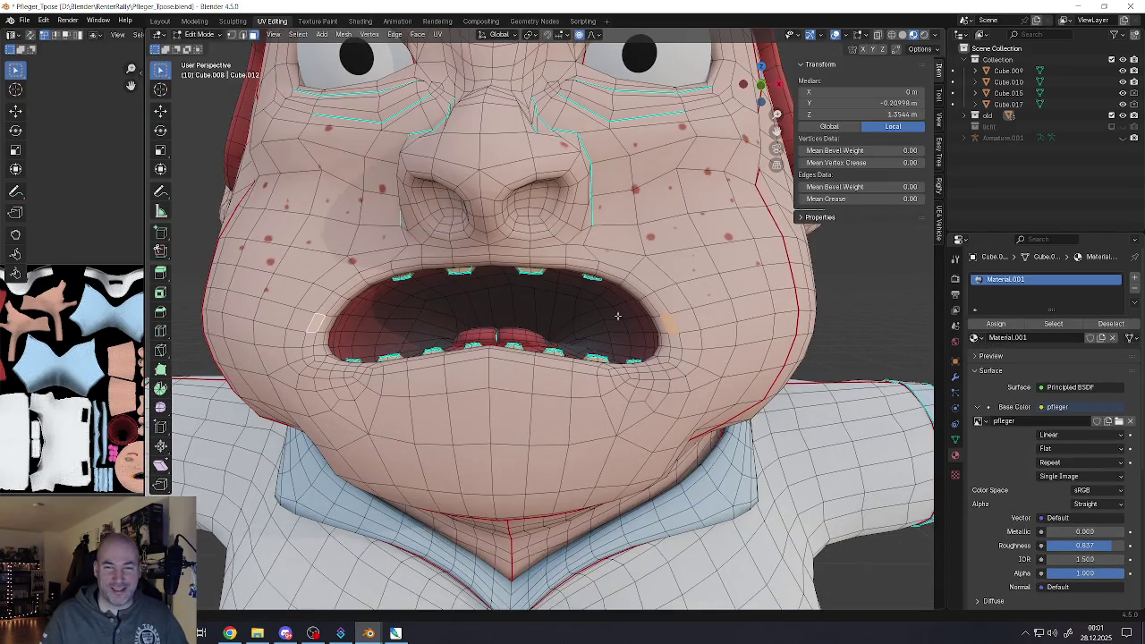
{"action": "scroll", "coordinate": [641, 298], "scroll_direction": "down", "scroll_amount": 4}
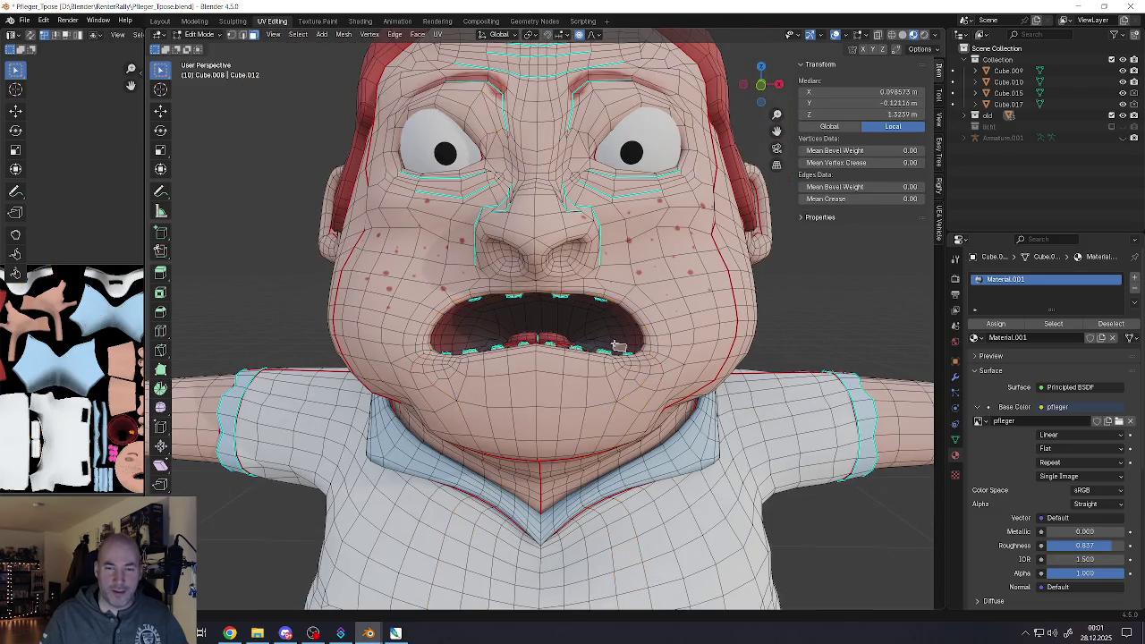
{"action": "left_click", "coordinate": [615, 345]}
{"action": "scroll", "coordinate": [598, 388], "scroll_direction": "up", "scroll_amount": 4}
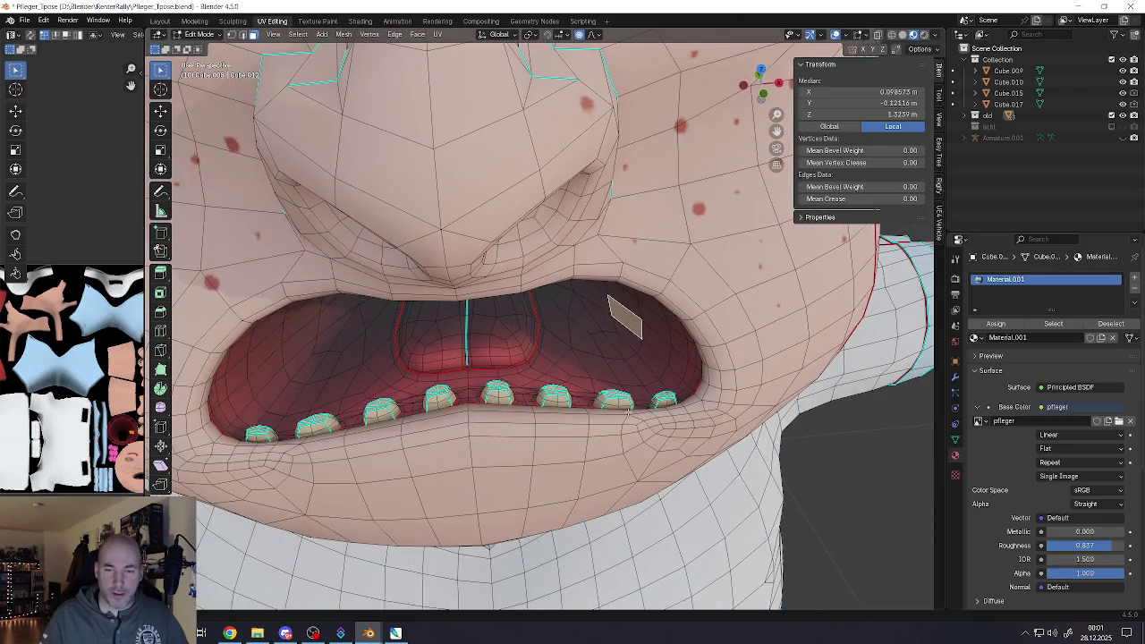
{"action": "key", "text": "l"}
{"action": "scroll", "coordinate": [629, 411], "scroll_direction": "down", "scroll_amount": 5}
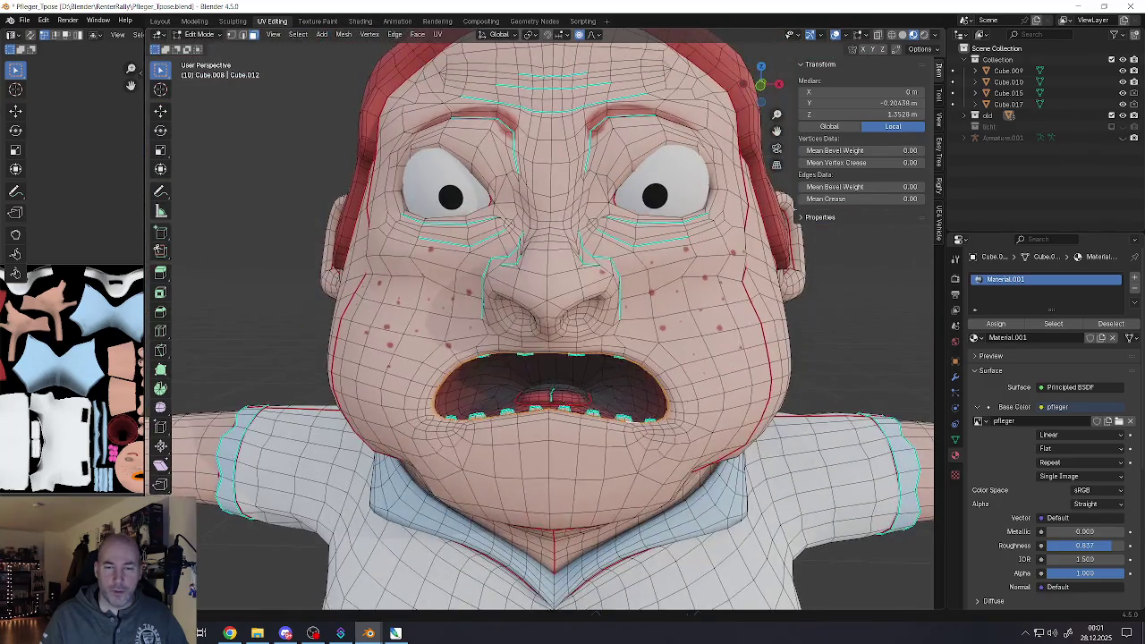
{"action": "key", "text": "s"}
{"action": "key", "text": "Return"}
{"action": "key", "text": "Tab"}
{"action": "scroll", "coordinate": [620, 464], "scroll_direction": "down", "scroll_amount": 4}
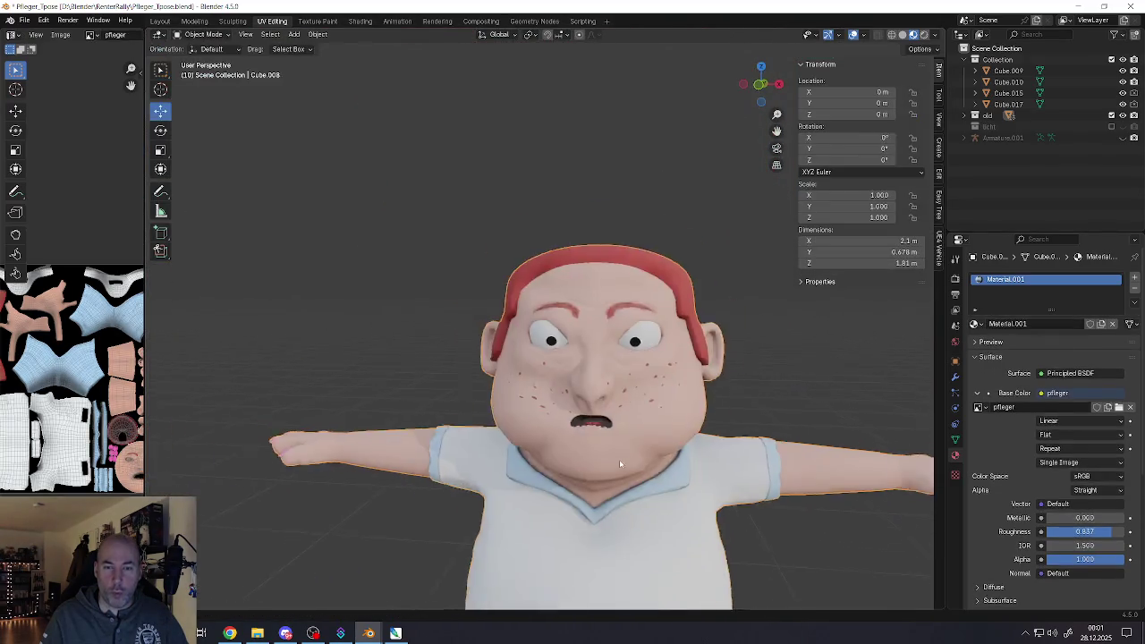
Zoom in and screenshot the small-mouthed face close-up, then orbit slightly toward the ear
{"action": "scroll", "coordinate": [620, 464], "scroll_direction": "down", "scroll_amount": 2}
{"action": "scroll", "coordinate": [599, 451], "scroll_direction": "up", "scroll_amount": 2}
{"action": "scroll", "coordinate": [582, 445], "scroll_direction": "up", "scroll_amount": 2}
{"action": "scroll", "coordinate": [565, 440], "scroll_direction": "up", "scroll_amount": 2}
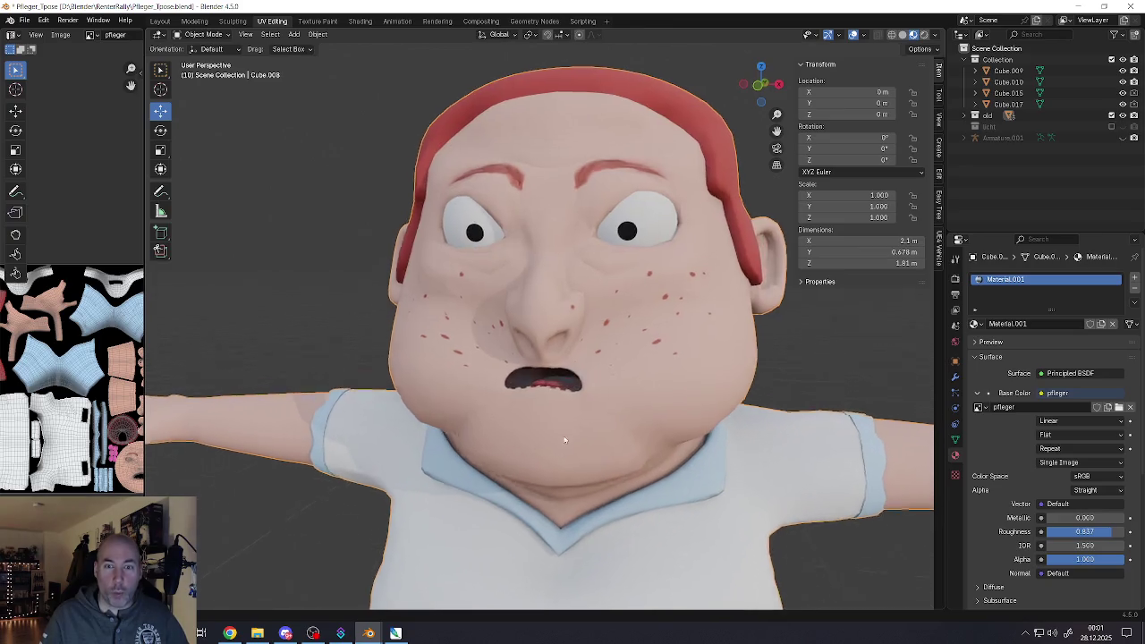
{"action": "scroll", "coordinate": [564, 440], "scroll_direction": "up", "scroll_amount": 1}
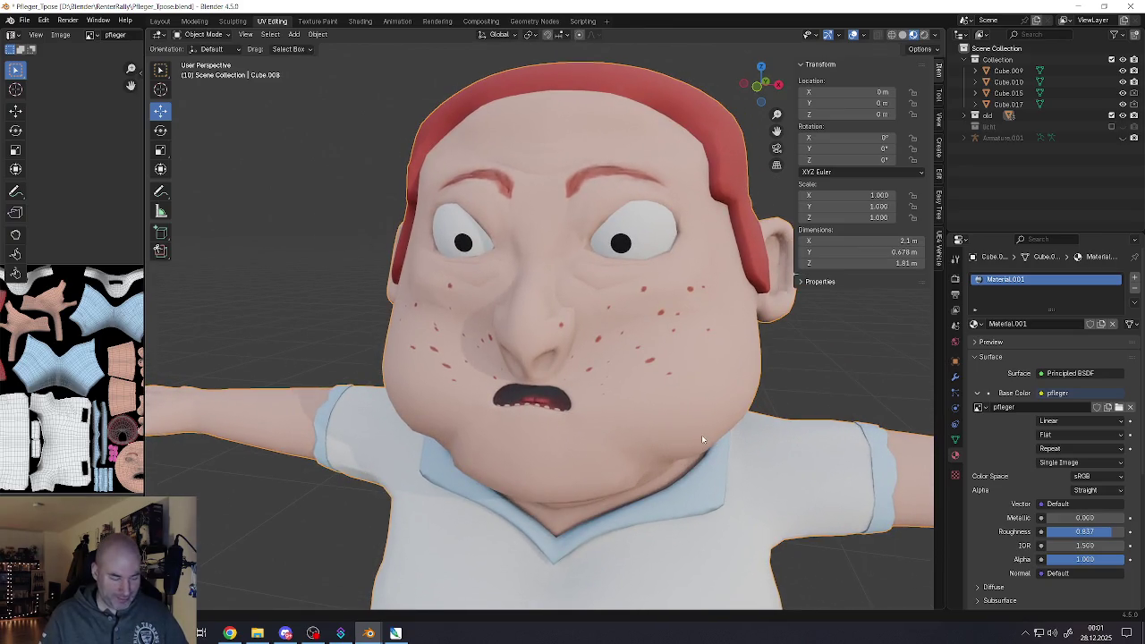
{"action": "key", "text": "super+shift+s"}
{"action": "left_click_drag", "start_coordinate": [348, 81], "coordinate": [817, 552]}
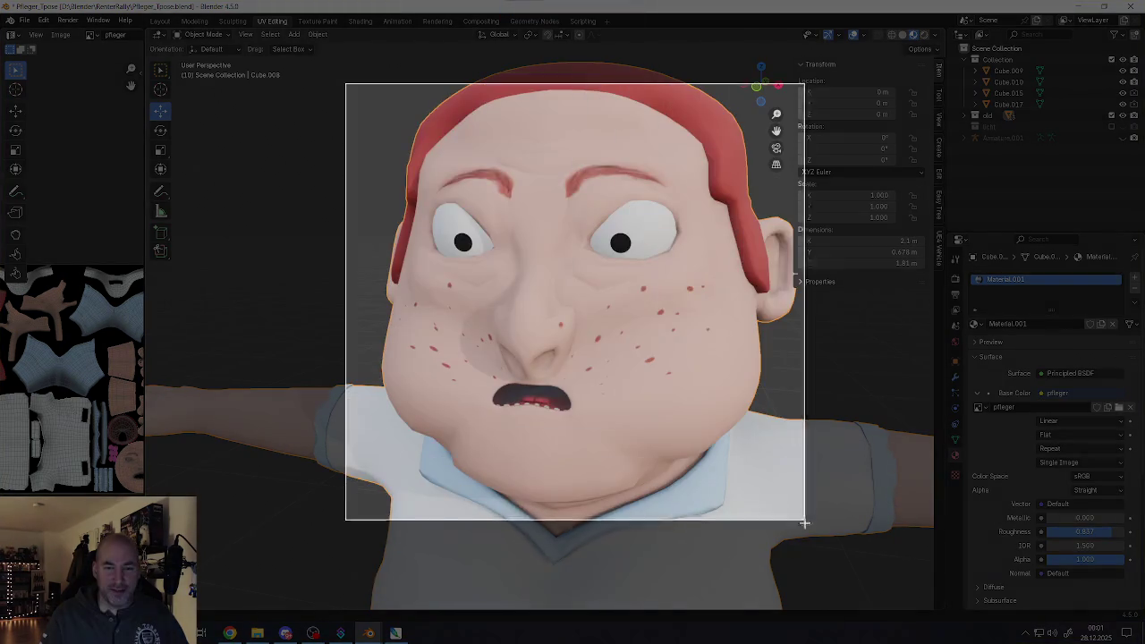
{"action": "key", "text": "alt+Tab"}
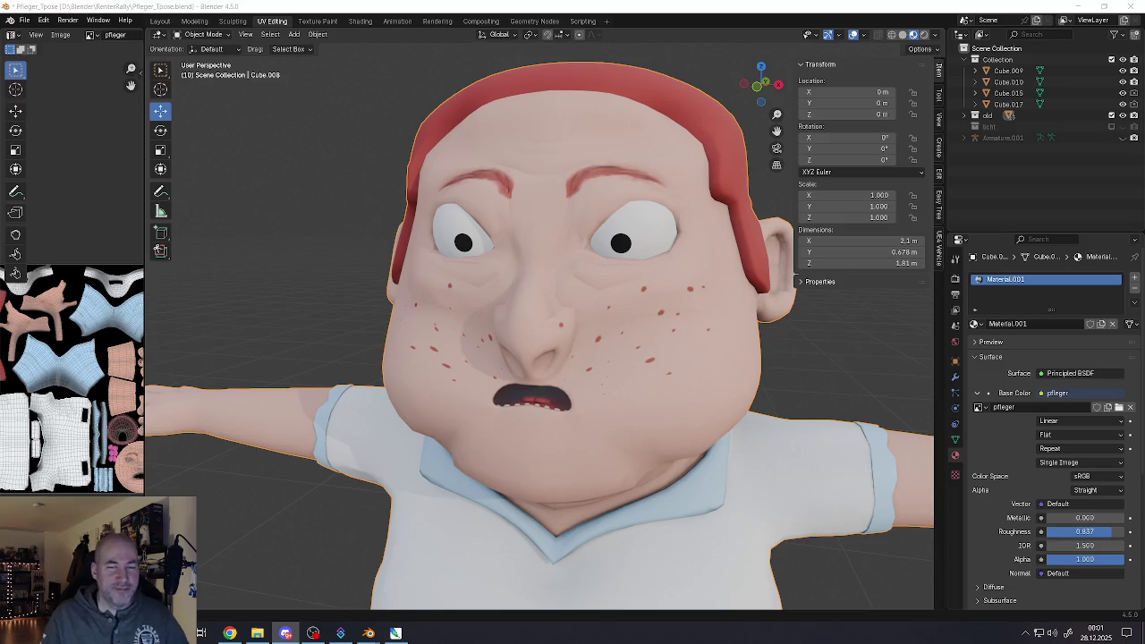
{"action": "middle_click_drag", "start_coordinate": [581, 368], "coordinate": [555, 368]}
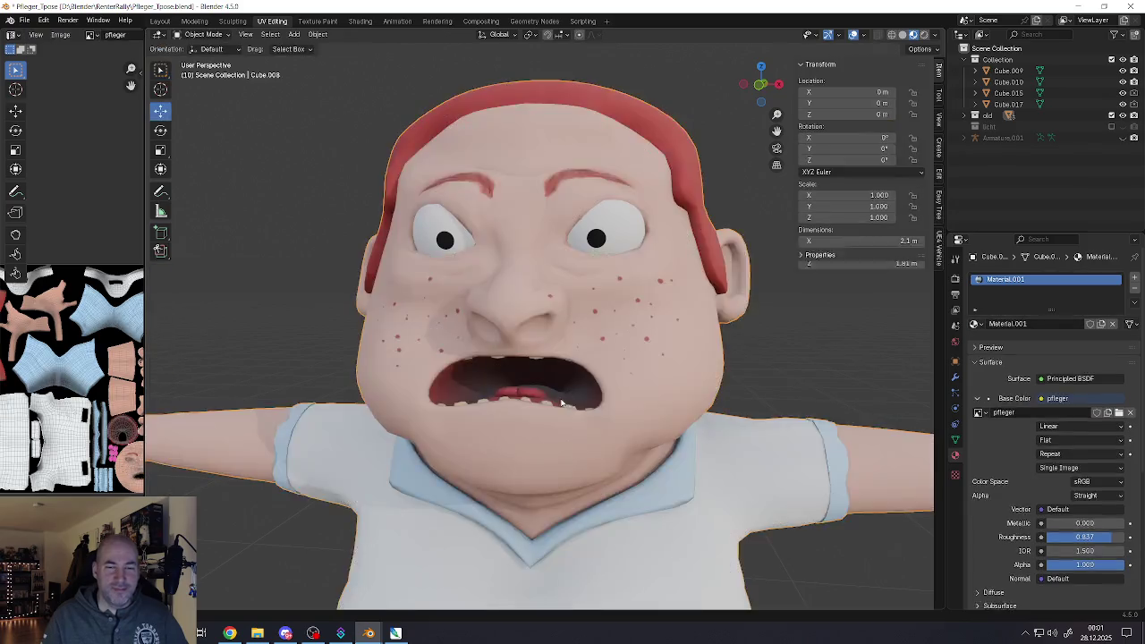
Pan the view so the nurse's legs and feet come into view
{"action": "scroll", "coordinate": [562, 404], "scroll_direction": "down", "scroll_amount": 5}
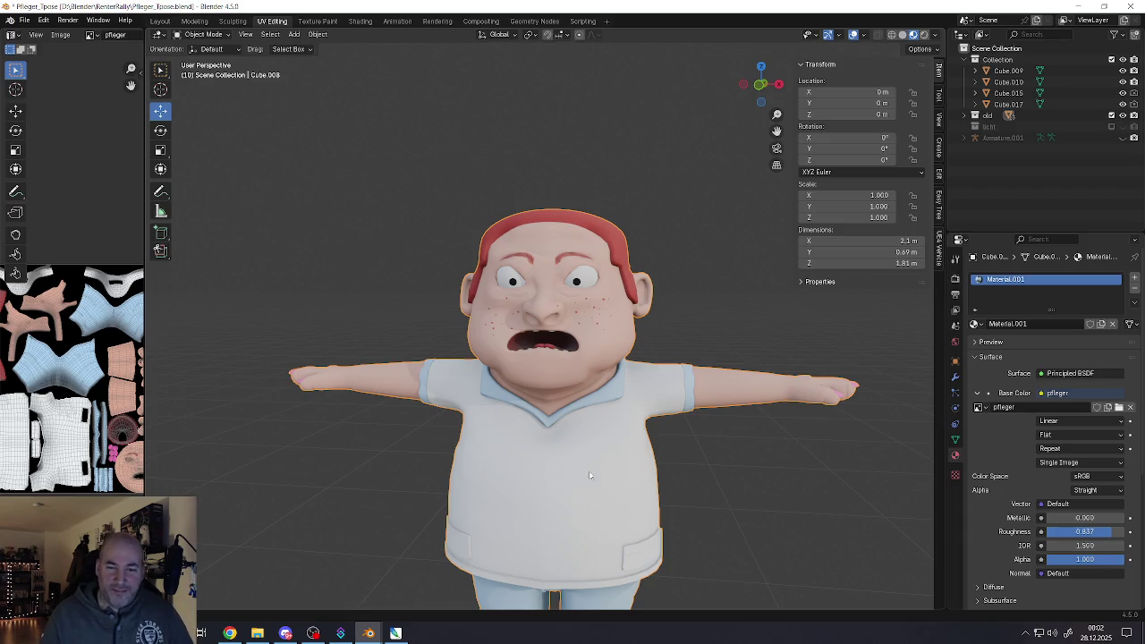
{"action": "middle_click_drag", "start_coordinate": [589, 470], "coordinate": [600, 332], "text": "shift"}
In Edit Mode, select the face beside the nostril and shift it along the Y axis
{"action": "key", "text": "Tab"}
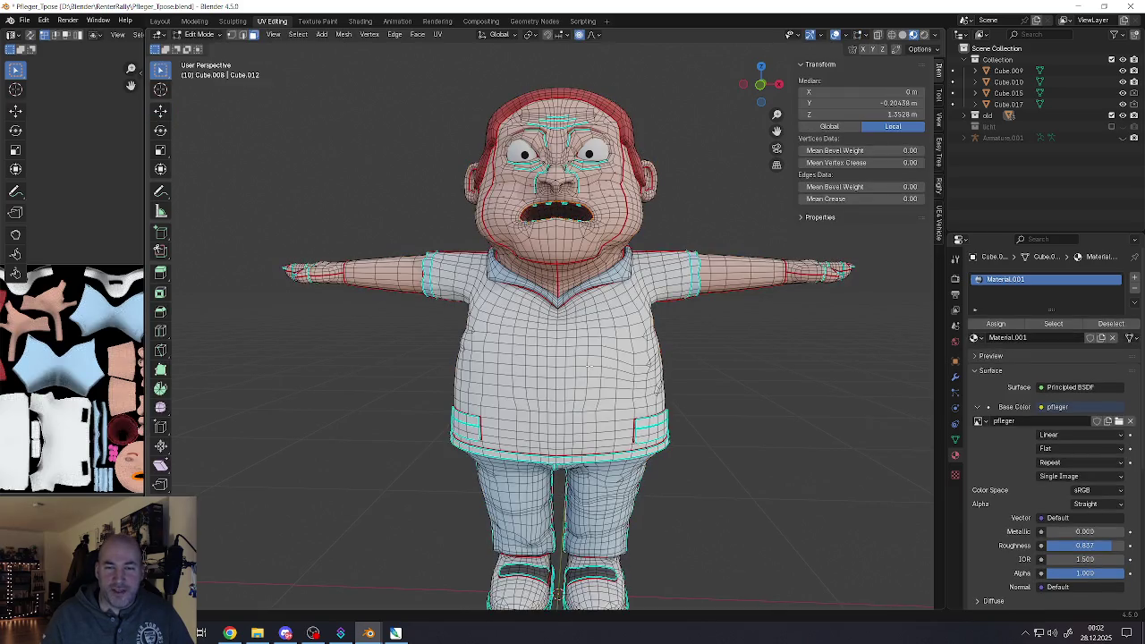
{"action": "scroll", "coordinate": [574, 267], "scroll_direction": "up", "scroll_amount": 1}
{"action": "scroll", "coordinate": [573, 267], "scroll_direction": "up", "scroll_amount": 3}
{"action": "scroll", "coordinate": [539, 292], "scroll_direction": "up", "scroll_amount": 3}
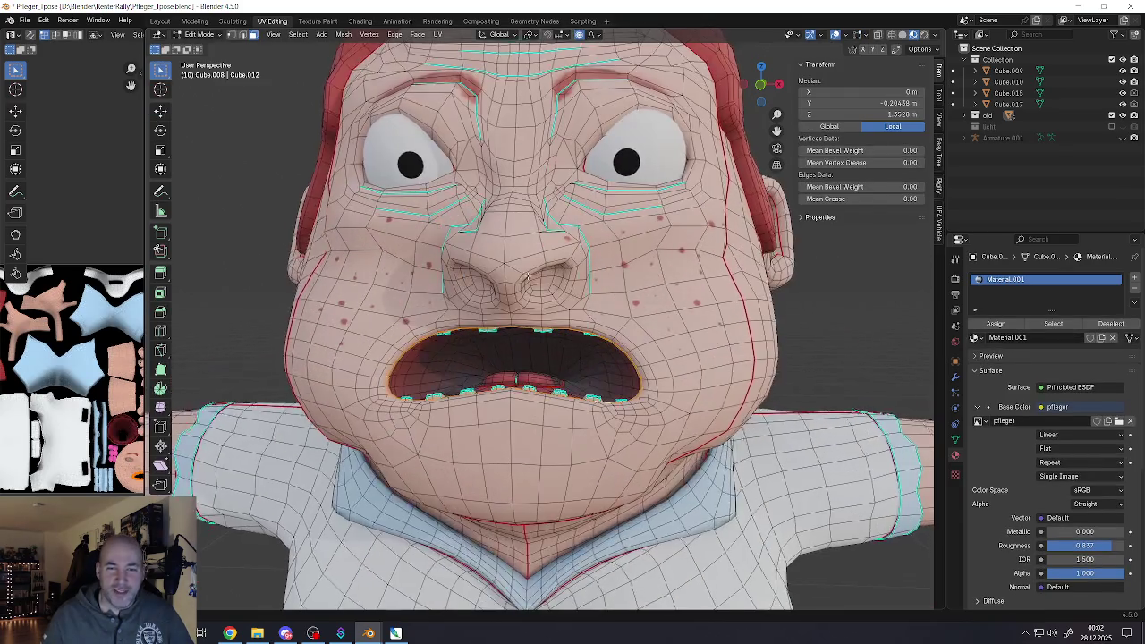
{"action": "scroll", "coordinate": [539, 292], "scroll_direction": "up", "scroll_amount": 4}
{"action": "left_click", "coordinate": [528, 271]}
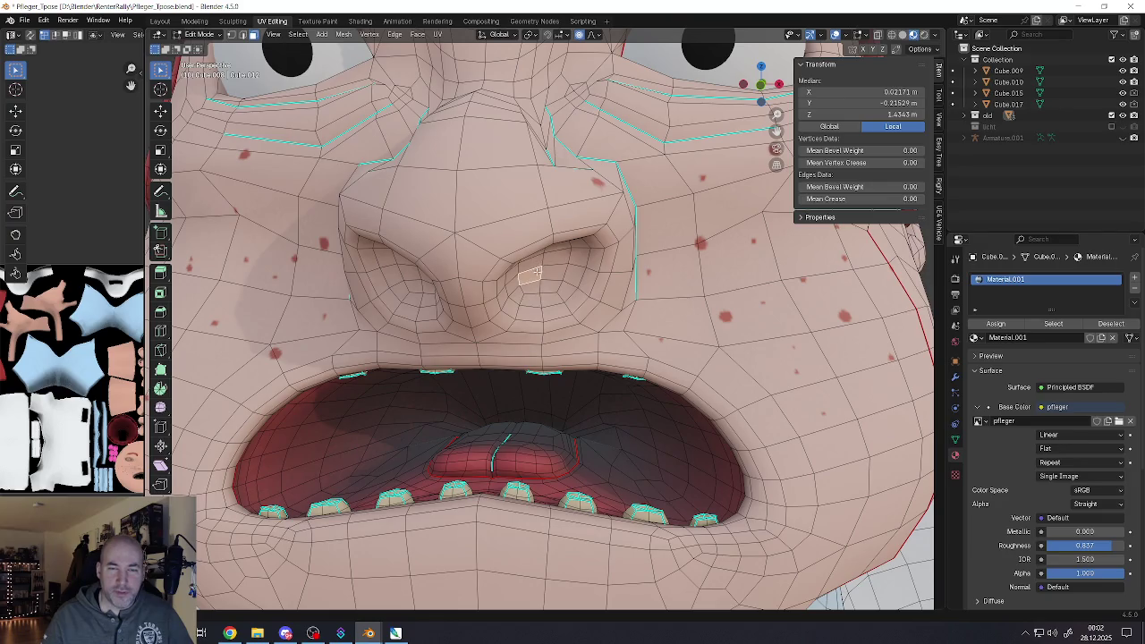
{"action": "mouse_move", "coordinate": [523, 262]}
{"action": "middle_mouse_down"}
{"action": "mouse_move", "coordinate": [429, 285]}
{"action": "mouse_move", "coordinate": [457, 320]}
{"action": "mouse_move", "coordinate": [461, 268]}
{"action": "middle_mouse_up"}
{"action": "left_click", "coordinate": [161, 111]}
{"action": "left_click_drag", "start_coordinate": [429, 276], "coordinate": [422, 260]}
{"action": "scroll", "coordinate": [422, 260], "scroll_direction": "up", "scroll_amount": 10}
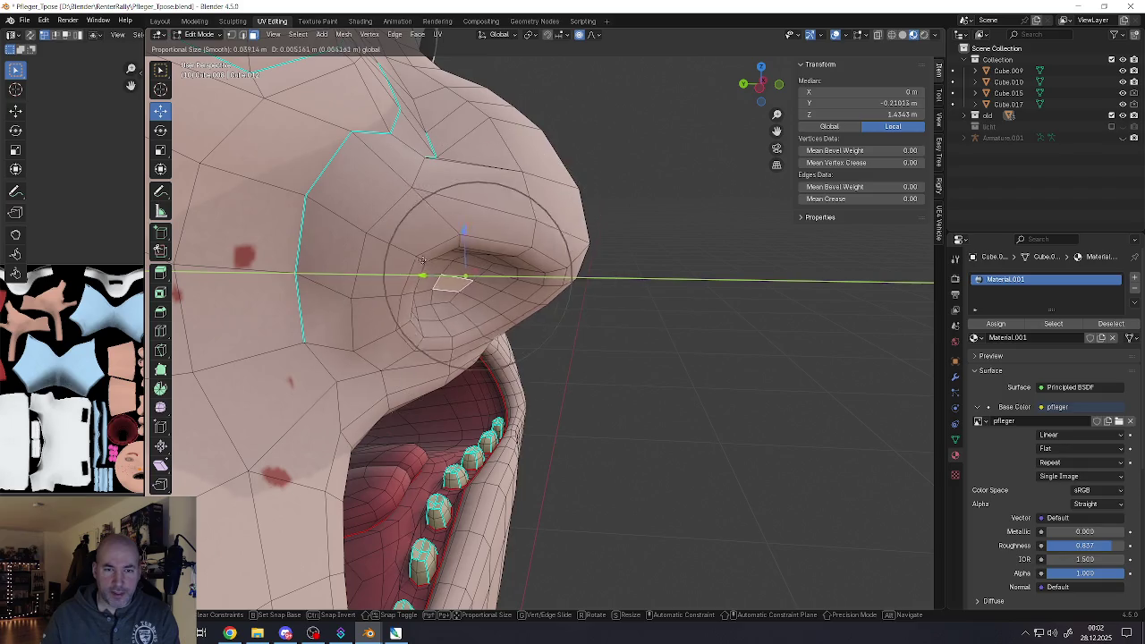
{"action": "left_click_drag", "start_coordinate": [421, 260], "coordinate": [422, 259]}
Raise the nostril face with a soft proportional falloff
{"action": "middle_click_drag", "start_coordinate": [421, 259], "coordinate": [419, 235]}
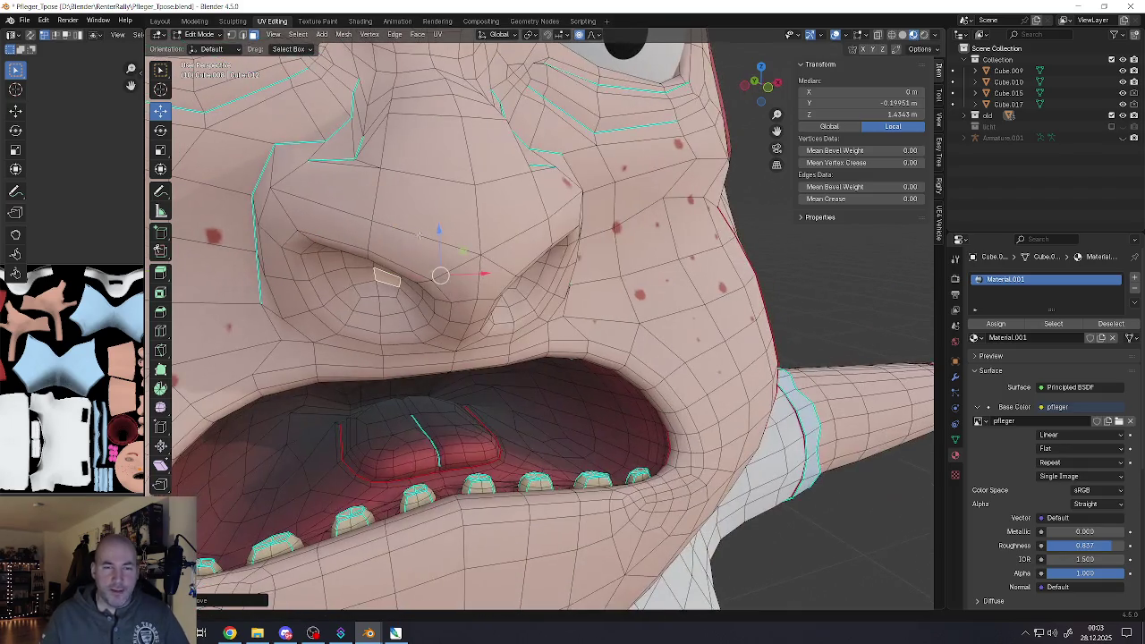
{"action": "left_click_drag", "start_coordinate": [439, 231], "coordinate": [440, 169]}
{"action": "scroll", "coordinate": [440, 179], "scroll_direction": "down", "scroll_amount": 8}
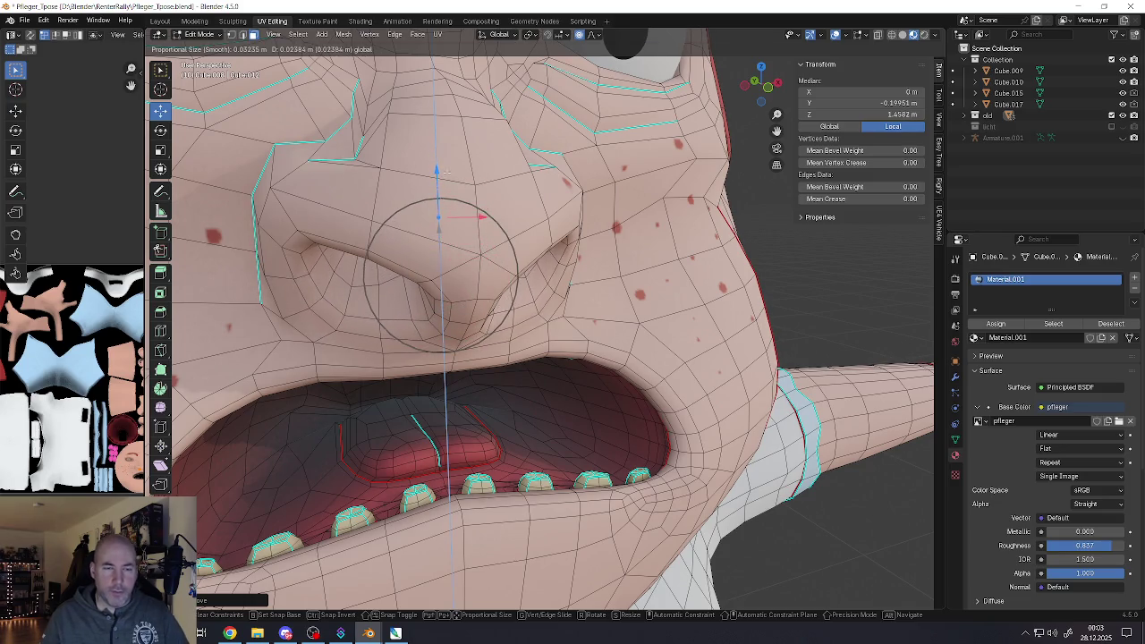
{"action": "left_click_drag", "start_coordinate": [440, 170], "coordinate": [441, 175]}
Return to Object Mode to preview the reshaped nose from another angle
{"action": "middle_click_drag", "start_coordinate": [441, 175], "coordinate": [441, 177]}
{"action": "scroll", "coordinate": [438, 218], "scroll_direction": "down", "scroll_amount": 3}
{"action": "scroll", "coordinate": [438, 223], "scroll_direction": "down", "scroll_amount": 3}
{"action": "scroll", "coordinate": [439, 233], "scroll_direction": "down", "scroll_amount": 3}
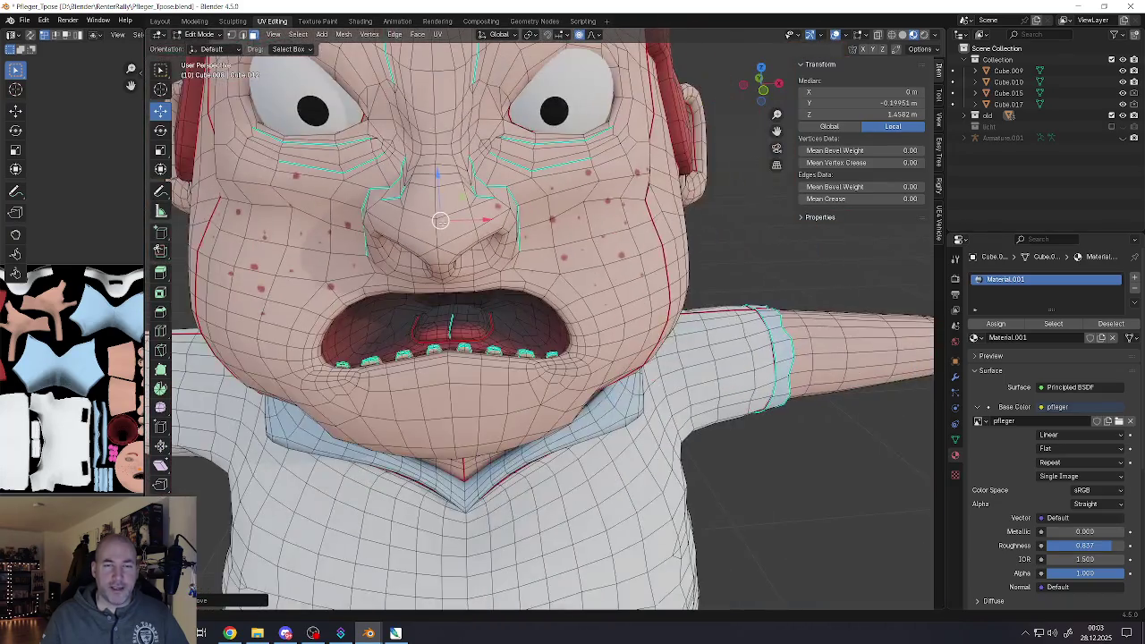
{"action": "scroll", "coordinate": [441, 248], "scroll_direction": "down", "scroll_amount": 2}
{"action": "key", "text": "Tab"}
{"action": "mouse_move", "coordinate": [441, 247]}
{"action": "middle_mouse_down"}
{"action": "mouse_move", "coordinate": [439, 261]}
{"action": "mouse_move", "coordinate": [461, 170]}
{"action": "mouse_move", "coordinate": [477, 227]}
{"action": "middle_mouse_up"}
{"action": "scroll", "coordinate": [461, 170], "scroll_direction": "up", "scroll_amount": 3}
{"action": "scroll", "coordinate": [476, 226], "scroll_direction": "up", "scroll_amount": 2}
Tilt the face on the other side of the nose about X, then lower the nose tip with soft falloff
{"action": "key", "text": "Tab"}
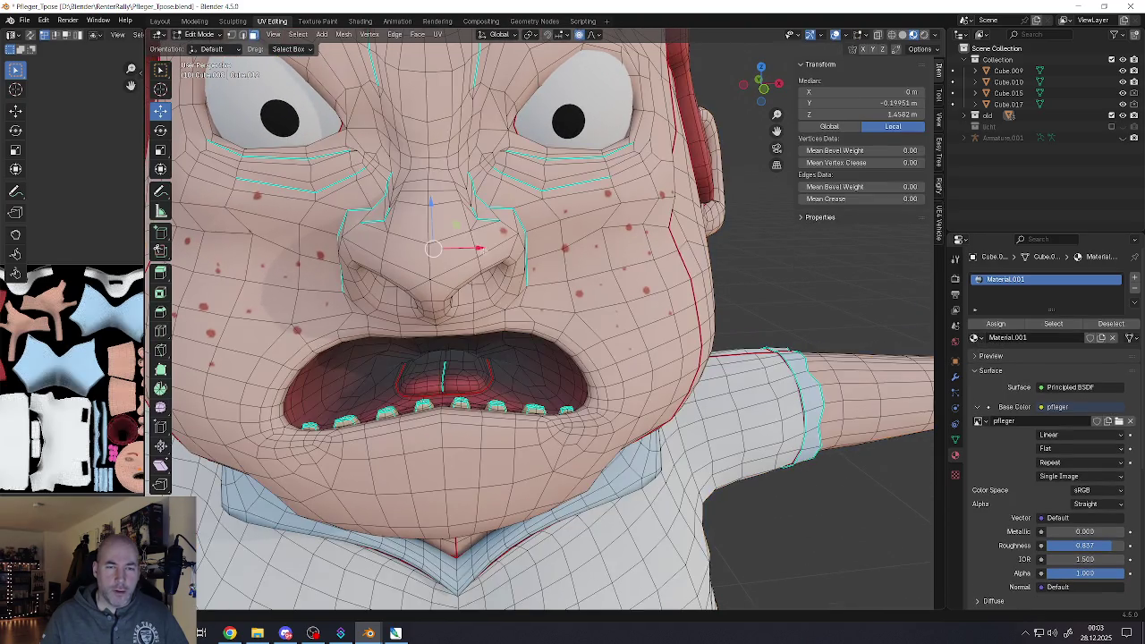
{"action": "left_click", "coordinate": [354, 268]}
{"action": "mouse_move", "coordinate": [353, 268]}
{"action": "middle_mouse_down"}
{"action": "mouse_move", "coordinate": [377, 233]}
{"action": "mouse_move", "coordinate": [312, 126]}
{"action": "middle_mouse_up"}
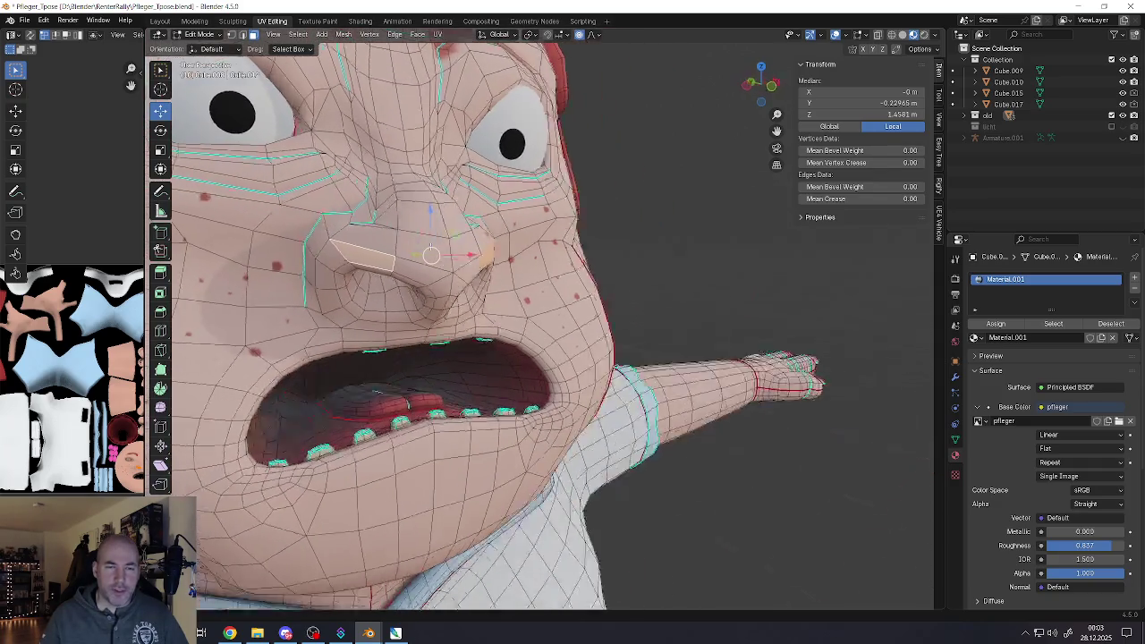
{"action": "left_click", "coordinate": [160, 150]}
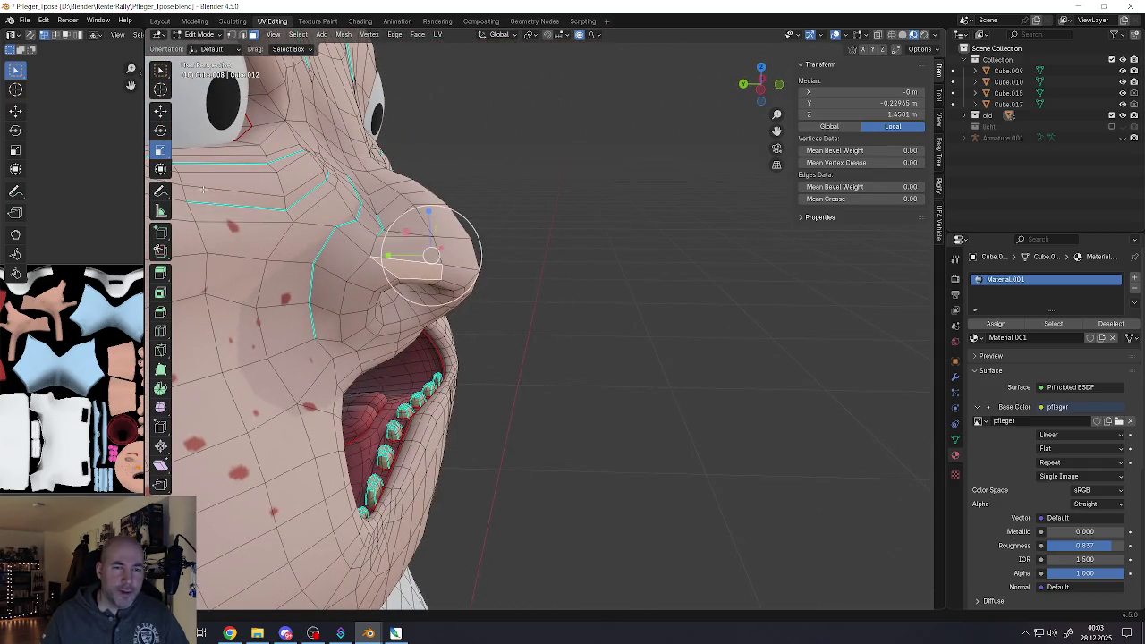
{"action": "middle_click_drag", "start_coordinate": [160, 149], "coordinate": [200, 117]}
{"action": "left_click", "coordinate": [160, 130]}
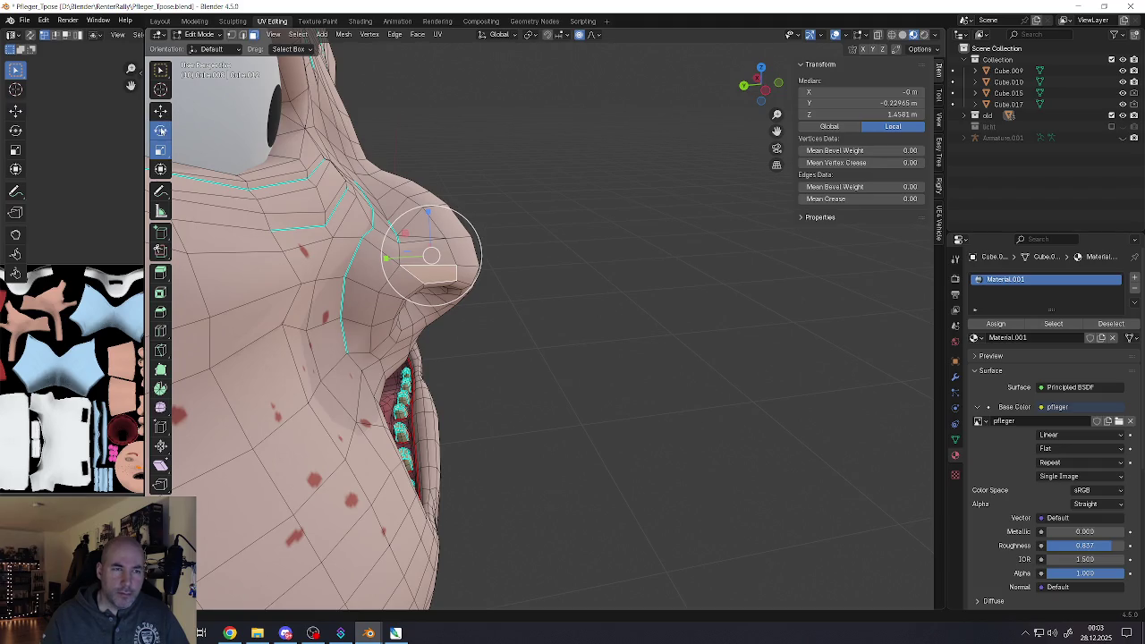
{"action": "left_click_drag", "start_coordinate": [471, 236], "coordinate": [478, 254]}
{"action": "left_click", "coordinate": [161, 112]}
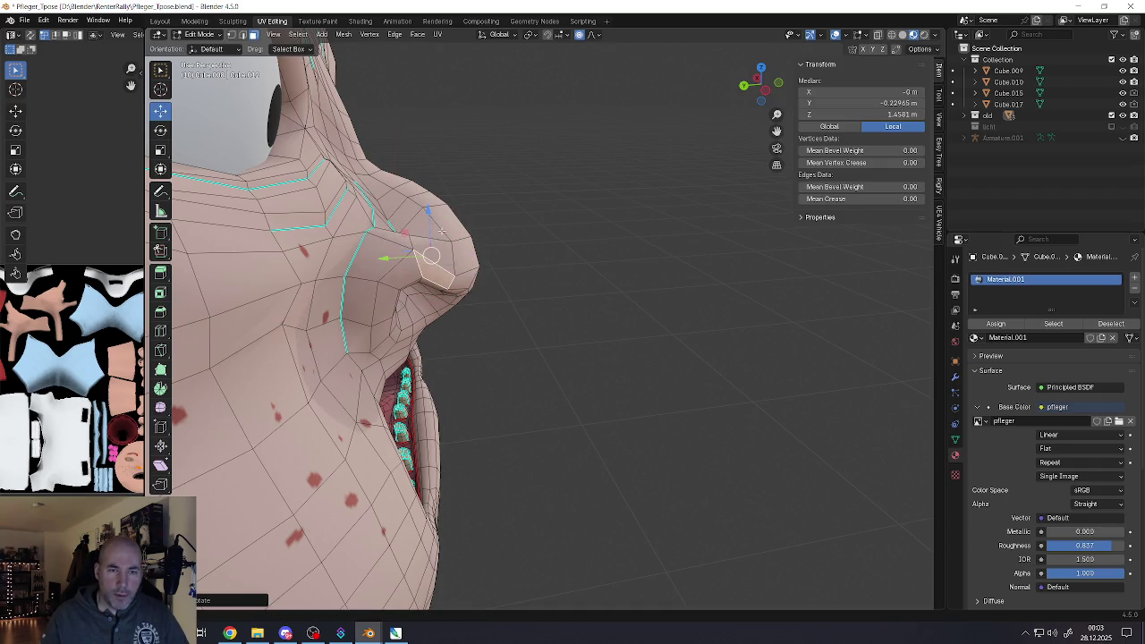
{"action": "left_click_drag", "start_coordinate": [429, 210], "coordinate": [432, 259]}
From a front view, raise the nose vertex slightly
{"action": "scroll", "coordinate": [431, 241], "scroll_direction": "down", "scroll_amount": 6}
{"action": "mouse_move", "coordinate": [432, 260]}
{"action": "middle_mouse_down"}
{"action": "mouse_move", "coordinate": [392, 278]}
{"action": "mouse_move", "coordinate": [426, 261]}
{"action": "middle_mouse_up"}
{"action": "left_click_drag", "start_coordinate": [432, 256], "coordinate": [432, 251]}
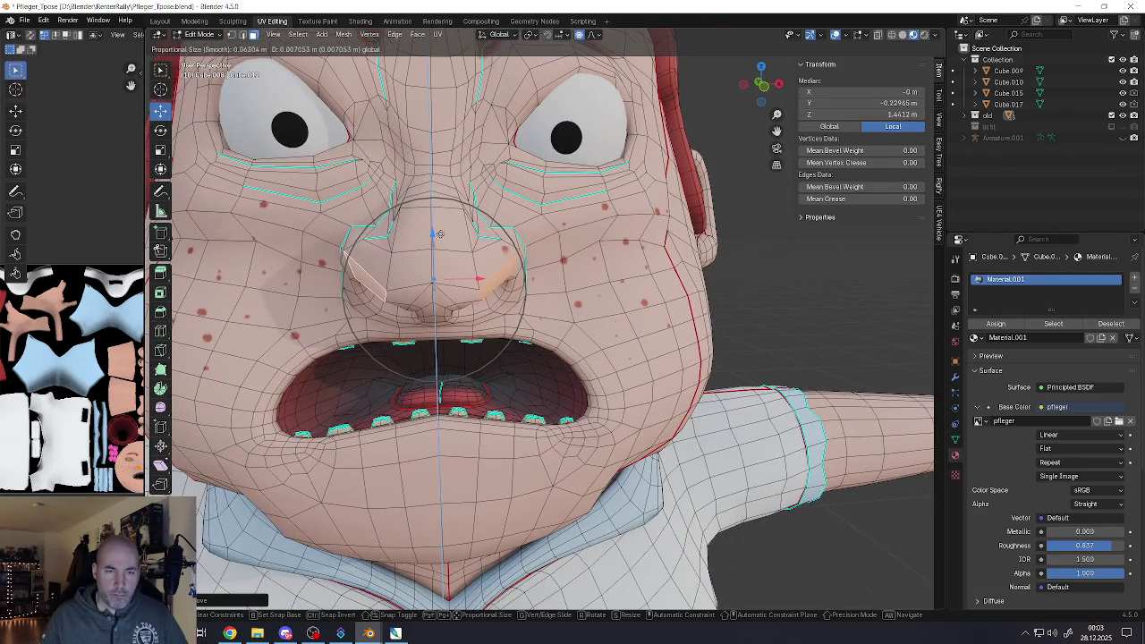
{"action": "scroll", "coordinate": [436, 261], "scroll_direction": "down", "scroll_amount": 2}
{"action": "scroll", "coordinate": [437, 273], "scroll_direction": "up", "scroll_amount": 1}
{"action": "scroll", "coordinate": [435, 263], "scroll_direction": "up", "scroll_amount": 2}
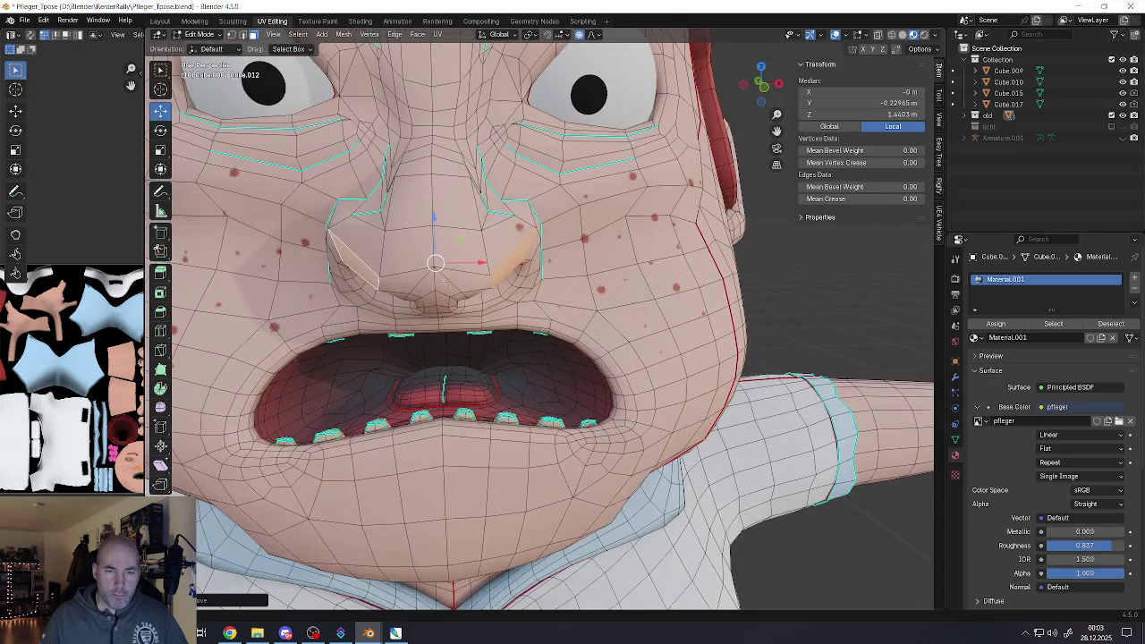
Select both nostril vertices, lower them slightly with soft falloff, and return to Object Mode
{"action": "left_click", "coordinate": [490, 282]}
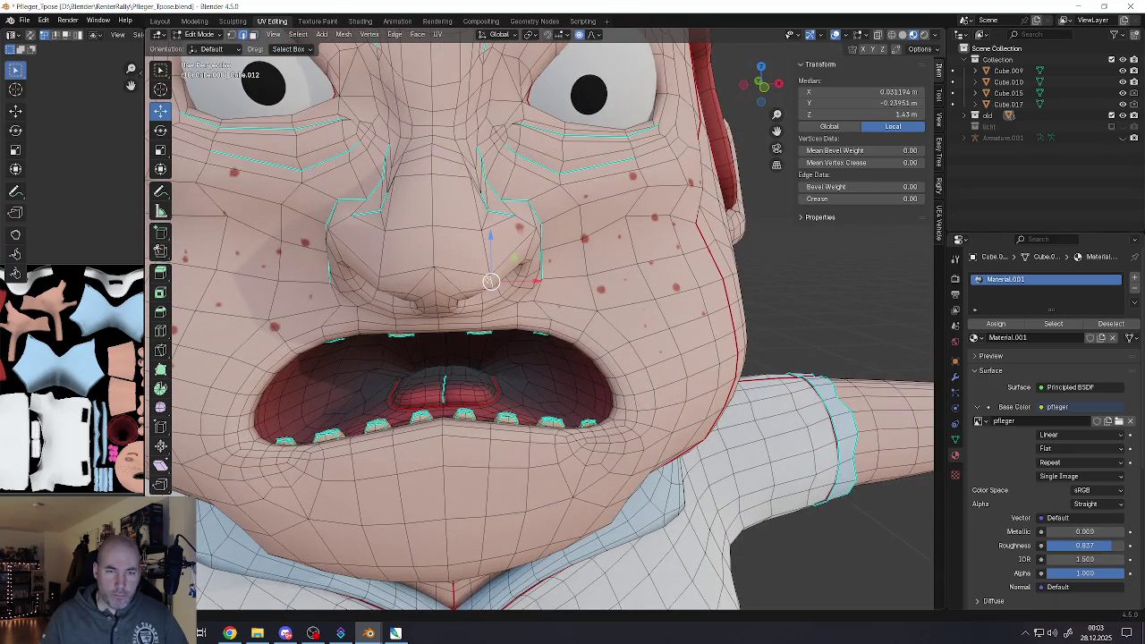
{"action": "left_click", "coordinate": [376, 278], "text": "shift"}
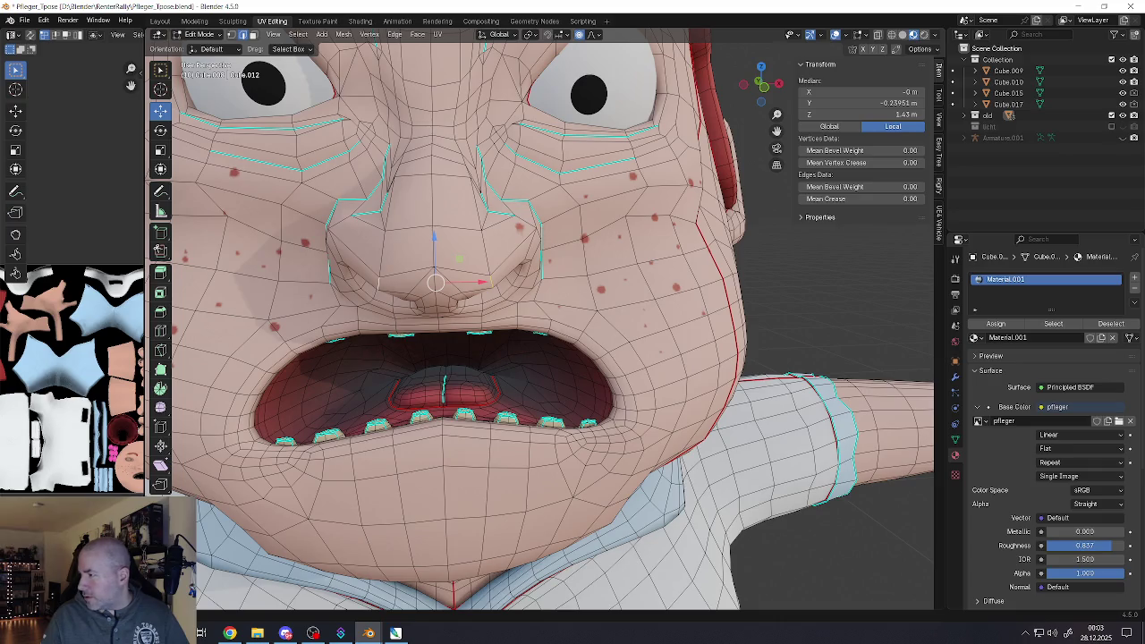
{"action": "key", "text": "alt+Tab"}
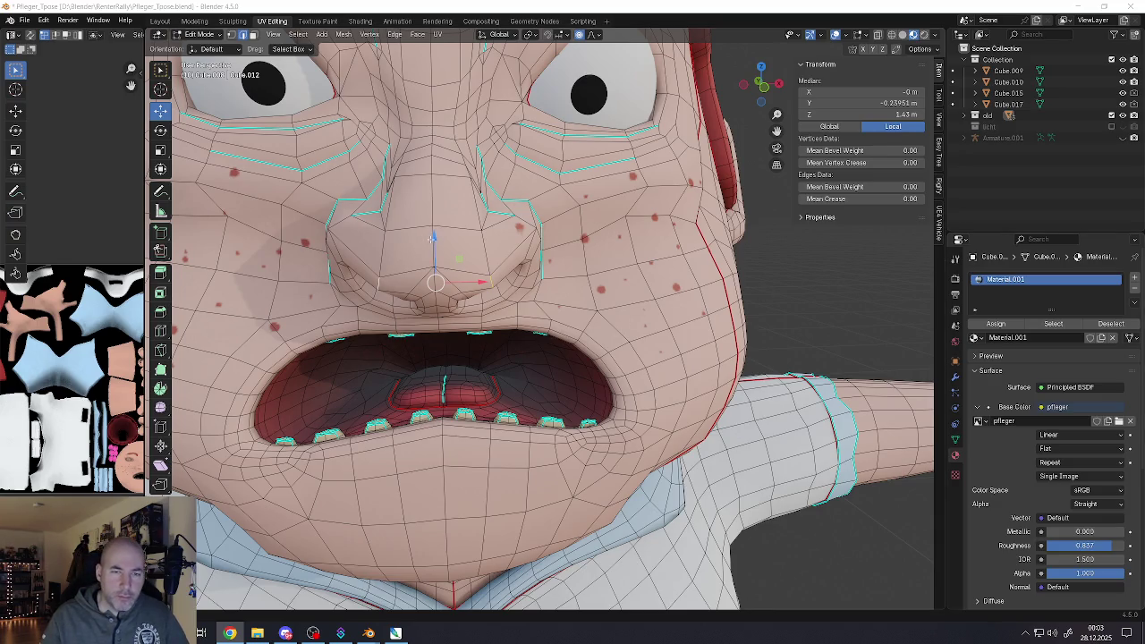
{"action": "left_click_drag", "start_coordinate": [432, 237], "coordinate": [436, 224]}
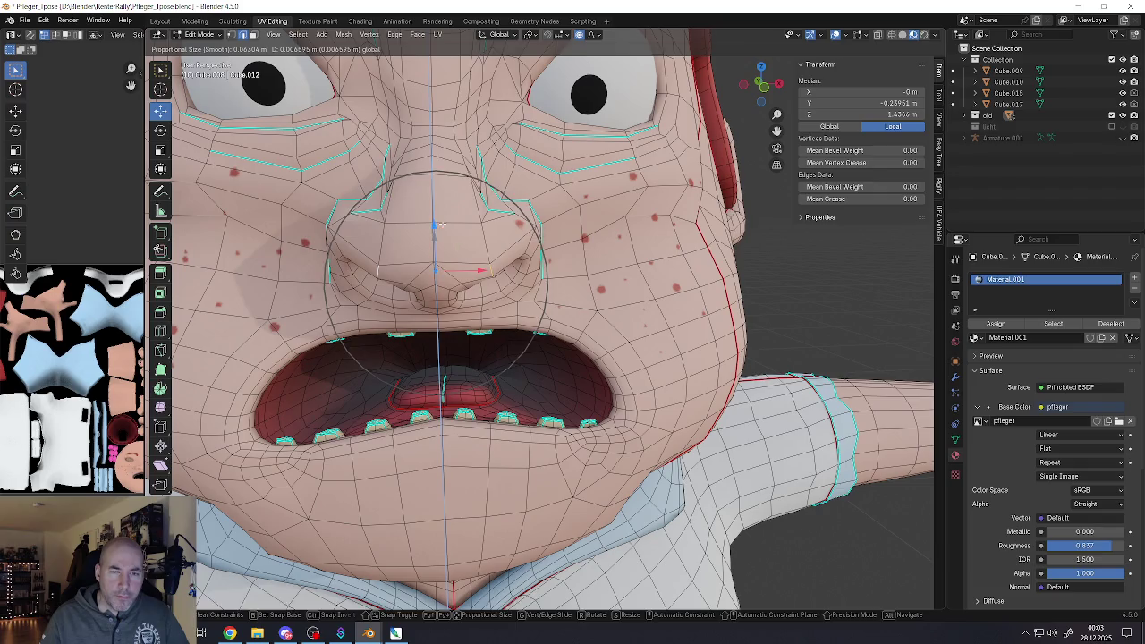
{"action": "right_click", "coordinate": [437, 223]}
{"action": "middle_click_drag", "start_coordinate": [435, 271], "coordinate": [438, 260]}
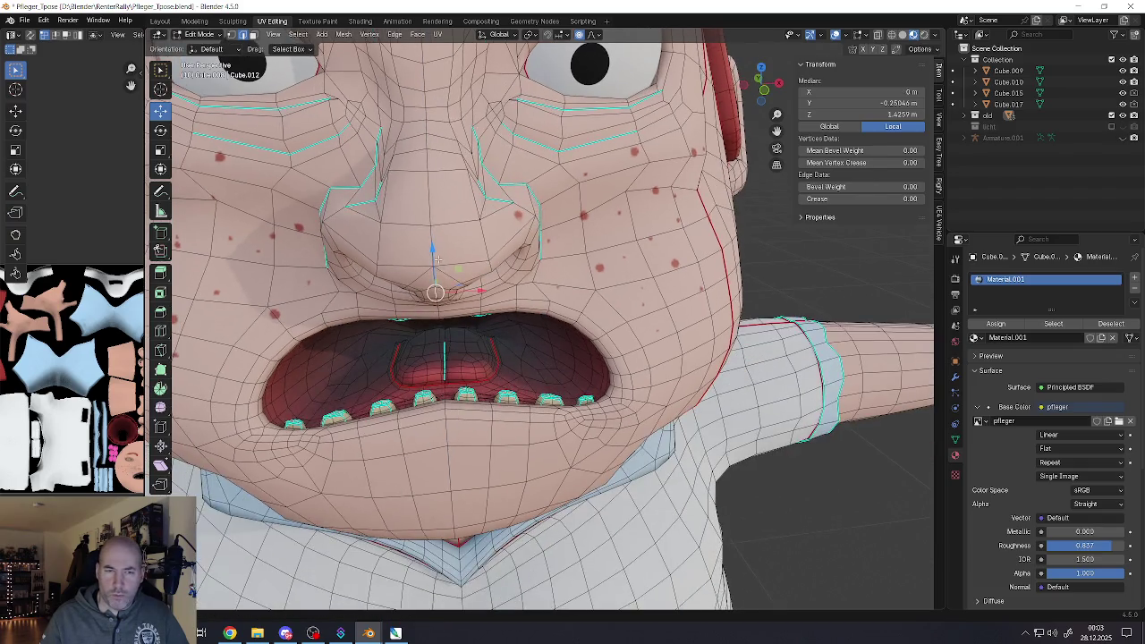
{"action": "left_click_drag", "start_coordinate": [458, 267], "coordinate": [460, 274]}
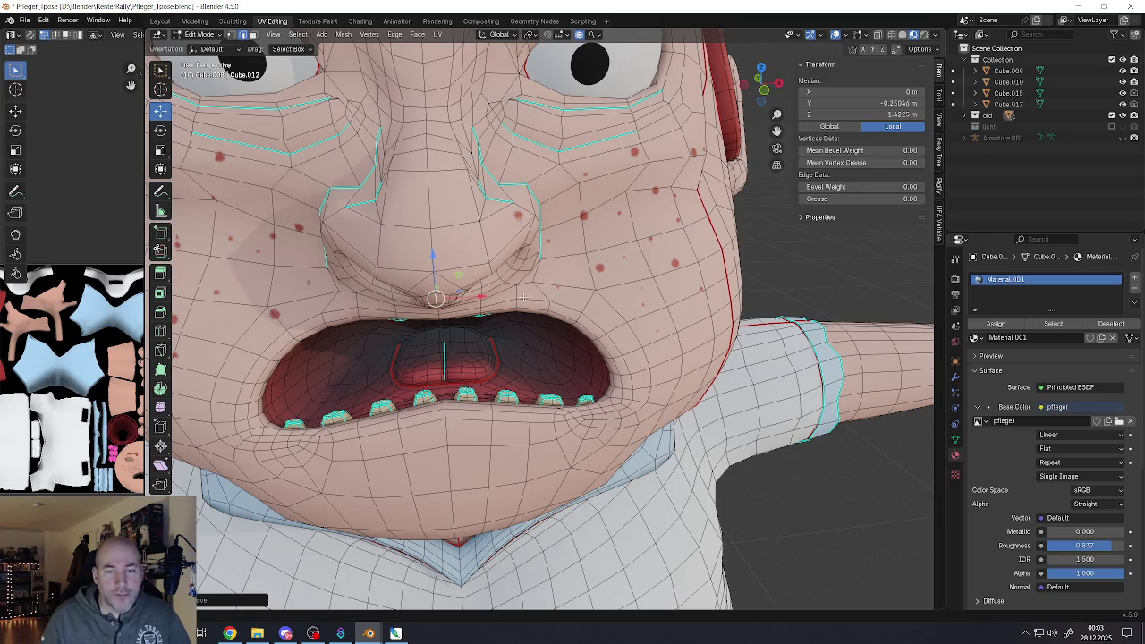
{"action": "scroll", "coordinate": [462, 237], "scroll_direction": "down", "scroll_amount": 2}
{"action": "scroll", "coordinate": [462, 236], "scroll_direction": "down", "scroll_amount": 2}
{"action": "key", "text": "Tab"}
Orbit and zoom to compare the nurse with the old man character, then frame the nurse's face
{"action": "scroll", "coordinate": [496, 322], "scroll_direction": "down", "scroll_amount": 5}
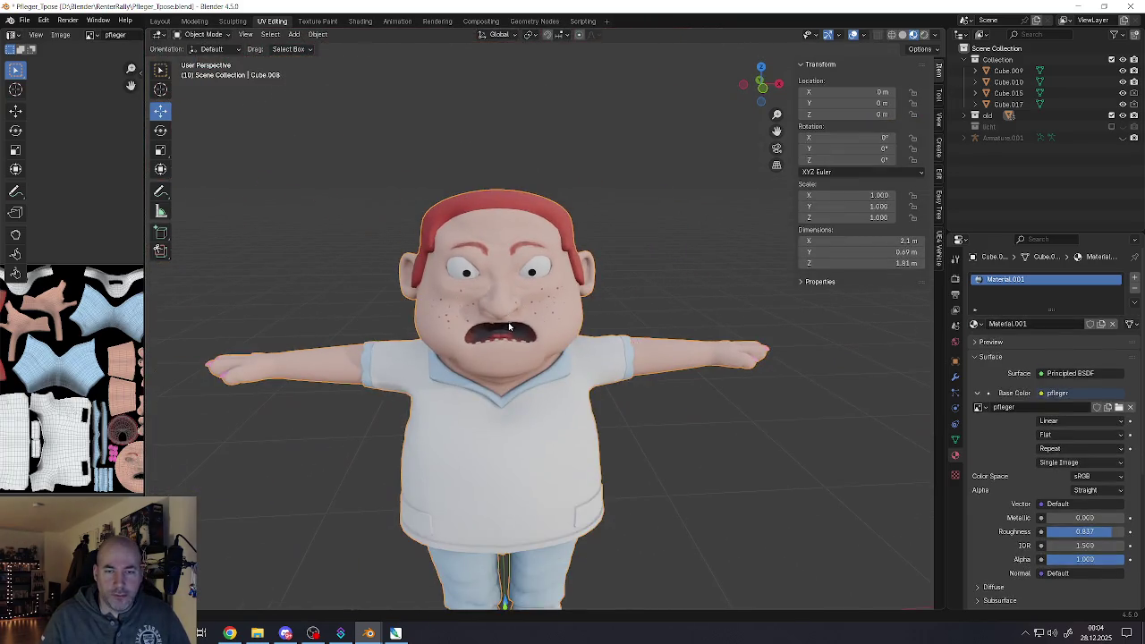
{"action": "scroll", "coordinate": [483, 320], "scroll_direction": "down", "scroll_amount": 2}
{"action": "scroll", "coordinate": [483, 320], "scroll_direction": "down", "scroll_amount": 5}
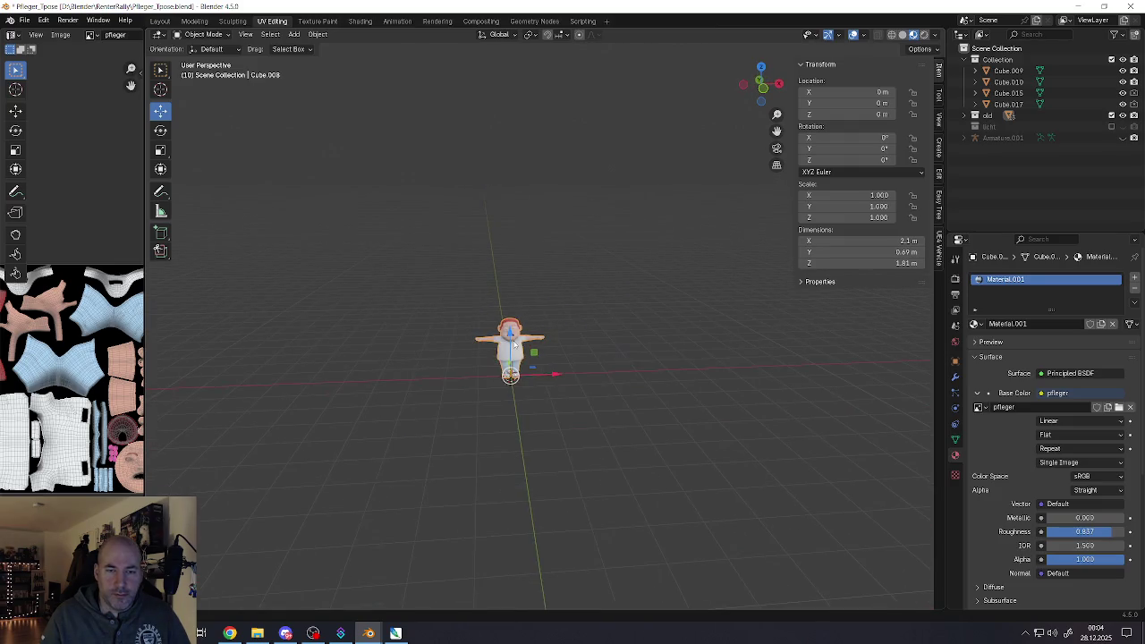
{"action": "mouse_move", "coordinate": [537, 349]}
{"action": "middle_mouse_down"}
{"action": "mouse_move", "coordinate": [611, 373]}
{"action": "mouse_move", "coordinate": [557, 368]}
{"action": "middle_mouse_up"}
{"action": "scroll", "coordinate": [393, 344], "scroll_direction": "up", "scroll_amount": 2}
{"action": "scroll", "coordinate": [404, 349], "scroll_direction": "up", "scroll_amount": 4}
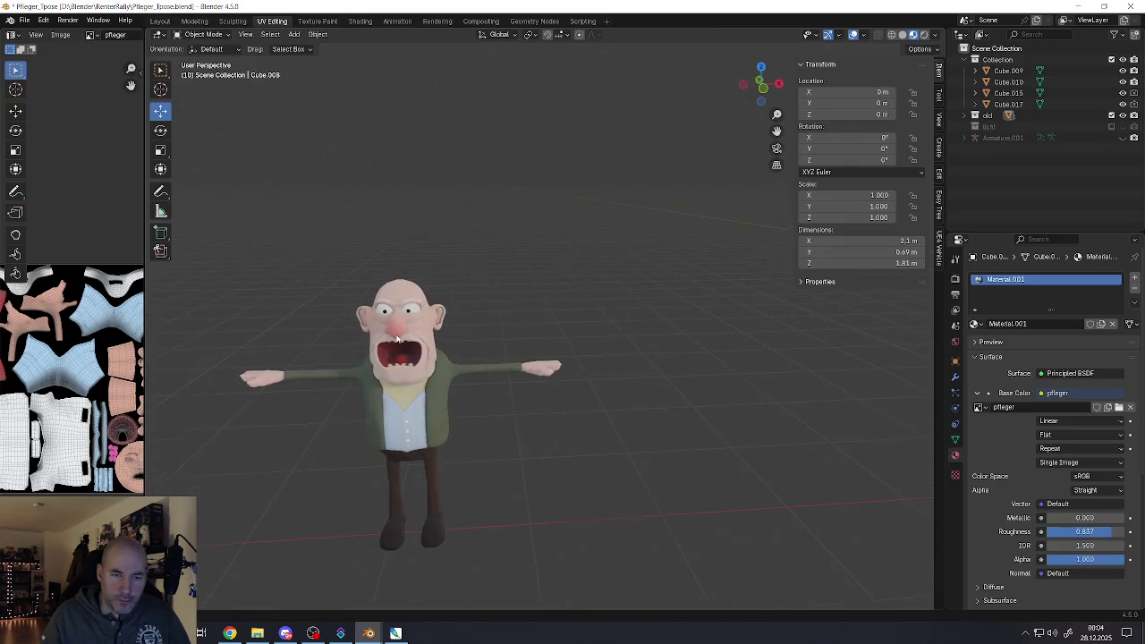
{"action": "scroll", "coordinate": [404, 350], "scroll_direction": "up", "scroll_amount": 1}
{"action": "scroll", "coordinate": [404, 350], "scroll_direction": "up", "scroll_amount": 5}
{"action": "scroll", "coordinate": [405, 348], "scroll_direction": "down", "scroll_amount": 4}
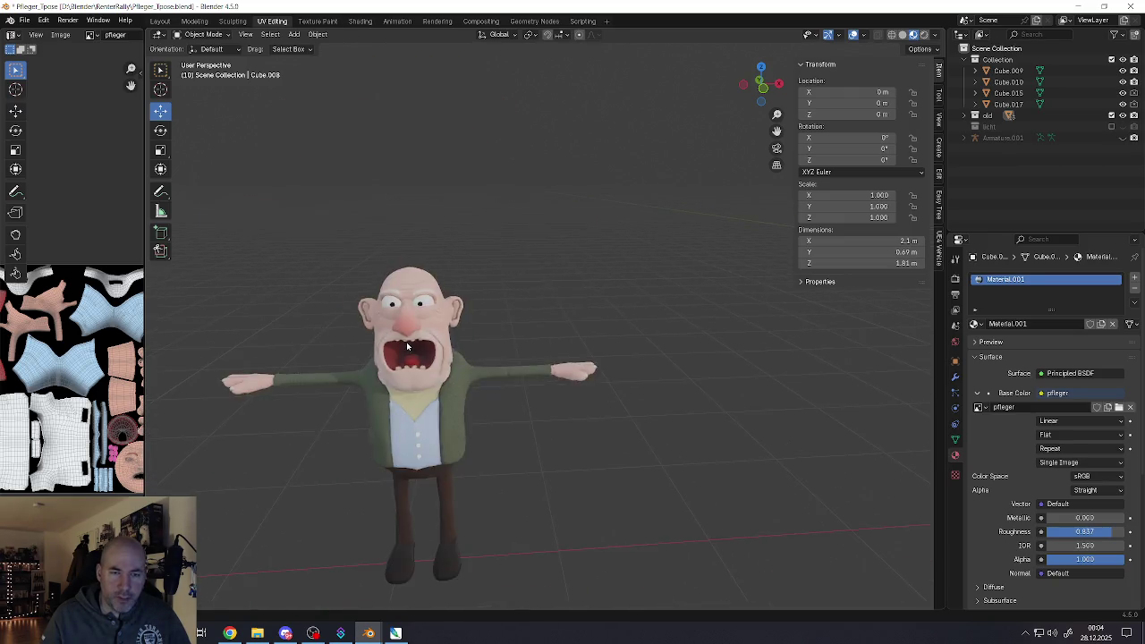
{"action": "scroll", "coordinate": [406, 342], "scroll_direction": "down", "scroll_amount": 2}
{"action": "mouse_move", "coordinate": [406, 342]}
{"action": "middle_mouse_down"}
{"action": "mouse_move", "coordinate": [716, 334]}
{"action": "mouse_move", "coordinate": [421, 345]}
{"action": "mouse_move", "coordinate": [636, 346]}
{"action": "mouse_move", "coordinate": [528, 340]}
{"action": "middle_mouse_up"}
{"action": "scroll", "coordinate": [537, 336], "scroll_direction": "up", "scroll_amount": 3}
{"action": "scroll", "coordinate": [574, 318], "scroll_direction": "up", "scroll_amount": 4}
{"action": "scroll", "coordinate": [574, 318], "scroll_direction": "up", "scroll_amount": 3}
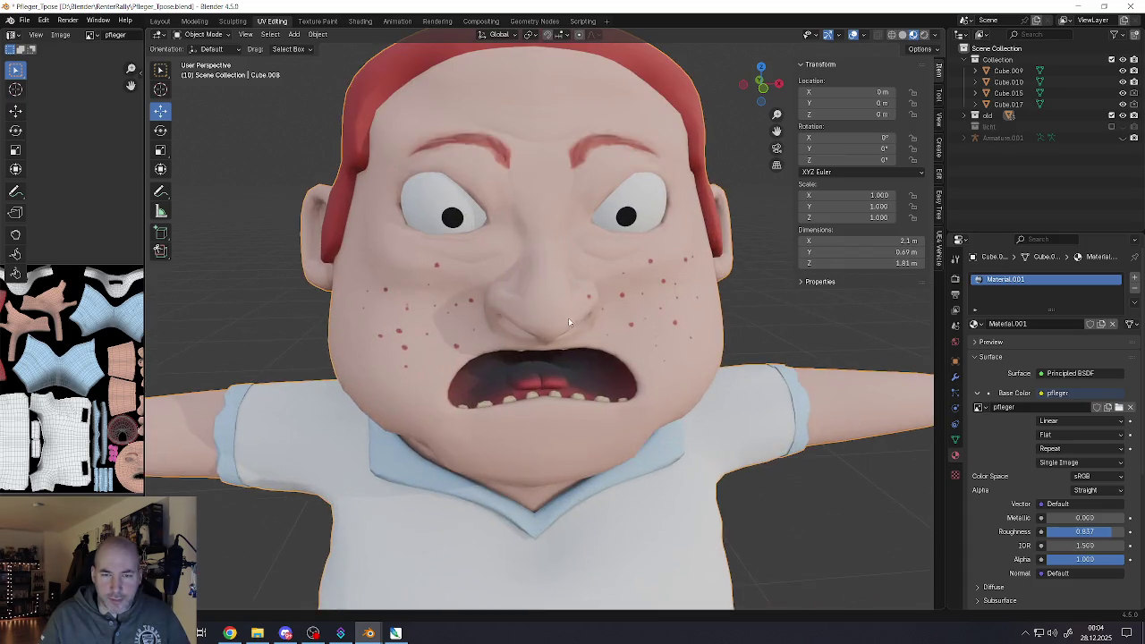
{"action": "scroll", "coordinate": [568, 318], "scroll_direction": "up", "scroll_amount": 1}
Raise the nurse's nostril vertices slightly in Edit Mode and go back to Object Mode
{"action": "key", "text": "Tab"}
{"action": "key", "text": "g"}
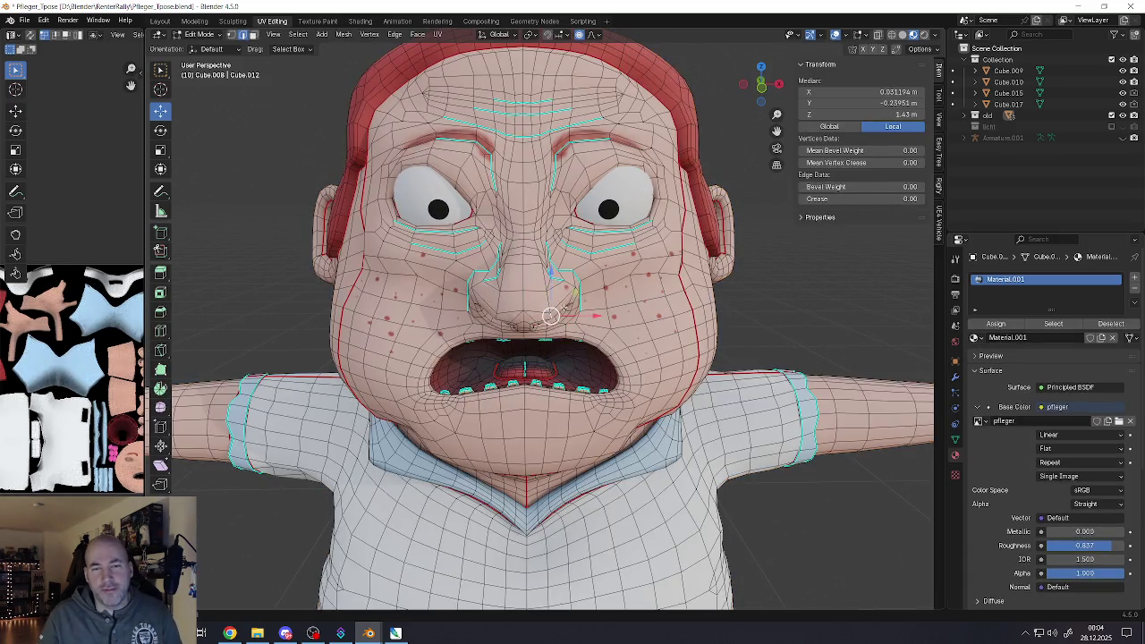
{"action": "scroll", "coordinate": [536, 304], "scroll_direction": "down", "scroll_amount": 5}
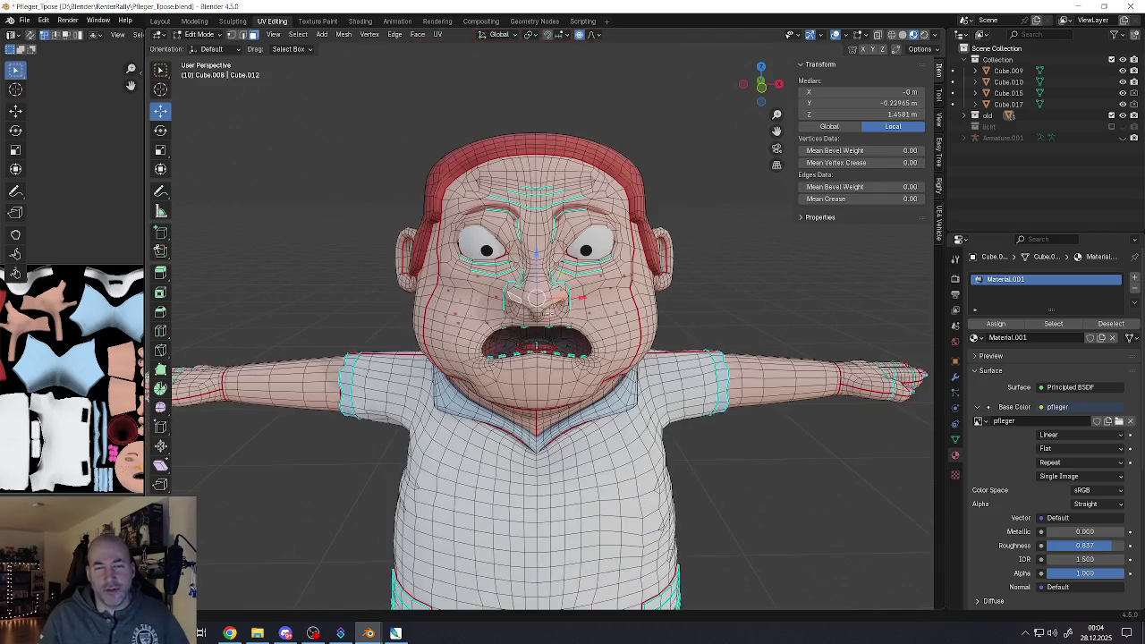
{"action": "key", "text": "Tab"}
View the face from the side, zoom in, and open the interaction mode list
{"action": "scroll", "coordinate": [536, 295], "scroll_direction": "up", "scroll_amount": 5}
{"action": "mouse_move", "coordinate": [483, 290]}
{"action": "middle_mouse_down"}
{"action": "mouse_move", "coordinate": [566, 290]}
{"action": "mouse_move", "coordinate": [512, 277]}
{"action": "mouse_move", "coordinate": [508, 288]}
{"action": "mouse_move", "coordinate": [536, 255]}
{"action": "mouse_move", "coordinate": [506, 208]}
{"action": "middle_mouse_up"}
{"action": "scroll", "coordinate": [523, 306], "scroll_direction": "down", "scroll_amount": 4}
{"action": "scroll", "coordinate": [523, 307], "scroll_direction": "up", "scroll_amount": 2}
{"action": "scroll", "coordinate": [537, 248], "scroll_direction": "up", "scroll_amount": 3}
{"action": "scroll", "coordinate": [538, 249], "scroll_direction": "up", "scroll_amount": 3}
{"action": "scroll", "coordinate": [506, 208], "scroll_direction": "up", "scroll_amount": 3}
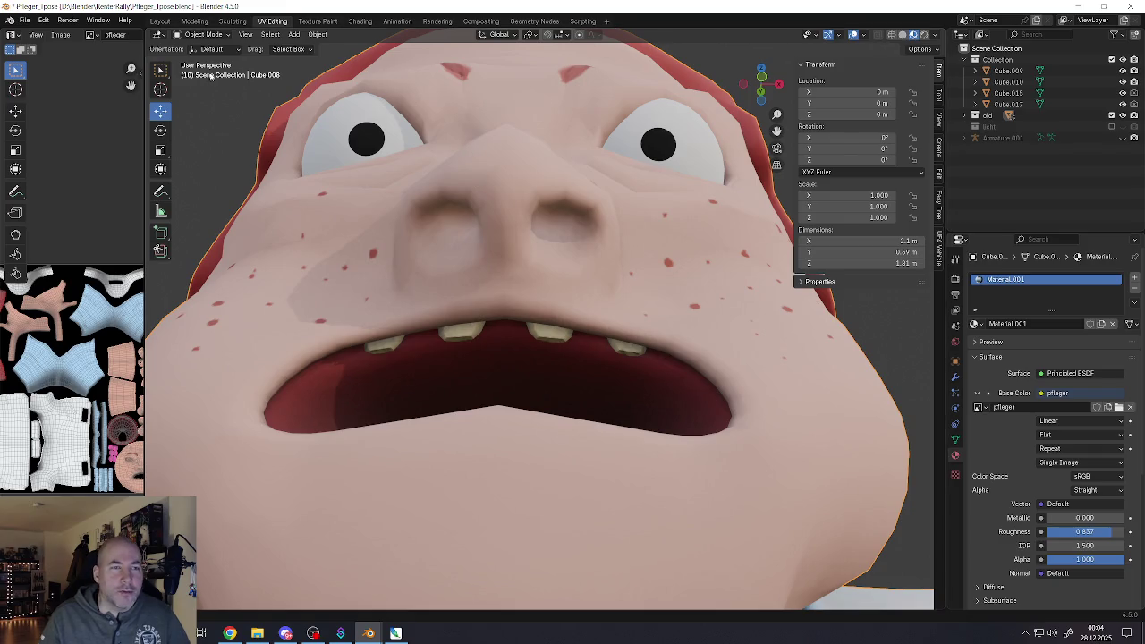
{"action": "left_click", "coordinate": [204, 34]}
Enter Texture Paint with a near-black brush colour and reduced strength
{"action": "left_click", "coordinate": [205, 108]}
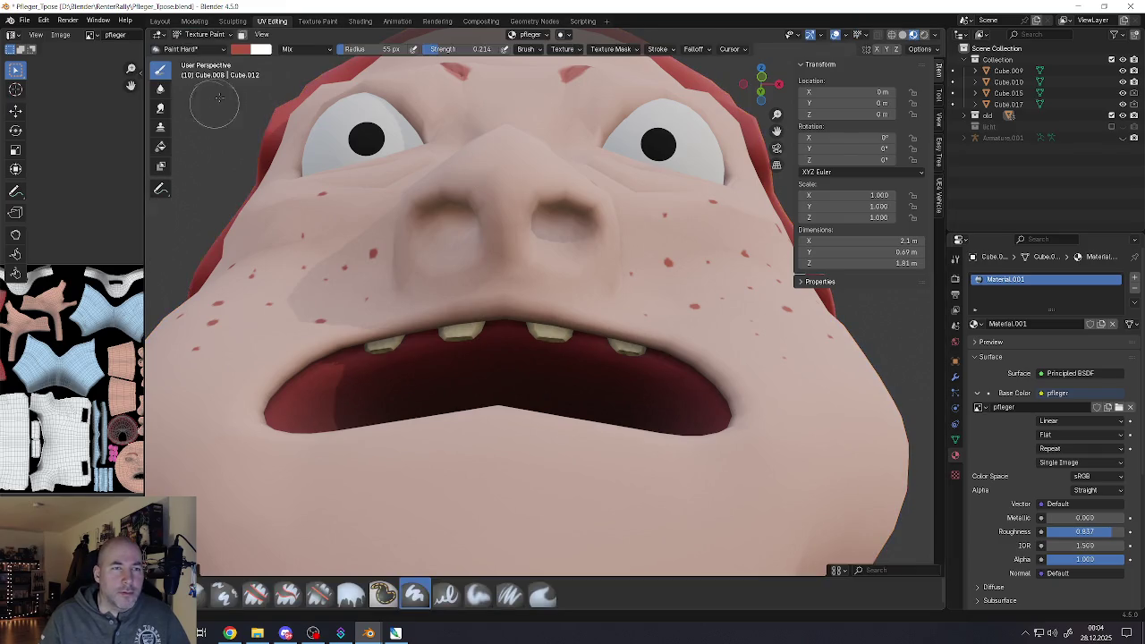
{"action": "left_click", "coordinate": [240, 49]}
{"action": "left_click_drag", "start_coordinate": [329, 141], "coordinate": [332, 144]}
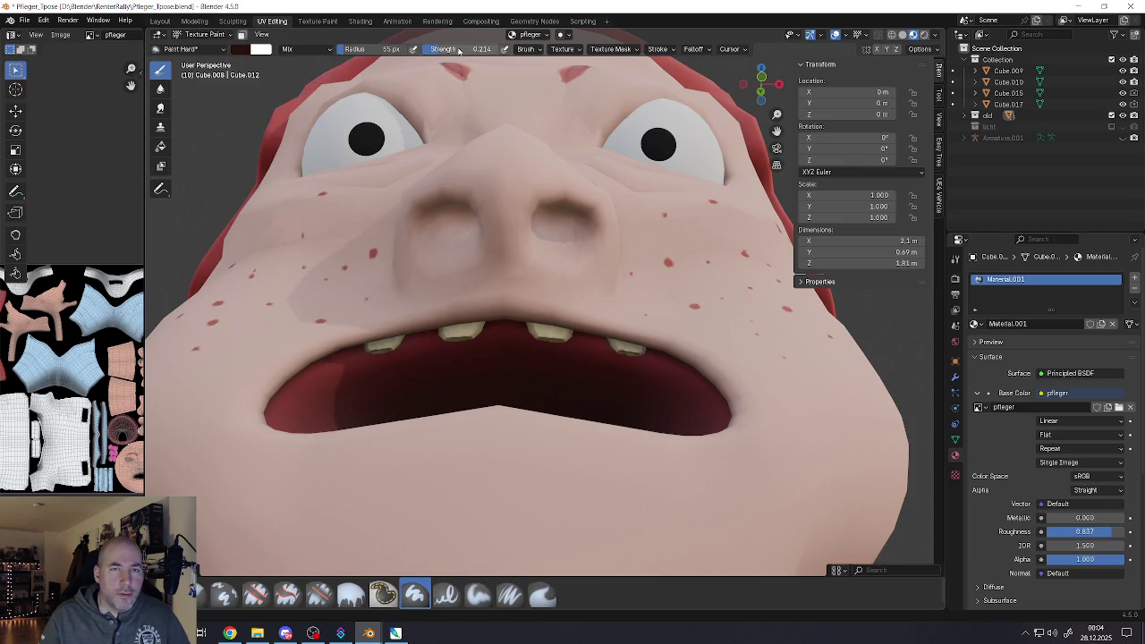
{"action": "left_click_drag", "start_coordinate": [441, 50], "coordinate": [435, 50]}
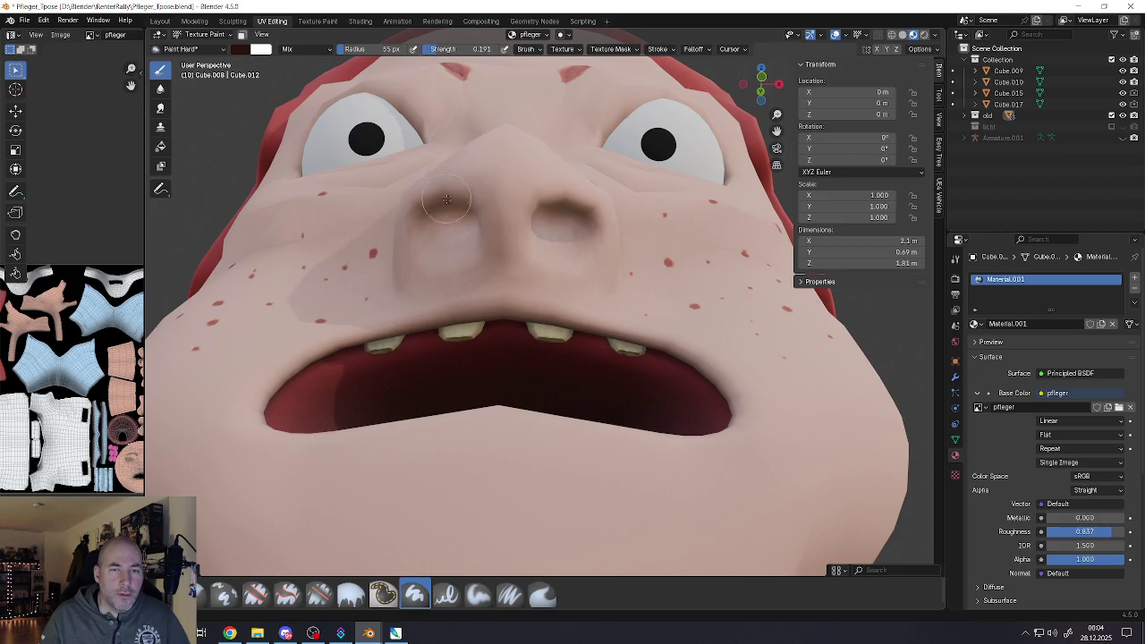
Paint dark shading into the right and left nostrils
{"action": "middle_click_drag", "start_coordinate": [461, 206], "coordinate": [463, 205]}
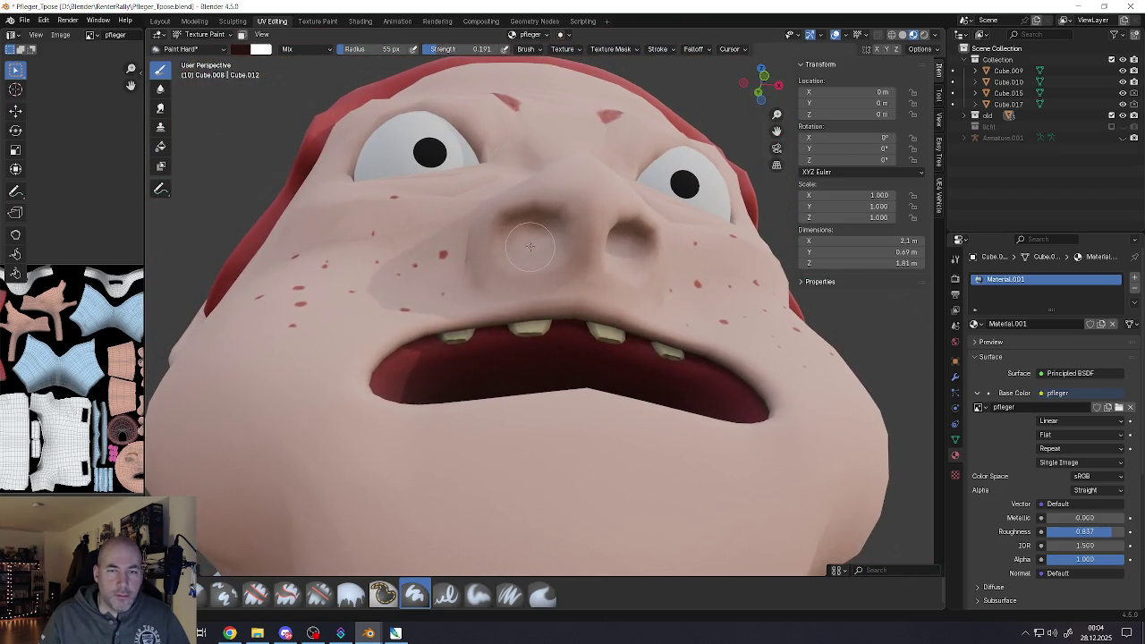
{"action": "left_click_drag", "start_coordinate": [528, 231], "coordinate": [541, 237]}
{"action": "middle_click_drag", "start_coordinate": [540, 237], "coordinate": [509, 240]}
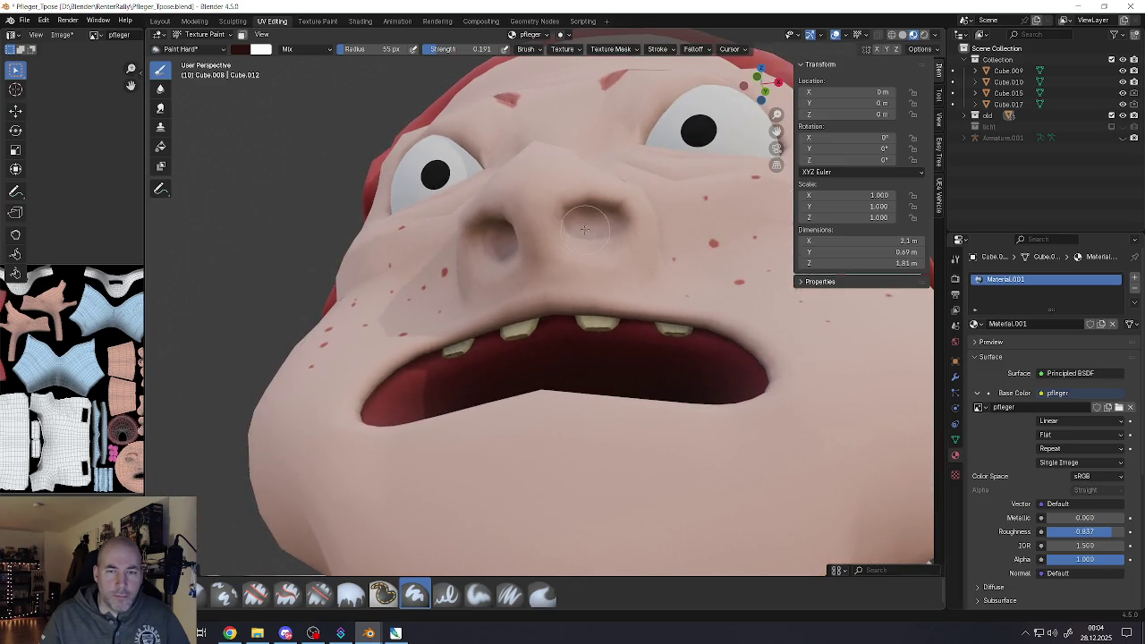
{"action": "left_click_drag", "start_coordinate": [581, 219], "coordinate": [587, 231]}
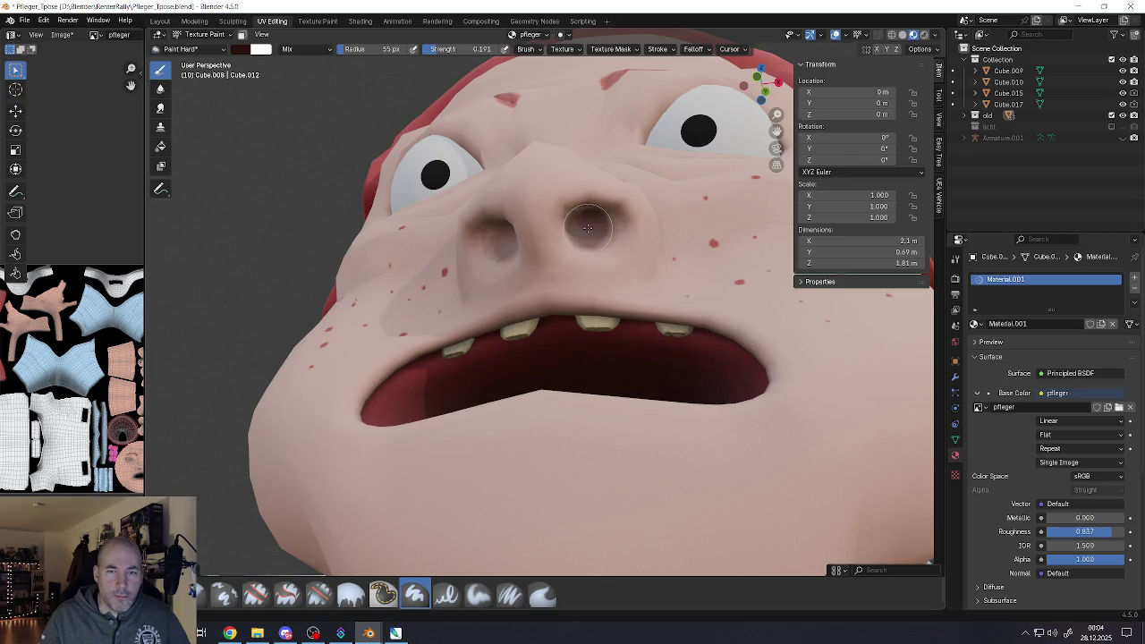
{"action": "middle_click_drag", "start_coordinate": [587, 231], "coordinate": [527, 219]}
{"action": "mouse_move", "coordinate": [508, 215]}
{"action": "left_mouse_down"}
{"action": "mouse_move", "coordinate": [495, 216]}
{"action": "mouse_move", "coordinate": [516, 232]}
{"action": "left_mouse_up"}
Switch to the Smear brush and view the painted nostrils from several angles
{"action": "left_click", "coordinate": [160, 107]}
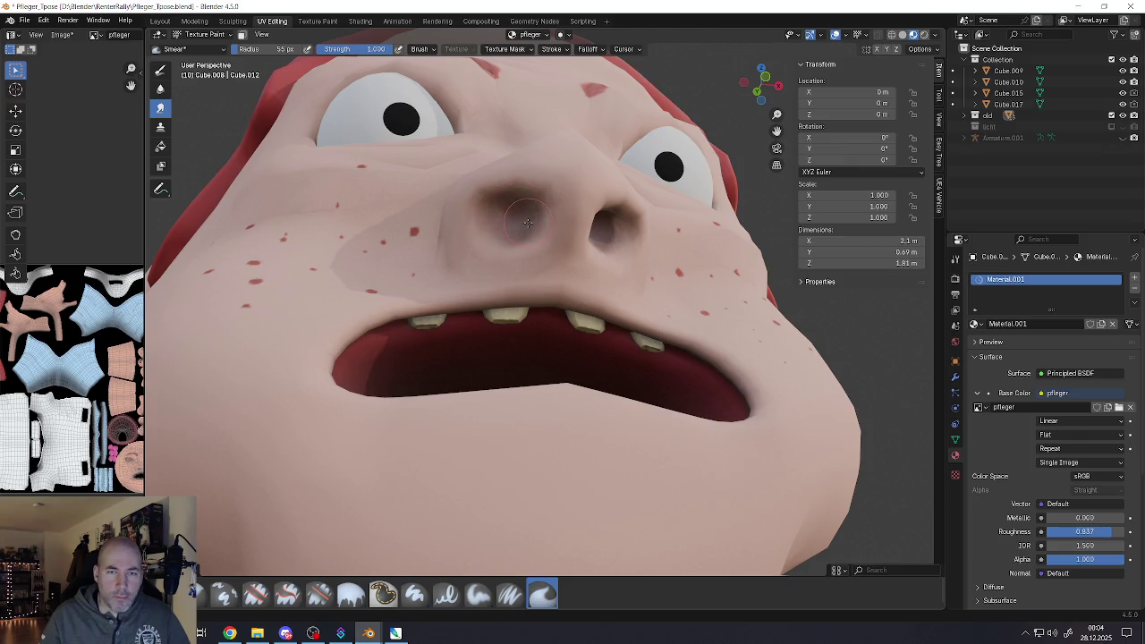
{"action": "mouse_move", "coordinate": [521, 234]}
{"action": "middle_mouse_down"}
{"action": "mouse_move", "coordinate": [608, 204]}
{"action": "mouse_move", "coordinate": [490, 219]}
{"action": "mouse_move", "coordinate": [474, 207]}
{"action": "middle_mouse_up"}
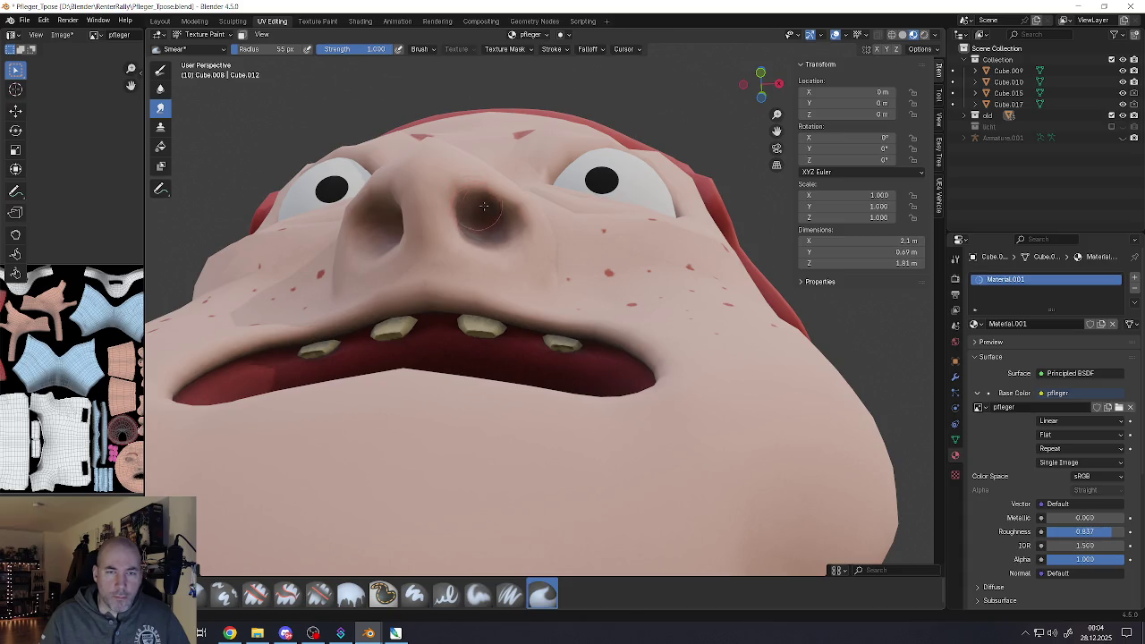
{"action": "middle_click_drag", "start_coordinate": [492, 205], "coordinate": [479, 229]}
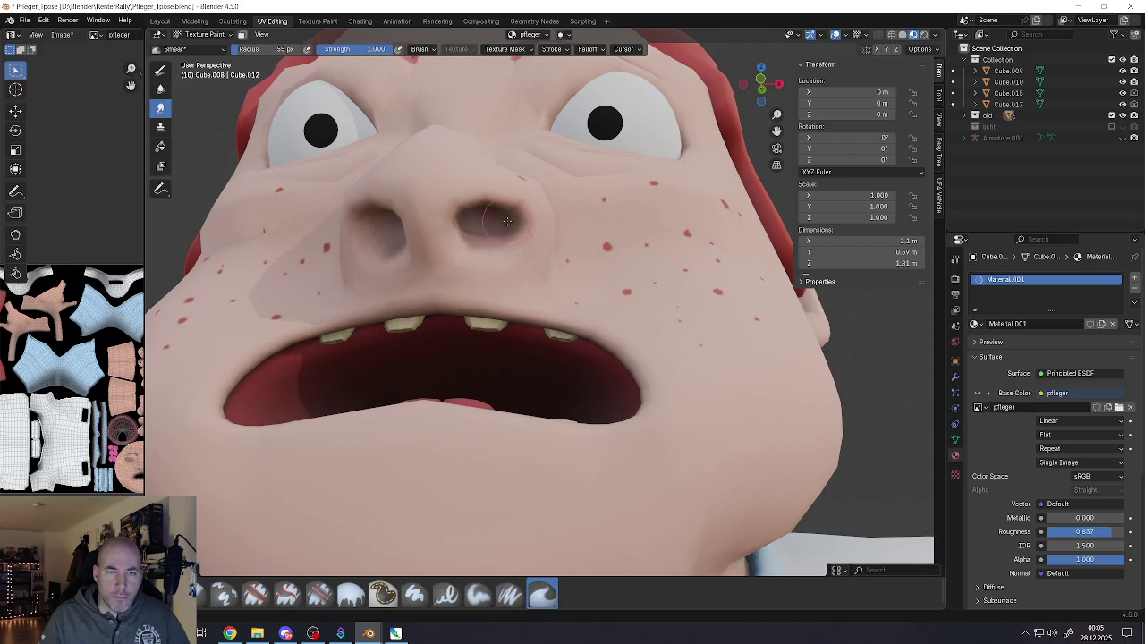
{"action": "middle_click_drag", "start_coordinate": [471, 229], "coordinate": [460, 263]}
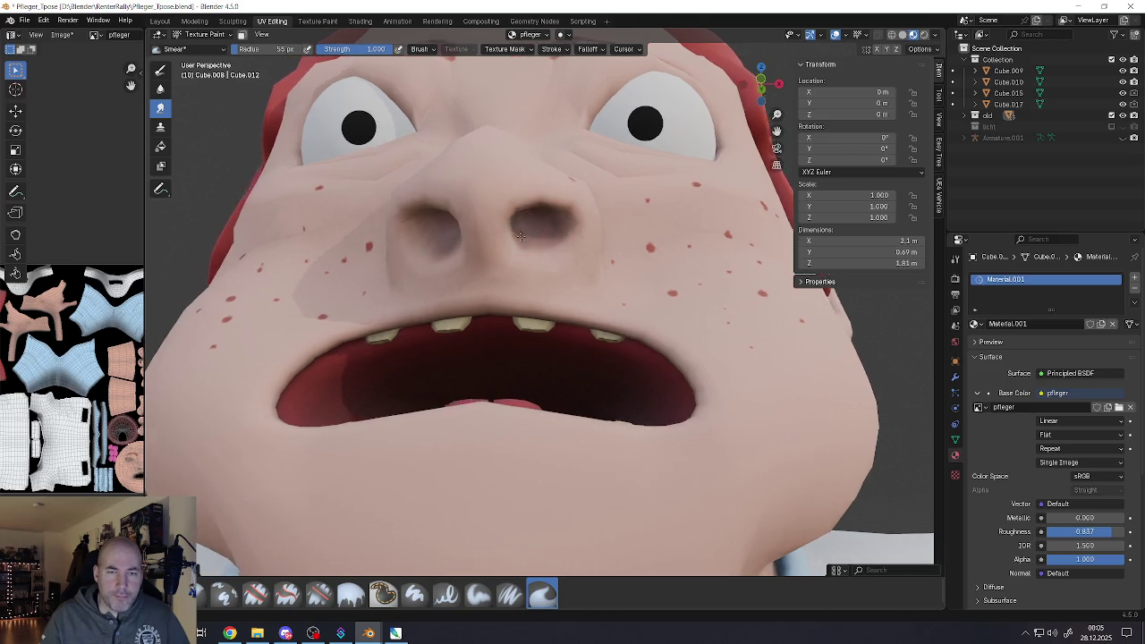
{"action": "scroll", "coordinate": [460, 263], "scroll_direction": "down", "scroll_amount": 3}
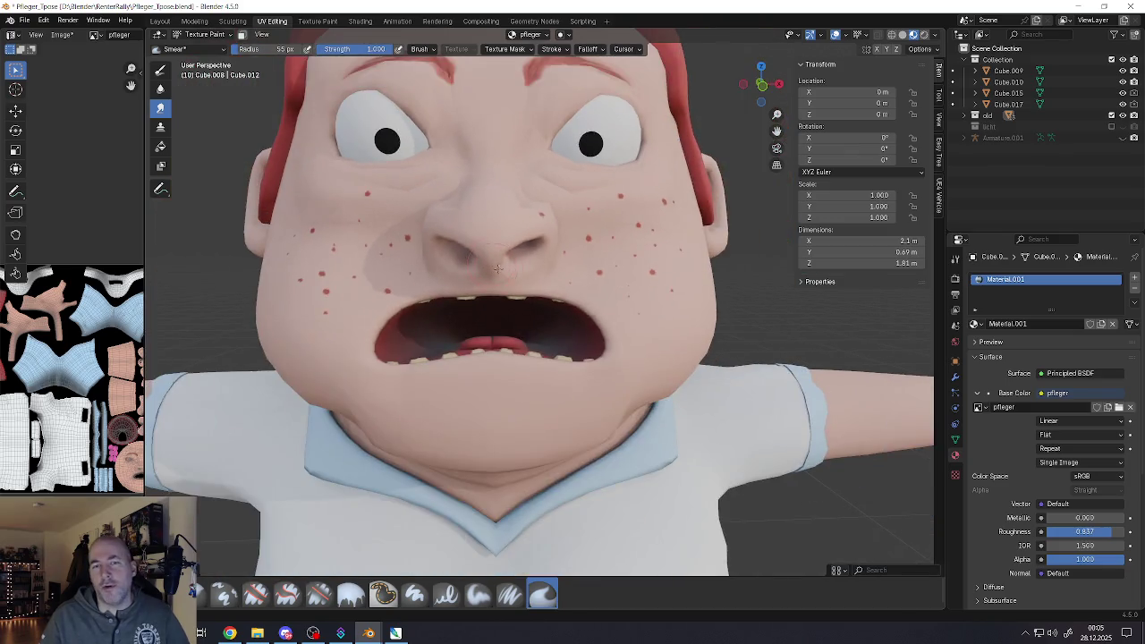
{"action": "scroll", "coordinate": [406, 263], "scroll_direction": "up", "scroll_amount": 5}
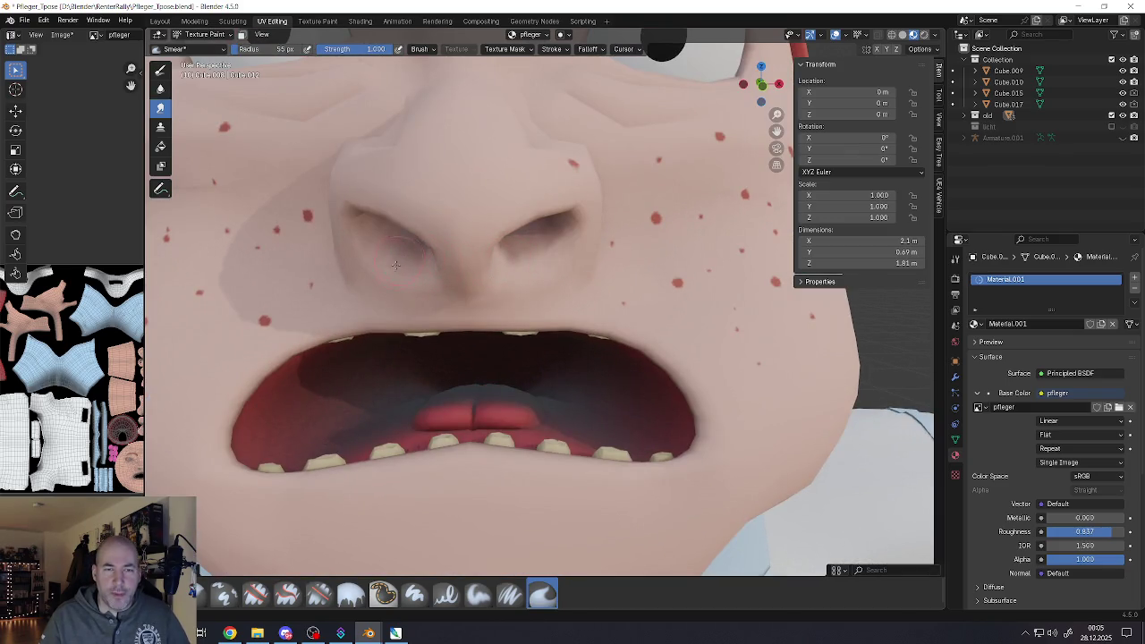
{"action": "middle_click_drag", "start_coordinate": [467, 252], "coordinate": [467, 253]}
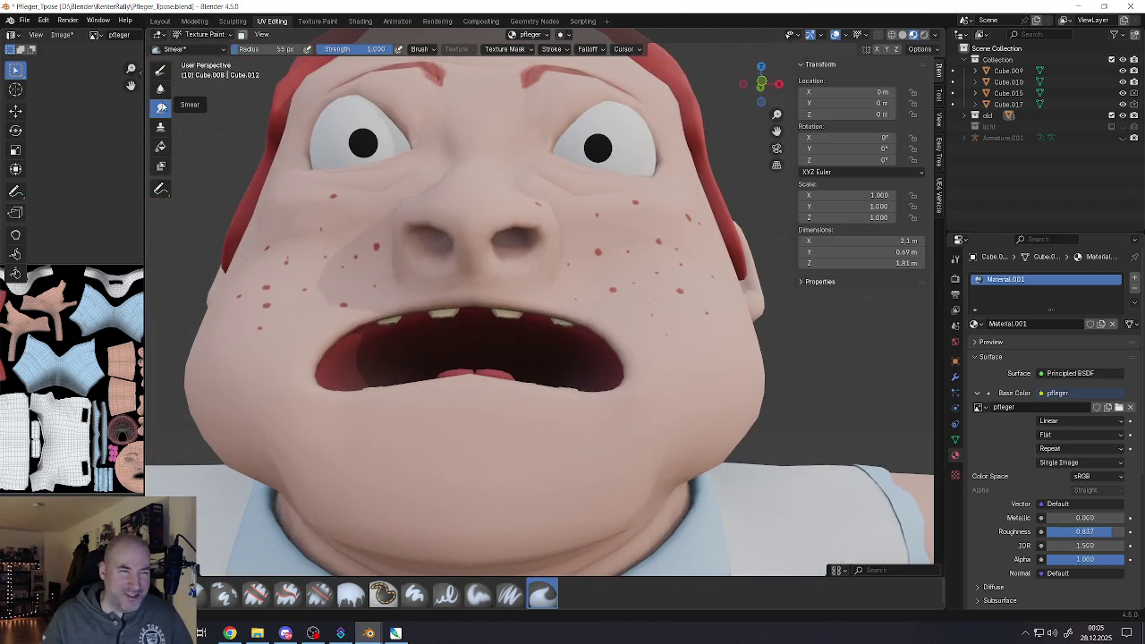
Return to the Draw brush and set the paint colour to a dark green
{"action": "left_click", "coordinate": [161, 69]}
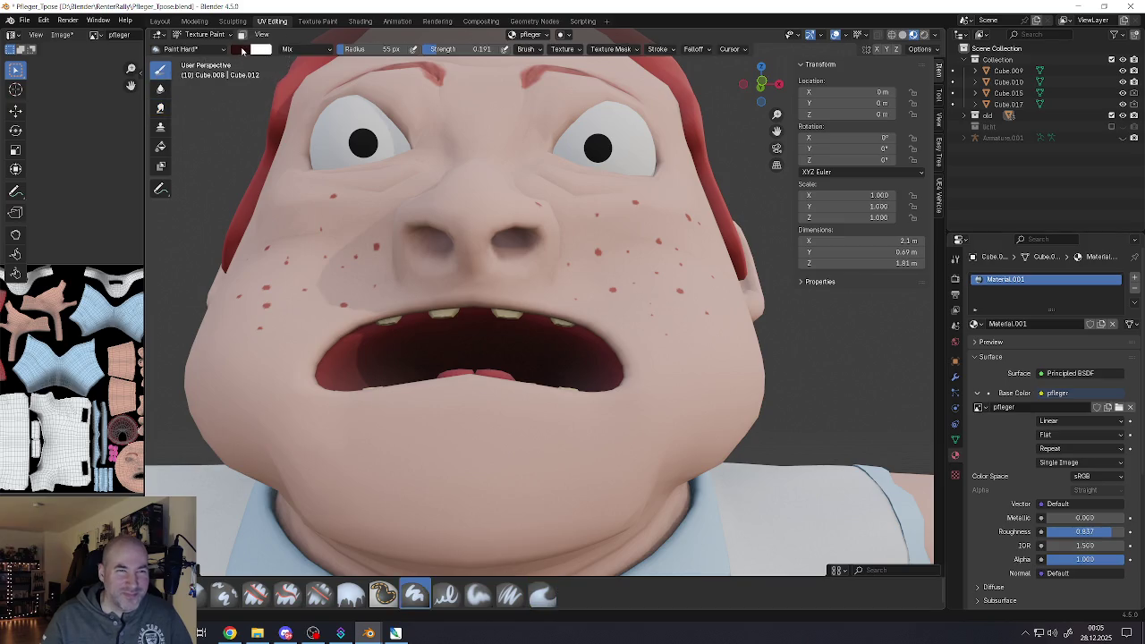
{"action": "left_click", "coordinate": [240, 49]}
{"action": "left_click_drag", "start_coordinate": [286, 177], "coordinate": [265, 176]}
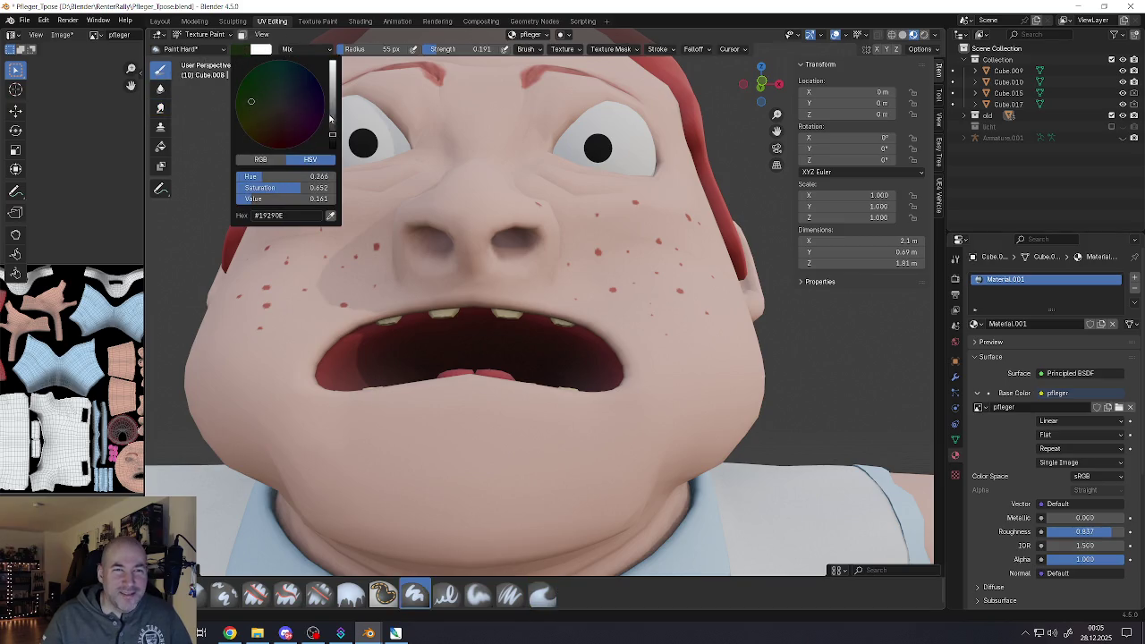
{"action": "left_click_drag", "start_coordinate": [330, 118], "coordinate": [332, 124]}
{"action": "left_click_drag", "start_coordinate": [251, 101], "coordinate": [249, 104]}
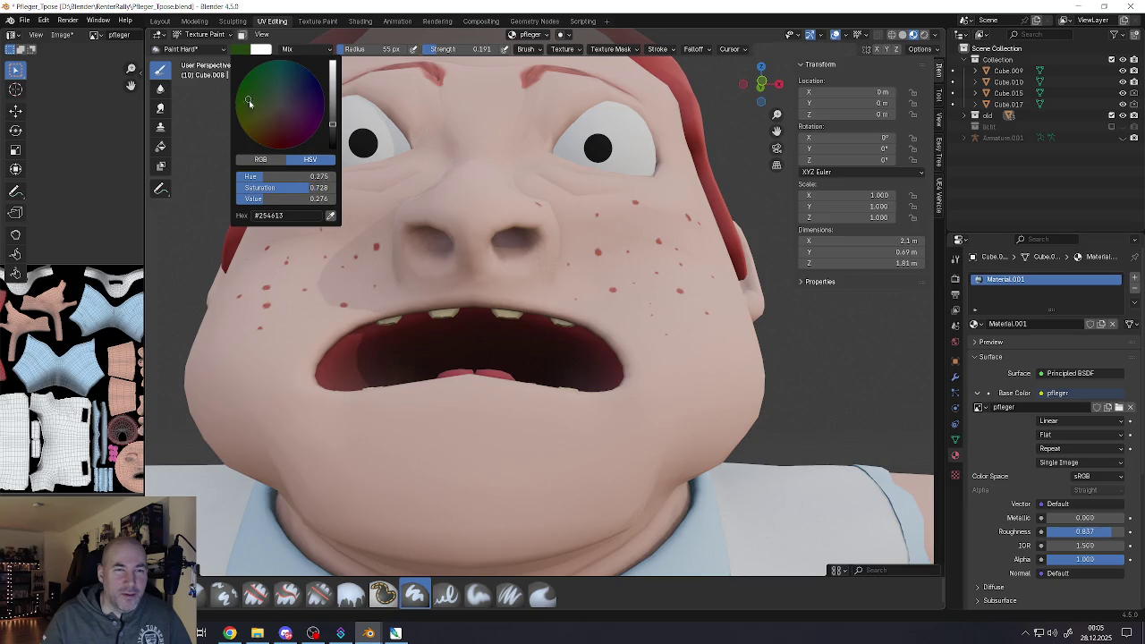
{"action": "left_click_drag", "start_coordinate": [331, 137], "coordinate": [335, 127]}
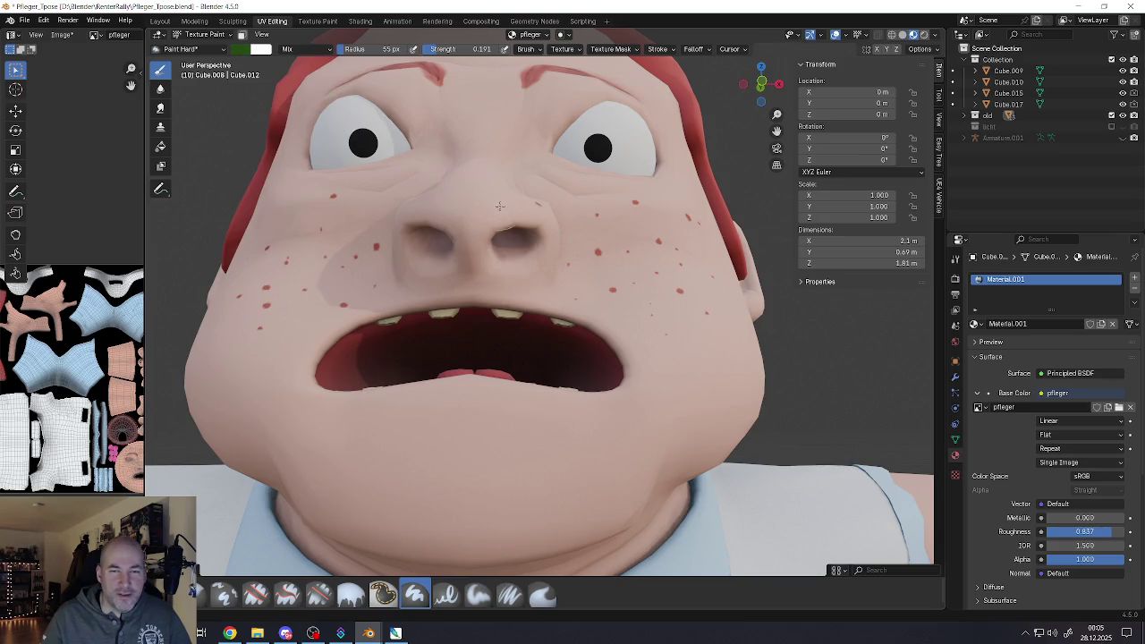
Paint green inside the right nostril and spread it across the nostril
{"action": "middle_click_drag", "start_coordinate": [496, 201], "coordinate": [496, 203]}
{"action": "scroll", "coordinate": [507, 239], "scroll_direction": "up", "scroll_amount": 2}
{"action": "scroll", "coordinate": [501, 237], "scroll_direction": "up", "scroll_amount": 1}
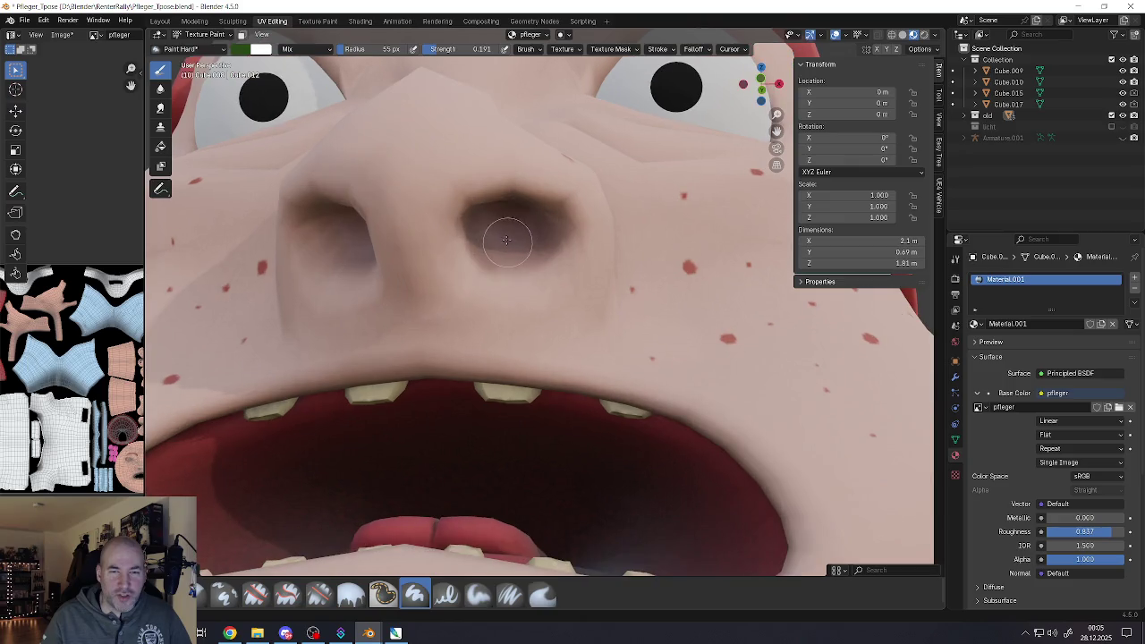
{"action": "left_click_drag", "start_coordinate": [496, 235], "coordinate": [497, 238]}
{"action": "scroll", "coordinate": [497, 236], "scroll_direction": "down", "scroll_amount": 2}
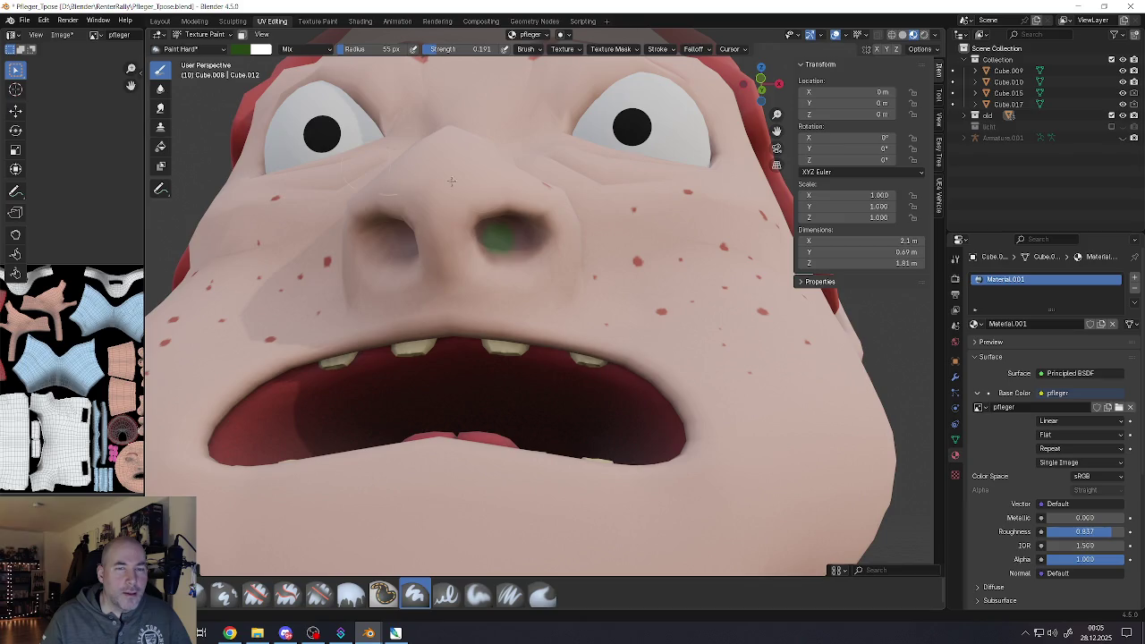
{"action": "left_click_drag", "start_coordinate": [518, 222], "coordinate": [490, 251]}
With the Smear brush, drag the green edges down and left into streaks
{"action": "left_click", "coordinate": [160, 107]}
{"action": "scroll", "coordinate": [528, 264], "scroll_direction": "up", "scroll_amount": 1}
{"action": "scroll", "coordinate": [529, 267], "scroll_direction": "up", "scroll_amount": 2}
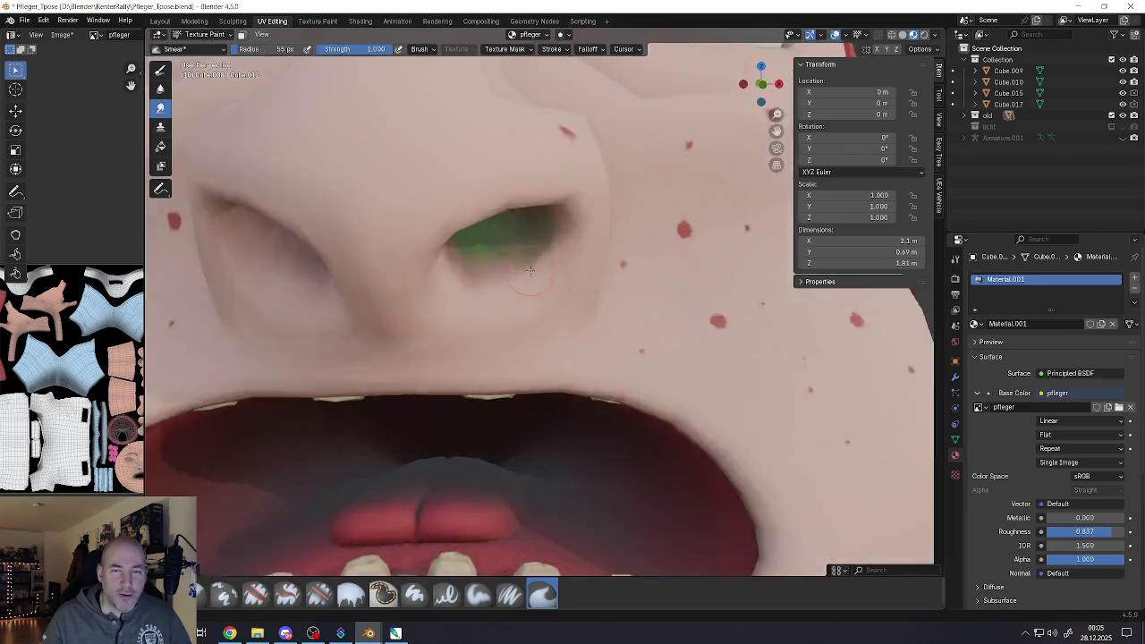
{"action": "scroll", "coordinate": [530, 269], "scroll_direction": "up", "scroll_amount": 2}
{"action": "mouse_move", "coordinate": [453, 193]}
{"action": "left_mouse_down"}
{"action": "mouse_move", "coordinate": [452, 234]}
{"action": "mouse_move", "coordinate": [371, 237]}
{"action": "left_mouse_up"}
{"action": "mouse_move", "coordinate": [367, 175]}
{"action": "left_mouse_down"}
{"action": "mouse_move", "coordinate": [358, 237]}
{"action": "mouse_move", "coordinate": [344, 223]}
{"action": "left_mouse_up"}
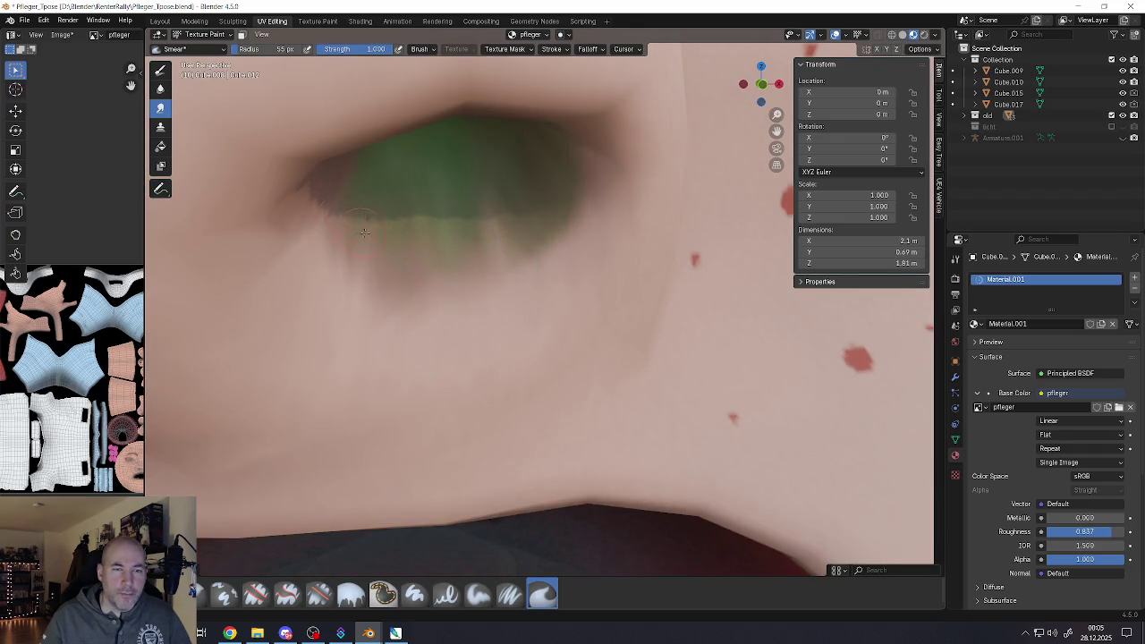
{"action": "middle_click_drag", "start_coordinate": [353, 179], "coordinate": [361, 150]}
{"action": "left_click_drag", "start_coordinate": [388, 120], "coordinate": [420, 202]}
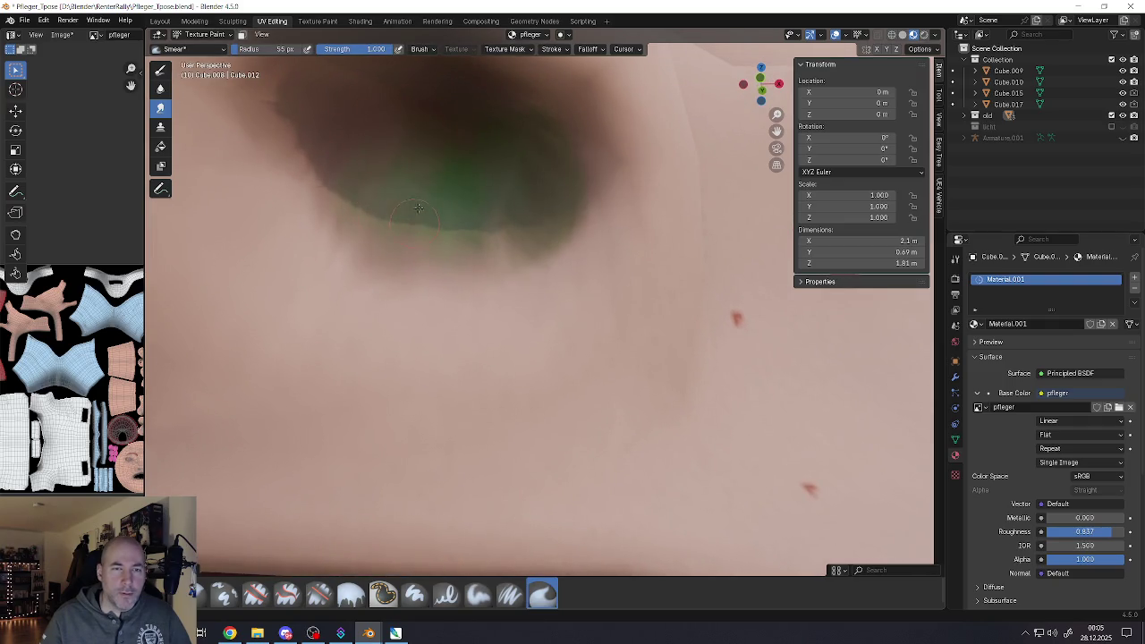
Pull dark brown over the green smudge and reshape its right and lower-left edges
{"action": "left_click_drag", "start_coordinate": [467, 113], "coordinate": [485, 173]}
{"action": "left_click_drag", "start_coordinate": [544, 140], "coordinate": [545, 207]}
{"action": "left_click_drag", "start_coordinate": [537, 123], "coordinate": [468, 173]}
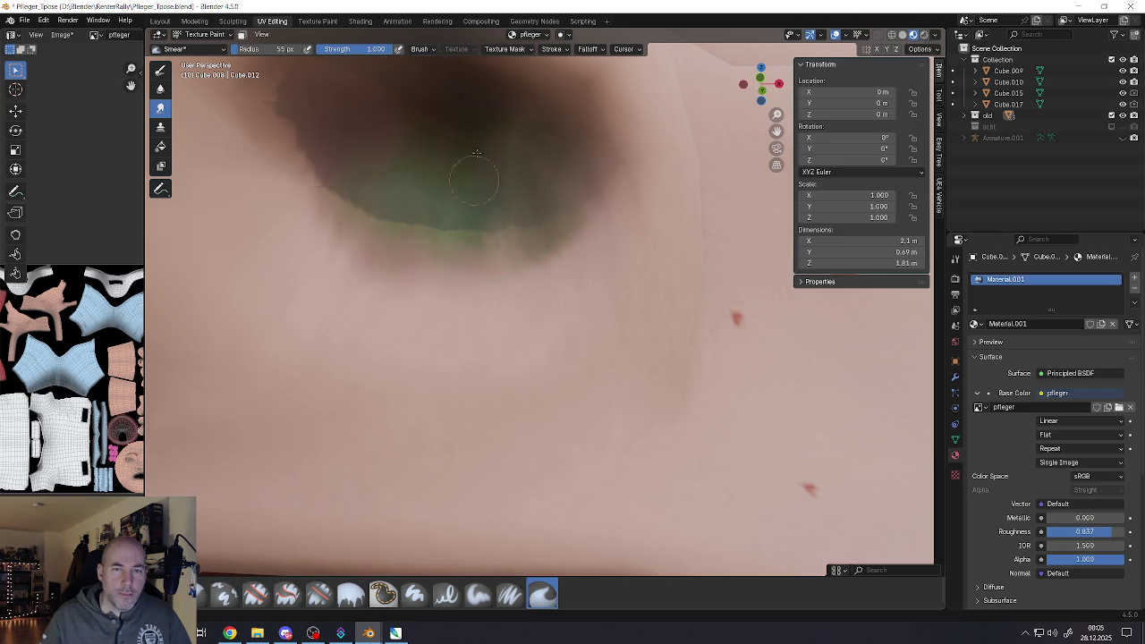
{"action": "left_click_drag", "start_coordinate": [461, 121], "coordinate": [428, 198]}
{"action": "left_click_drag", "start_coordinate": [461, 118], "coordinate": [515, 179]}
{"action": "left_click_drag", "start_coordinate": [528, 135], "coordinate": [505, 194]}
{"action": "left_click_drag", "start_coordinate": [443, 235], "coordinate": [399, 166]}
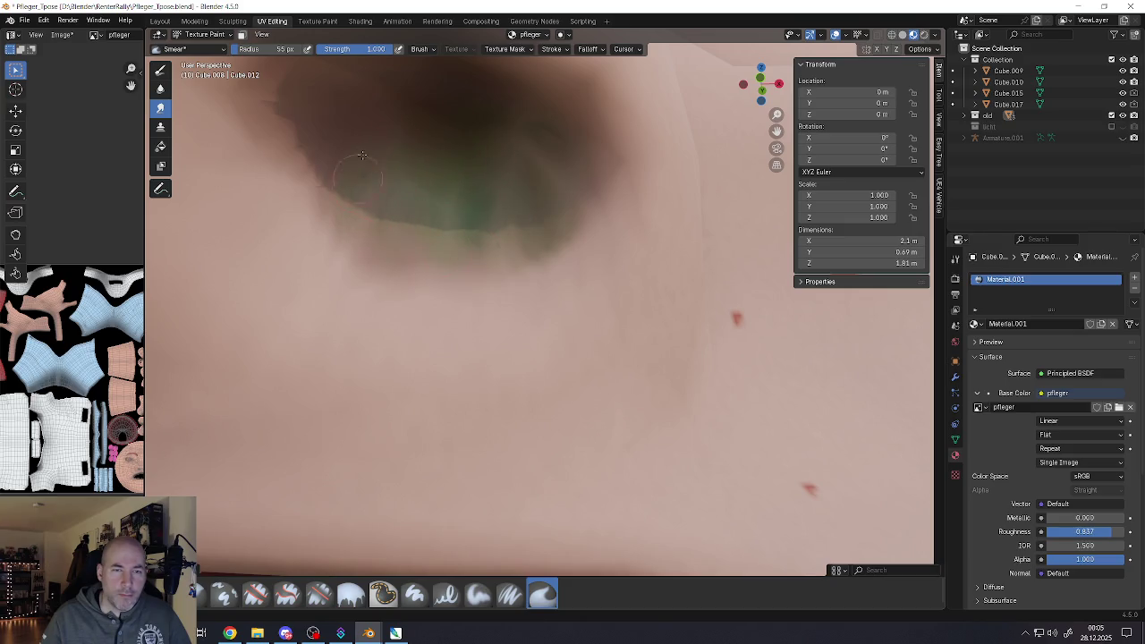
Orbit and zoom around the head to inspect the smeared nostril shading
{"action": "scroll", "coordinate": [362, 156], "scroll_direction": "down", "scroll_amount": 3}
{"action": "scroll", "coordinate": [371, 215], "scroll_direction": "down", "scroll_amount": 4}
{"action": "scroll", "coordinate": [380, 270], "scroll_direction": "up", "scroll_amount": 2}
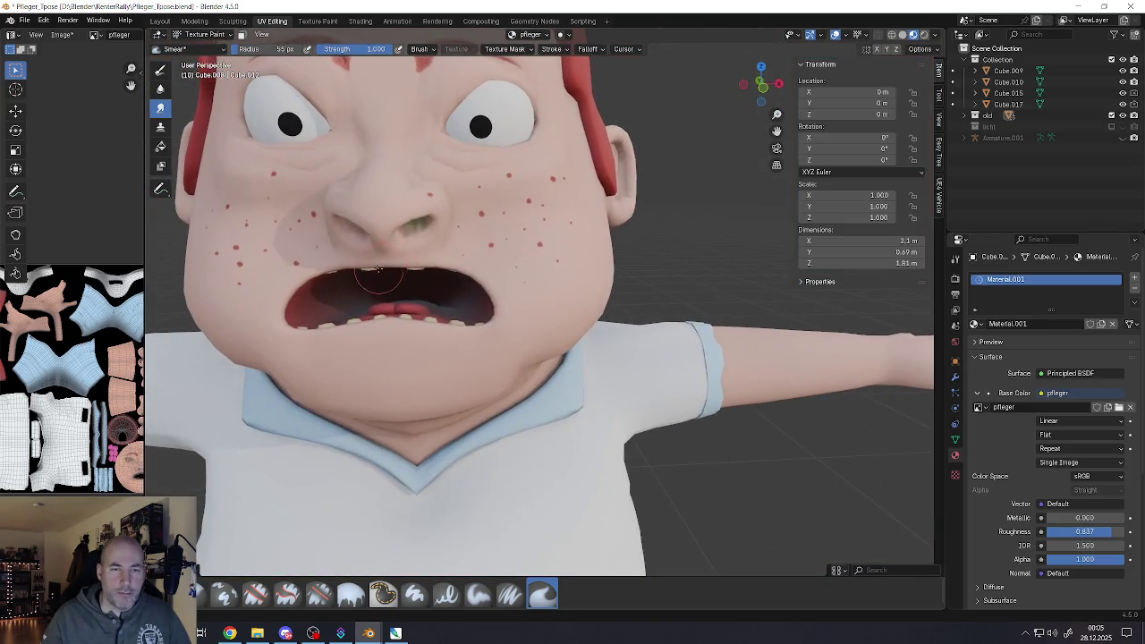
{"action": "scroll", "coordinate": [379, 269], "scroll_direction": "up", "scroll_amount": 1}
{"action": "scroll", "coordinate": [379, 270], "scroll_direction": "down", "scroll_amount": 4}
{"action": "mouse_move", "coordinate": [379, 273]}
{"action": "middle_mouse_down"}
{"action": "mouse_move", "coordinate": [355, 291]}
{"action": "mouse_move", "coordinate": [465, 296]}
{"action": "middle_mouse_up"}
{"action": "scroll", "coordinate": [515, 300], "scroll_direction": "up", "scroll_amount": 3}
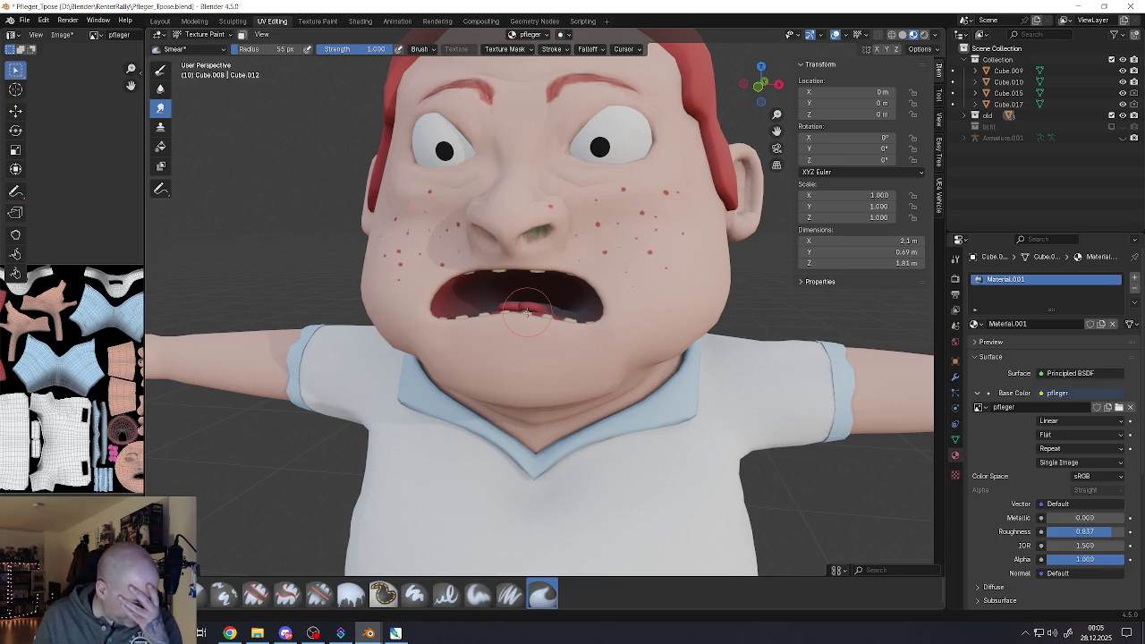
{"action": "scroll", "coordinate": [528, 311], "scroll_direction": "down", "scroll_amount": 1}
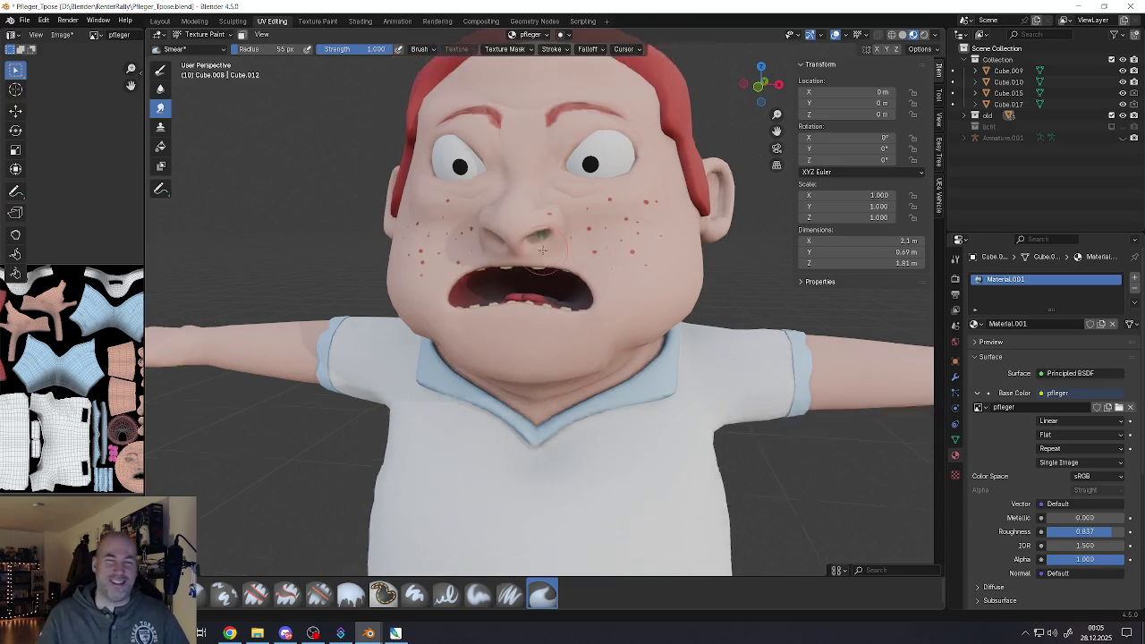
{"action": "scroll", "coordinate": [523, 295], "scroll_direction": "down", "scroll_amount": 2}
{"action": "middle_click_drag", "start_coordinate": [520, 288], "coordinate": [546, 268]}
{"action": "scroll", "coordinate": [564, 241], "scroll_direction": "up", "scroll_amount": 3}
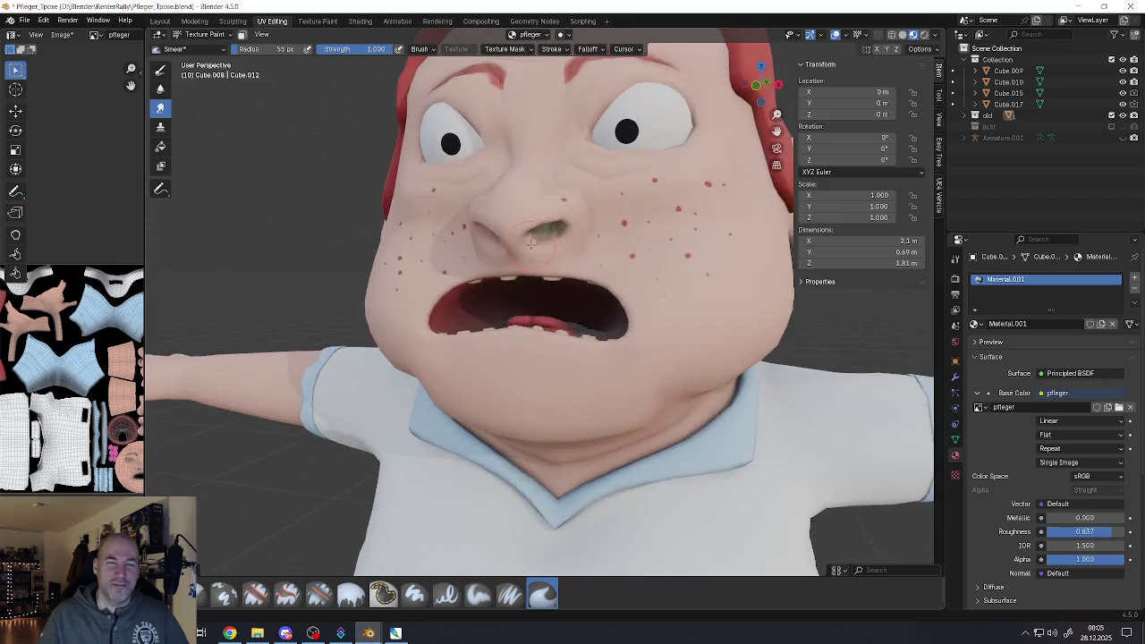
{"action": "scroll", "coordinate": [576, 225], "scroll_direction": "up", "scroll_amount": 4}
{"action": "scroll", "coordinate": [576, 225], "scroll_direction": "up", "scroll_amount": 2}
{"action": "scroll", "coordinate": [574, 201], "scroll_direction": "up", "scroll_amount": 2}
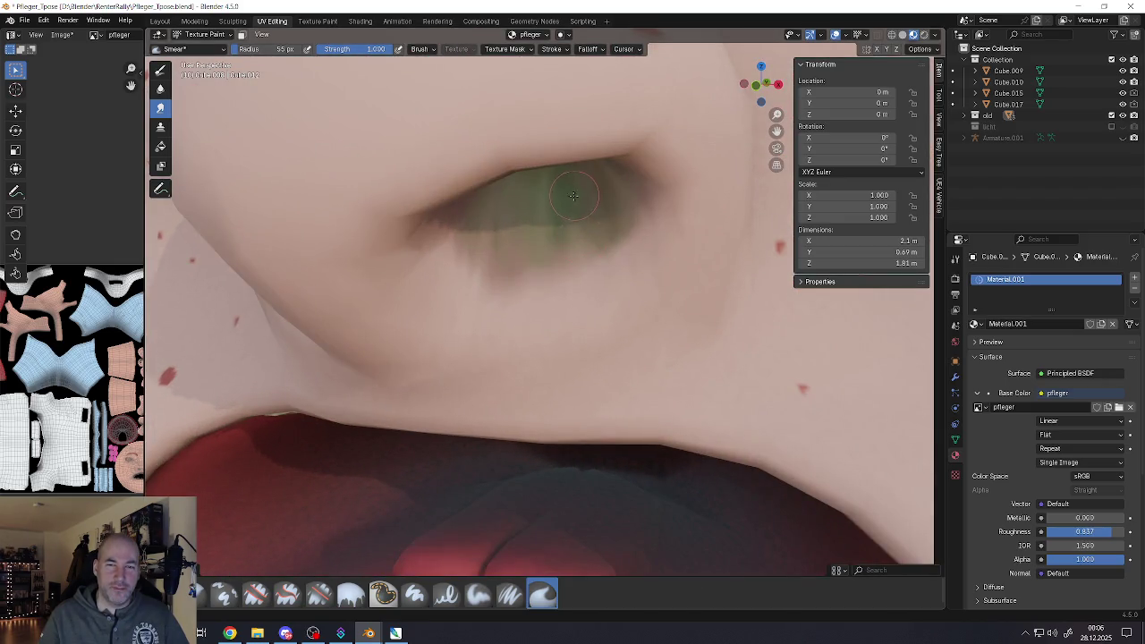
{"action": "scroll", "coordinate": [577, 233], "scroll_direction": "down", "scroll_amount": 4}
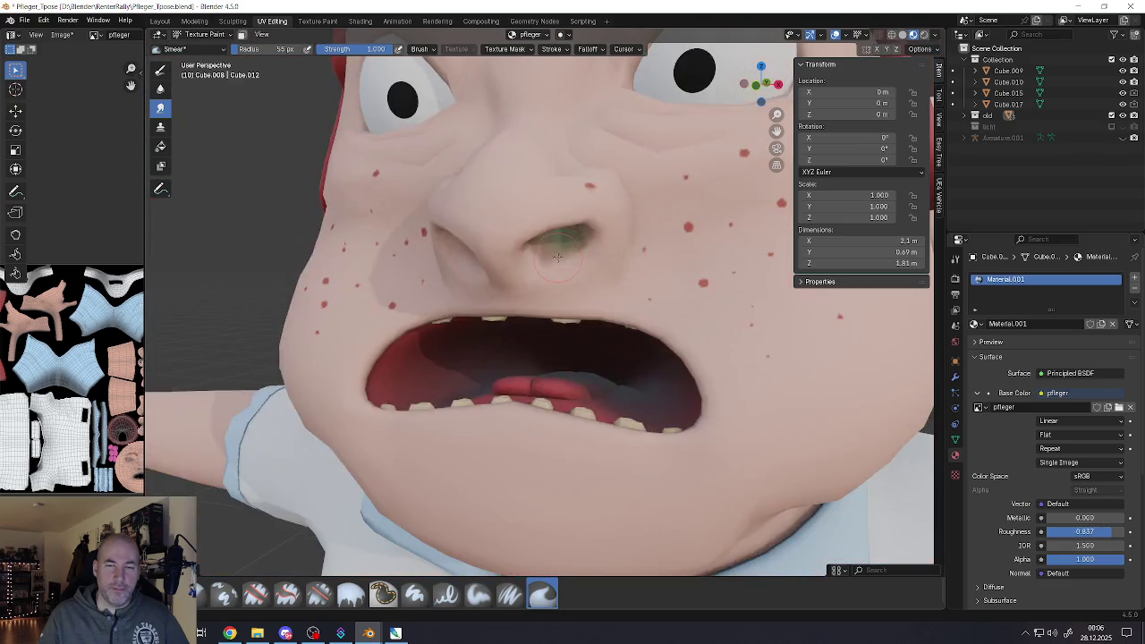
{"action": "scroll", "coordinate": [563, 259], "scroll_direction": "down", "scroll_amount": 2}
{"action": "scroll", "coordinate": [547, 286], "scroll_direction": "down", "scroll_amount": 2}
{"action": "scroll", "coordinate": [534, 310], "scroll_direction": "down", "scroll_amount": 2}
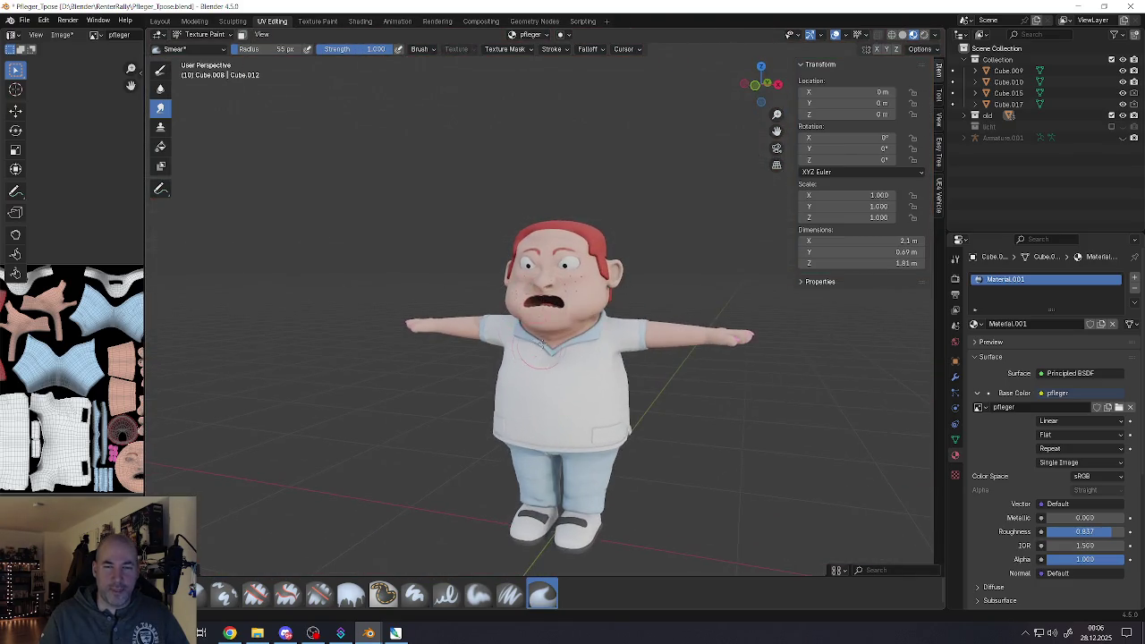
Zoom out, orbit to the nurse's back, and zoom in on the lower back and light-blue trousers
{"action": "scroll", "coordinate": [537, 354], "scroll_direction": "up", "scroll_amount": 3}
{"action": "scroll", "coordinate": [515, 353], "scroll_direction": "up", "scroll_amount": 1}
{"action": "middle_click_drag", "start_coordinate": [513, 351], "coordinate": [513, 335]}
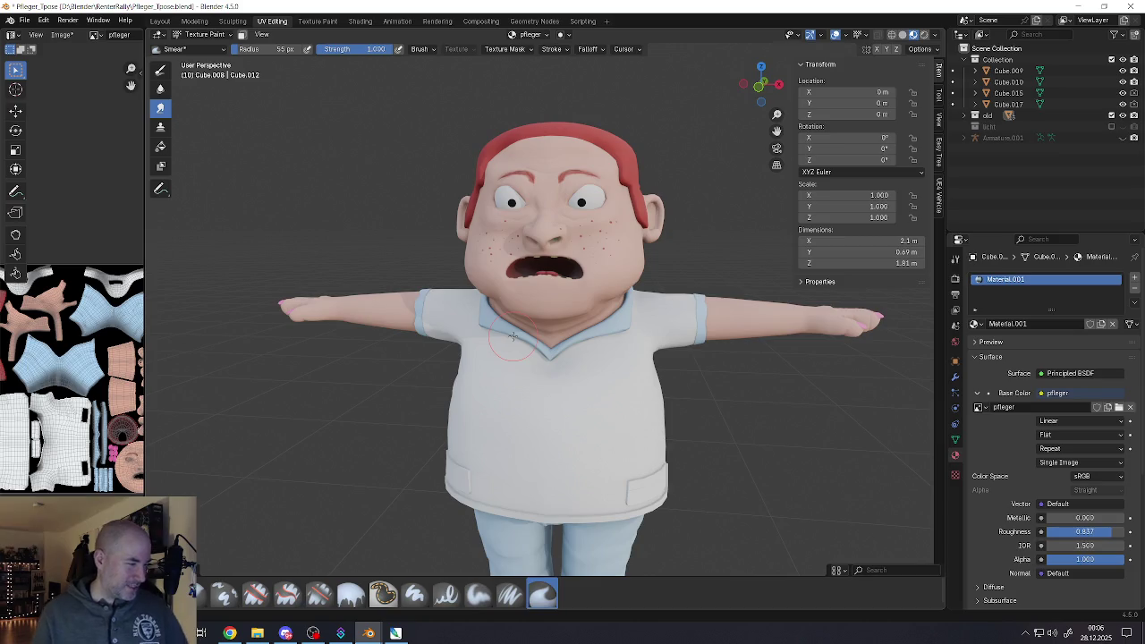
{"action": "scroll", "coordinate": [495, 430], "scroll_direction": "down", "scroll_amount": 4}
{"action": "middle_click_drag", "start_coordinate": [494, 430], "coordinate": [538, 398]}
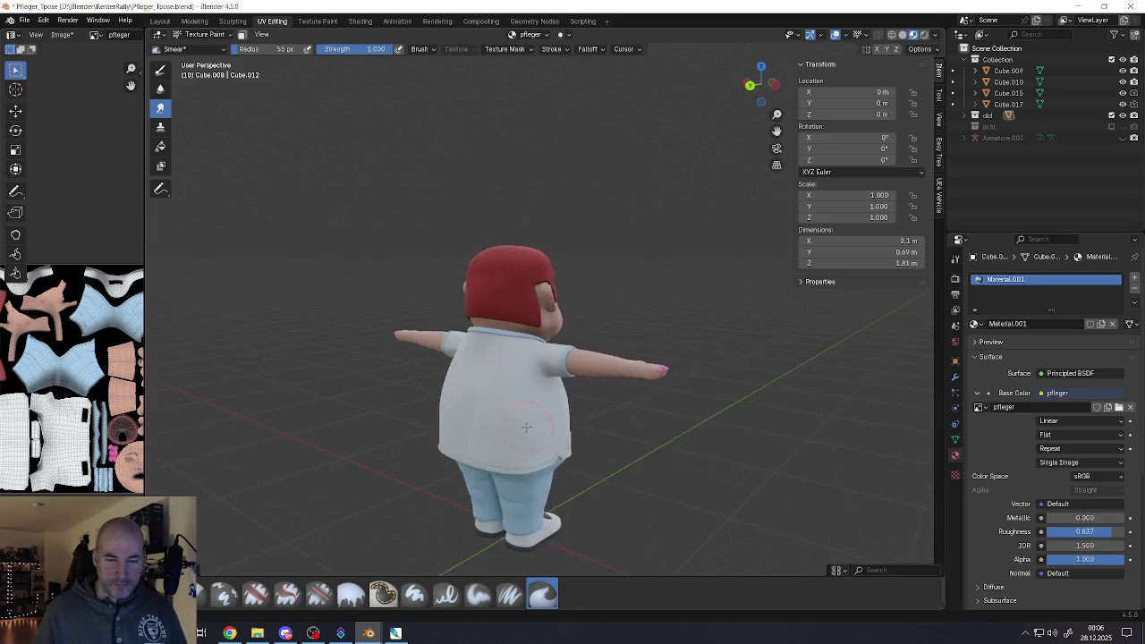
{"action": "scroll", "coordinate": [538, 398], "scroll_direction": "up", "scroll_amount": 4}
{"action": "scroll", "coordinate": [538, 398], "scroll_direction": "up", "scroll_amount": 5}
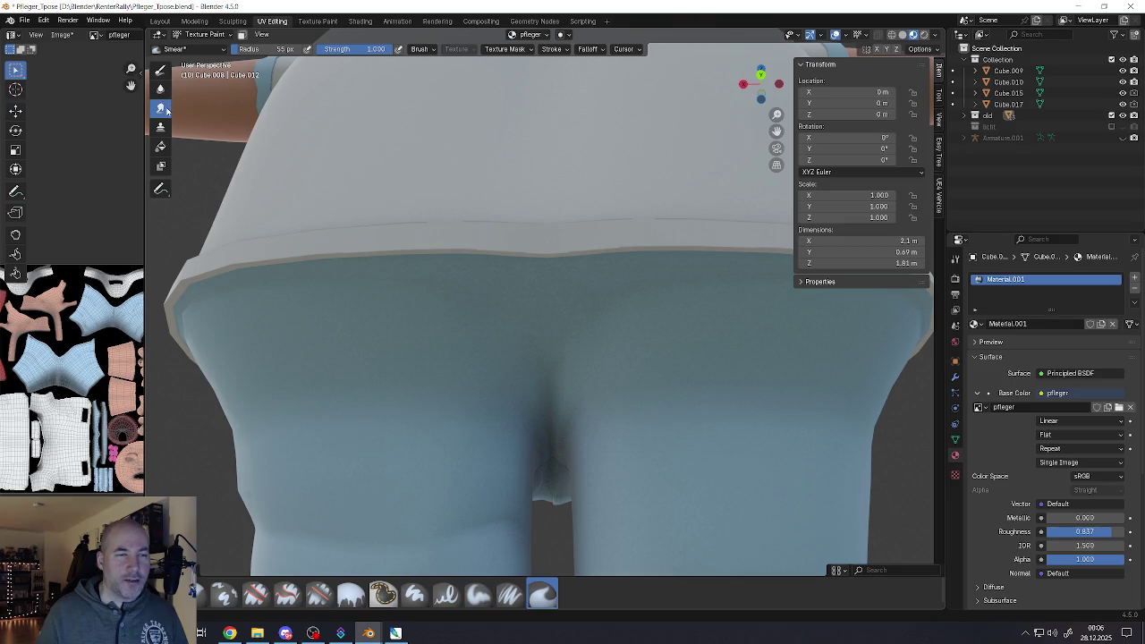
Stay in Texture Paint, return to the regular paint brush, and pick a dark brown colour
{"action": "left_click", "coordinate": [195, 36]}
{"action": "left_click", "coordinate": [195, 36]}
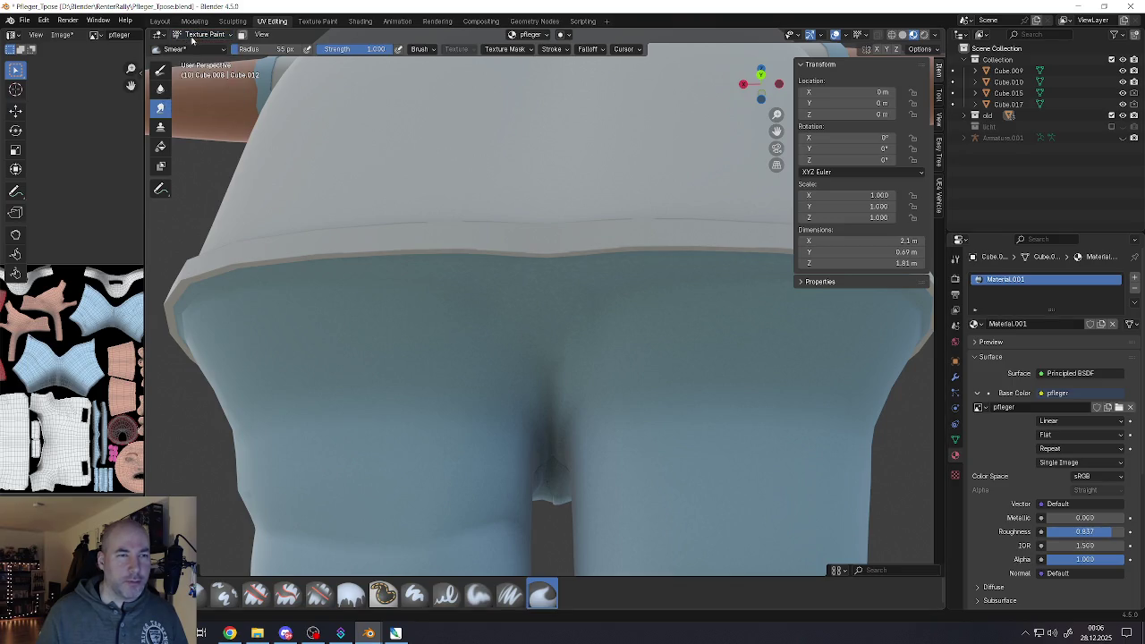
{"action": "left_click", "coordinate": [161, 71]}
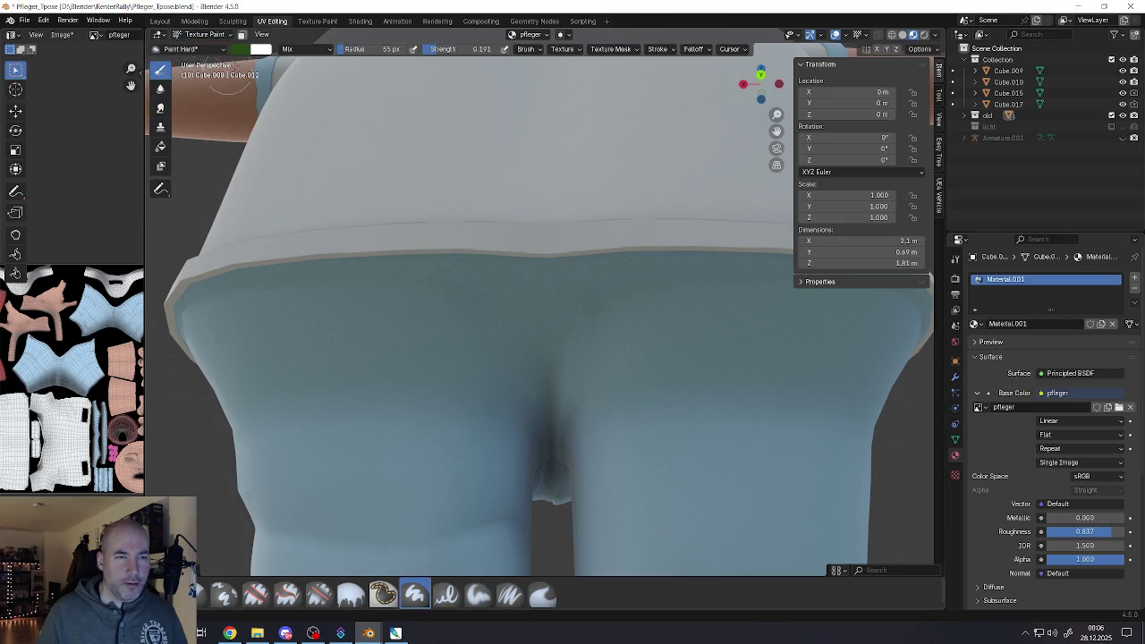
{"action": "left_click", "coordinate": [242, 52]}
{"action": "left_click_drag", "start_coordinate": [267, 108], "coordinate": [272, 133]}
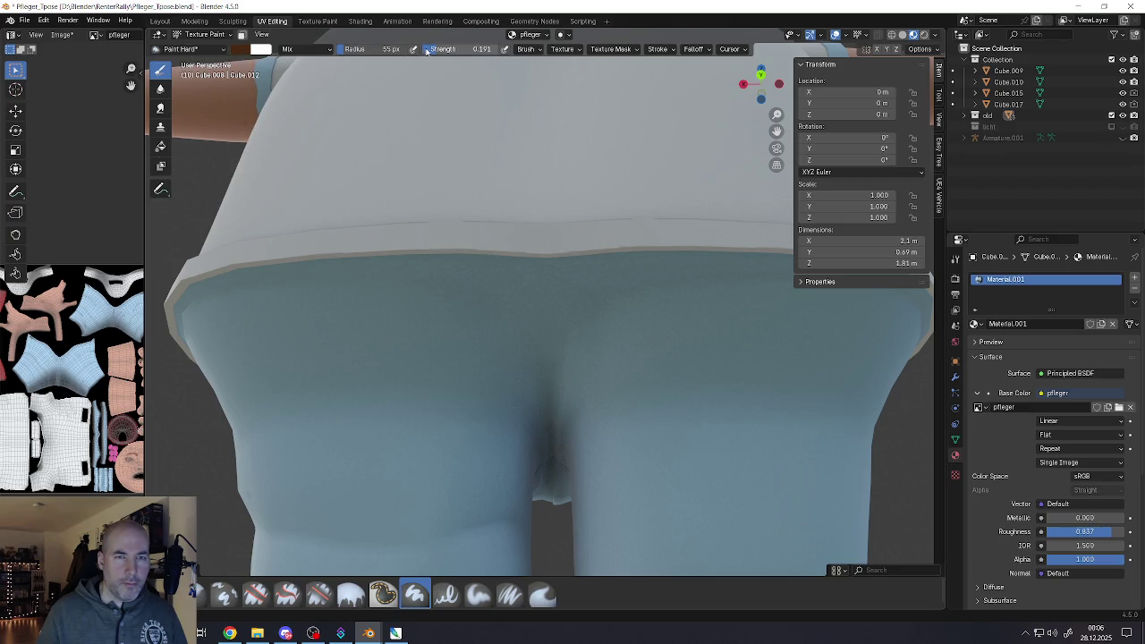
Paint a dark brown stroke down the back trouser crease at about 0.53 strength
{"action": "scroll", "coordinate": [528, 349], "scroll_direction": "up", "scroll_amount": 3}
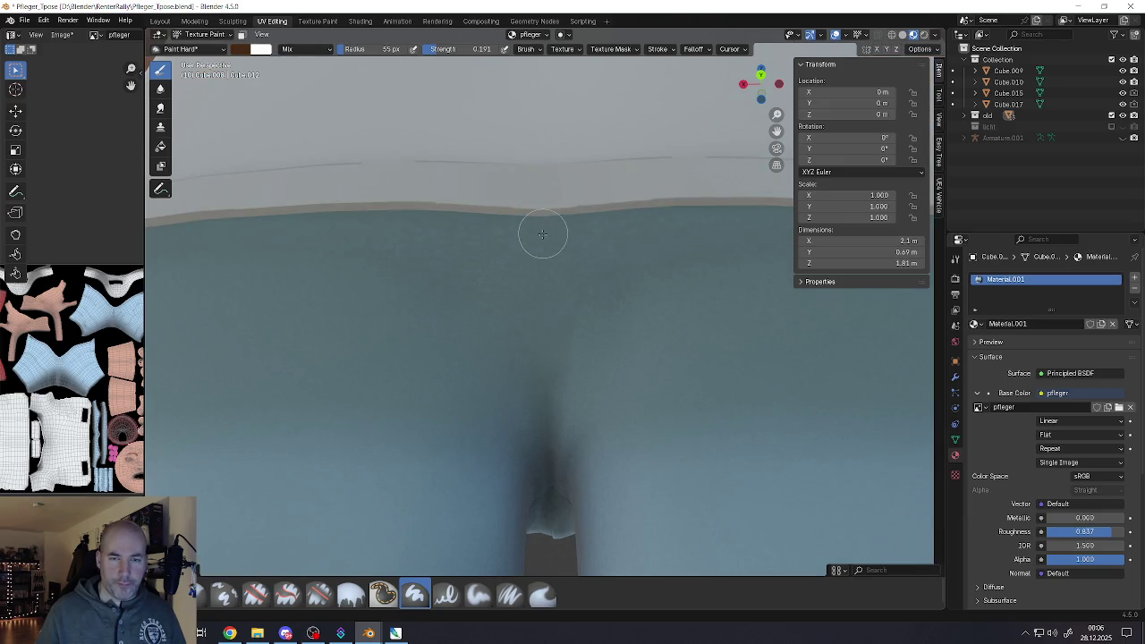
{"action": "scroll", "coordinate": [543, 262], "scroll_direction": "down", "scroll_amount": 3}
{"action": "scroll", "coordinate": [537, 268], "scroll_direction": "up", "scroll_amount": 2}
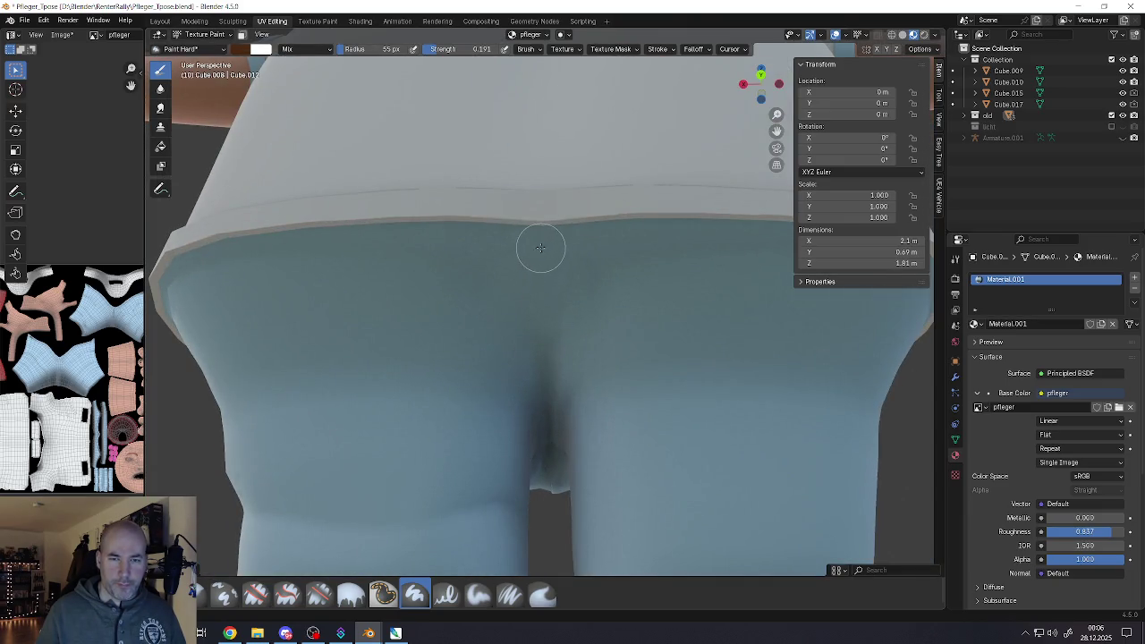
{"action": "left_click_drag", "start_coordinate": [540, 251], "coordinate": [544, 317]}
{"action": "key", "text": "ctrl+z"}
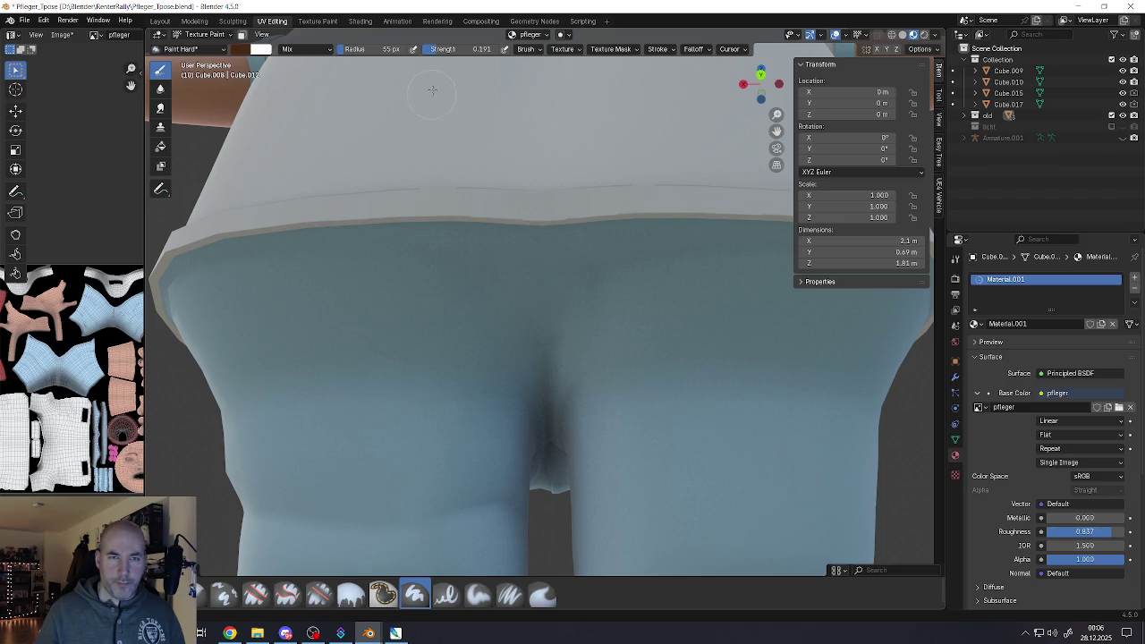
{"action": "mouse_move", "coordinate": [481, 49]}
{"action": "left_mouse_down"}
{"action": "mouse_move", "coordinate": [501, 48]}
{"action": "mouse_move", "coordinate": [488, 49]}
{"action": "left_mouse_up"}
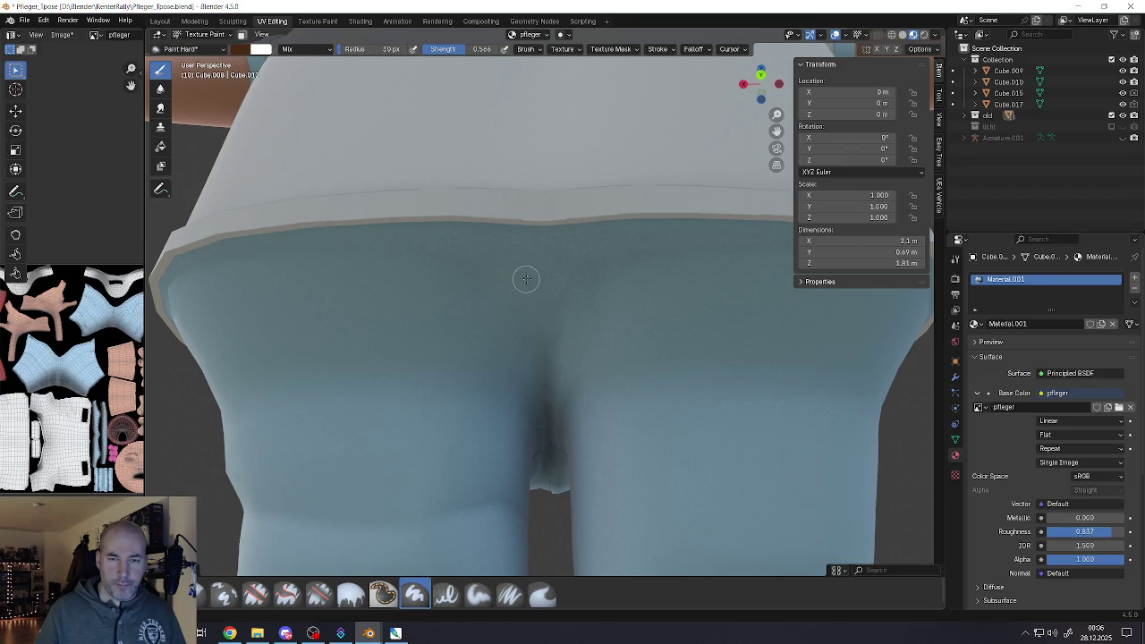
{"action": "left_click_drag", "start_coordinate": [541, 284], "coordinate": [542, 354]}
Switch to Smear at 0.416 strength and drag the stroke's top into a thin strand
{"action": "scroll", "coordinate": [541, 349], "scroll_direction": "down", "scroll_amount": 5}
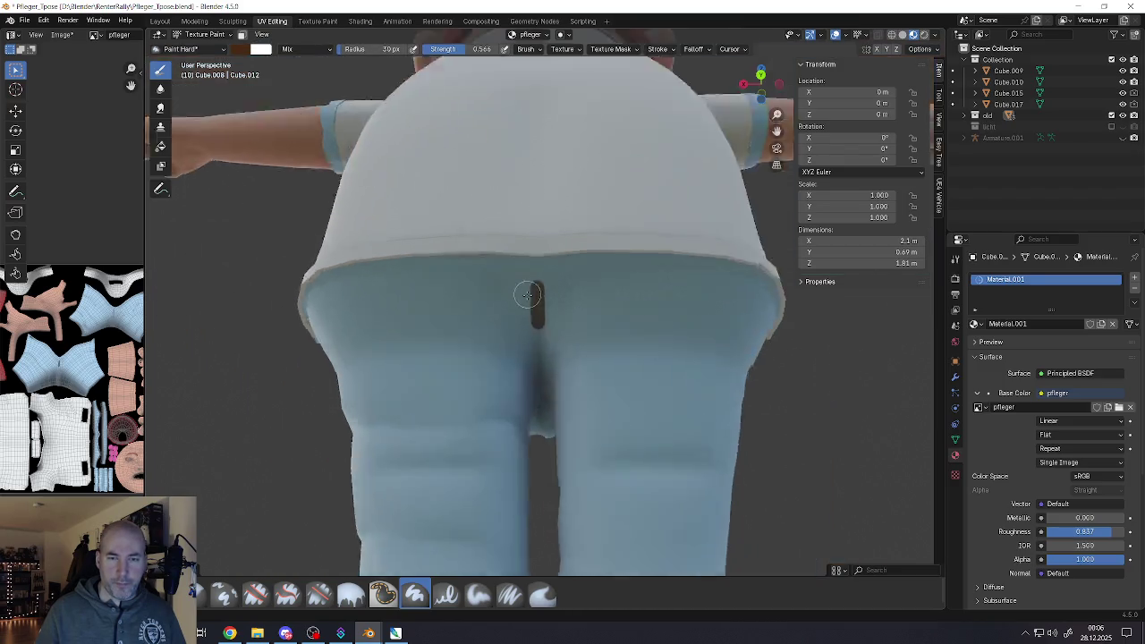
{"action": "middle_click_drag", "start_coordinate": [535, 295], "coordinate": [539, 248]}
{"action": "scroll", "coordinate": [539, 248], "scroll_direction": "up", "scroll_amount": 5}
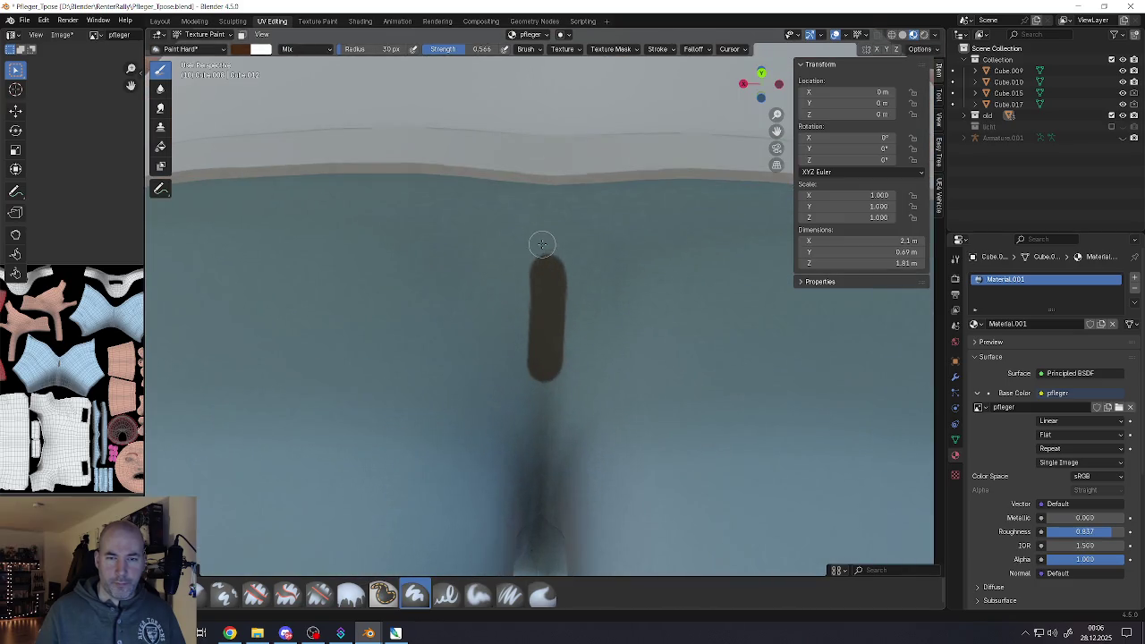
{"action": "left_click_drag", "start_coordinate": [470, 51], "coordinate": [453, 50]}
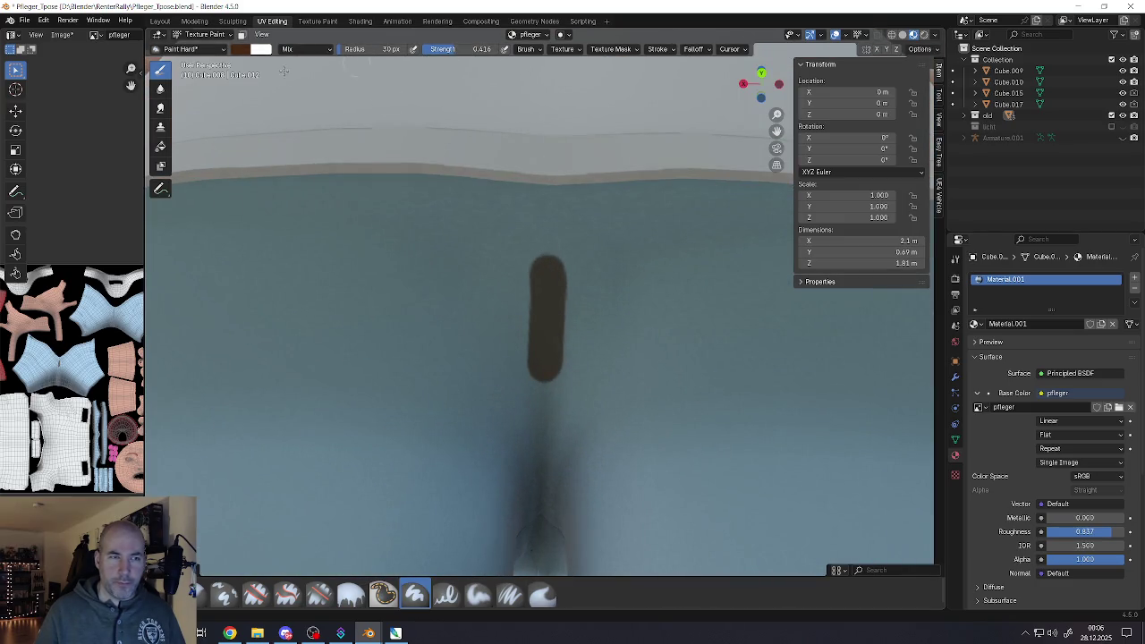
{"action": "left_click", "coordinate": [543, 595]}
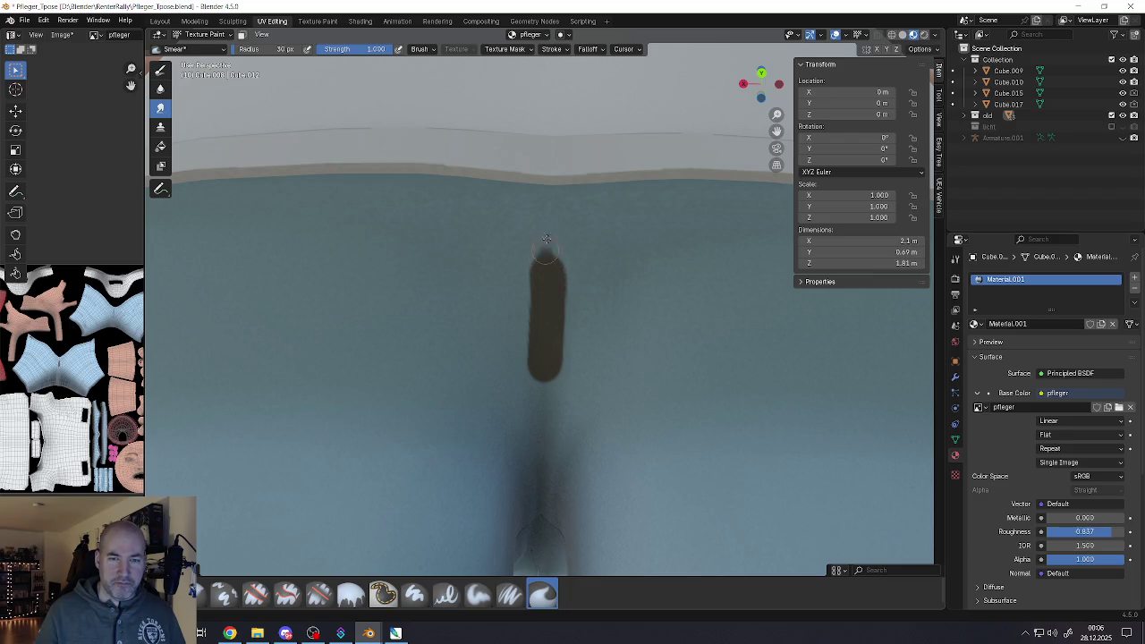
{"action": "left_click_drag", "start_coordinate": [546, 269], "coordinate": [548, 201]}
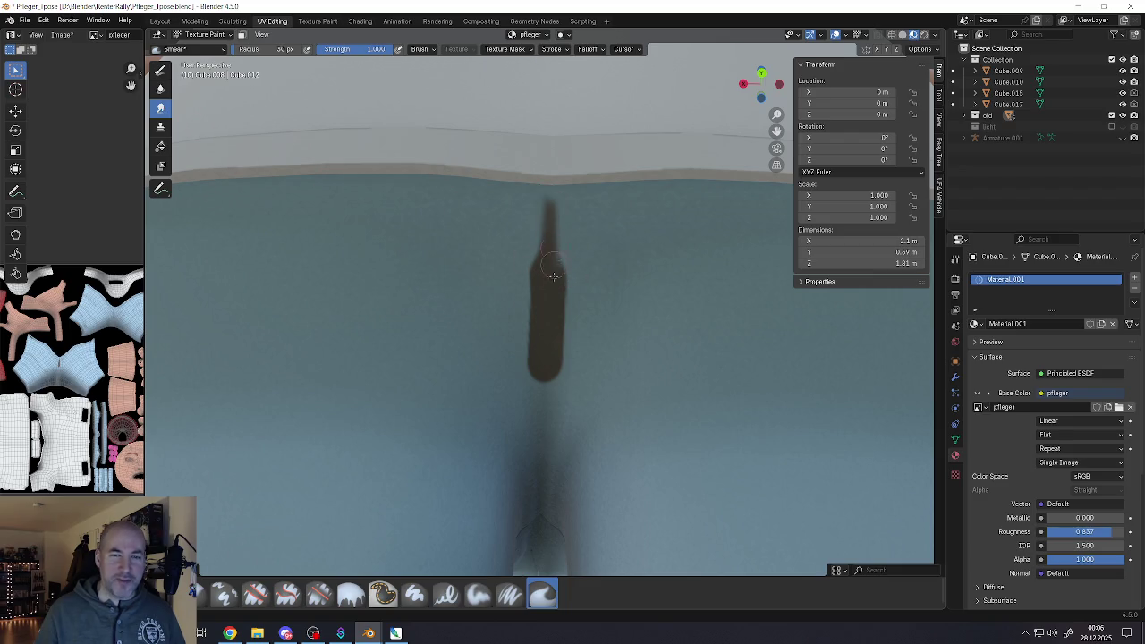
{"action": "mouse_move", "coordinate": [557, 282]}
{"action": "left_mouse_down"}
{"action": "mouse_move", "coordinate": [572, 245]}
{"action": "mouse_move", "coordinate": [555, 376]}
{"action": "left_mouse_up"}
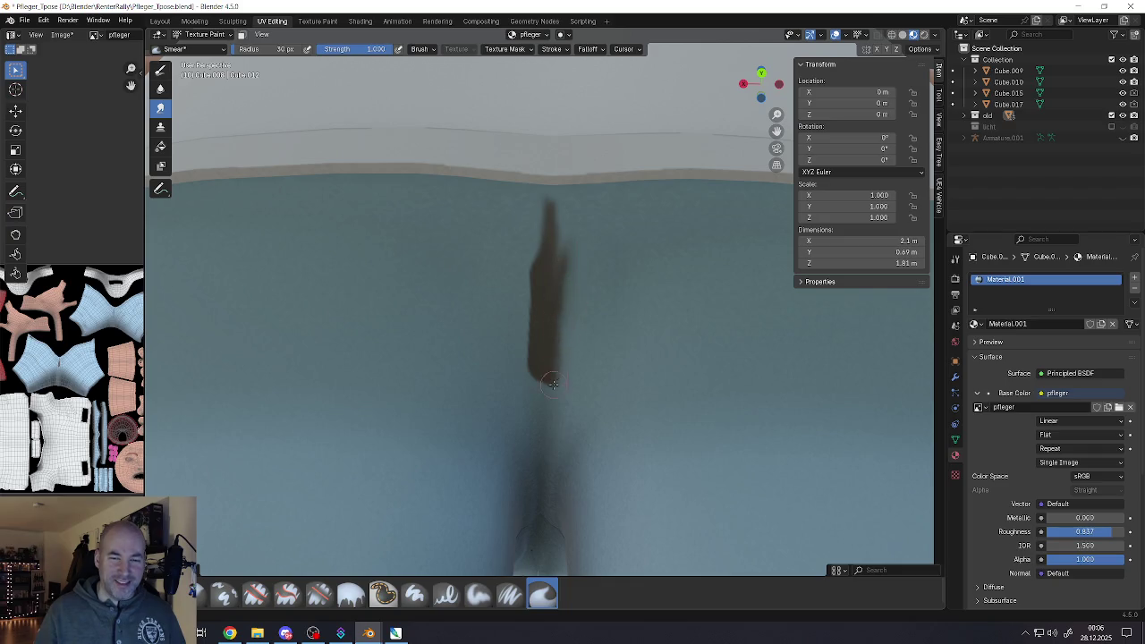
Smudge the dark crease's edges, lower end and upper part until it blends softly
{"action": "mouse_move", "coordinate": [541, 331]}
{"action": "left_mouse_down"}
{"action": "mouse_move", "coordinate": [543, 377]}
{"action": "mouse_move", "coordinate": [535, 249]}
{"action": "mouse_move", "coordinate": [549, 222]}
{"action": "left_mouse_up"}
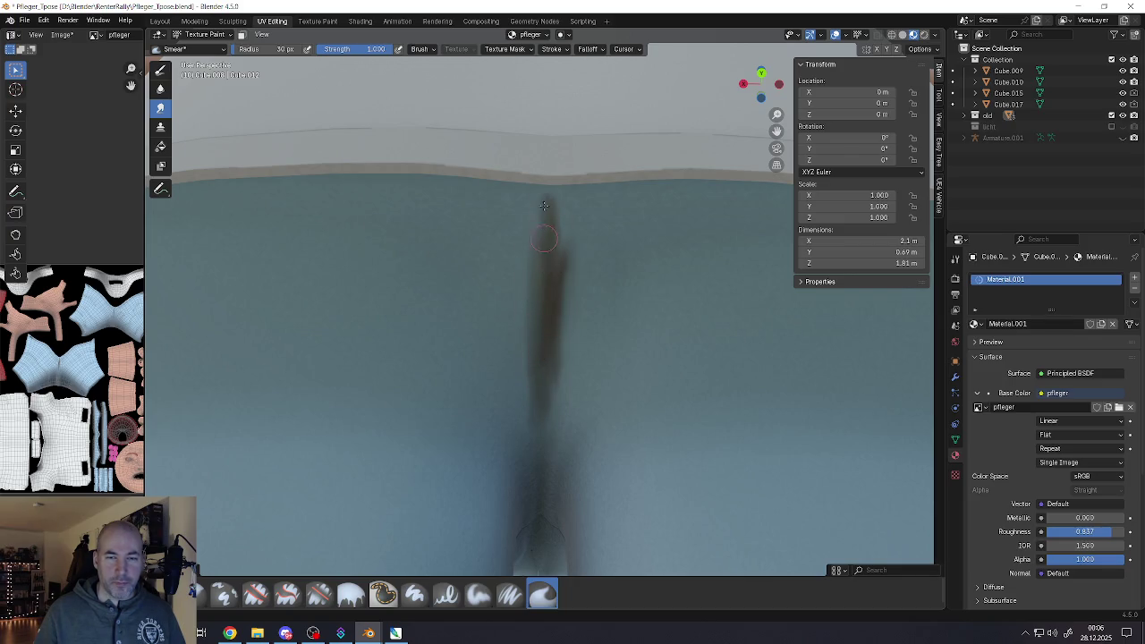
{"action": "left_click_drag", "start_coordinate": [569, 265], "coordinate": [555, 359]}
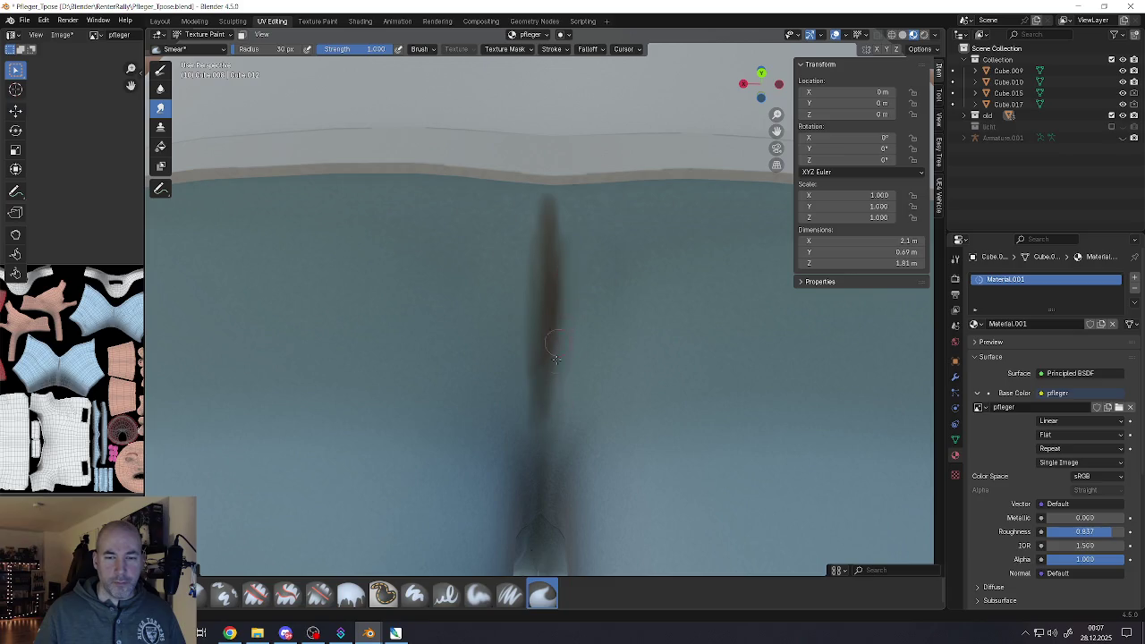
{"action": "left_click_drag", "start_coordinate": [550, 399], "coordinate": [523, 359]}
{"action": "mouse_move", "coordinate": [560, 325]}
{"action": "left_mouse_down"}
{"action": "mouse_move", "coordinate": [543, 306]}
{"action": "mouse_move", "coordinate": [563, 218]}
{"action": "left_mouse_up"}
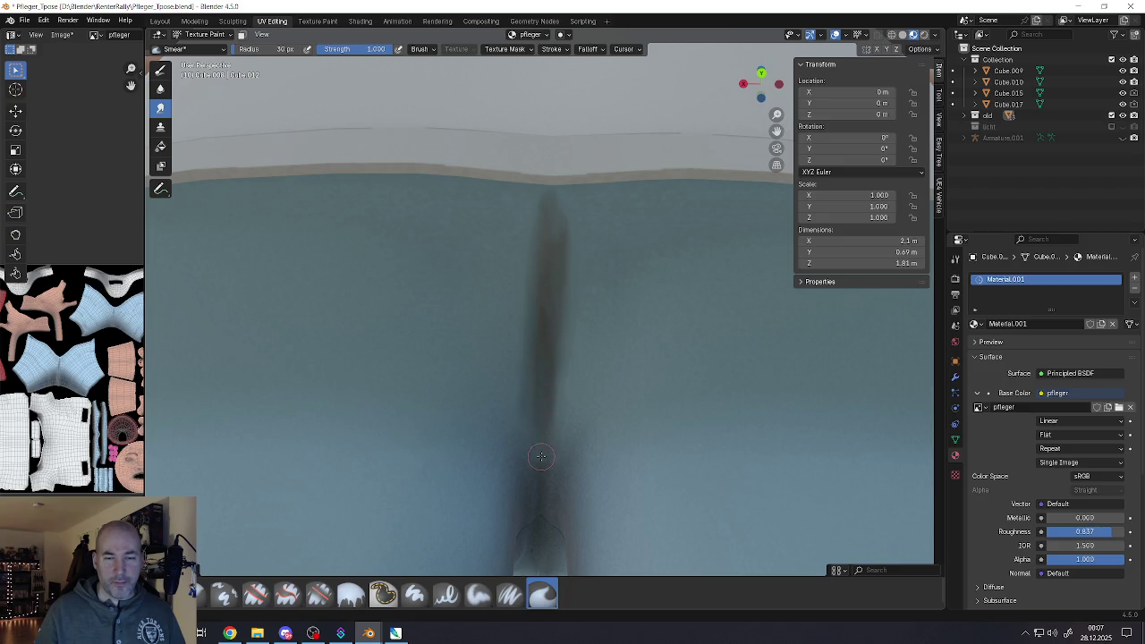
{"action": "scroll", "coordinate": [543, 400], "scroll_direction": "down", "scroll_amount": 2}
{"action": "scroll", "coordinate": [538, 445], "scroll_direction": "up", "scroll_amount": 3}
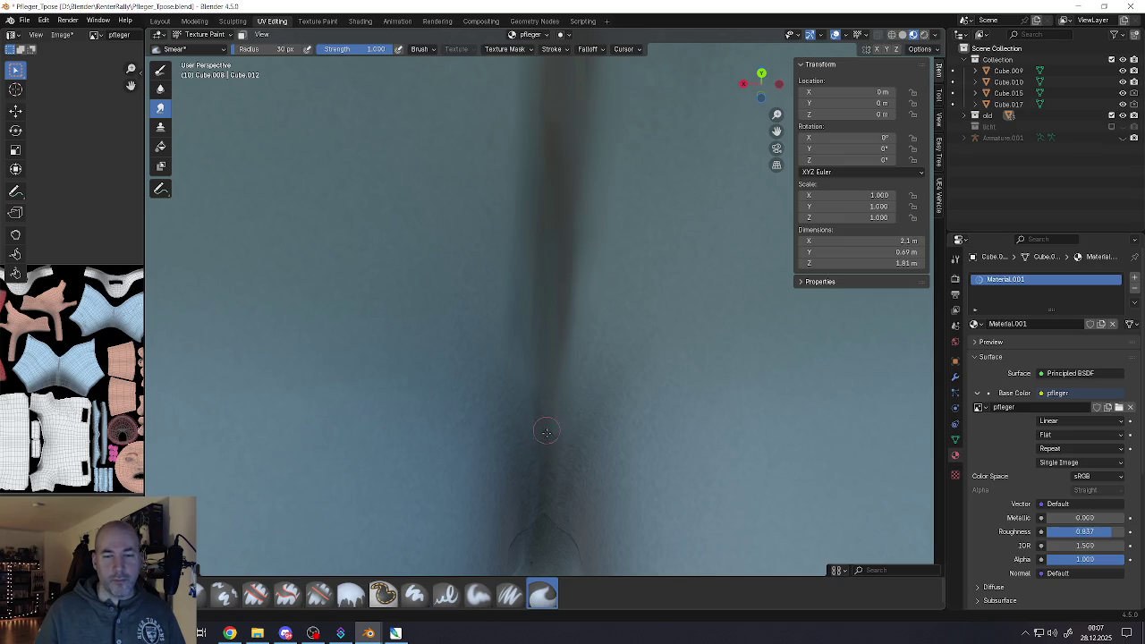
{"action": "scroll", "coordinate": [544, 425], "scroll_direction": "down", "scroll_amount": 5}
{"action": "scroll", "coordinate": [541, 416], "scroll_direction": "down", "scroll_amount": 3}
{"action": "scroll", "coordinate": [539, 407], "scroll_direction": "up", "scroll_amount": 1}
{"action": "scroll", "coordinate": [536, 401], "scroll_direction": "up", "scroll_amount": 3}
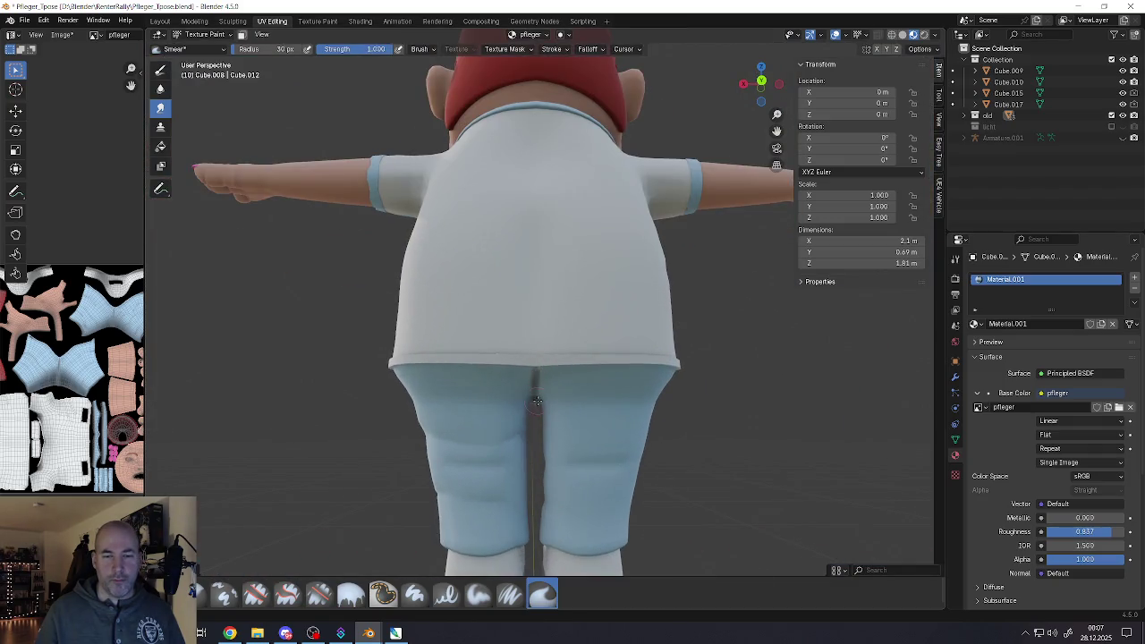
{"action": "scroll", "coordinate": [537, 401], "scroll_direction": "up", "scroll_amount": 3}
{"action": "scroll", "coordinate": [540, 324], "scroll_direction": "up", "scroll_amount": 3}
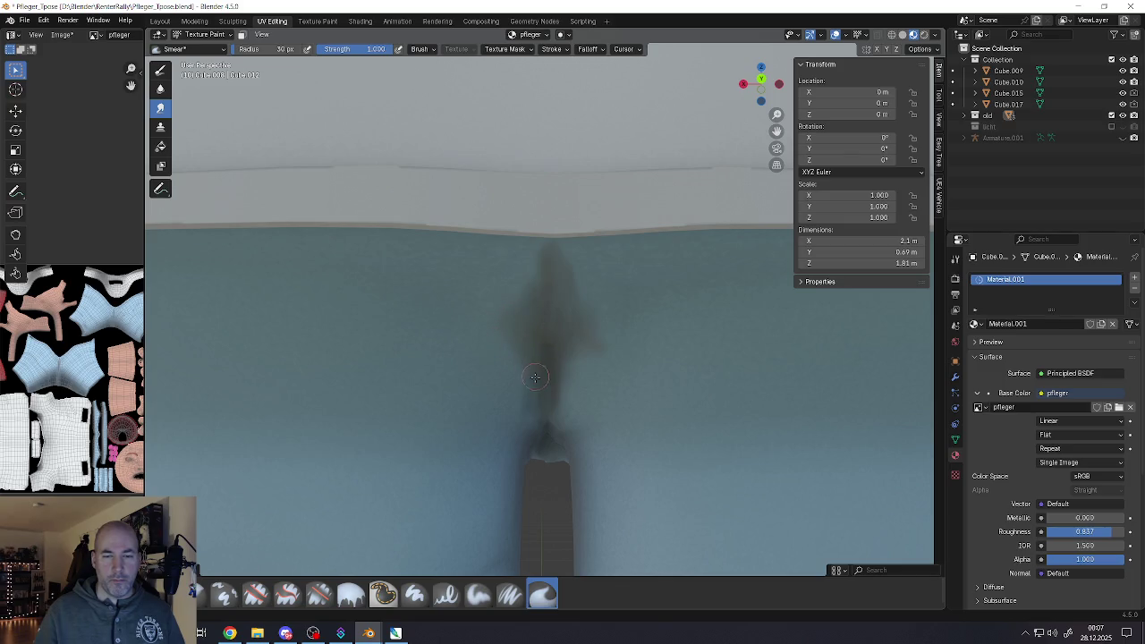
{"action": "scroll", "coordinate": [537, 393], "scroll_direction": "down", "scroll_amount": 10}
{"action": "scroll", "coordinate": [539, 420], "scroll_direction": "down", "scroll_amount": 2}
Orbit to a low front view of the trouser crotch, zoom in, and select the Paint Hard brush
{"action": "scroll", "coordinate": [540, 436], "scroll_direction": "up", "scroll_amount": 2}
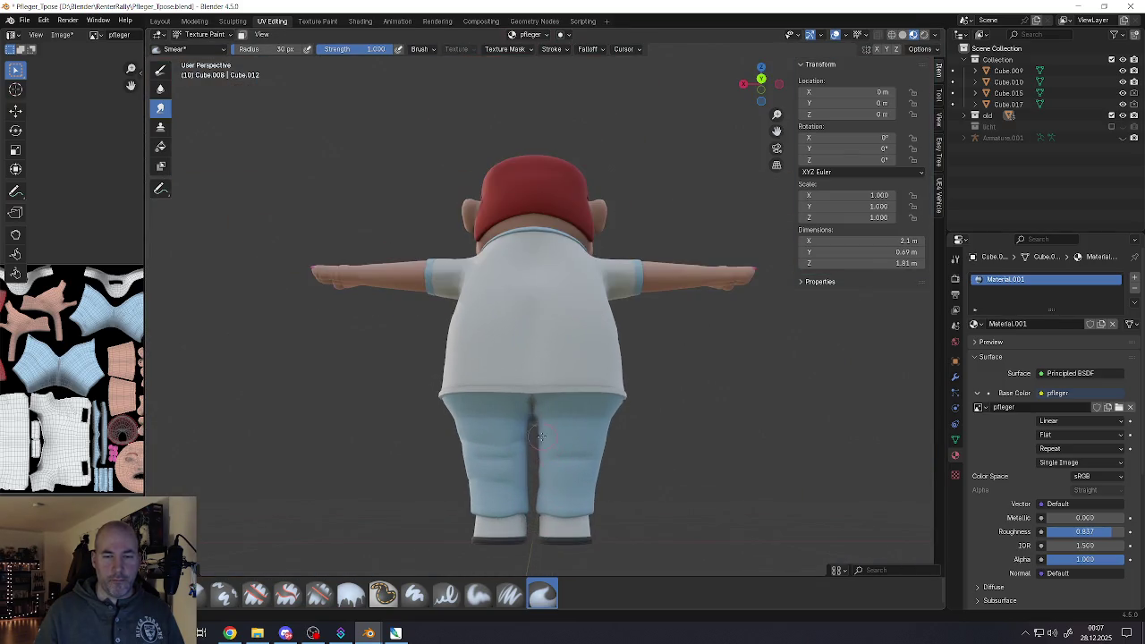
{"action": "middle_click_drag", "start_coordinate": [540, 437], "coordinate": [516, 447]}
{"action": "scroll", "coordinate": [537, 438], "scroll_direction": "up", "scroll_amount": 3}
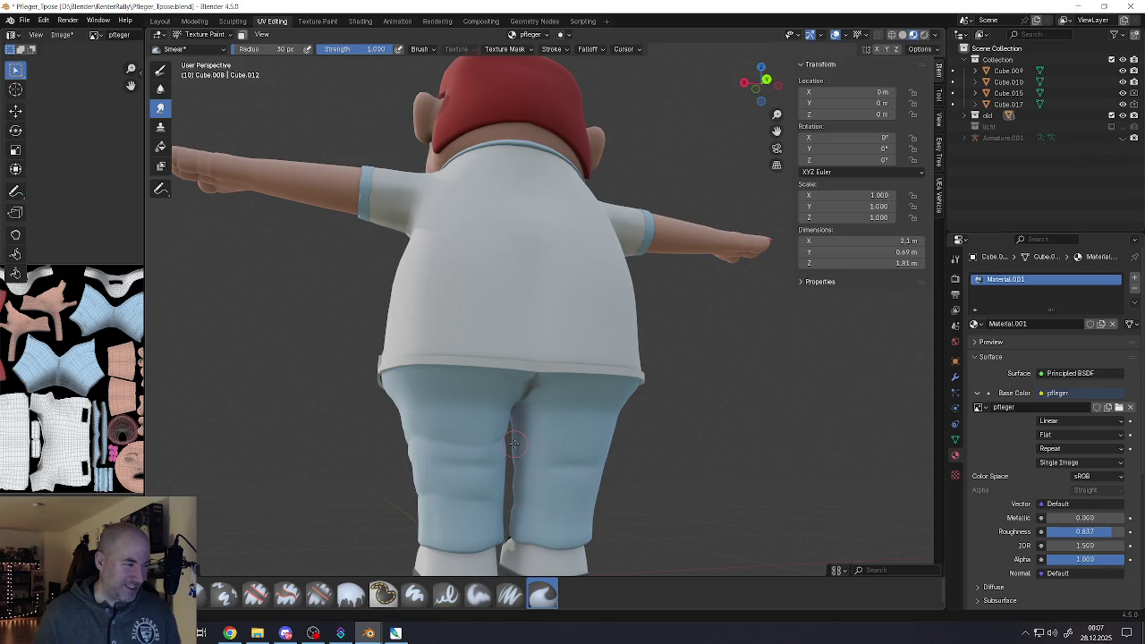
{"action": "mouse_move", "coordinate": [515, 443]}
{"action": "middle_mouse_down"}
{"action": "mouse_move", "coordinate": [537, 385]}
{"action": "mouse_move", "coordinate": [585, 402]}
{"action": "middle_mouse_up"}
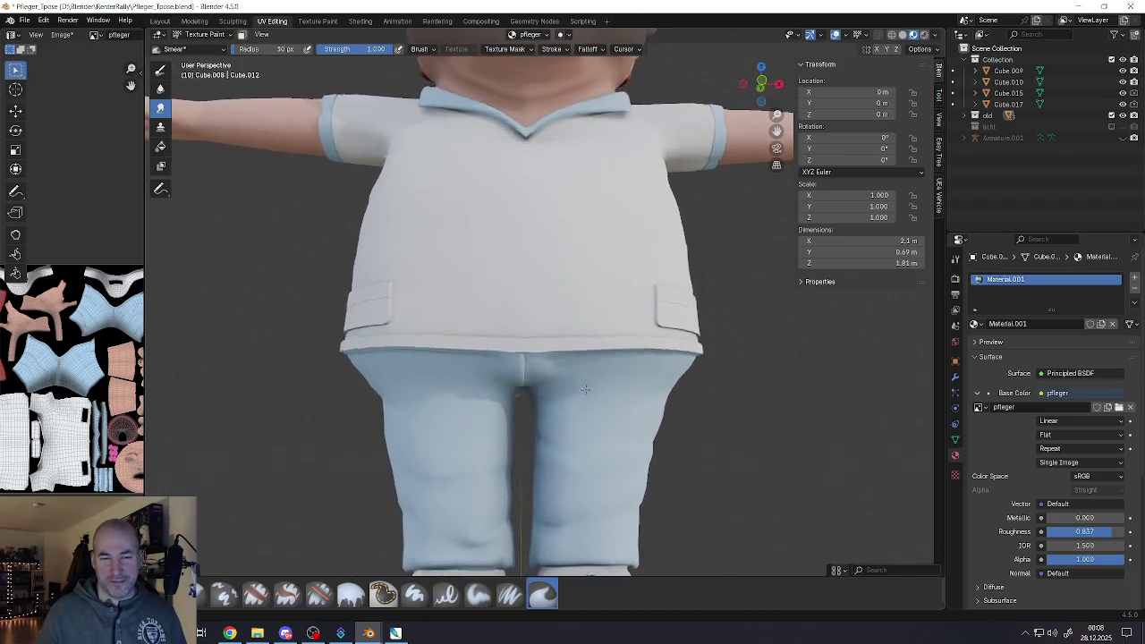
{"action": "scroll", "coordinate": [585, 402], "scroll_direction": "down", "scroll_amount": 4}
{"action": "scroll", "coordinate": [537, 435], "scroll_direction": "up", "scroll_amount": 5}
{"action": "scroll", "coordinate": [576, 435], "scroll_direction": "up", "scroll_amount": 2}
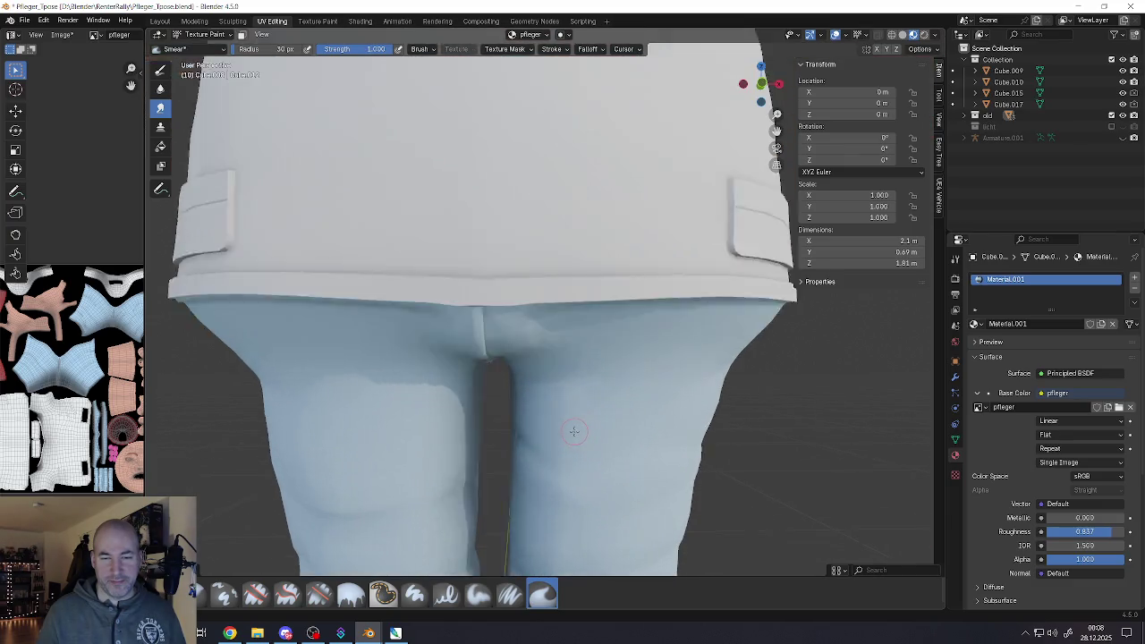
{"action": "scroll", "coordinate": [575, 435], "scroll_direction": "up", "scroll_amount": 2}
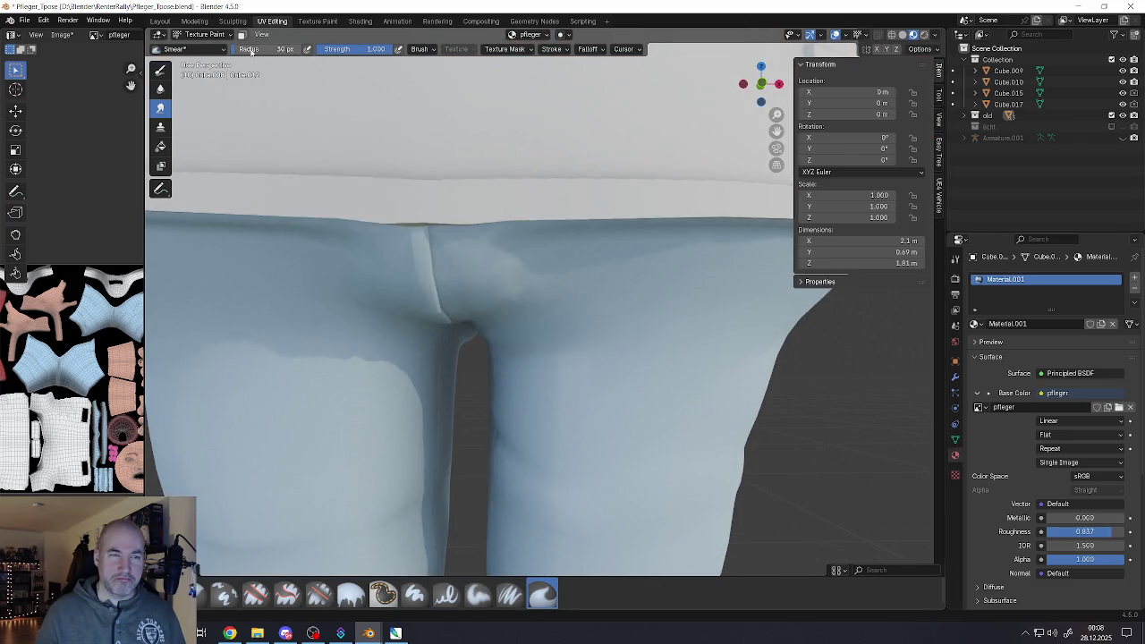
{"action": "left_click", "coordinate": [160, 70]}
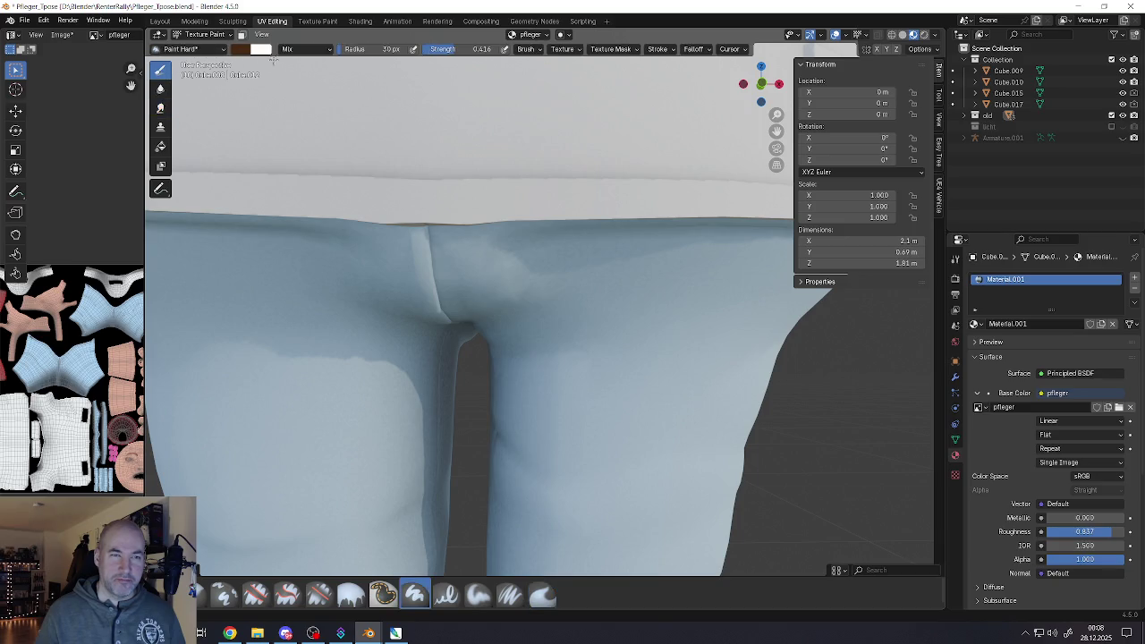
Adjust the colour wheel and Value slider to a pale olive-khaki yellow paint colour
{"action": "left_click", "coordinate": [242, 52]}
{"action": "left_click", "coordinate": [248, 122]}
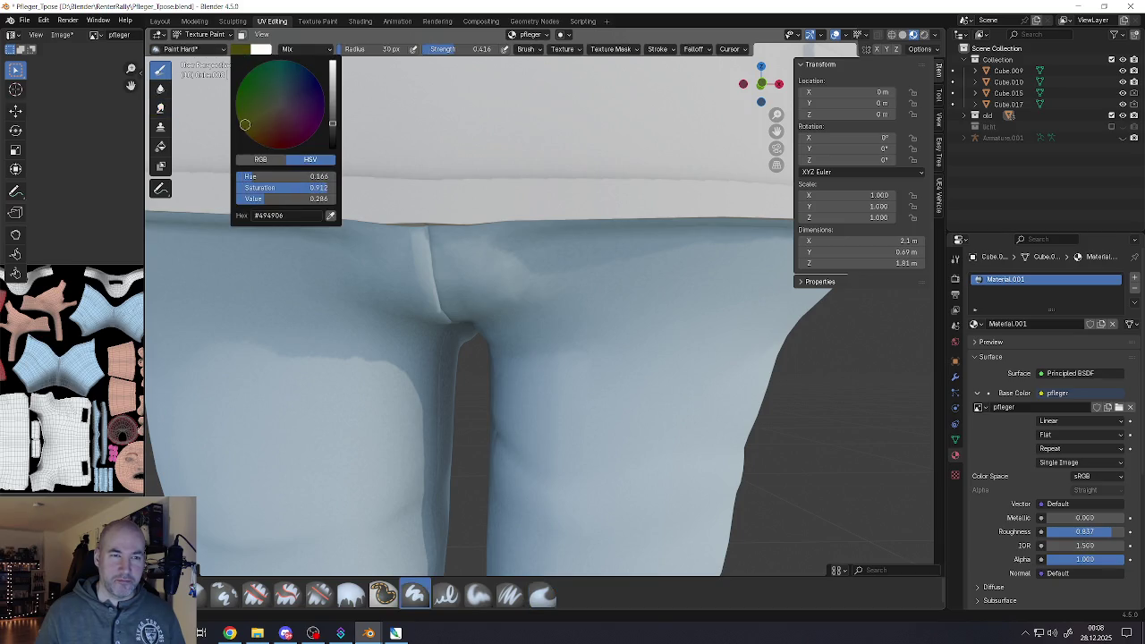
{"action": "left_click_drag", "start_coordinate": [244, 124], "coordinate": [248, 121]}
{"action": "left_click_drag", "start_coordinate": [331, 122], "coordinate": [332, 101]}
{"action": "mouse_move", "coordinate": [258, 110]}
{"action": "left_mouse_down"}
{"action": "mouse_move", "coordinate": [254, 125]}
{"action": "mouse_move", "coordinate": [264, 115]}
{"action": "left_mouse_up"}
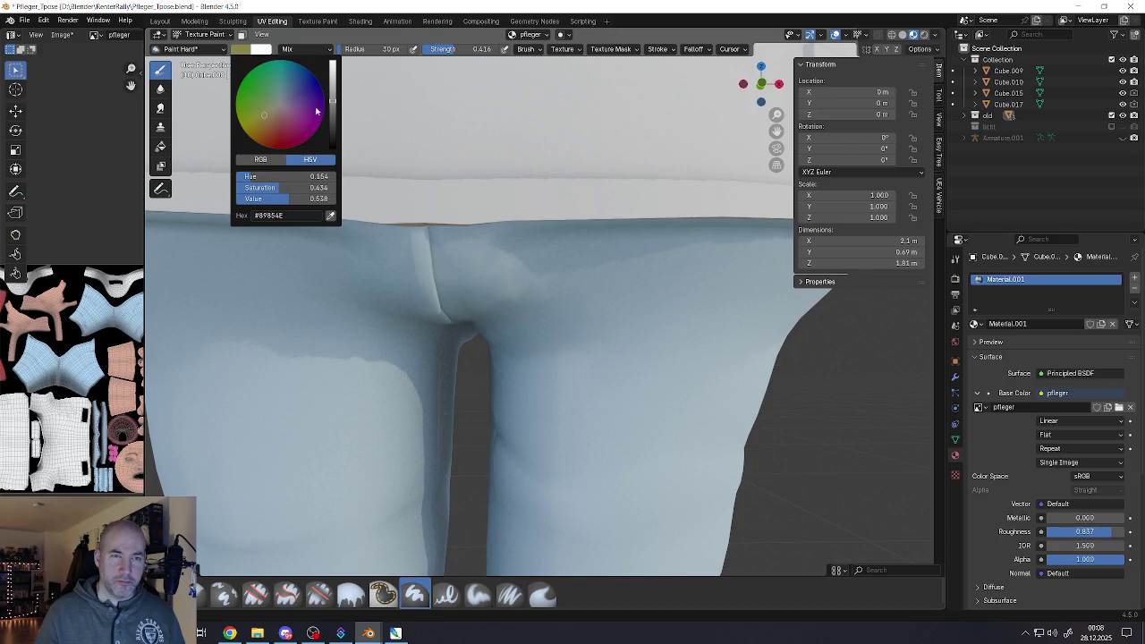
{"action": "left_click_drag", "start_coordinate": [332, 100], "coordinate": [332, 85]}
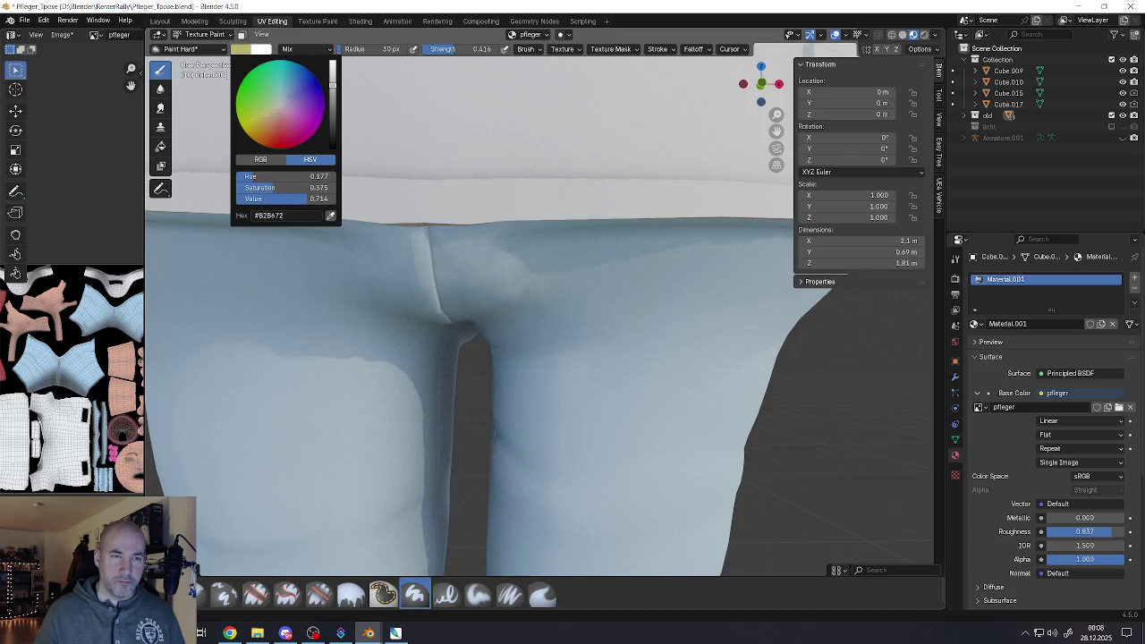
{"action": "left_click_drag", "start_coordinate": [266, 112], "coordinate": [255, 122]}
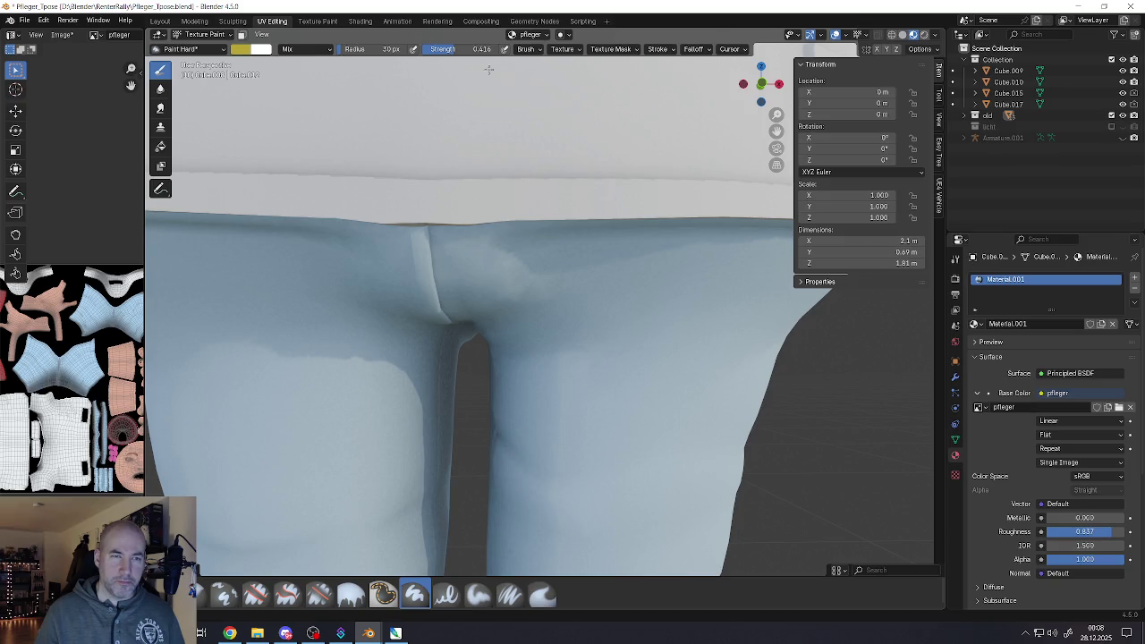
Lower the brush strength, try a yellow dab on the inner thigh, and undo it
{"action": "left_click_drag", "start_coordinate": [452, 50], "coordinate": [446, 50]}
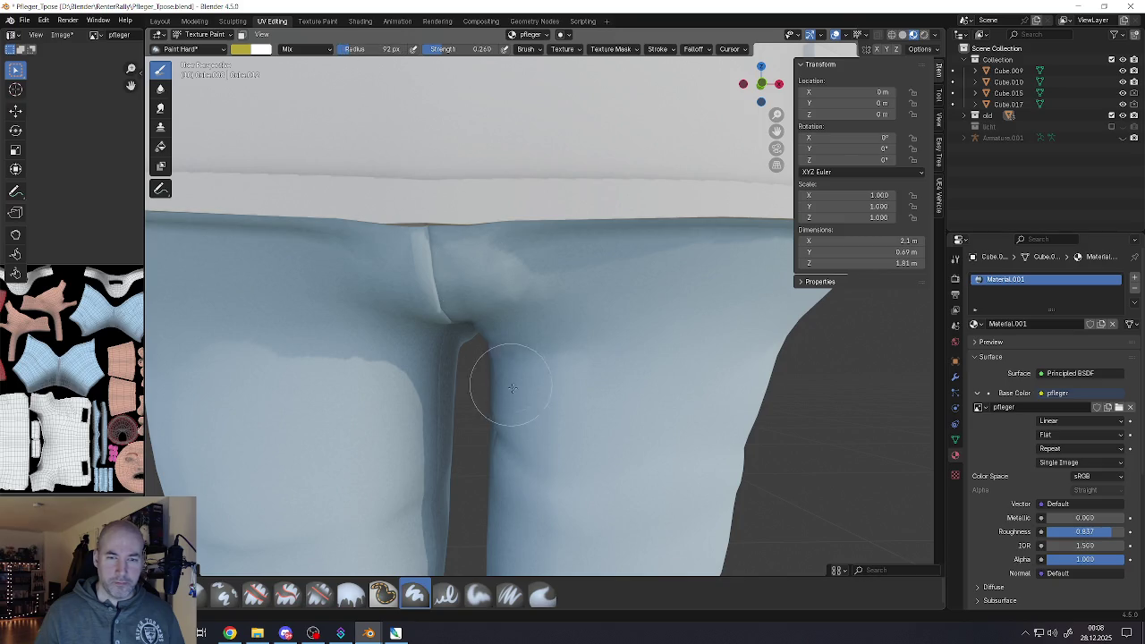
{"action": "middle_click_drag", "start_coordinate": [506, 376], "coordinate": [685, 334]}
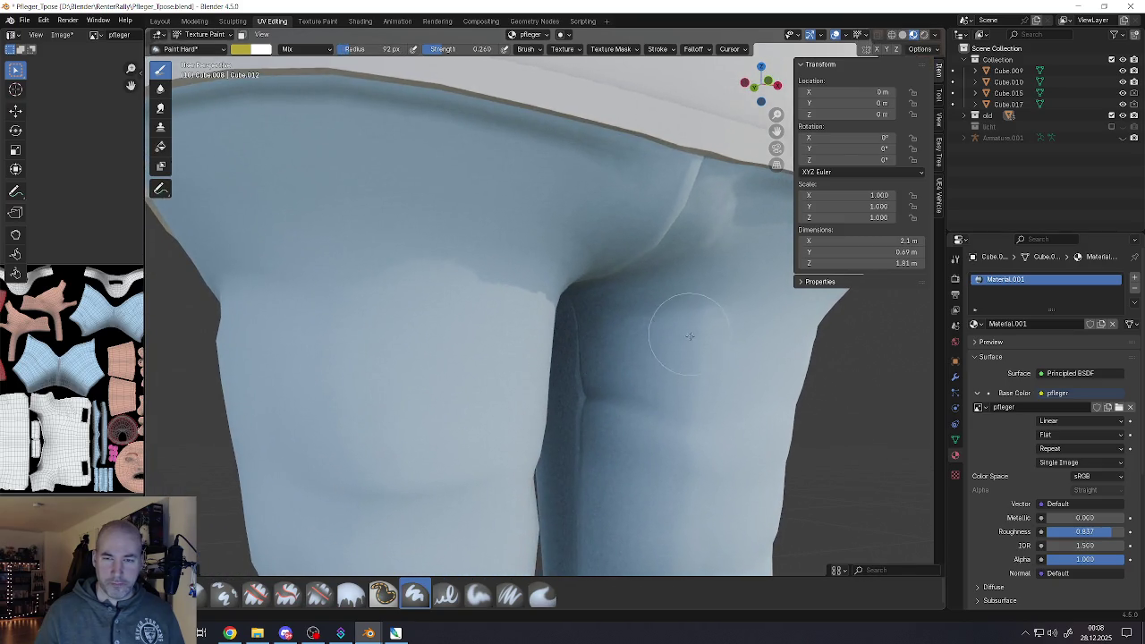
{"action": "left_click", "coordinate": [695, 343]}
{"action": "scroll", "coordinate": [680, 338], "scroll_direction": "down", "scroll_amount": 3}
{"action": "scroll", "coordinate": [670, 332], "scroll_direction": "up", "scroll_amount": 6}
{"action": "middle_click_drag", "start_coordinate": [652, 332], "coordinate": [648, 341]}
{"action": "key", "text": "ctrl+z"}
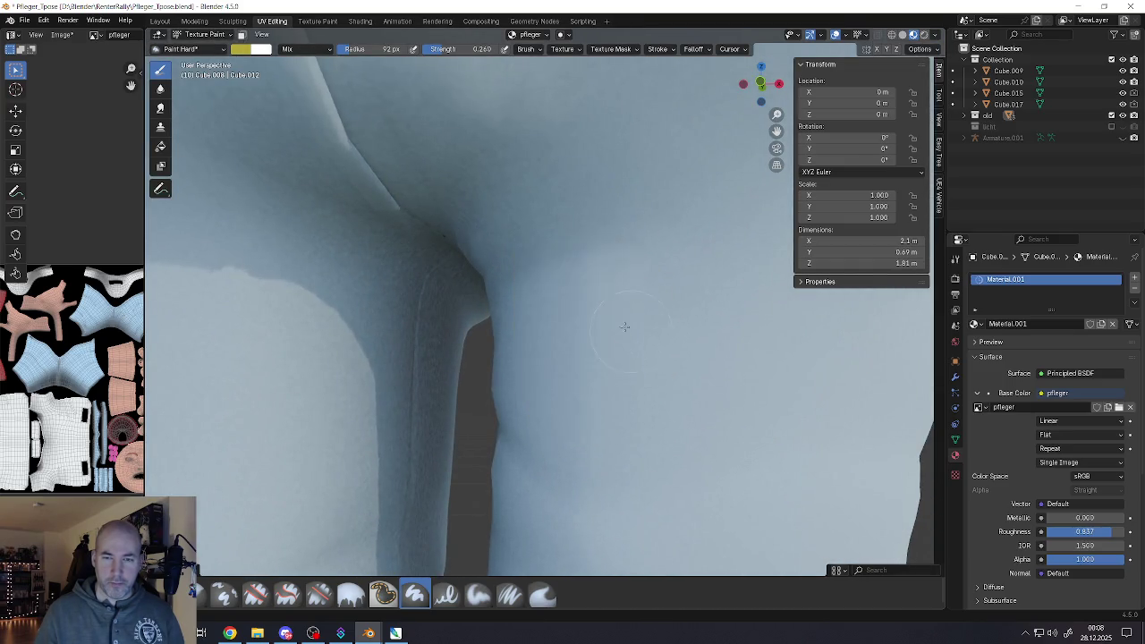
Paint the faint yellow stain up the inner thigh at 0.121 strength and 42 px radius
{"action": "left_click_drag", "start_coordinate": [470, 49], "coordinate": [469, 49]}
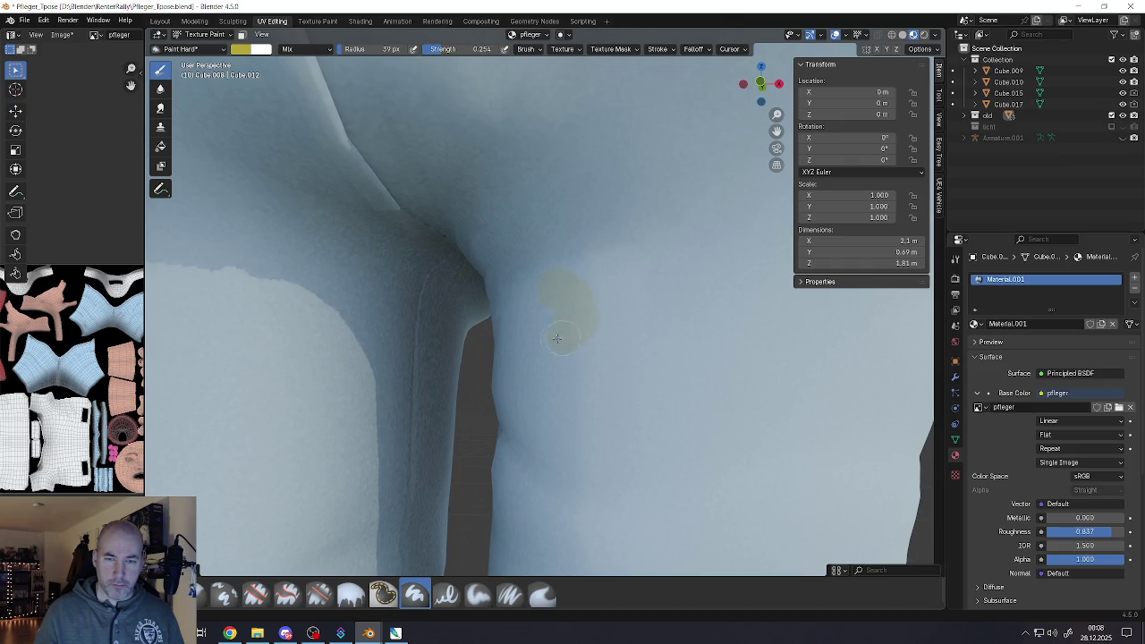
{"action": "left_click_drag", "start_coordinate": [542, 310], "coordinate": [537, 255]}
{"action": "left_click_drag", "start_coordinate": [391, 49], "coordinate": [373, 50]}
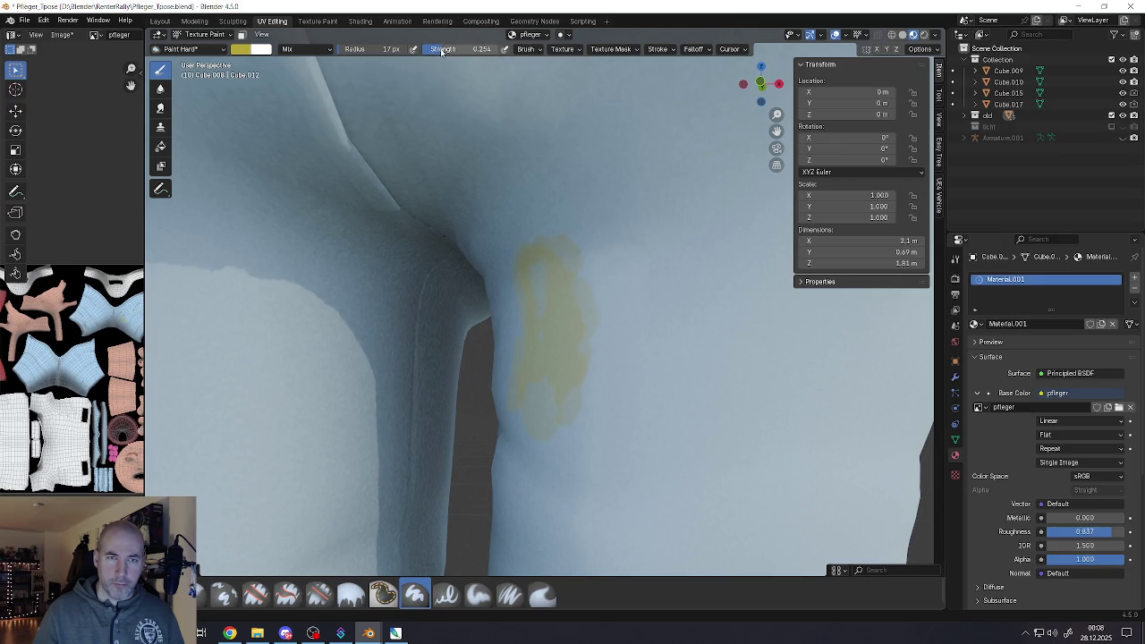
{"action": "left_click_drag", "start_coordinate": [451, 49], "coordinate": [420, 49]}
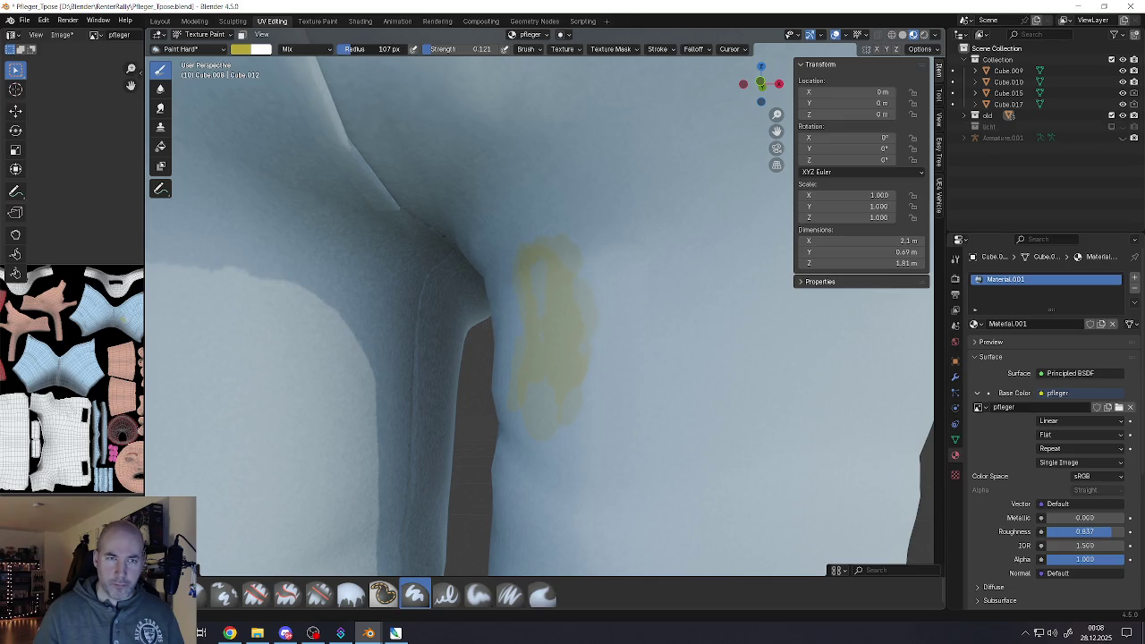
{"action": "left_click_drag", "start_coordinate": [391, 50], "coordinate": [374, 49]}
{"action": "mouse_move", "coordinate": [546, 284]}
{"action": "left_mouse_down"}
{"action": "mouse_move", "coordinate": [575, 268]}
{"action": "mouse_move", "coordinate": [520, 357]}
{"action": "left_mouse_up"}
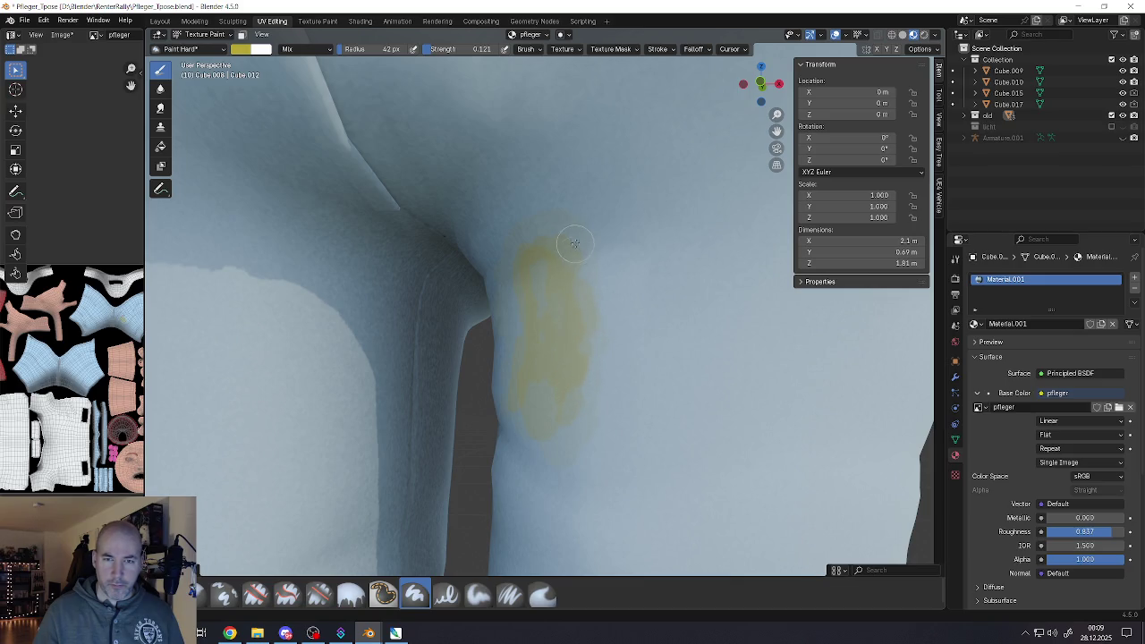
{"action": "middle_click_drag", "start_coordinate": [575, 243], "coordinate": [537, 230]}
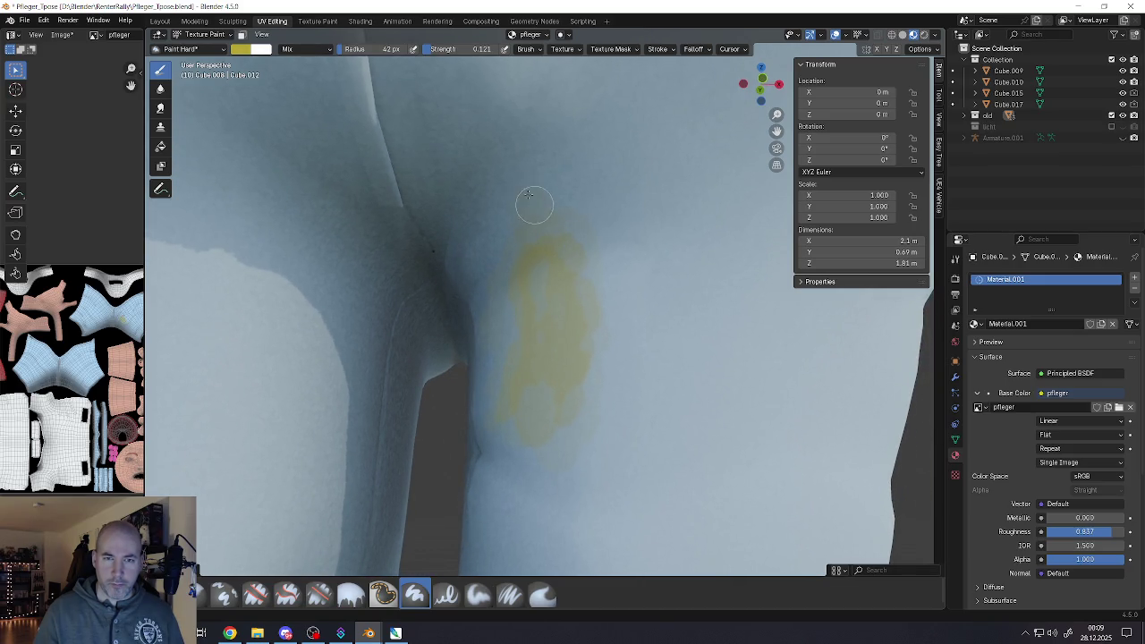
{"action": "left_click_drag", "start_coordinate": [528, 194], "coordinate": [524, 314]}
{"action": "scroll", "coordinate": [548, 437], "scroll_direction": "down", "scroll_amount": 5}
Zoom in on the stained trouser crotch and select the Clone tool
{"action": "scroll", "coordinate": [549, 437], "scroll_direction": "down", "scroll_amount": 4}
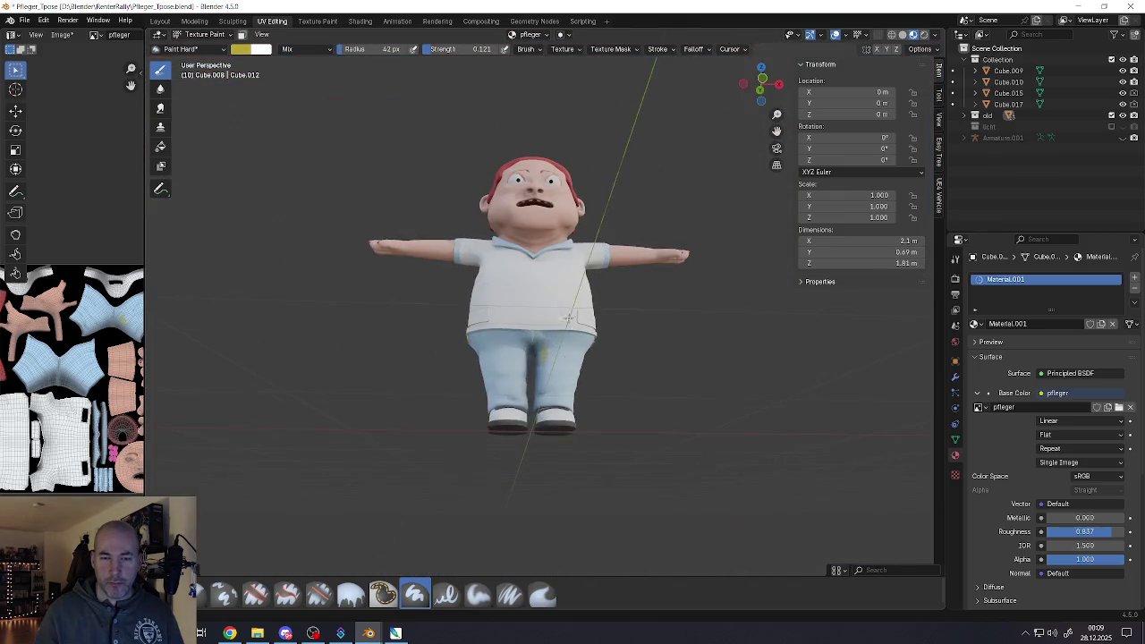
{"action": "scroll", "coordinate": [537, 385], "scroll_direction": "up", "scroll_amount": 1}
{"action": "scroll", "coordinate": [526, 343], "scroll_direction": "up", "scroll_amount": 5}
{"action": "scroll", "coordinate": [526, 343], "scroll_direction": "up", "scroll_amount": 5}
{"action": "scroll", "coordinate": [532, 323], "scroll_direction": "up", "scroll_amount": 1}
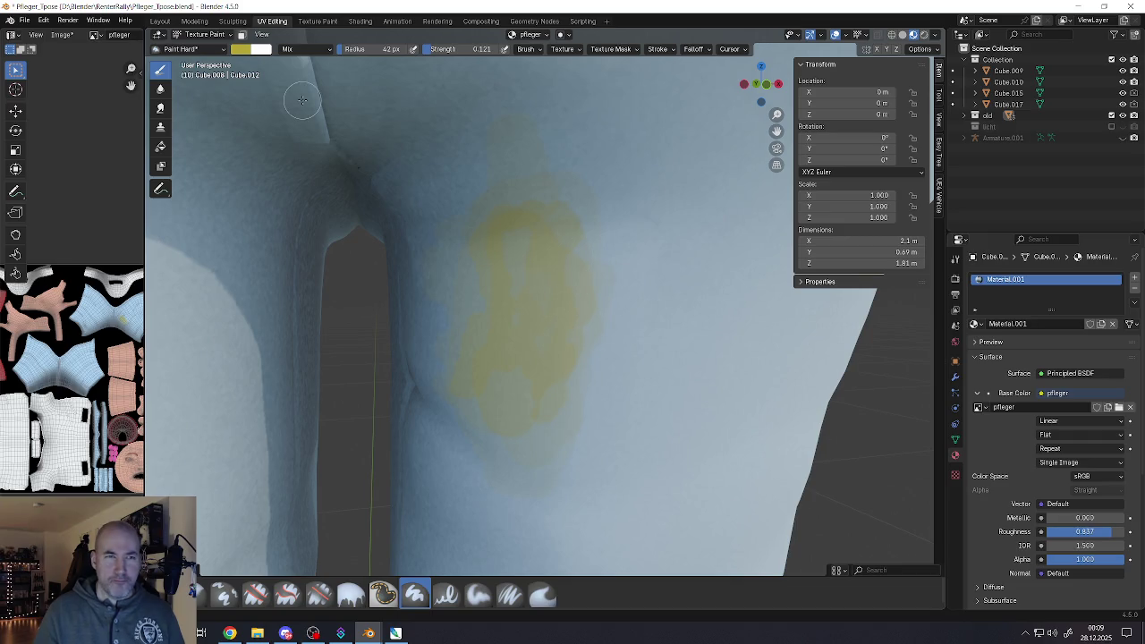
{"action": "left_click", "coordinate": [161, 131]}
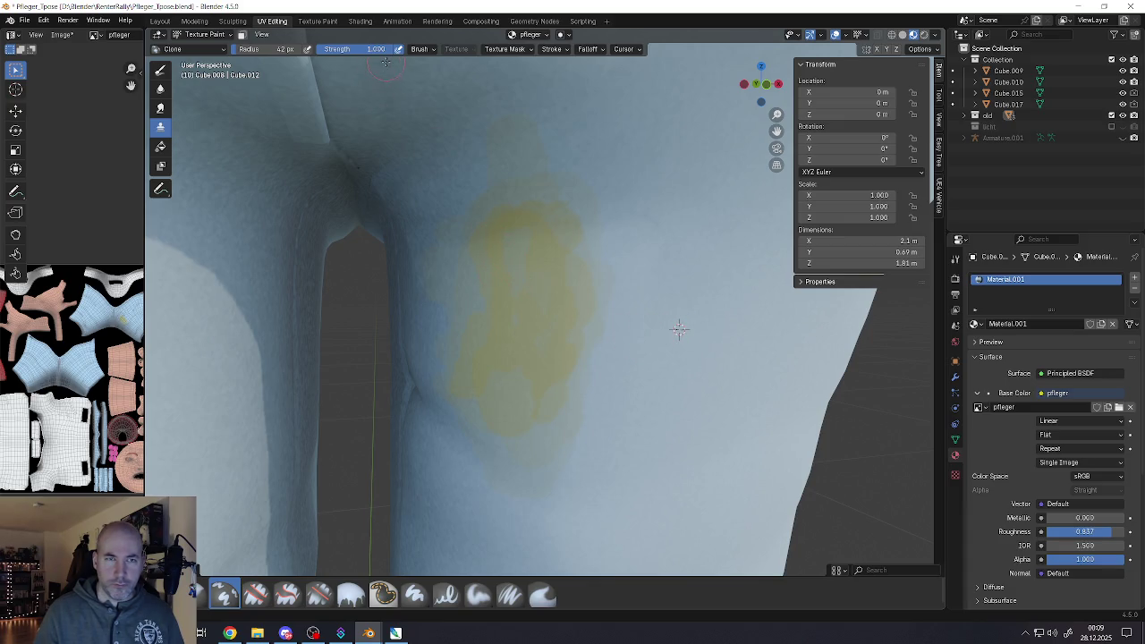
Set Clone strength to 0.266 and radius to 192 px, then pick a clone source on the trousers
{"action": "left_click_drag", "start_coordinate": [380, 49], "coordinate": [386, 53]}
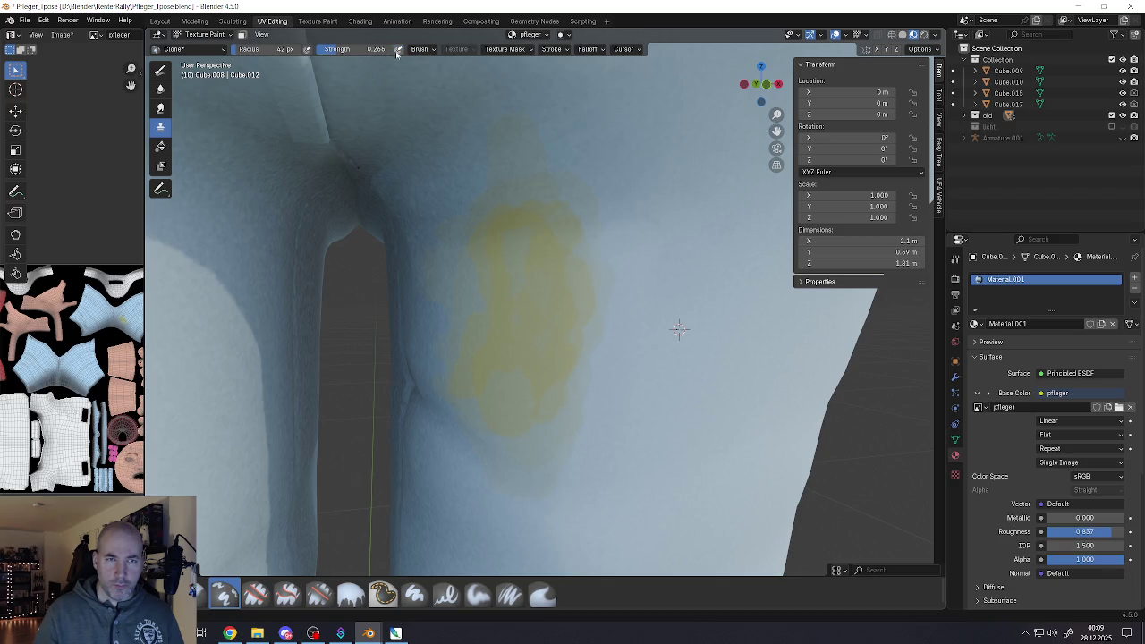
{"action": "left_click_drag", "start_coordinate": [268, 49], "coordinate": [304, 49]}
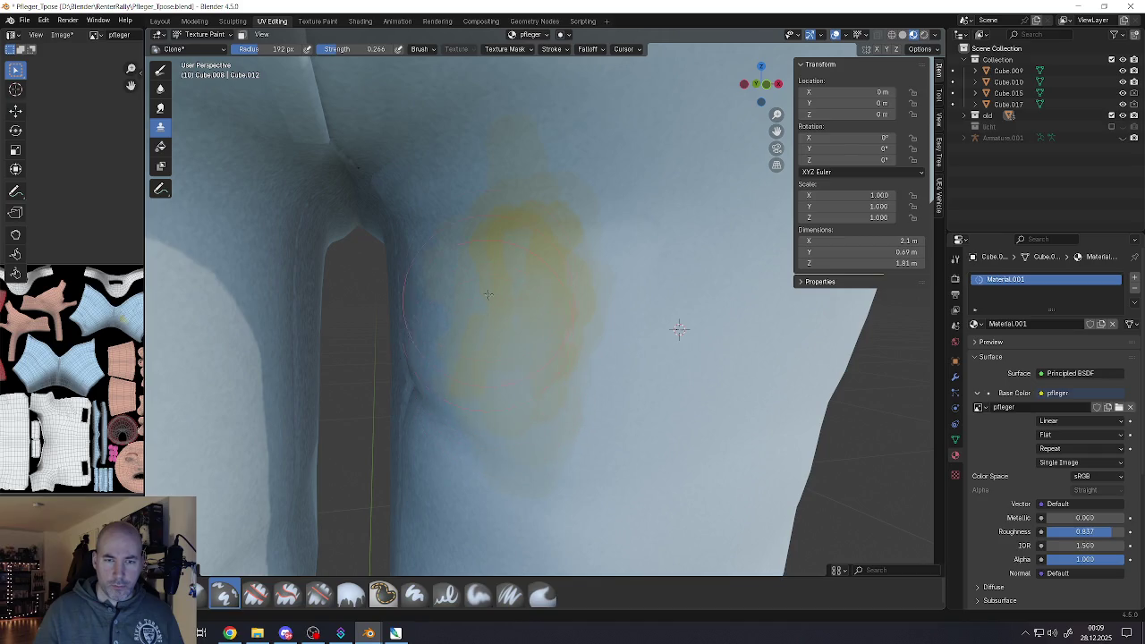
{"action": "left_click", "coordinate": [462, 154], "text": "ctrl"}
{"action": "scroll", "coordinate": [546, 300], "scroll_direction": "down", "scroll_amount": 5}
{"action": "scroll", "coordinate": [532, 277], "scroll_direction": "up", "scroll_amount": 5}
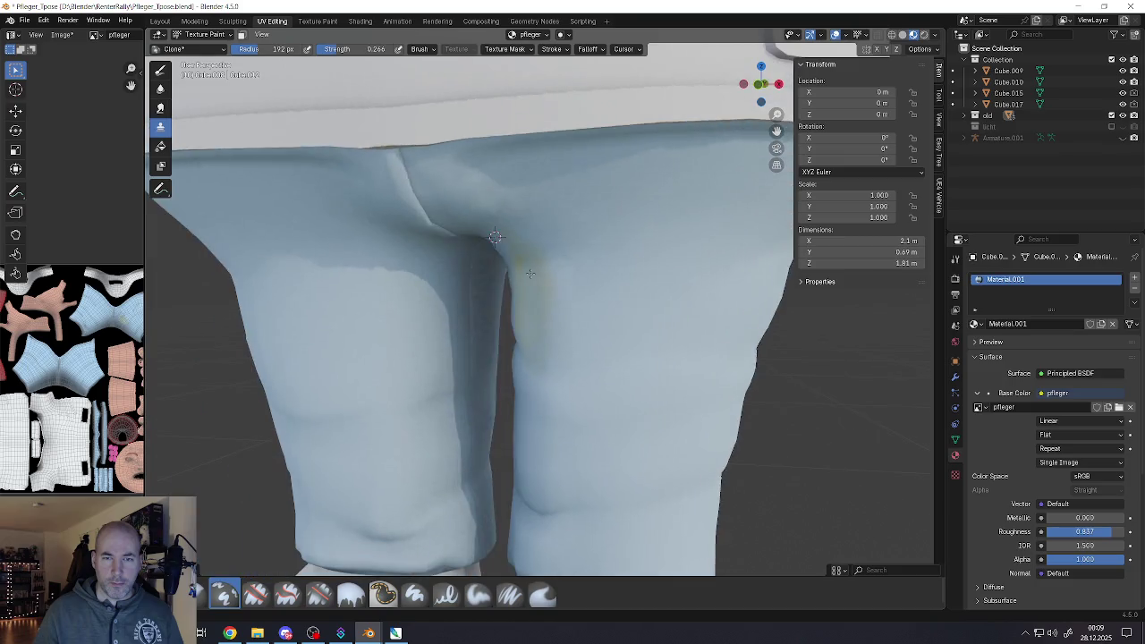
{"action": "scroll", "coordinate": [531, 286], "scroll_direction": "down", "scroll_amount": 2}
{"action": "scroll", "coordinate": [534, 343], "scroll_direction": "down", "scroll_amount": 2}
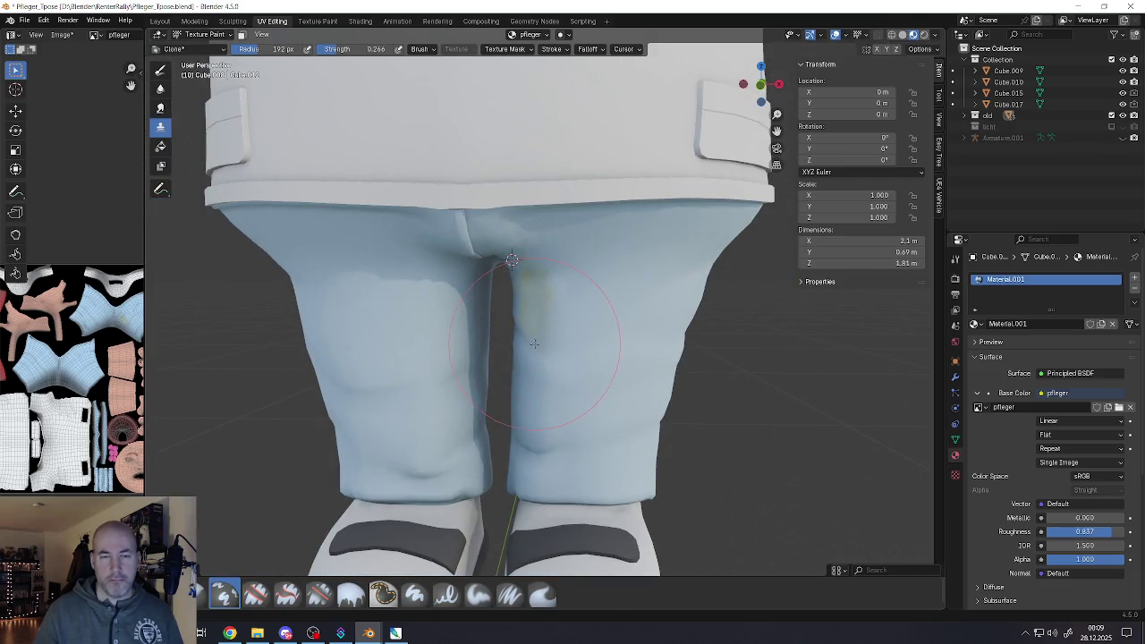
{"action": "scroll", "coordinate": [534, 344], "scroll_direction": "down", "scroll_amount": 1}
{"action": "scroll", "coordinate": [551, 383], "scroll_direction": "down", "scroll_amount": 1}
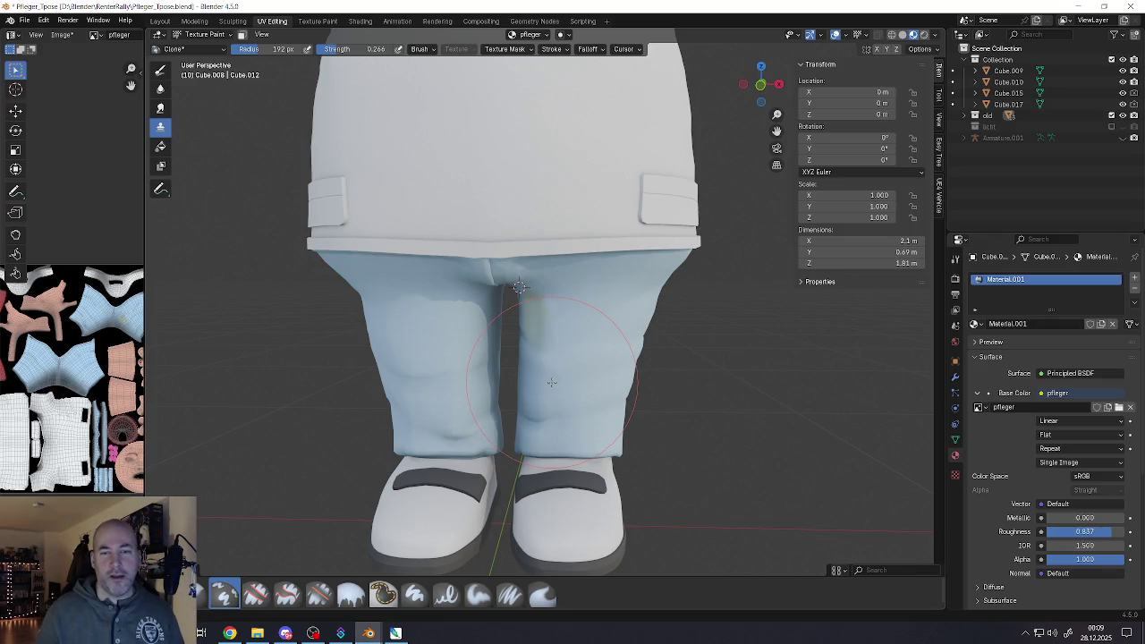
Reposition the view and reset clone sources on the pants fold and the thigh
{"action": "middle_click_drag", "start_coordinate": [552, 383], "coordinate": [573, 347]}
{"action": "scroll", "coordinate": [574, 347], "scroll_direction": "up", "scroll_amount": 5}
{"action": "scroll", "coordinate": [573, 347], "scroll_direction": "up", "scroll_amount": 3}
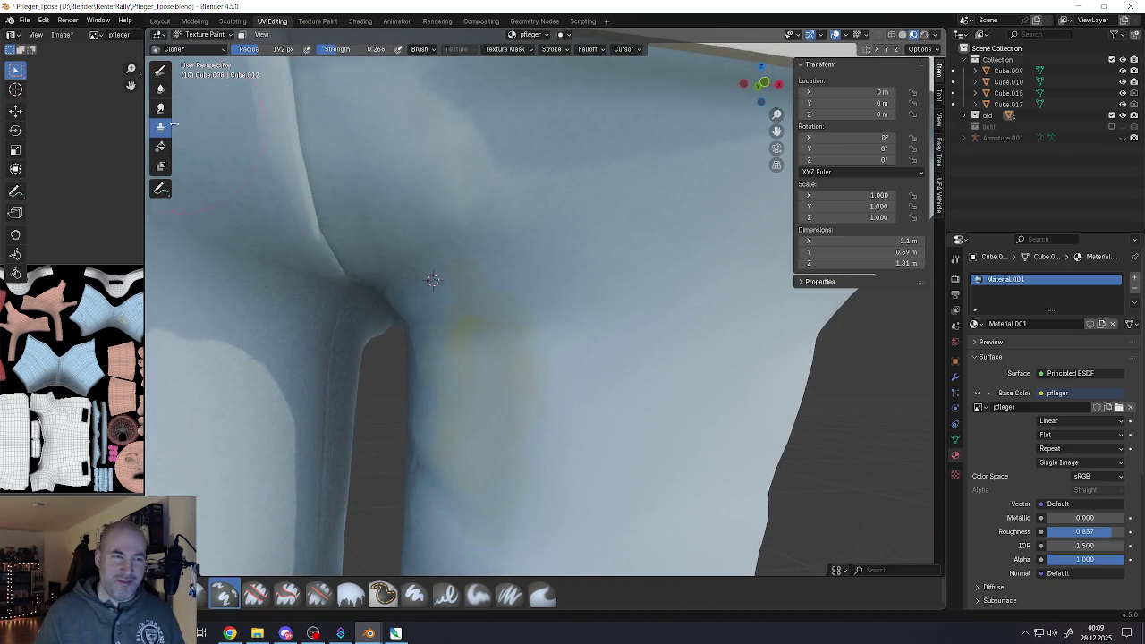
{"action": "left_click", "coordinate": [495, 388], "text": "ctrl"}
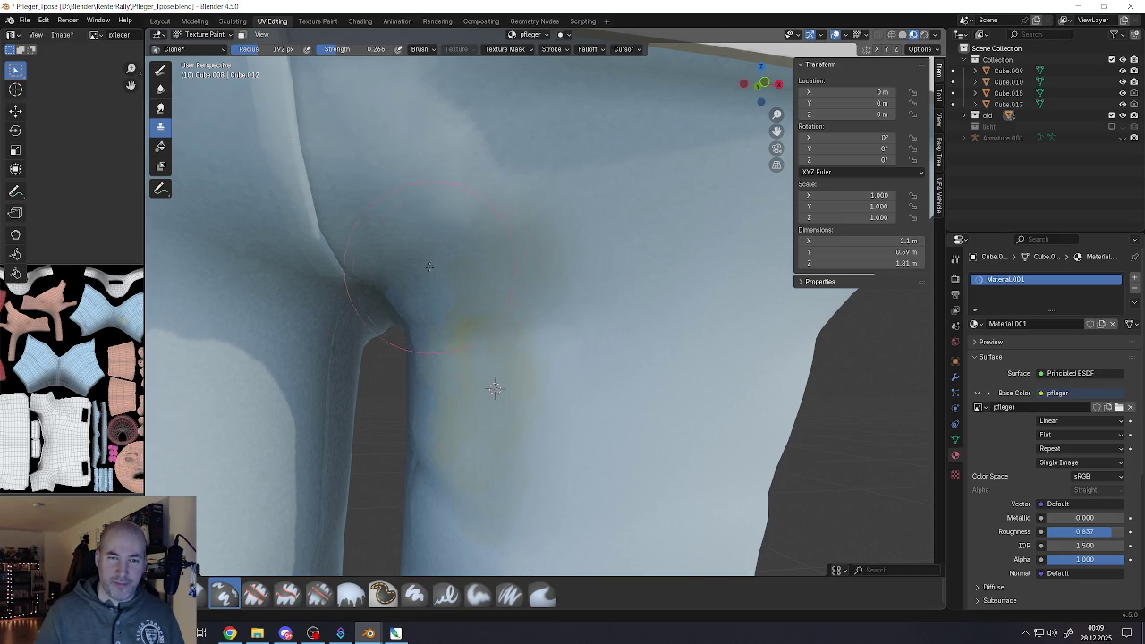
{"action": "scroll", "coordinate": [459, 378], "scroll_direction": "down", "scroll_amount": 2}
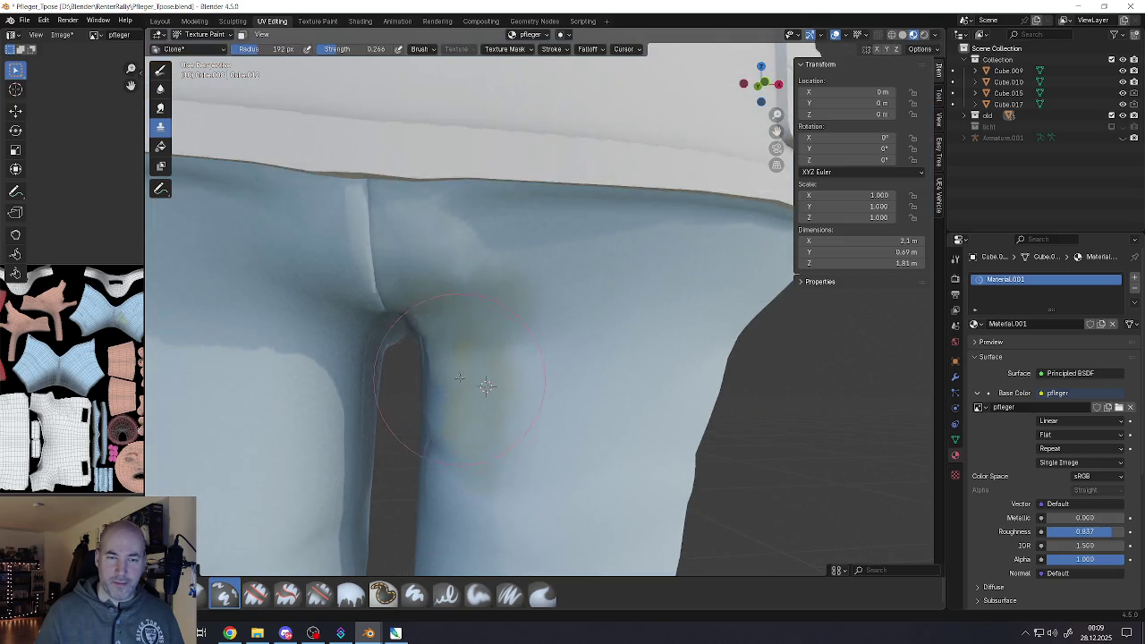
{"action": "middle_click_drag", "start_coordinate": [458, 378], "coordinate": [500, 344]}
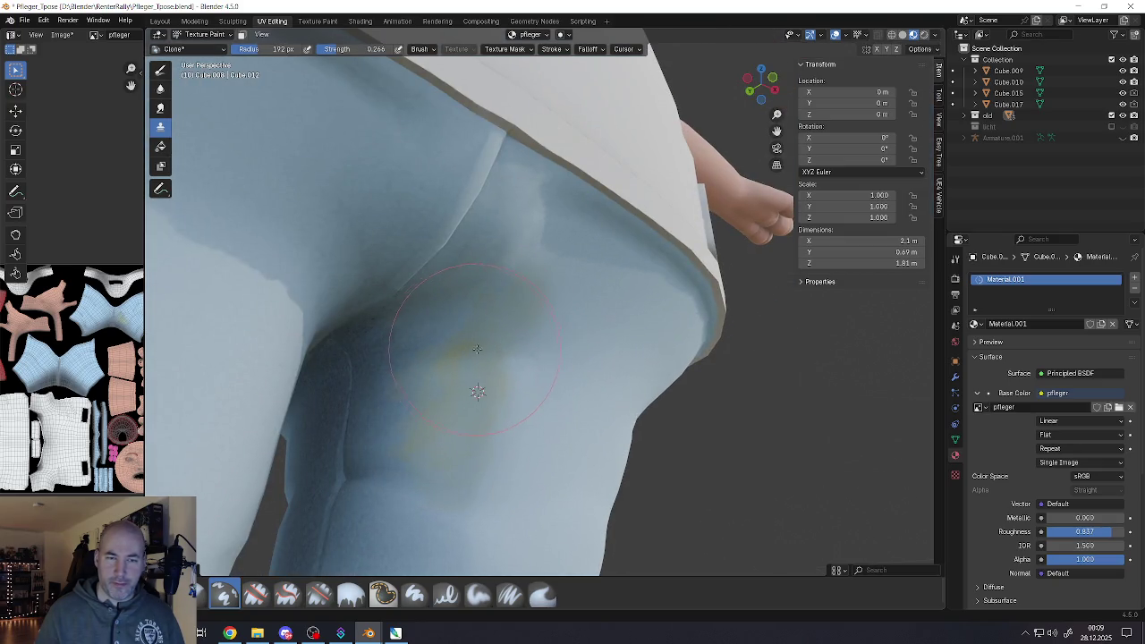
{"action": "scroll", "coordinate": [432, 348], "scroll_direction": "up", "scroll_amount": 2}
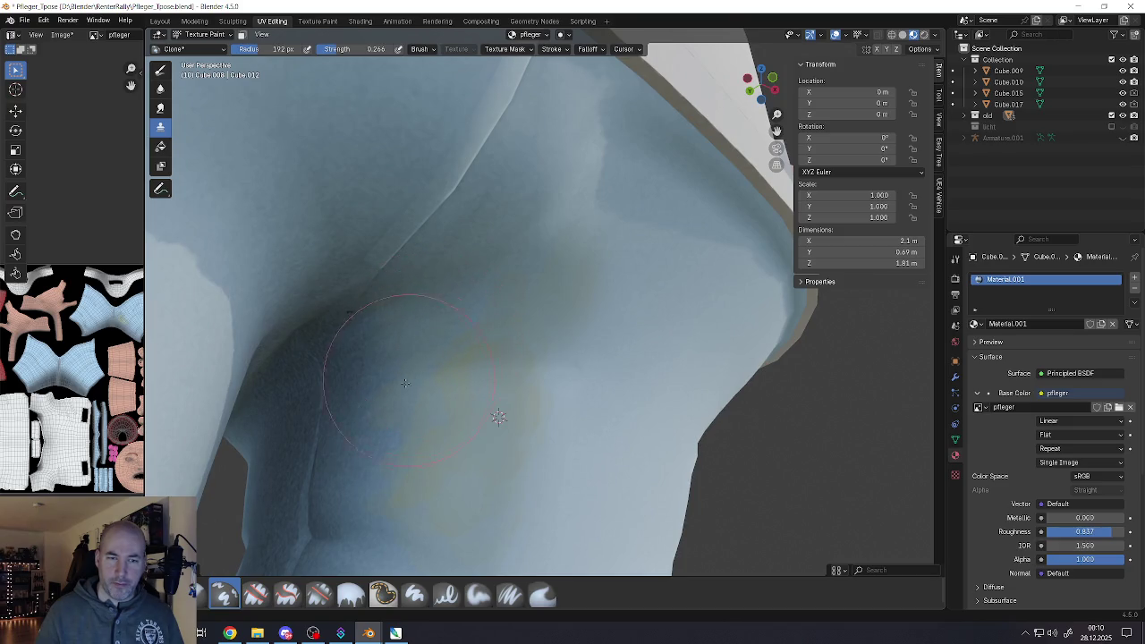
{"action": "left_click", "coordinate": [352, 372], "text": "ctrl"}
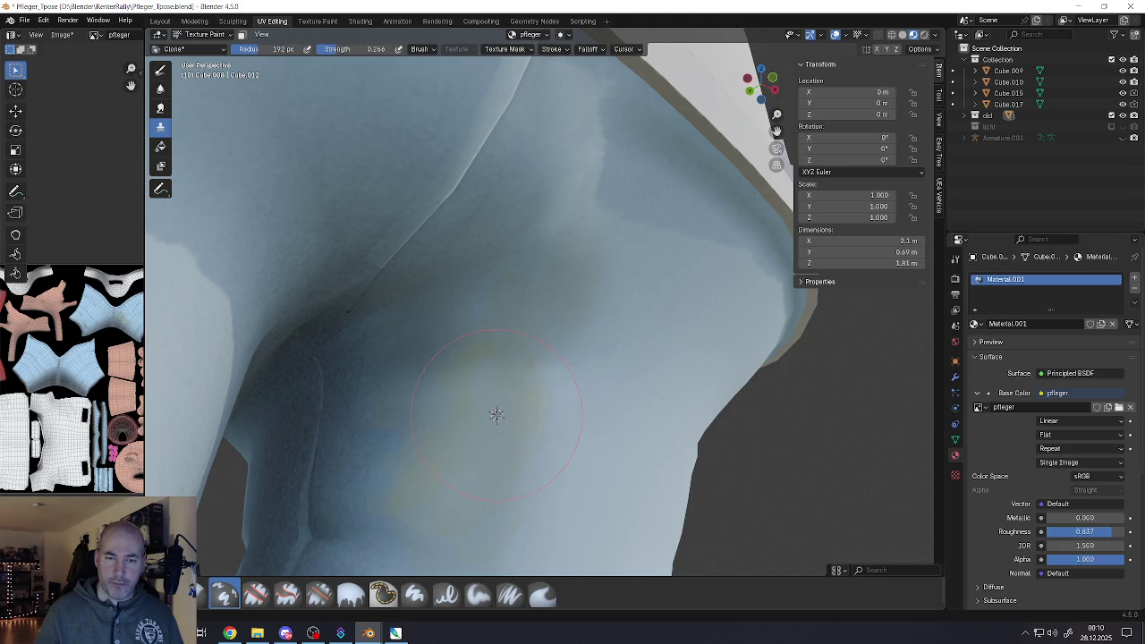
{"action": "scroll", "coordinate": [496, 414], "scroll_direction": "down", "scroll_amount": 2}
{"action": "scroll", "coordinate": [501, 393], "scroll_direction": "down", "scroll_amount": 3}
{"action": "scroll", "coordinate": [515, 339], "scroll_direction": "up", "scroll_amount": 2}
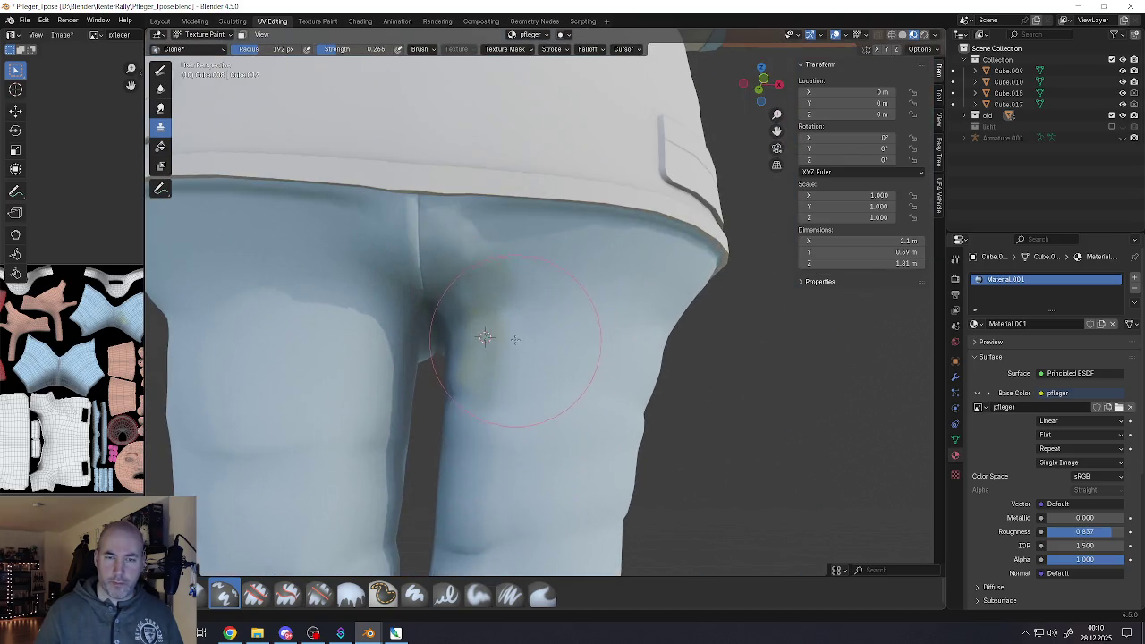
{"action": "scroll", "coordinate": [505, 336], "scroll_direction": "up", "scroll_amount": 3}
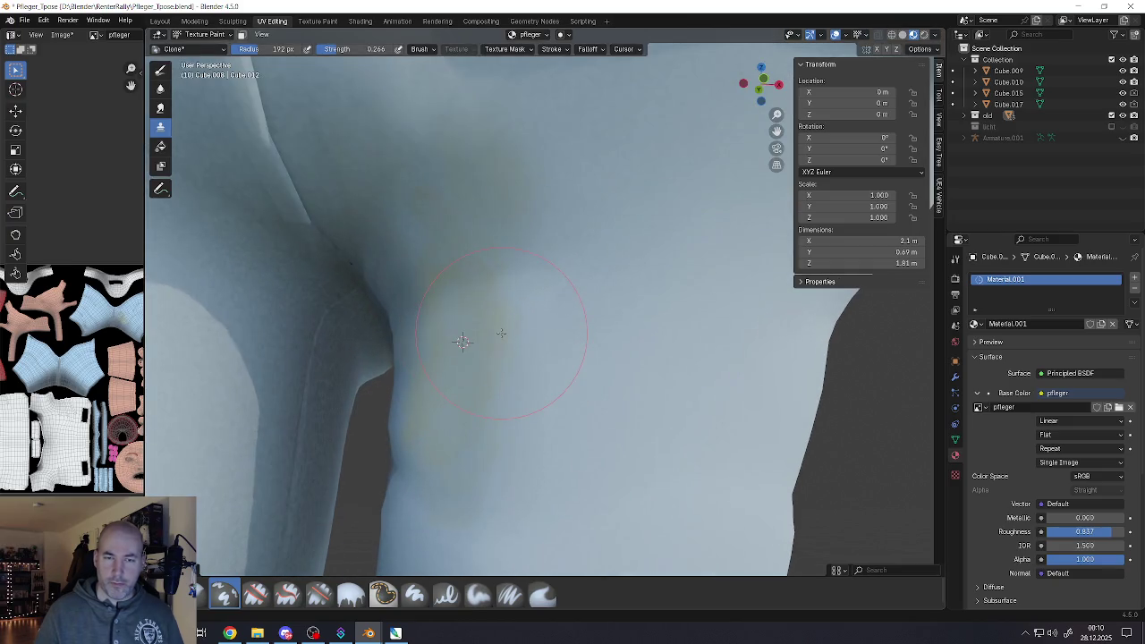
{"action": "scroll", "coordinate": [462, 336], "scroll_direction": "up", "scroll_amount": 2}
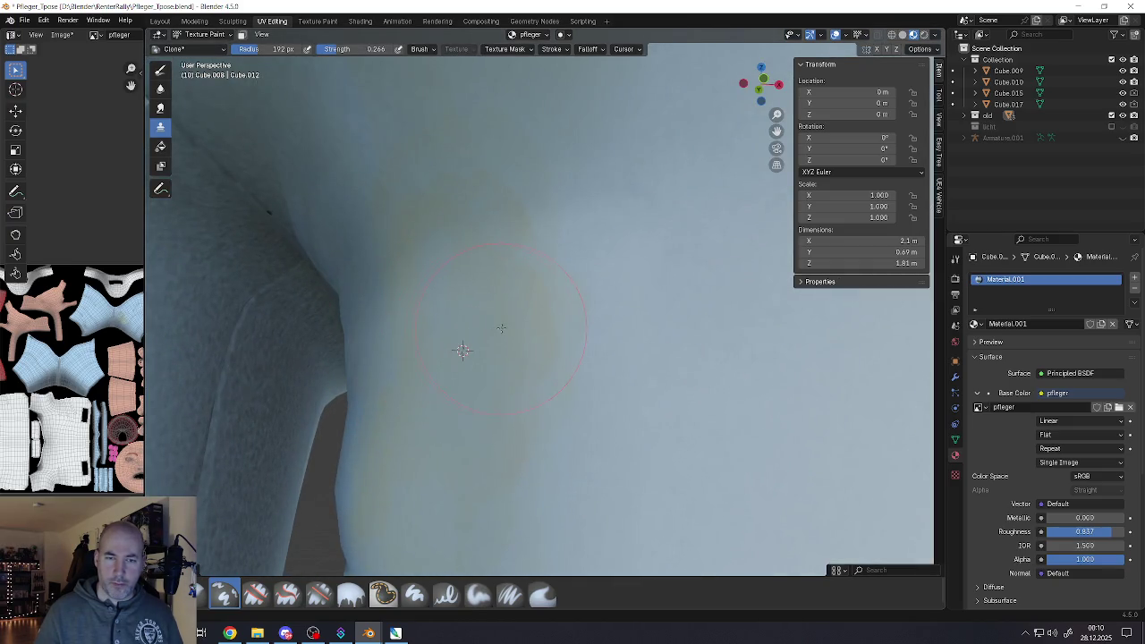
{"action": "left_click", "coordinate": [501, 328], "text": "ctrl"}
Orbit to a three-quarter view of the nurse and tilt toward the collar and armpit
{"action": "scroll", "coordinate": [501, 329], "scroll_direction": "down", "scroll_amount": 1}
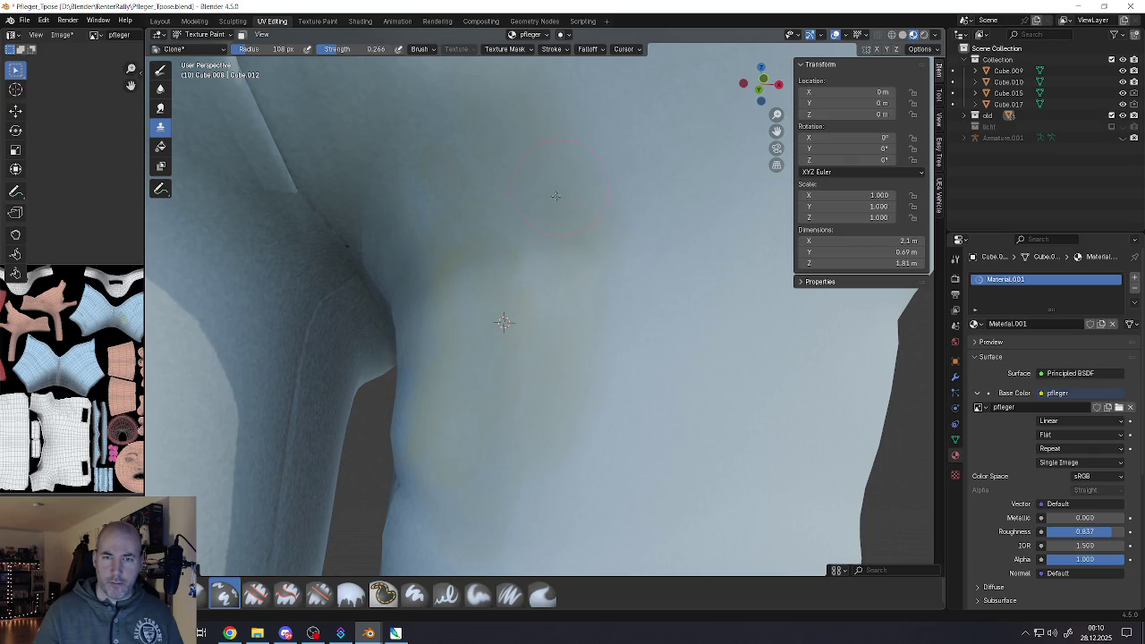
{"action": "scroll", "coordinate": [555, 195], "scroll_direction": "down", "scroll_amount": 5}
{"action": "scroll", "coordinate": [556, 332], "scroll_direction": "down", "scroll_amount": 1}
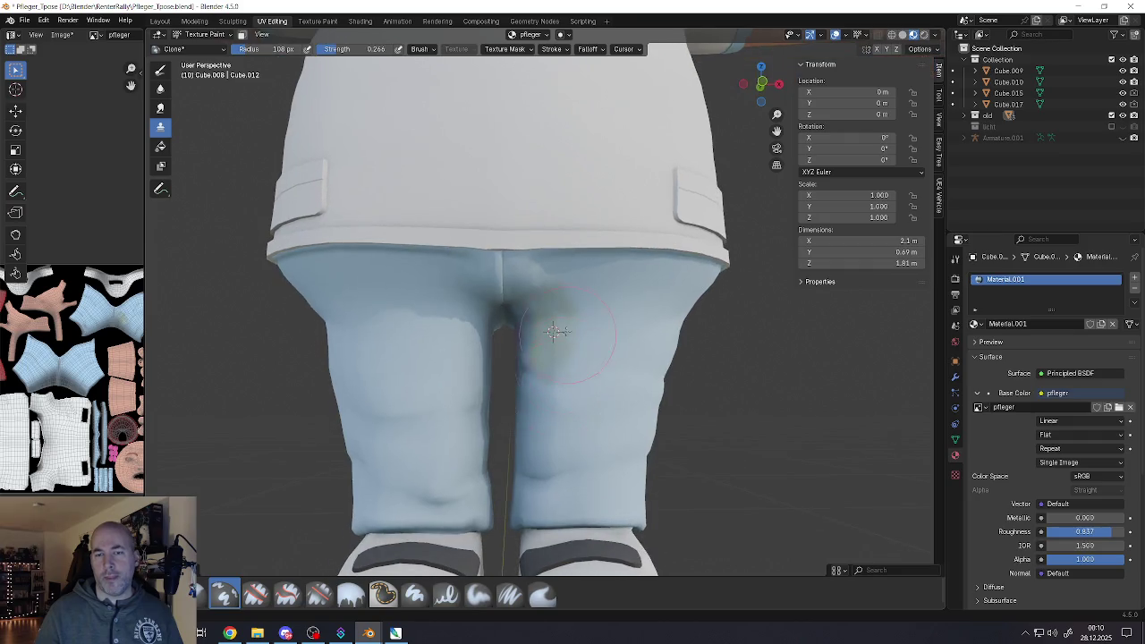
{"action": "scroll", "coordinate": [568, 334], "scroll_direction": "up", "scroll_amount": 3}
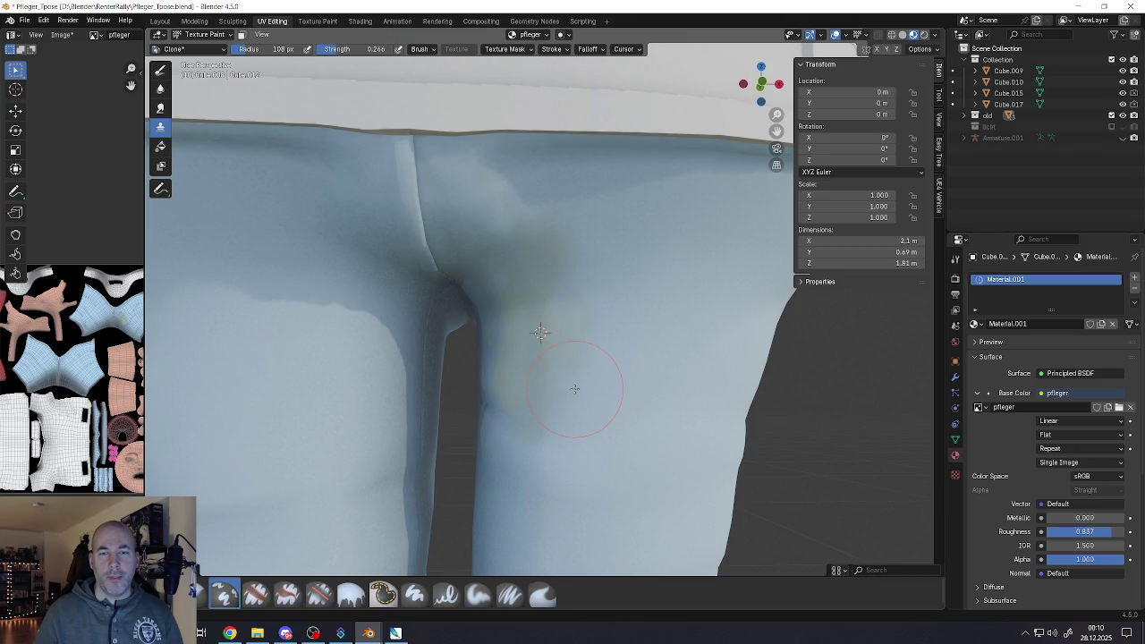
{"action": "scroll", "coordinate": [575, 390], "scroll_direction": "down", "scroll_amount": 3}
{"action": "scroll", "coordinate": [575, 389], "scroll_direction": "down", "scroll_amount": 3}
{"action": "scroll", "coordinate": [572, 381], "scroll_direction": "up", "scroll_amount": 2}
{"action": "mouse_move", "coordinate": [574, 390]}
{"action": "middle_mouse_down"}
{"action": "mouse_move", "coordinate": [598, 357]}
{"action": "mouse_move", "coordinate": [624, 246]}
{"action": "middle_mouse_up"}
{"action": "scroll", "coordinate": [624, 237], "scroll_direction": "up", "scroll_amount": 3}
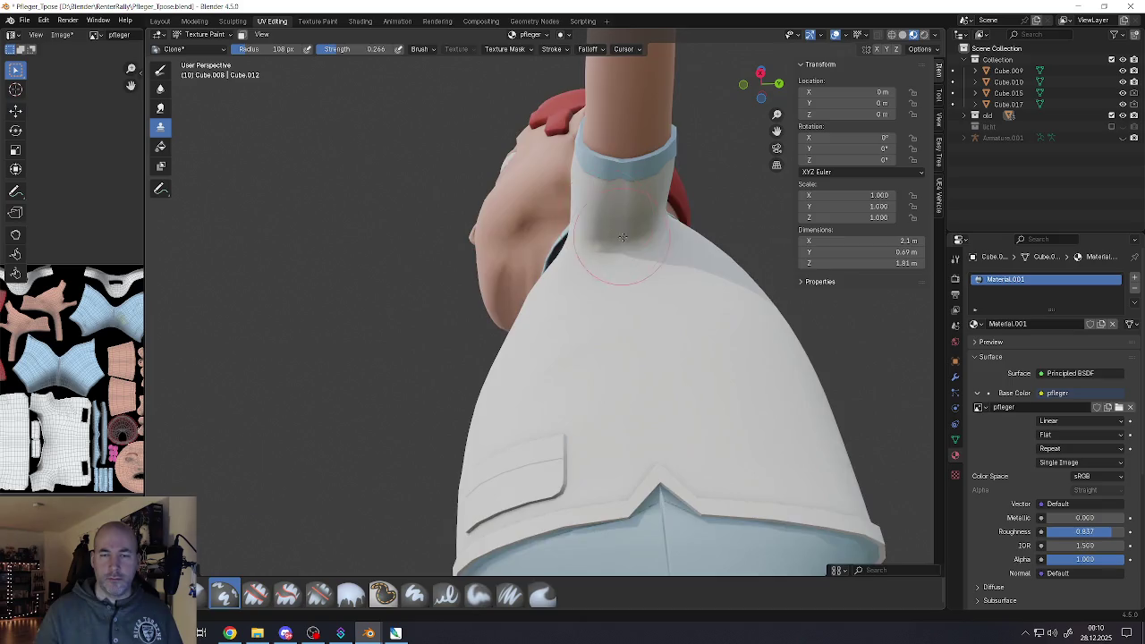
{"action": "scroll", "coordinate": [623, 237], "scroll_direction": "up", "scroll_amount": 2}
{"action": "scroll", "coordinate": [626, 244], "scroll_direction": "down", "scroll_amount": 2}
{"action": "scroll", "coordinate": [618, 251], "scroll_direction": "down", "scroll_amount": 2}
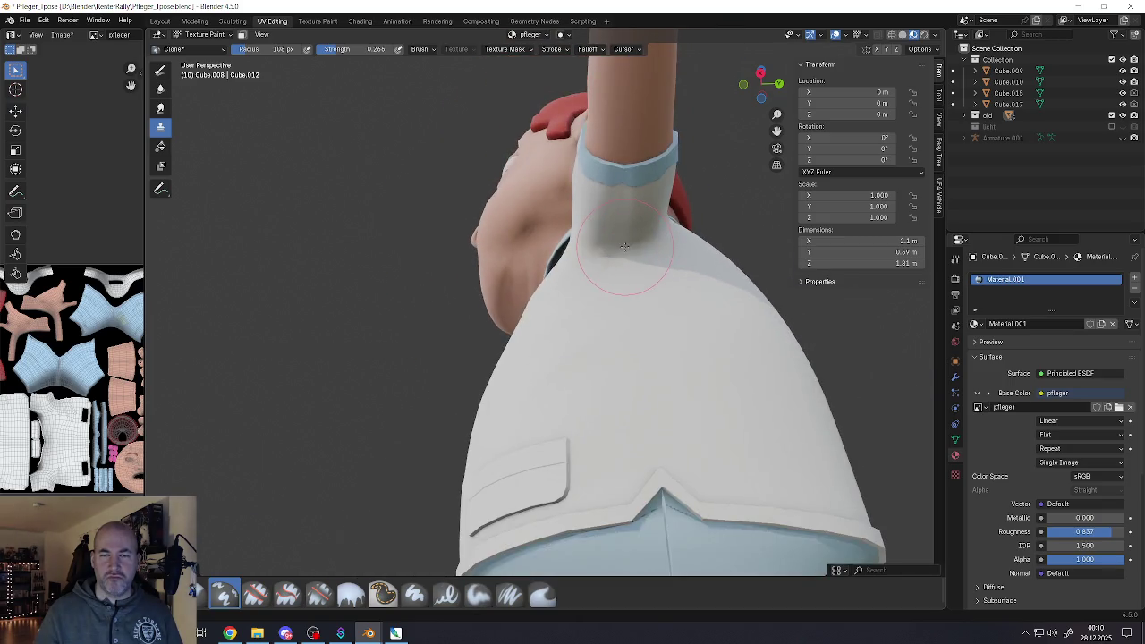
{"action": "scroll", "coordinate": [611, 269], "scroll_direction": "up", "scroll_amount": 4}
{"action": "middle_click_drag", "start_coordinate": [608, 297], "coordinate": [605, 322]}
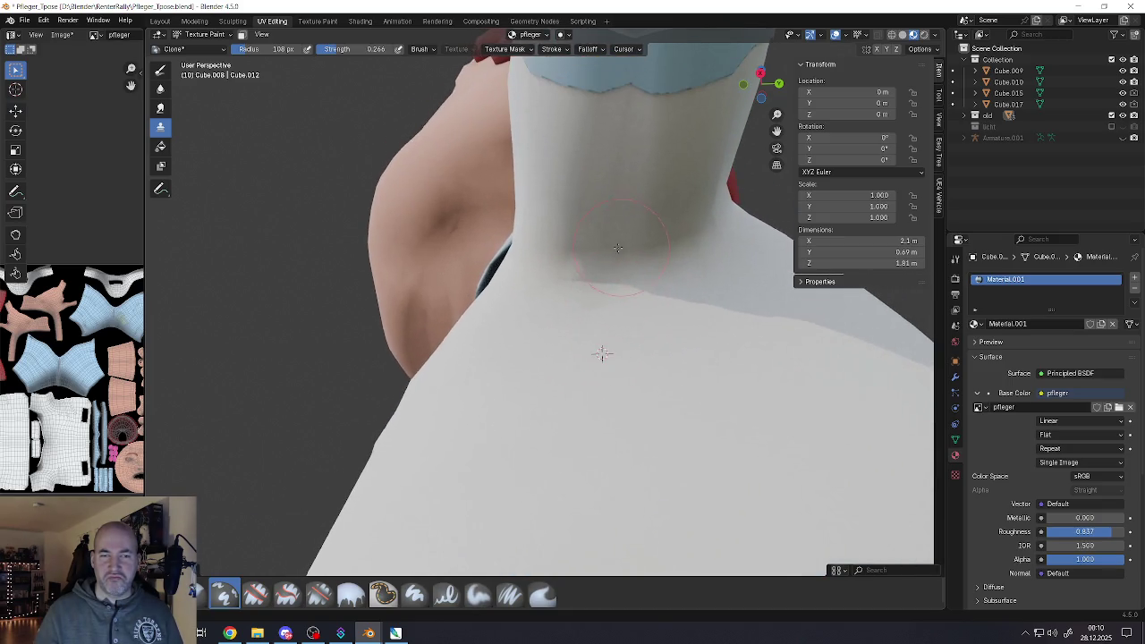
Switch to the Fill tool, test a fill on the surface, and undo it
{"action": "left_click", "coordinate": [160, 70]}
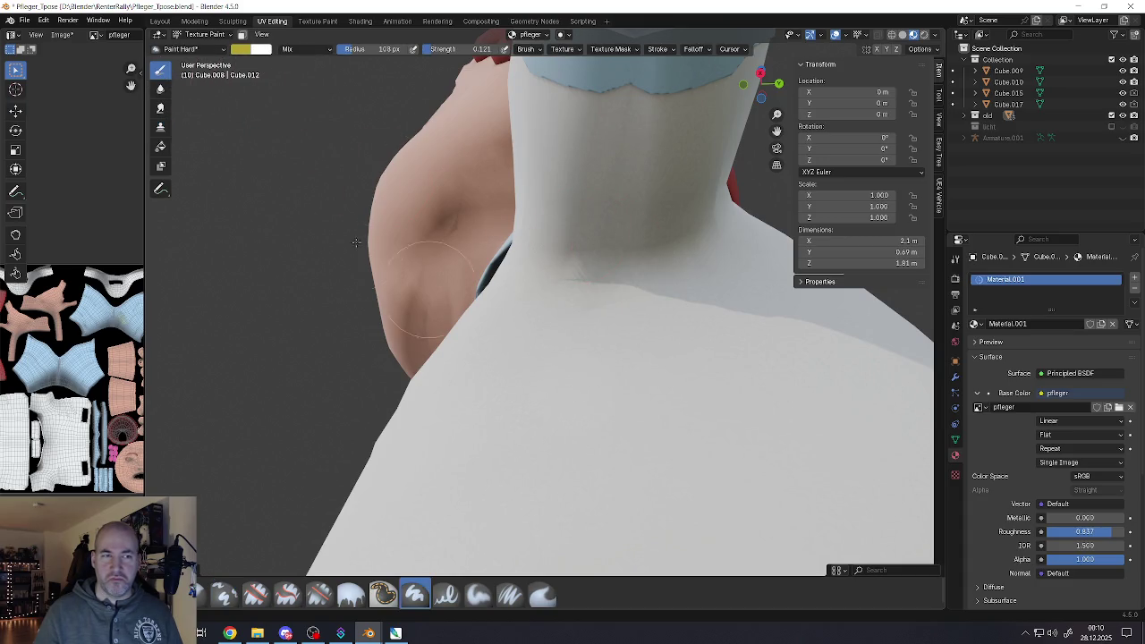
{"action": "left_click", "coordinate": [161, 148]}
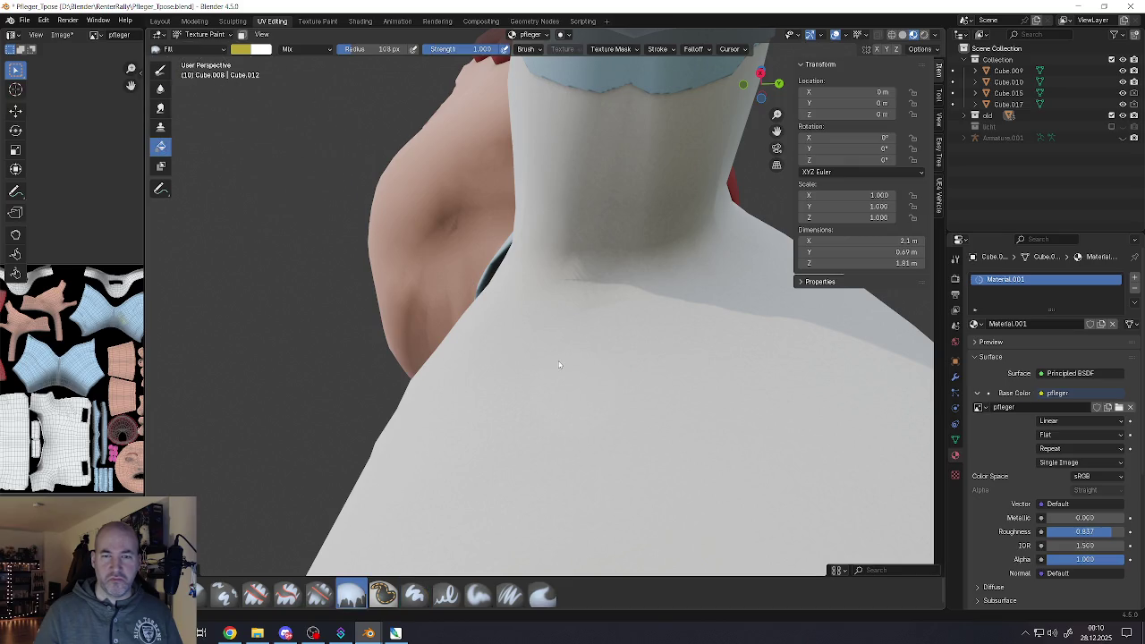
{"action": "left_click", "coordinate": [421, 179]}
{"action": "left_click", "coordinate": [239, 48]}
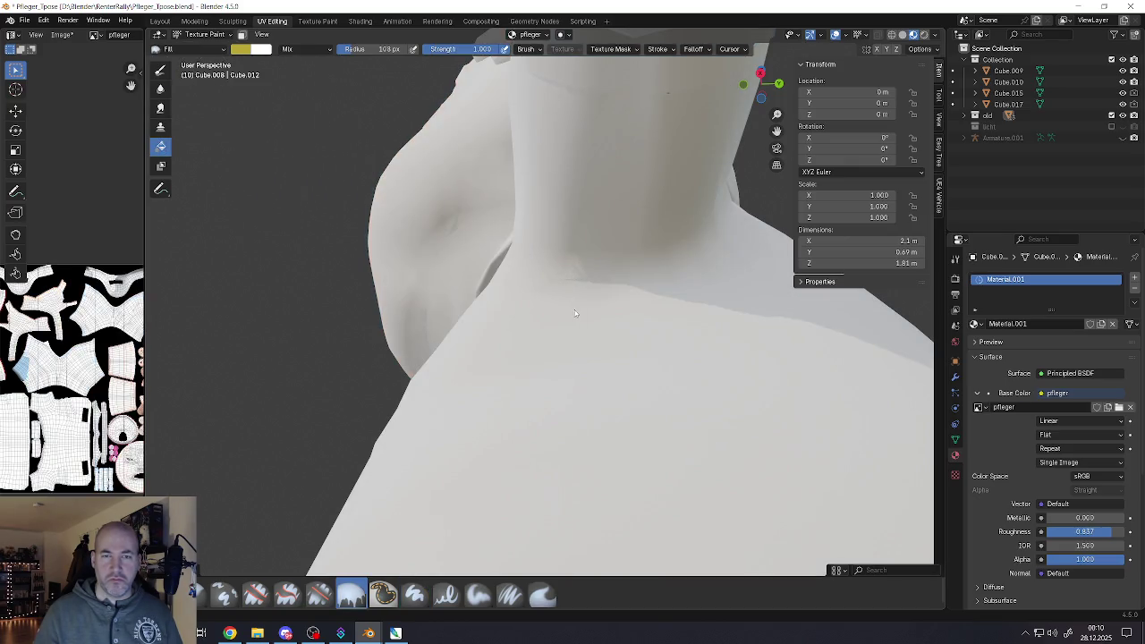
{"action": "mouse_move", "coordinate": [574, 309]}
{"action": "middle_mouse_down"}
{"action": "mouse_move", "coordinate": [609, 312]}
{"action": "mouse_move", "coordinate": [234, 99]}
{"action": "middle_mouse_up"}
{"action": "key", "text": "ctrl+z"}
Brighten the paint colour to mustard yellow #E8D244 and lower strength to about 0.2
{"action": "left_click", "coordinate": [239, 49]}
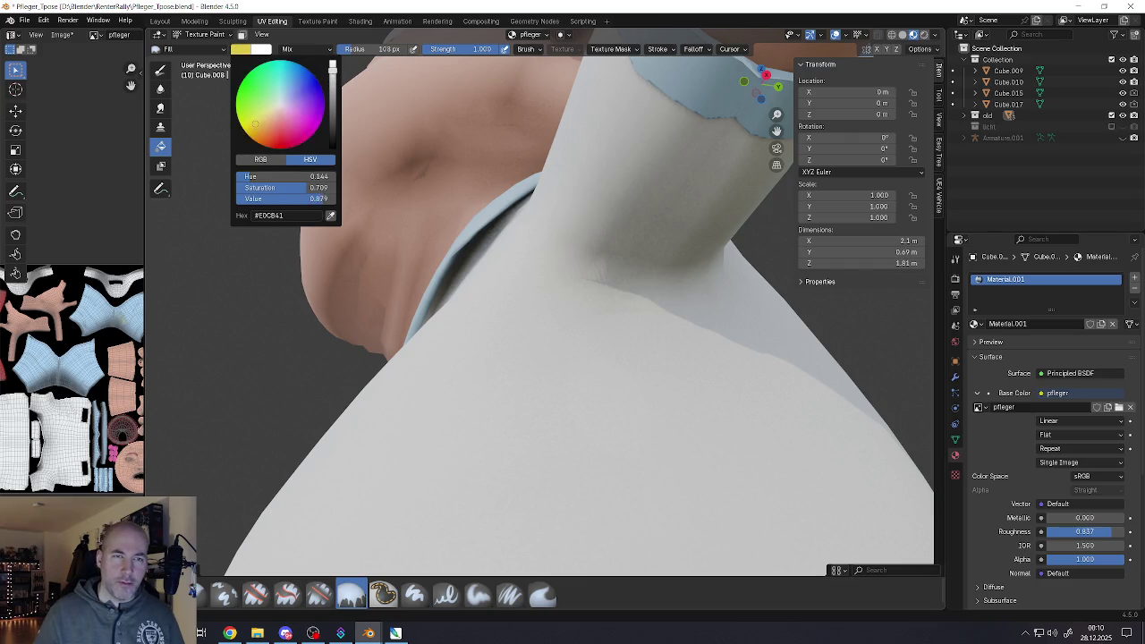
{"action": "left_click_drag", "start_coordinate": [332, 86], "coordinate": [335, 70]}
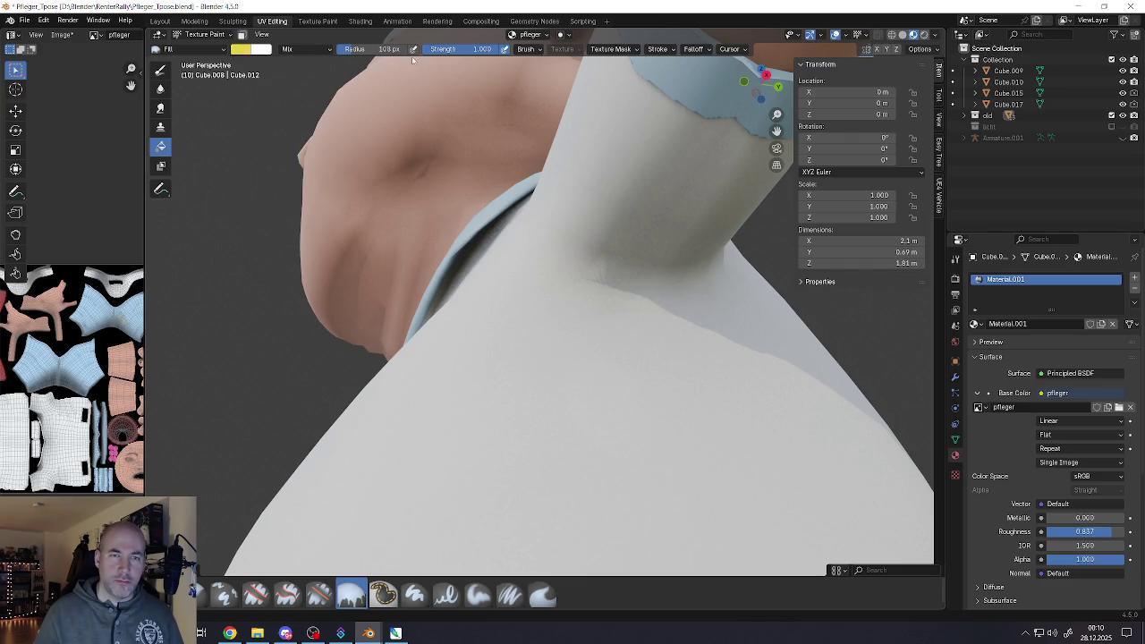
{"action": "left_click_drag", "start_coordinate": [483, 48], "coordinate": [430, 48]}
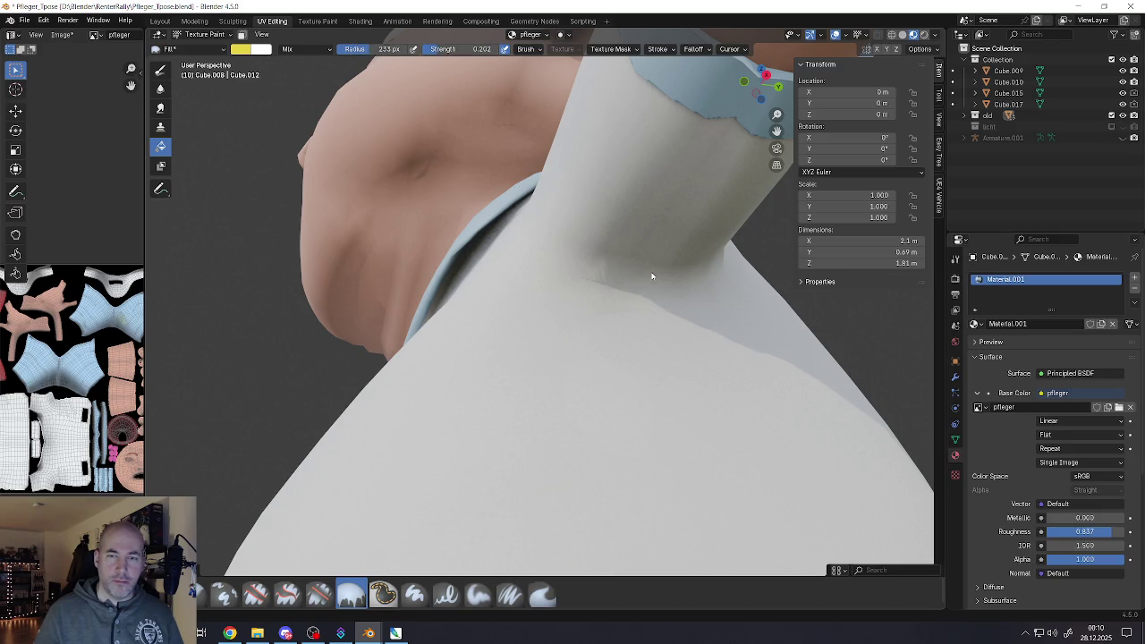
{"action": "middle_click_drag", "start_coordinate": [652, 277], "coordinate": [575, 224]}
Return to the Draw brush, test a stain stroke on the neck, and undo it
{"action": "left_click", "coordinate": [160, 70]}
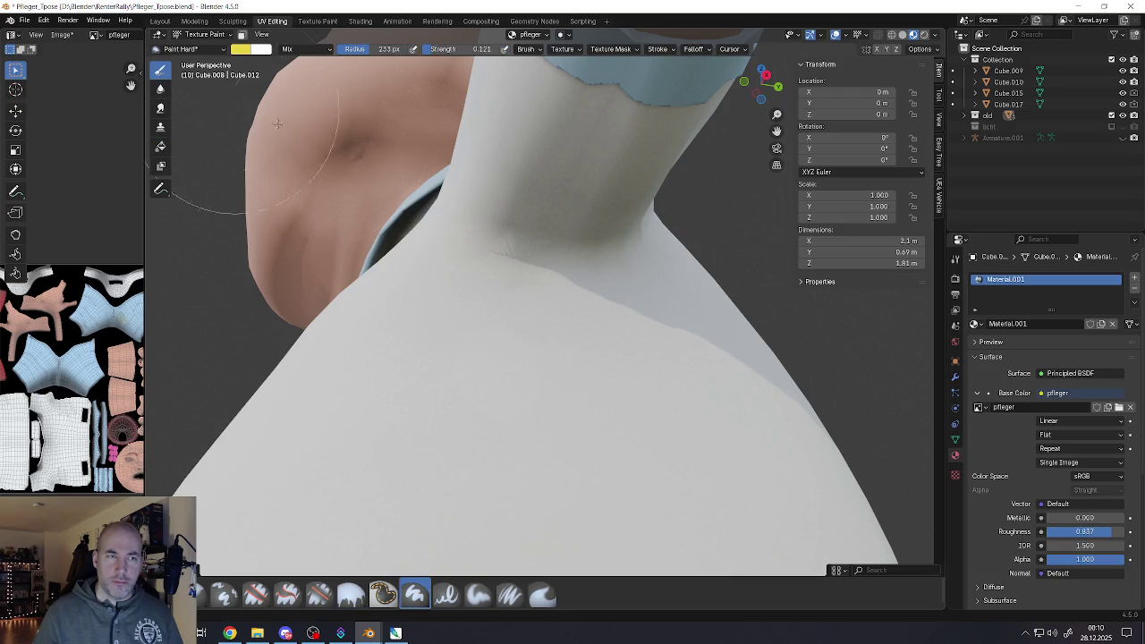
{"action": "left_click", "coordinate": [415, 594]}
{"action": "left_click_drag", "start_coordinate": [617, 197], "coordinate": [555, 224]}
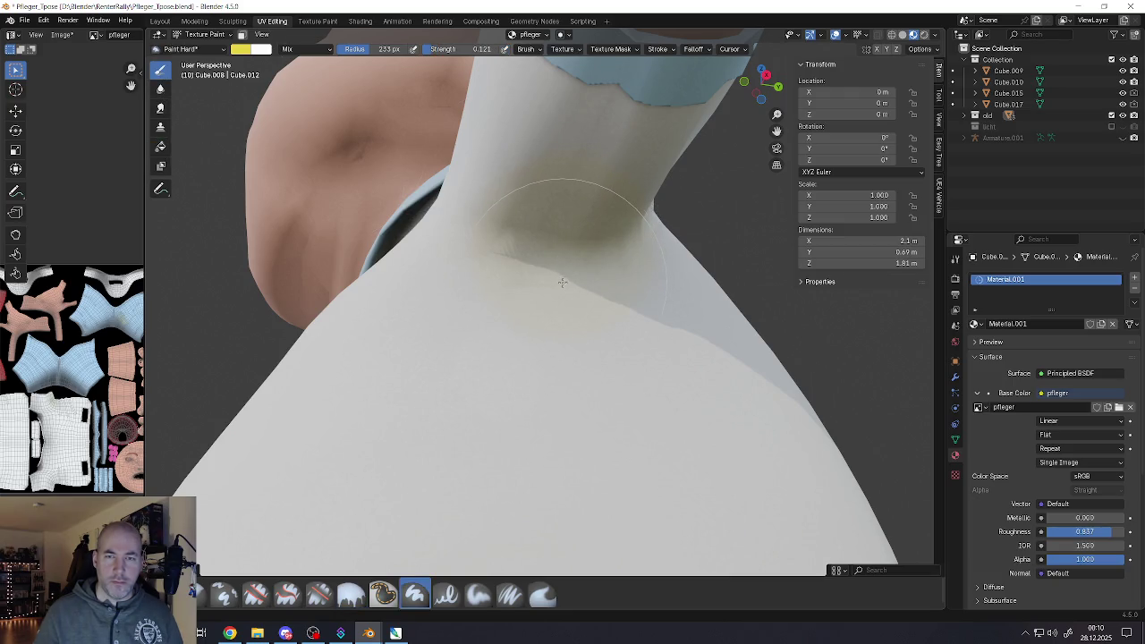
{"action": "key", "text": "ctrl+z"}
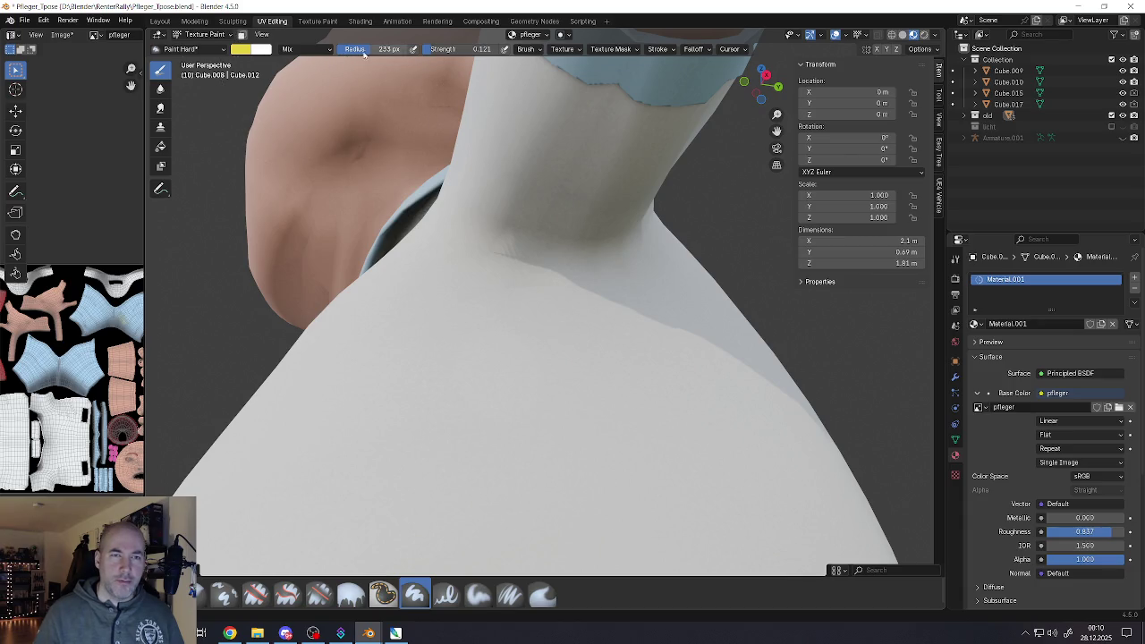
{"action": "left_click", "coordinate": [242, 49]}
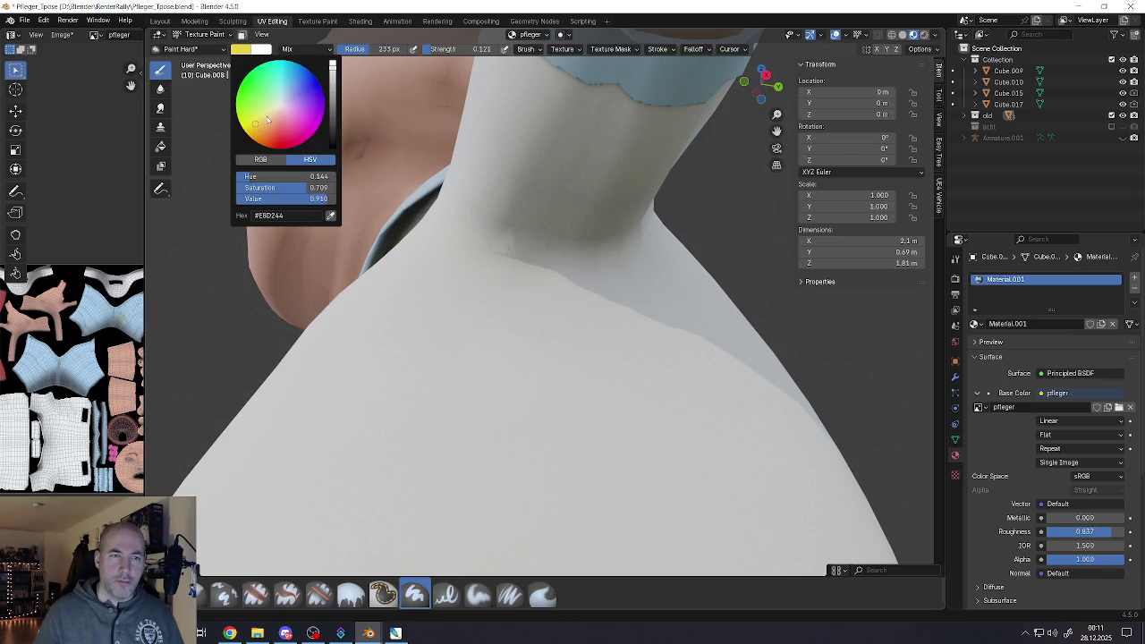
Desaturate the paint to pale cream and paint it over the neck shadow
{"action": "left_click_drag", "start_coordinate": [266, 119], "coordinate": [271, 111]}
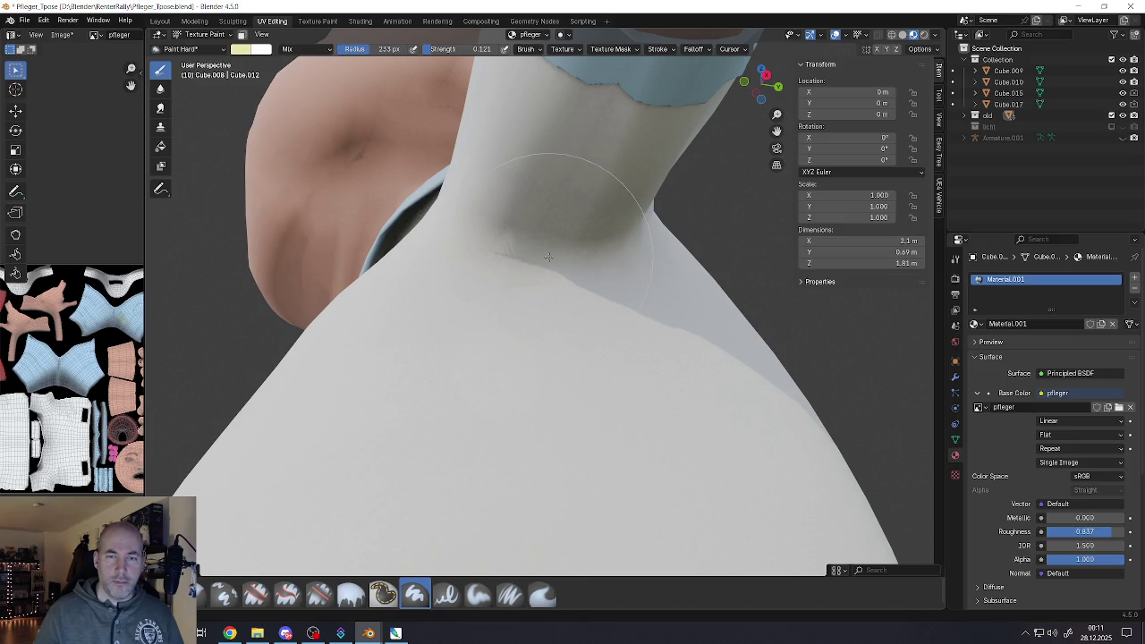
{"action": "left_click_drag", "start_coordinate": [549, 257], "coordinate": [562, 246]}
{"action": "middle_click_drag", "start_coordinate": [548, 256], "coordinate": [583, 280]}
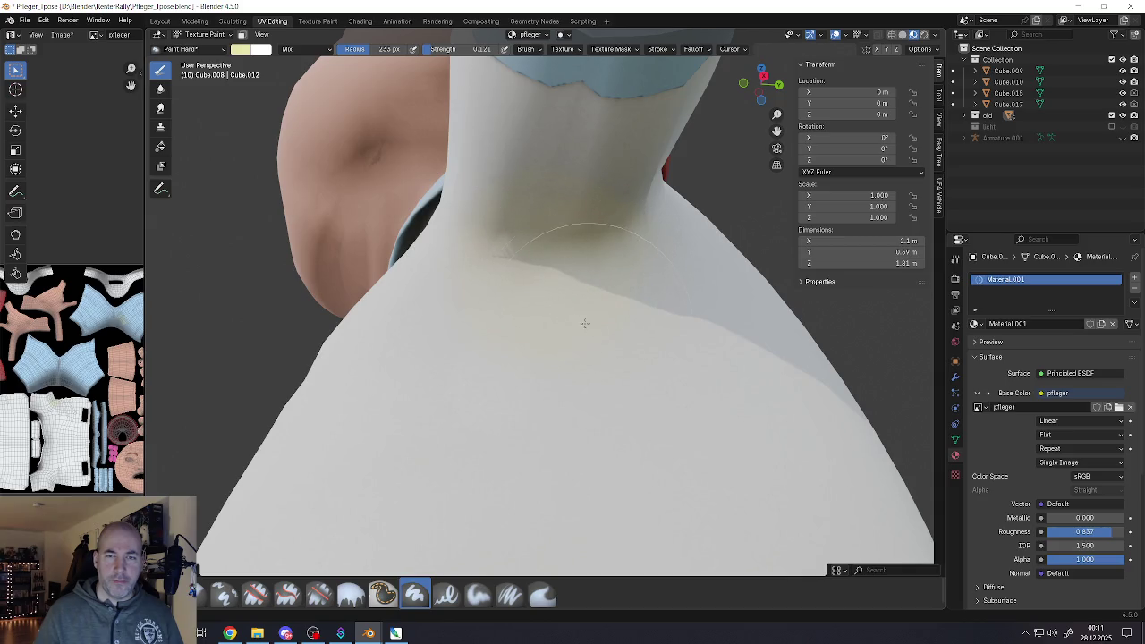
{"action": "mouse_move", "coordinate": [584, 323]}
{"action": "middle_mouse_down"}
{"action": "mouse_move", "coordinate": [589, 204]}
{"action": "mouse_move", "coordinate": [486, 224]}
{"action": "middle_mouse_up"}
{"action": "mouse_move", "coordinate": [537, 167]}
{"action": "middle_mouse_down"}
{"action": "mouse_move", "coordinate": [555, 235]}
{"action": "mouse_move", "coordinate": [591, 153]}
{"action": "mouse_move", "coordinate": [534, 311]}
{"action": "mouse_move", "coordinate": [527, 274]}
{"action": "mouse_move", "coordinate": [440, 308]}
{"action": "mouse_move", "coordinate": [542, 268]}
{"action": "middle_mouse_up"}
Zoom and orbit out to a front view of the whole nurse to check the shirt
{"action": "scroll", "coordinate": [440, 307], "scroll_direction": "down", "scroll_amount": 5}
{"action": "scroll", "coordinate": [542, 268], "scroll_direction": "up", "scroll_amount": 5}
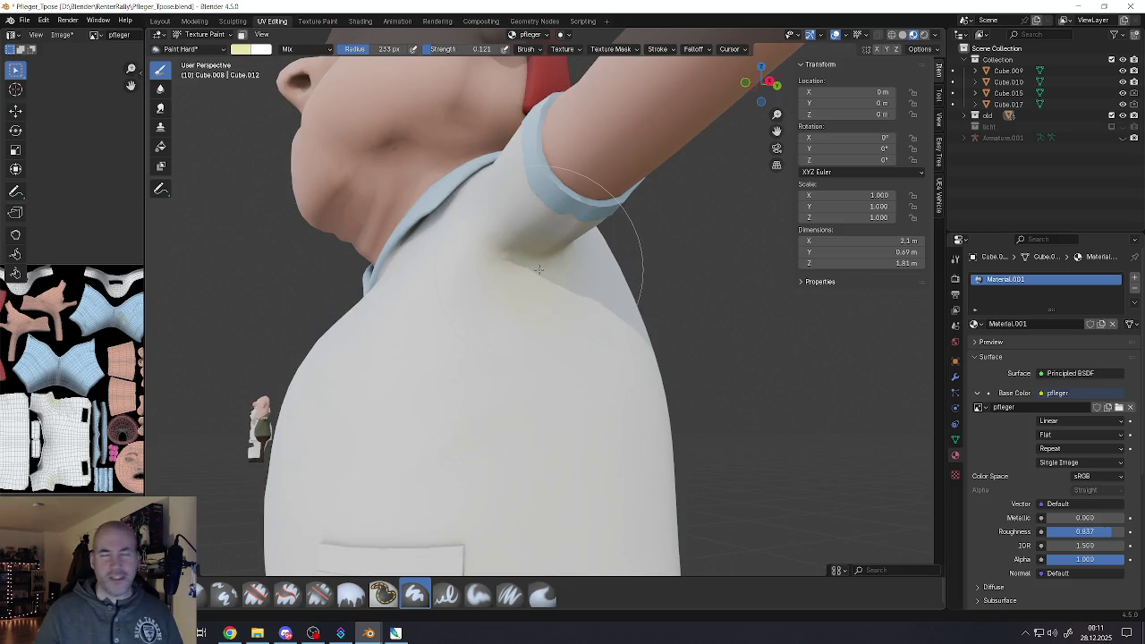
{"action": "scroll", "coordinate": [539, 269], "scroll_direction": "down", "scroll_amount": 5}
{"action": "middle_click_drag", "start_coordinate": [540, 270], "coordinate": [558, 324]}
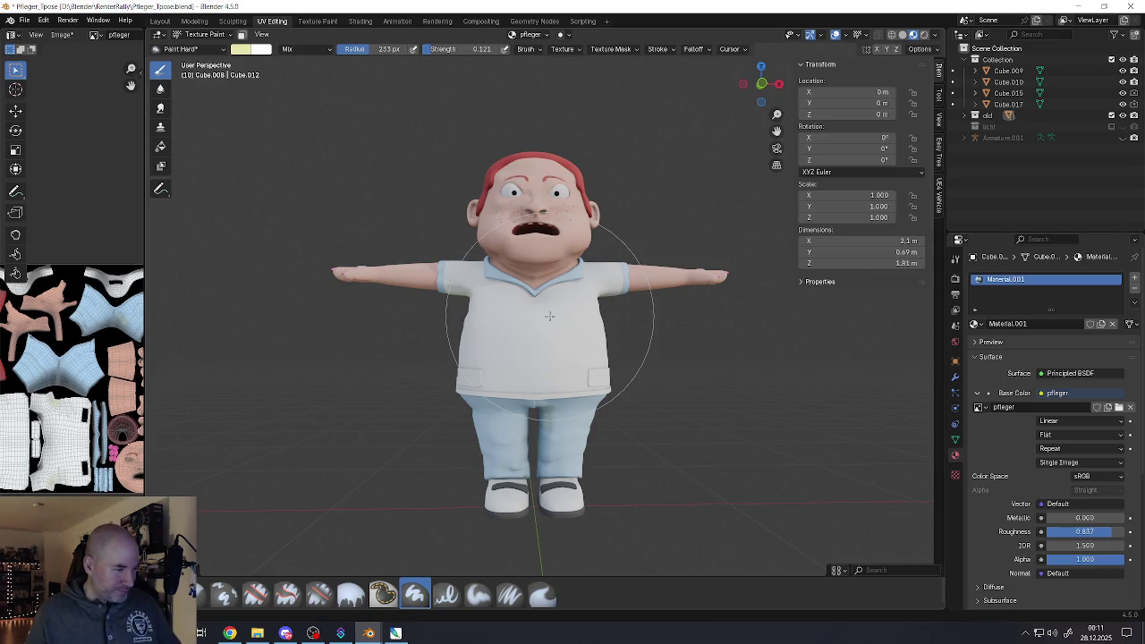
{"action": "scroll", "coordinate": [677, 397], "scroll_direction": "up", "scroll_amount": 3}
Zoom in on the torso and pick a mid-grey paint colour with Value 0.704
{"action": "scroll", "coordinate": [613, 384], "scroll_direction": "up", "scroll_amount": 3}
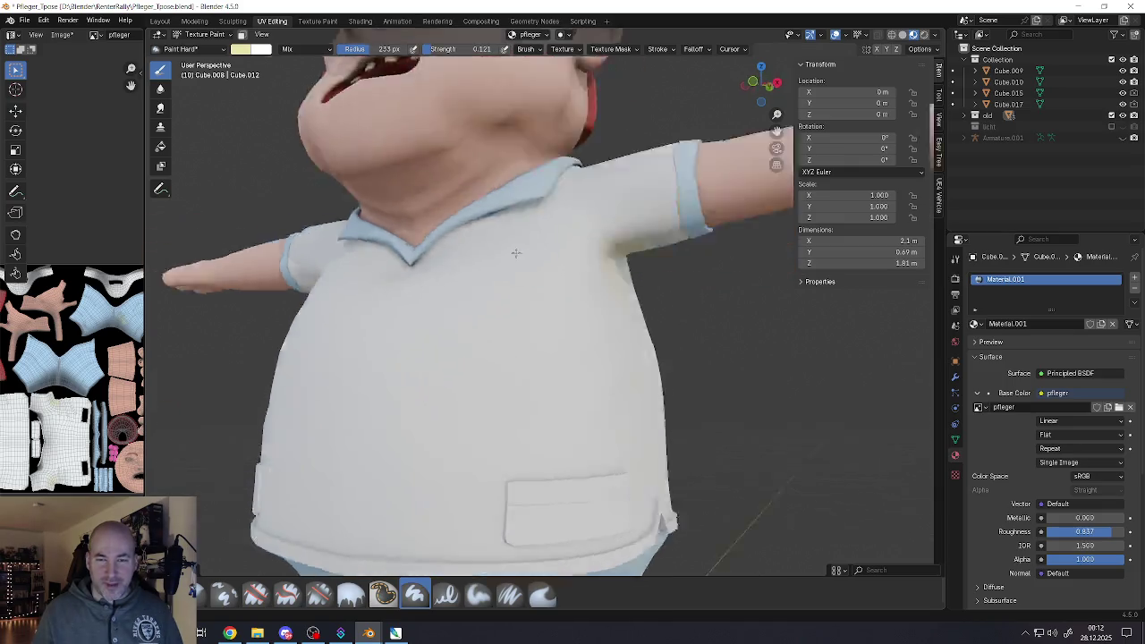
{"action": "mouse_move", "coordinate": [614, 384]}
{"action": "middle_mouse_down"}
{"action": "mouse_move", "coordinate": [492, 248]}
{"action": "mouse_move", "coordinate": [456, 252]}
{"action": "middle_mouse_up"}
{"action": "scroll", "coordinate": [428, 255], "scroll_direction": "up", "scroll_amount": 2}
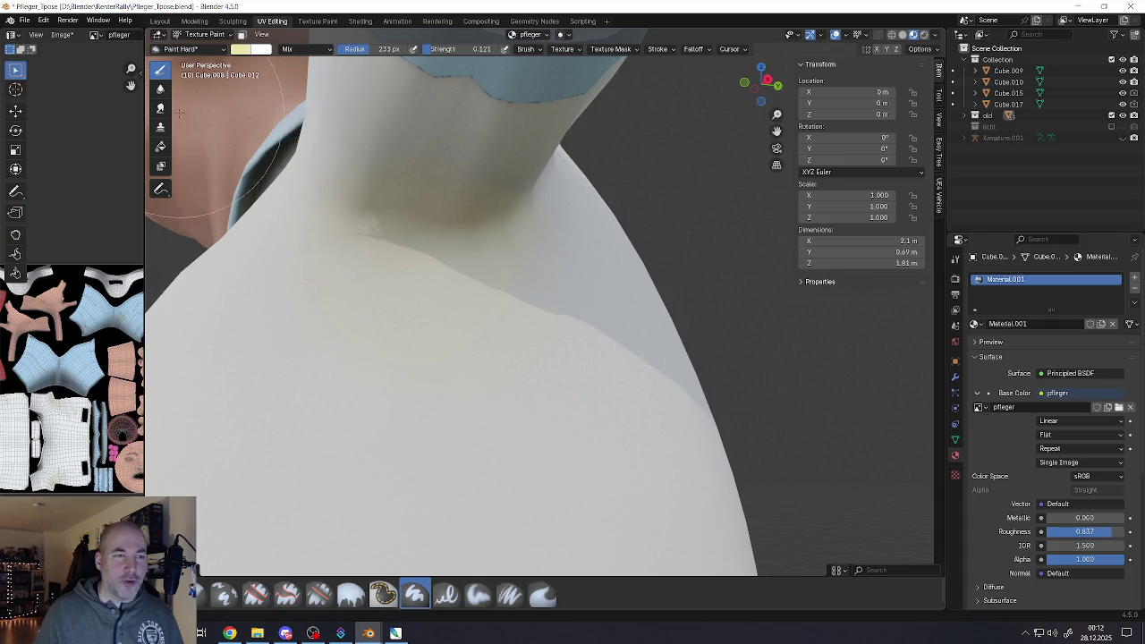
{"action": "left_click", "coordinate": [237, 52]}
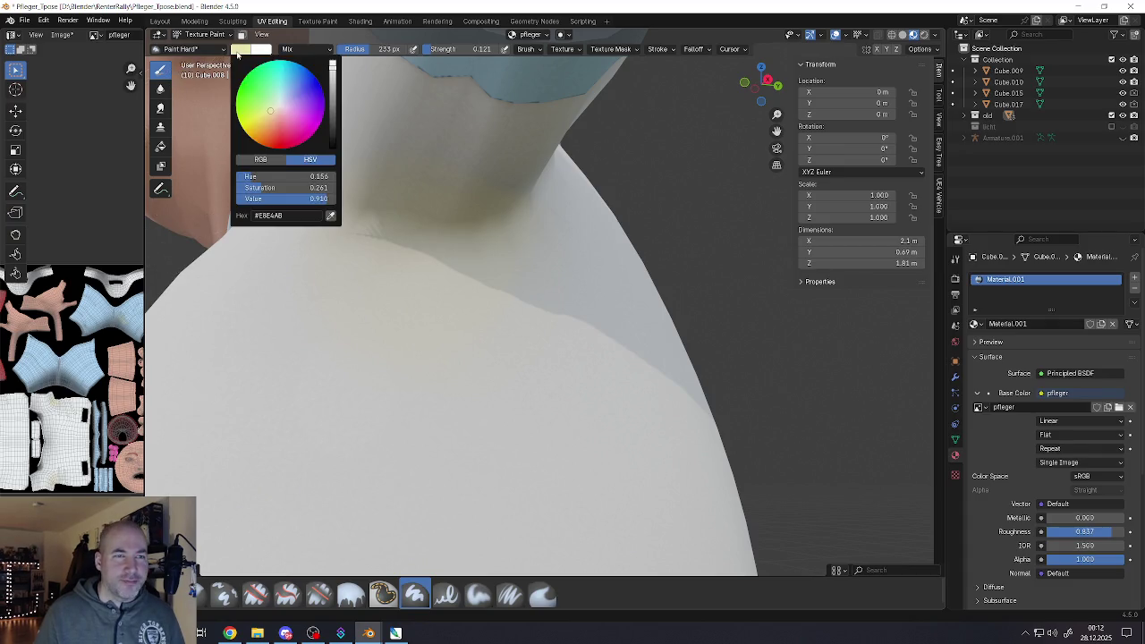
{"action": "left_click", "coordinate": [281, 106]}
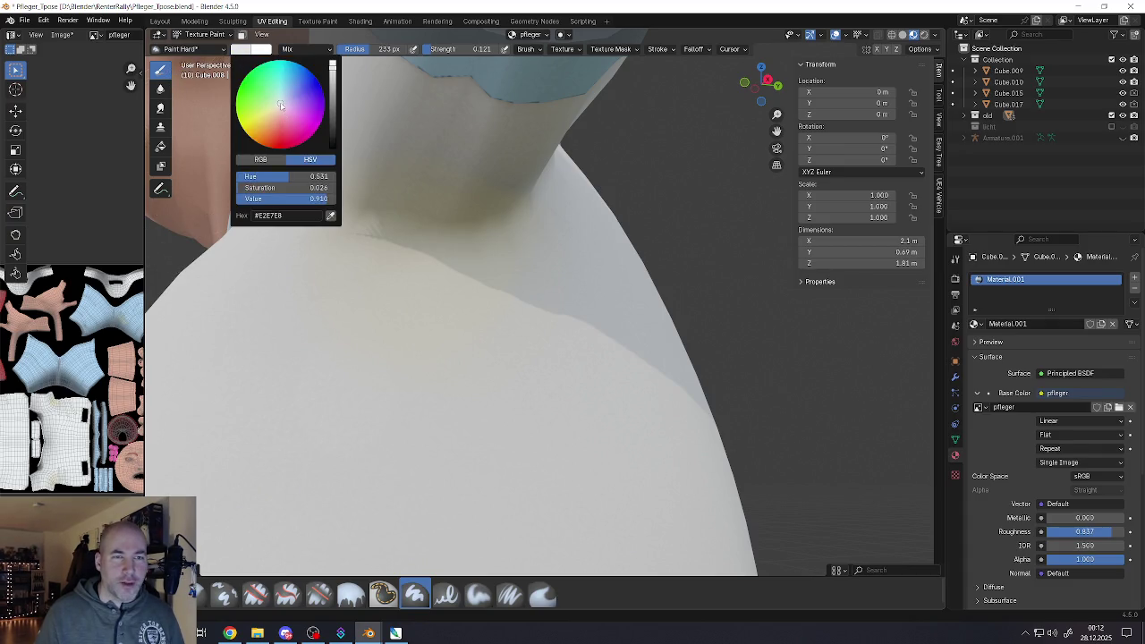
{"action": "left_click", "coordinate": [332, 85]}
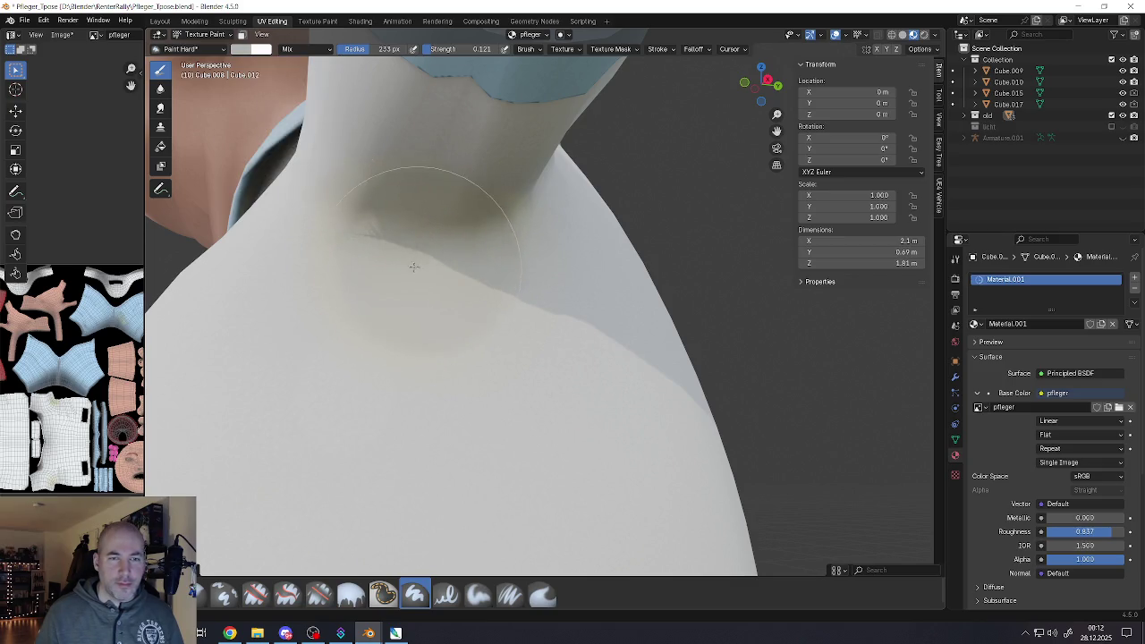
Paint darker grey shading on the shirt at the neck below the collar
{"action": "mouse_move", "coordinate": [412, 201]}
{"action": "middle_mouse_down"}
{"action": "mouse_move", "coordinate": [403, 191]}
{"action": "mouse_move", "coordinate": [433, 203]}
{"action": "middle_mouse_up"}
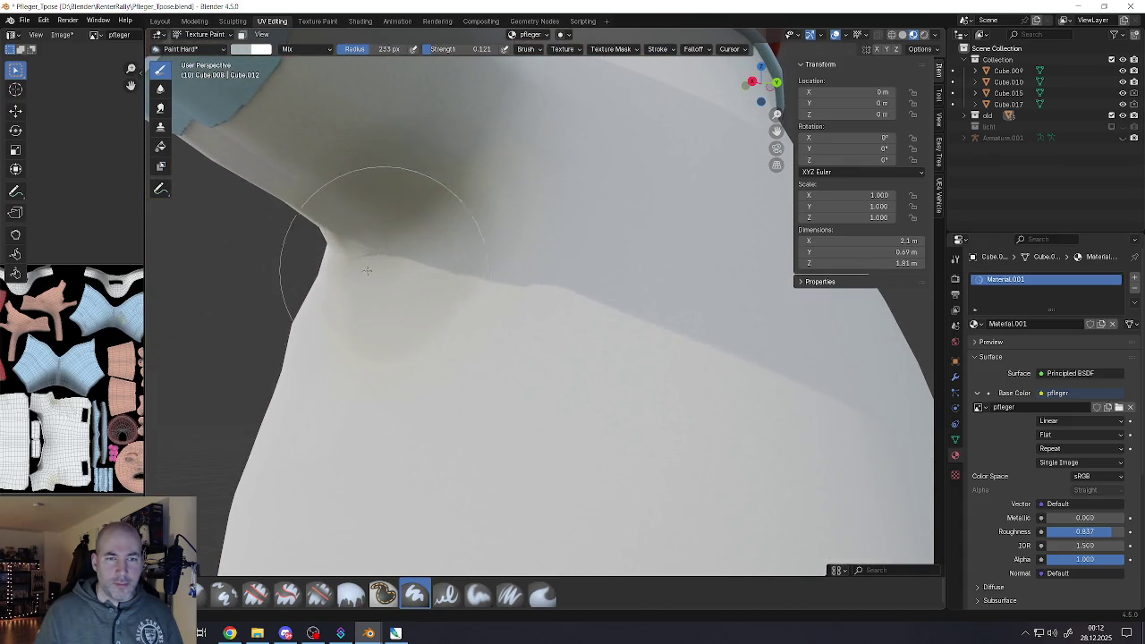
{"action": "middle_click_drag", "start_coordinate": [358, 256], "coordinate": [354, 302]}
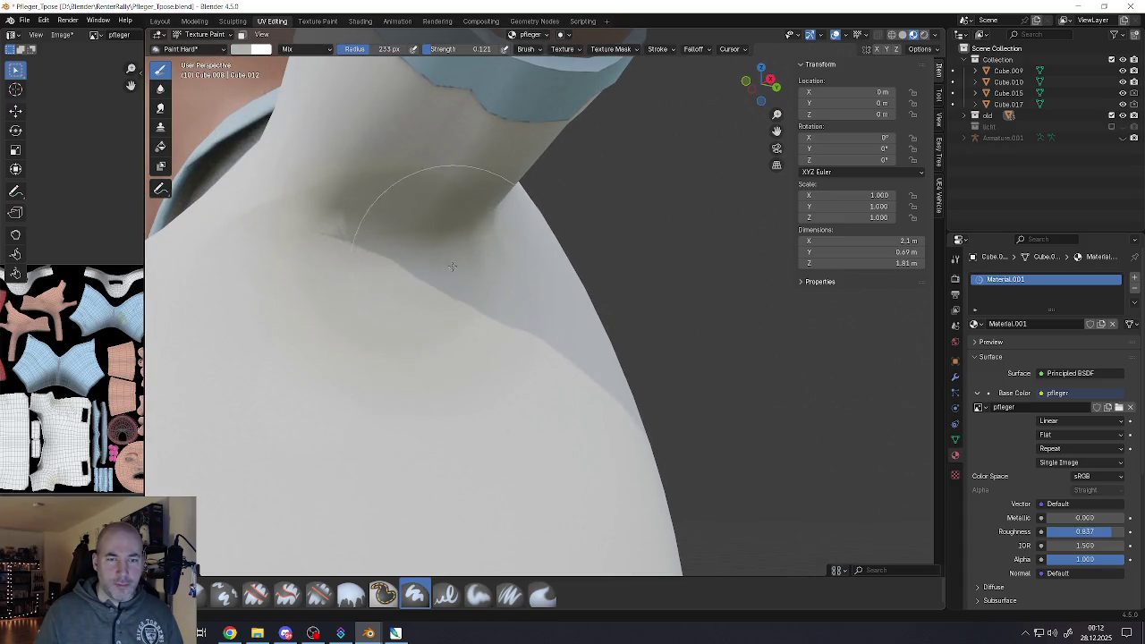
{"action": "left_click_drag", "start_coordinate": [452, 265], "coordinate": [355, 227]}
Paint grey shading along the shirt's side under the arm, then check shoulder and chest
{"action": "mouse_move", "coordinate": [376, 306]}
{"action": "middle_mouse_down"}
{"action": "mouse_move", "coordinate": [320, 320]}
{"action": "mouse_move", "coordinate": [385, 296]}
{"action": "mouse_move", "coordinate": [385, 255]}
{"action": "mouse_move", "coordinate": [291, 295]}
{"action": "mouse_move", "coordinate": [448, 331]}
{"action": "middle_mouse_up"}
{"action": "scroll", "coordinate": [384, 269], "scroll_direction": "down", "scroll_amount": 4}
{"action": "scroll", "coordinate": [402, 291], "scroll_direction": "up", "scroll_amount": 2}
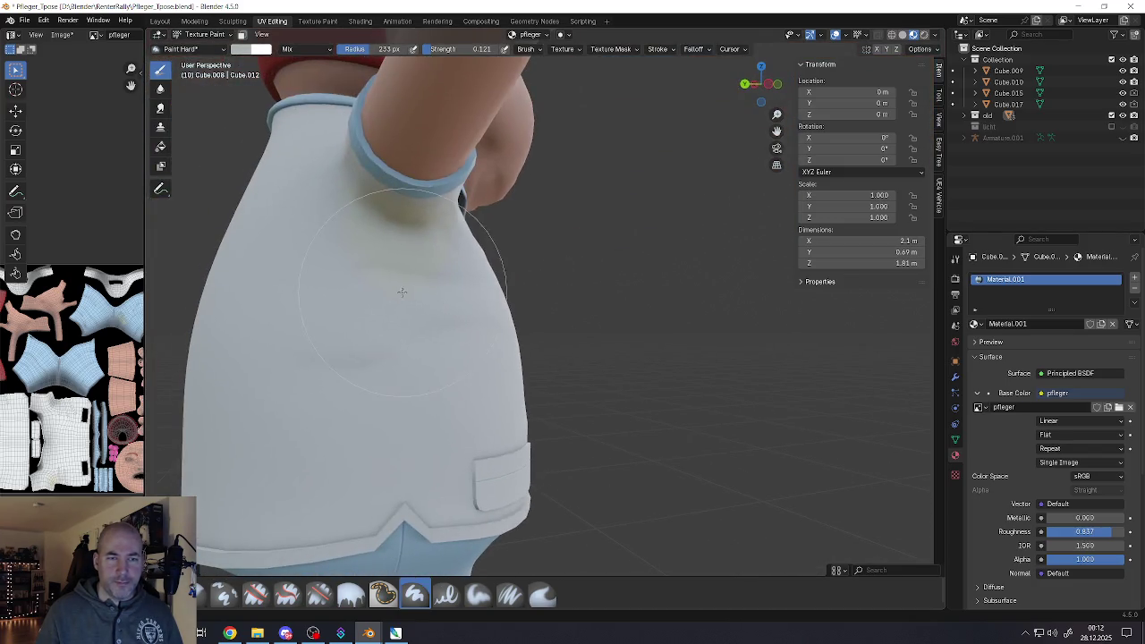
{"action": "scroll", "coordinate": [405, 248], "scroll_direction": "up", "scroll_amount": 2}
{"action": "middle_click_drag", "start_coordinate": [402, 242], "coordinate": [388, 224]}
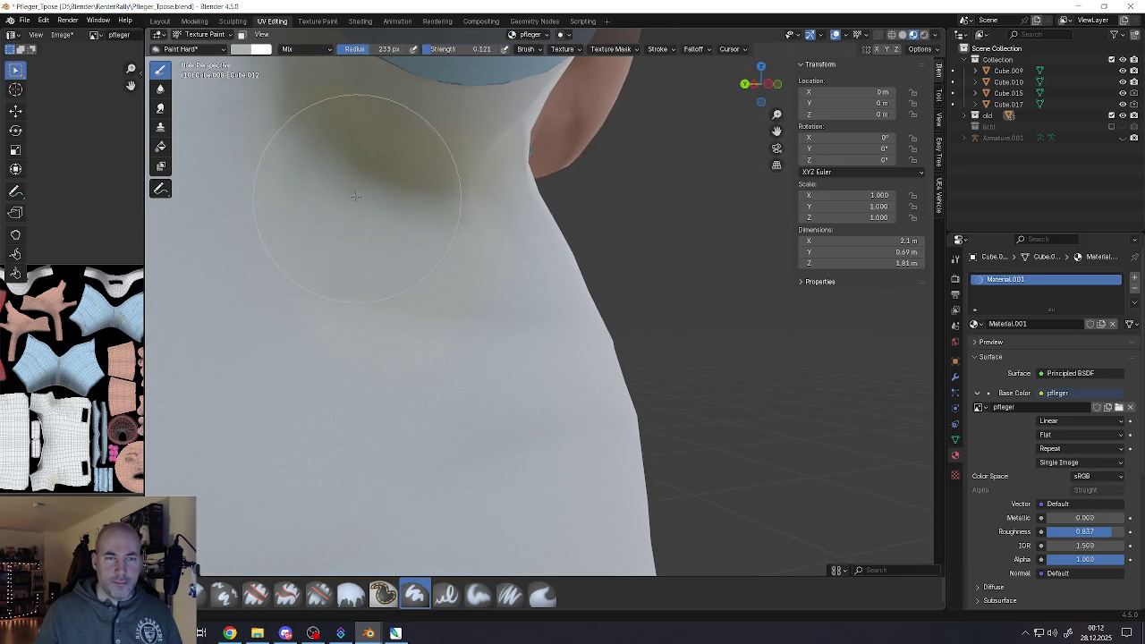
{"action": "left_click_drag", "start_coordinate": [445, 204], "coordinate": [462, 269]}
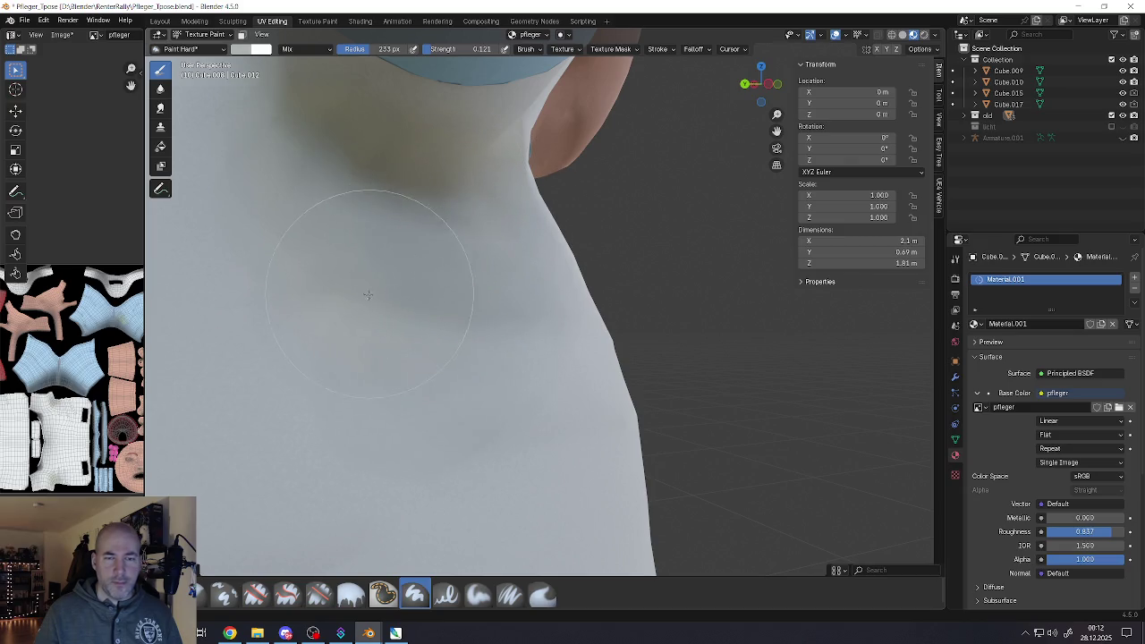
{"action": "scroll", "coordinate": [368, 294], "scroll_direction": "down", "scroll_amount": 3}
{"action": "middle_click_drag", "start_coordinate": [368, 295], "coordinate": [365, 293]}
{"action": "scroll", "coordinate": [364, 294], "scroll_direction": "up", "scroll_amount": 2}
{"action": "scroll", "coordinate": [364, 294], "scroll_direction": "up", "scroll_amount": 1}
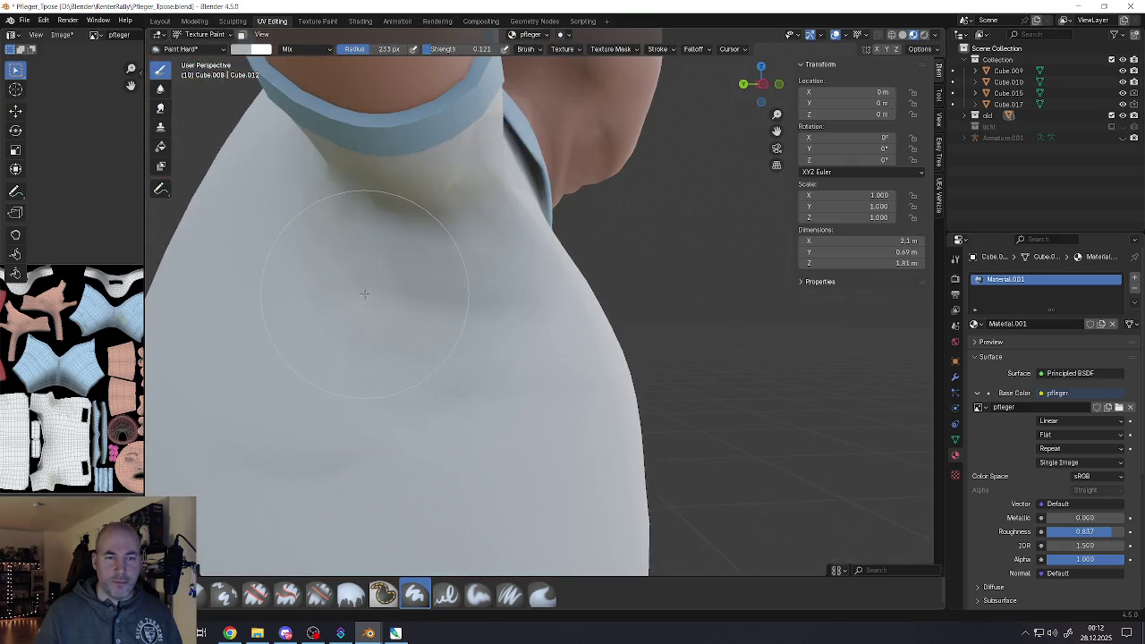
{"action": "mouse_move", "coordinate": [378, 358]}
{"action": "middle_mouse_down"}
{"action": "mouse_move", "coordinate": [466, 285]}
{"action": "mouse_move", "coordinate": [410, 281]}
{"action": "mouse_move", "coordinate": [486, 324]}
{"action": "middle_mouse_up"}
{"action": "scroll", "coordinate": [466, 284], "scroll_direction": "down", "scroll_amount": 5}
{"action": "scroll", "coordinate": [486, 325], "scroll_direction": "up", "scroll_amount": 4}
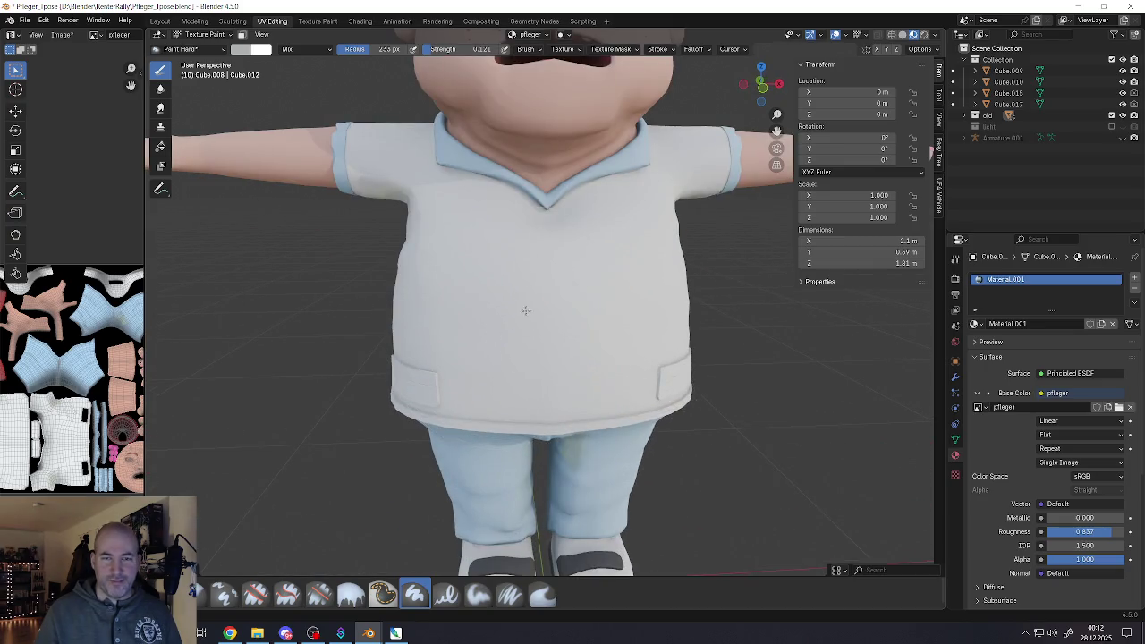
Inspect the painted nurse from the front and left side, then bring up the interaction-mode list
{"action": "middle_click_drag", "start_coordinate": [594, 267], "coordinate": [517, 263], "text": "shift"}
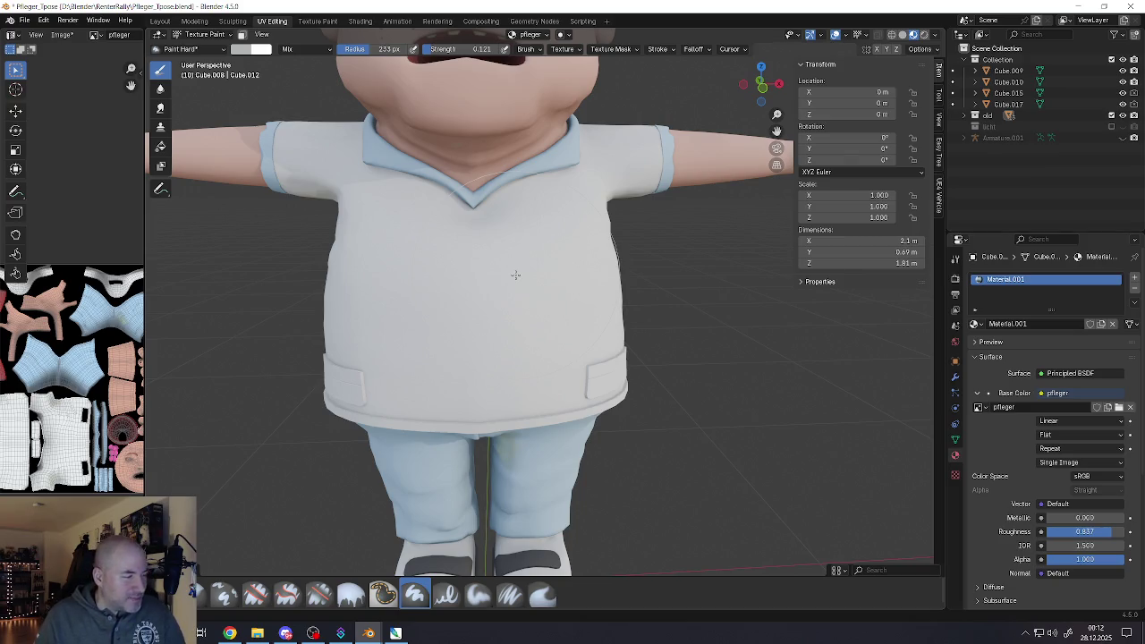
{"action": "middle_click_drag", "start_coordinate": [507, 300], "coordinate": [498, 286]}
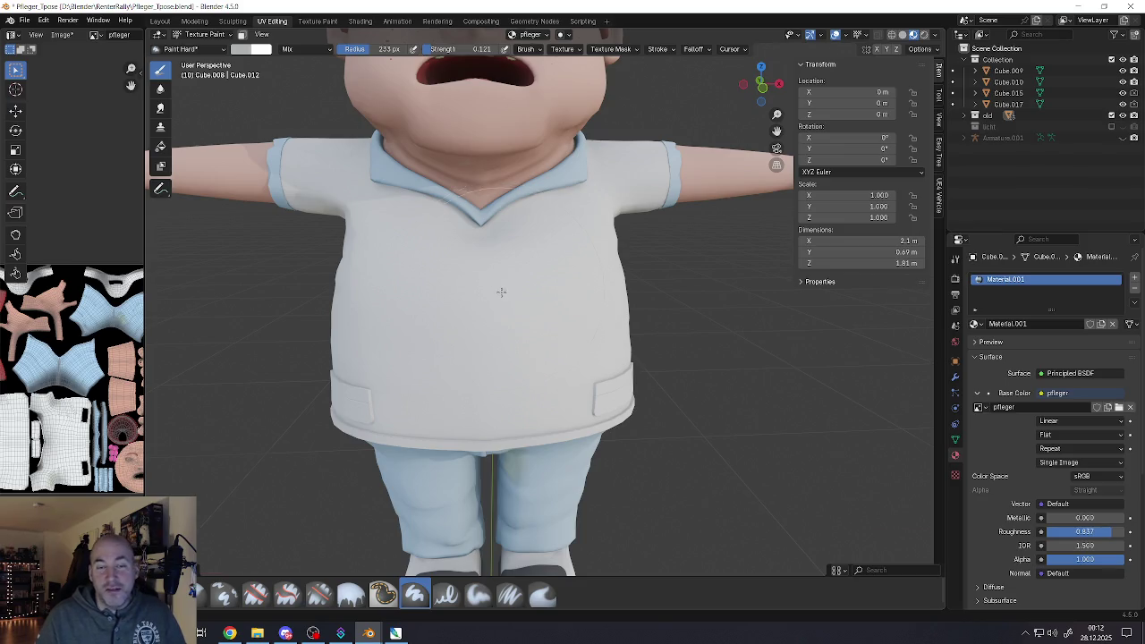
{"action": "scroll", "coordinate": [501, 292], "scroll_direction": "down", "scroll_amount": 3}
{"action": "scroll", "coordinate": [508, 243], "scroll_direction": "down", "scroll_amount": 2}
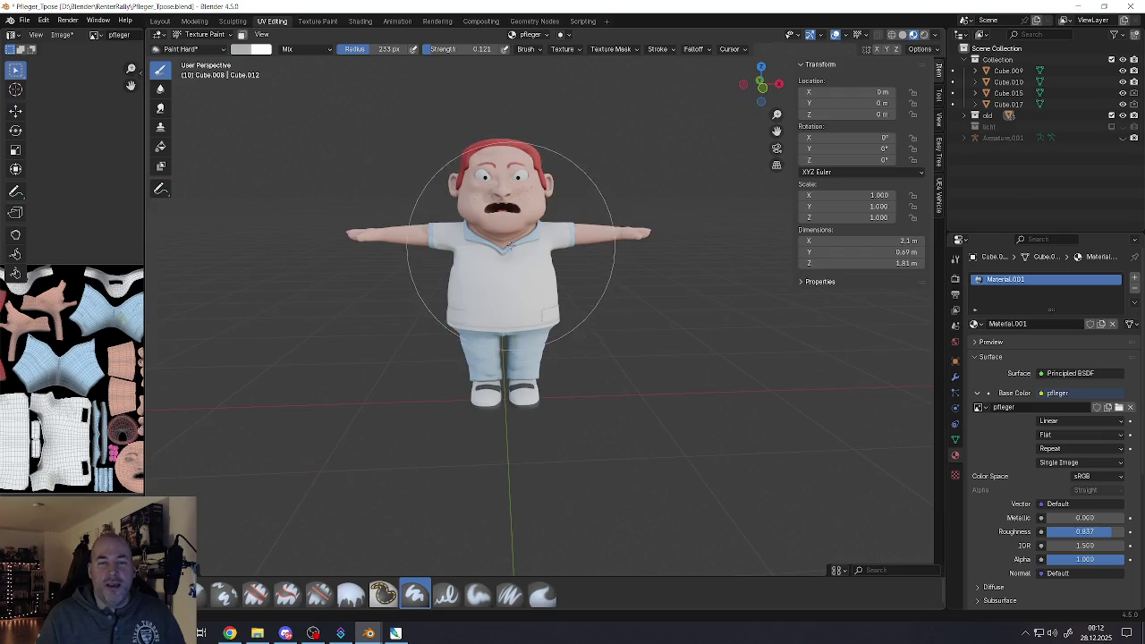
{"action": "scroll", "coordinate": [509, 243], "scroll_direction": "up", "scroll_amount": 2}
{"action": "mouse_move", "coordinate": [509, 244]}
{"action": "middle_mouse_down"}
{"action": "mouse_move", "coordinate": [550, 287]}
{"action": "mouse_move", "coordinate": [456, 281]}
{"action": "mouse_move", "coordinate": [536, 286]}
{"action": "mouse_move", "coordinate": [464, 316]}
{"action": "mouse_move", "coordinate": [484, 268]}
{"action": "mouse_move", "coordinate": [488, 170]}
{"action": "middle_mouse_up"}
{"action": "scroll", "coordinate": [554, 295], "scroll_direction": "up", "scroll_amount": 2}
{"action": "scroll", "coordinate": [576, 302], "scroll_direction": "up", "scroll_amount": 2}
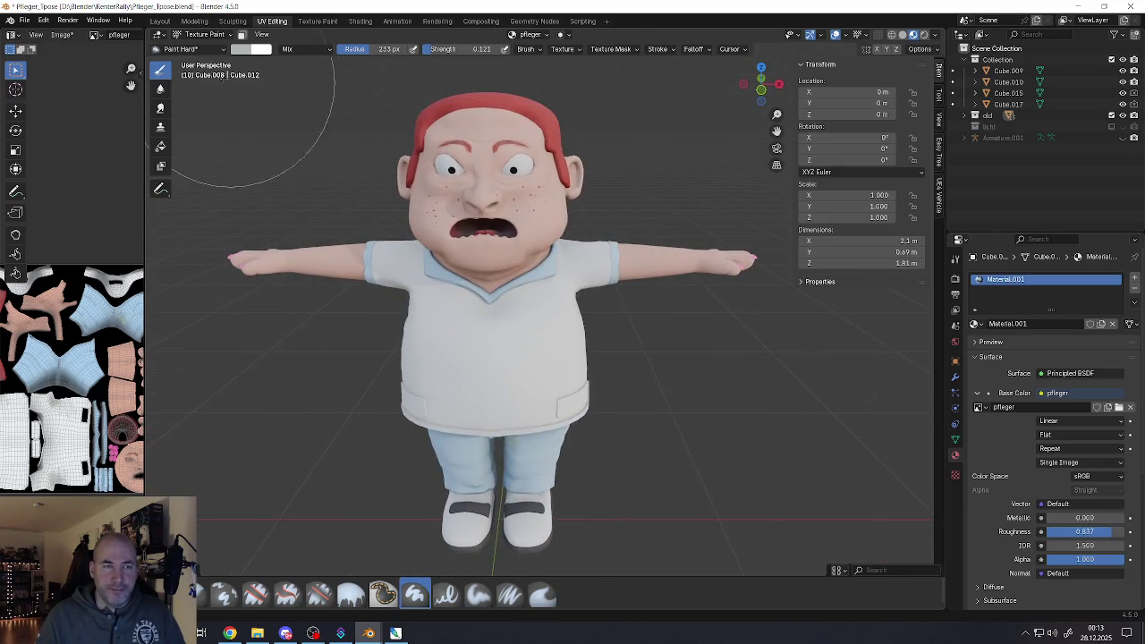
{"action": "left_click", "coordinate": [201, 35]}
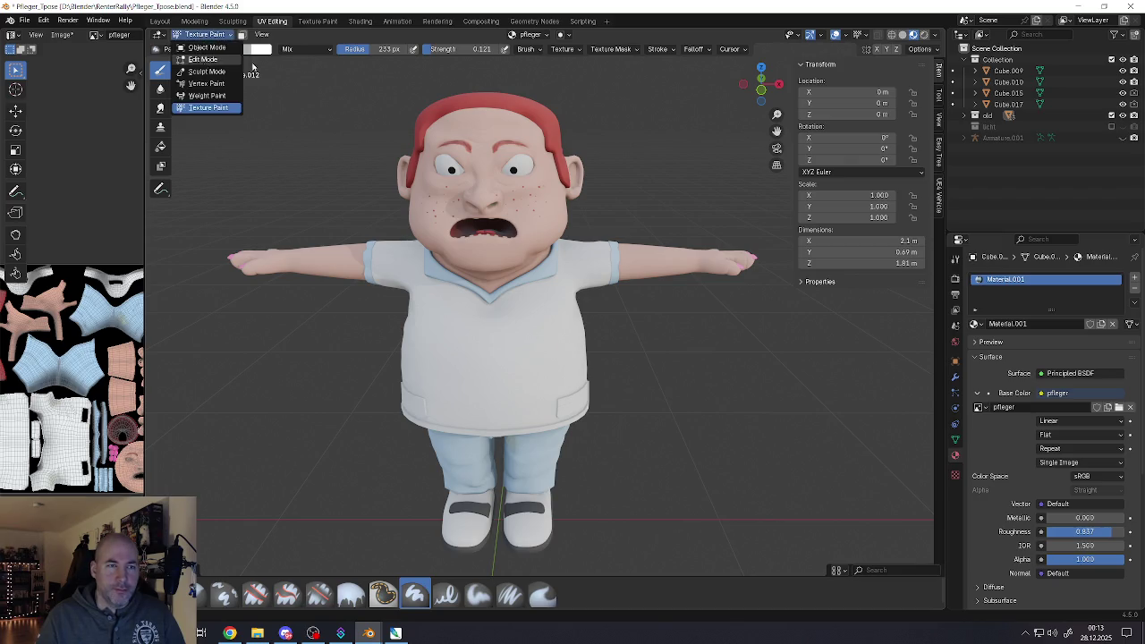
Set the brush radius to 49 px and strength to 0.312, then zoom out
{"action": "key", "text": "f"}
{"action": "key", "text": "f"}
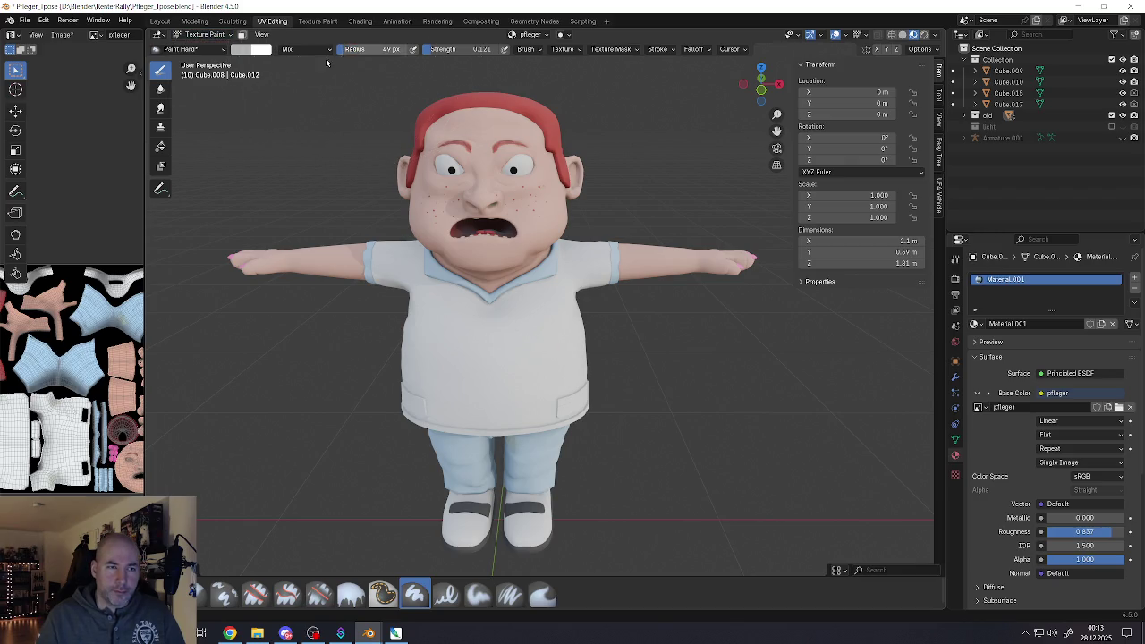
{"action": "key", "text": "shift+f"}
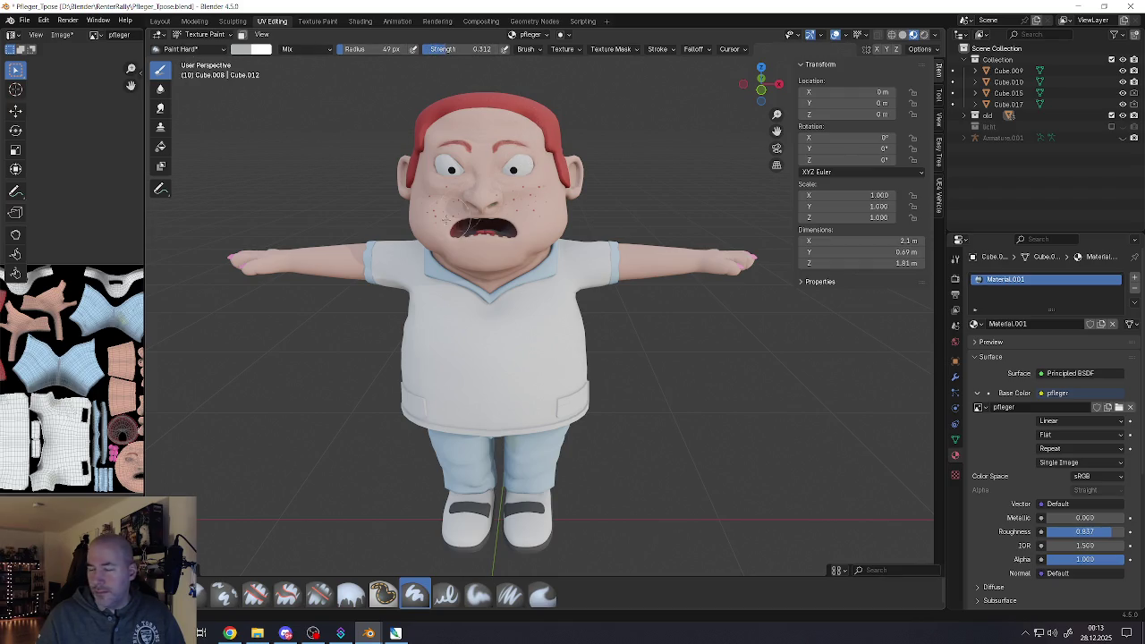
{"action": "scroll", "coordinate": [490, 217], "scroll_direction": "up", "scroll_amount": 4}
{"action": "scroll", "coordinate": [508, 212], "scroll_direction": "up", "scroll_amount": 1}
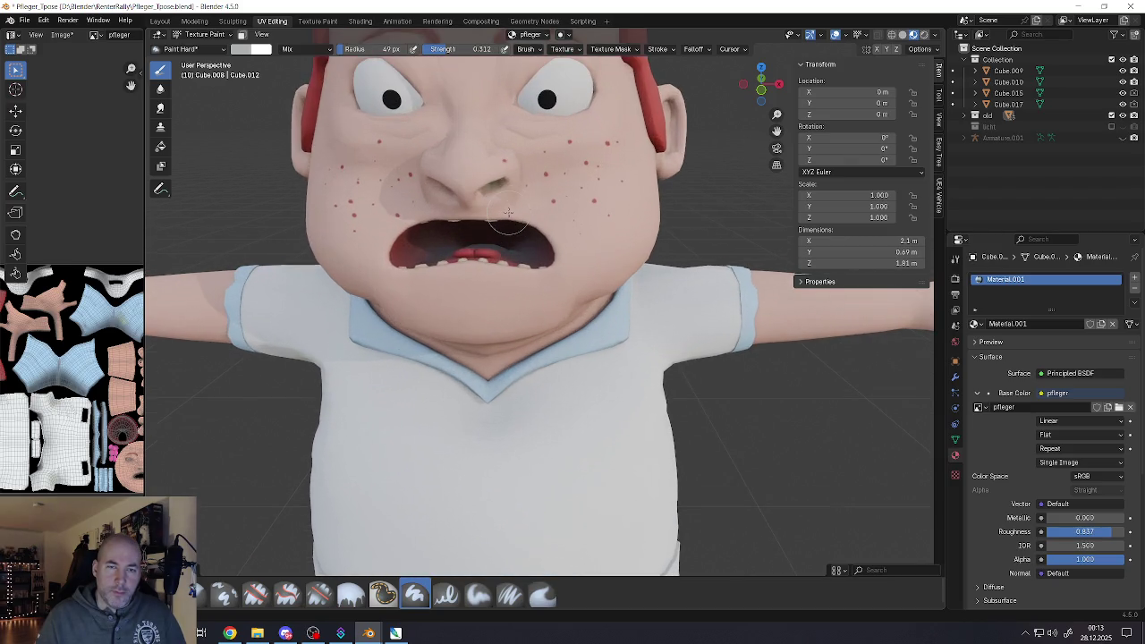
{"action": "scroll", "coordinate": [507, 212], "scroll_direction": "down", "scroll_amount": 1}
{"action": "scroll", "coordinate": [505, 215], "scroll_direction": "down", "scroll_amount": 1}
{"action": "scroll", "coordinate": [501, 222], "scroll_direction": "down", "scroll_amount": 3}
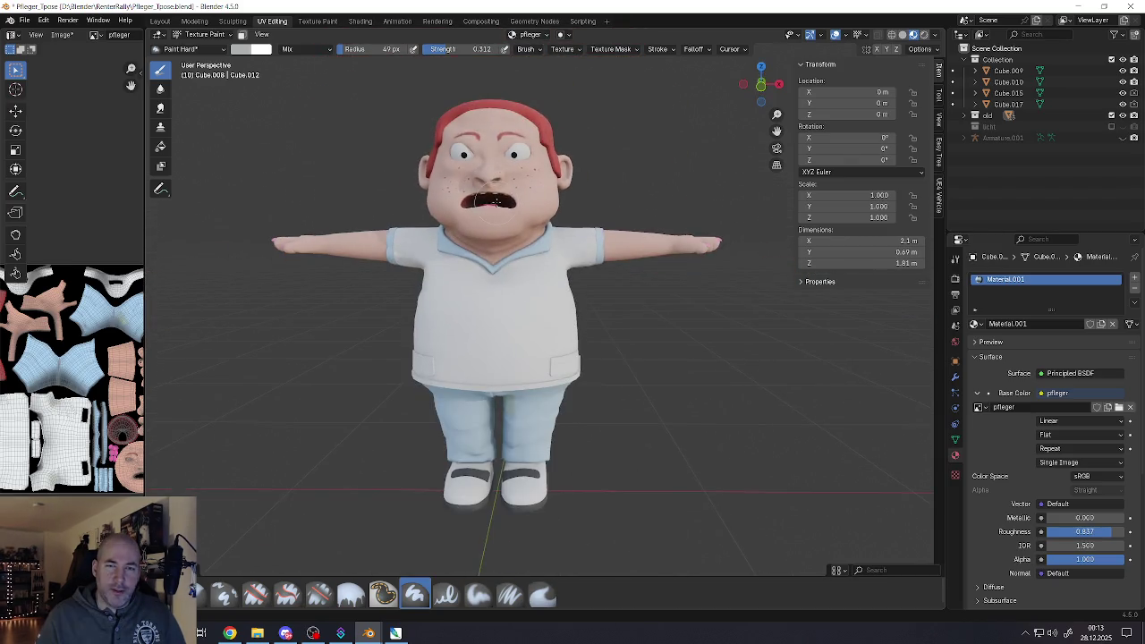
{"action": "scroll", "coordinate": [497, 226], "scroll_direction": "down", "scroll_amount": 1}
{"action": "middle_click_drag", "start_coordinate": [498, 226], "coordinate": [502, 246]}
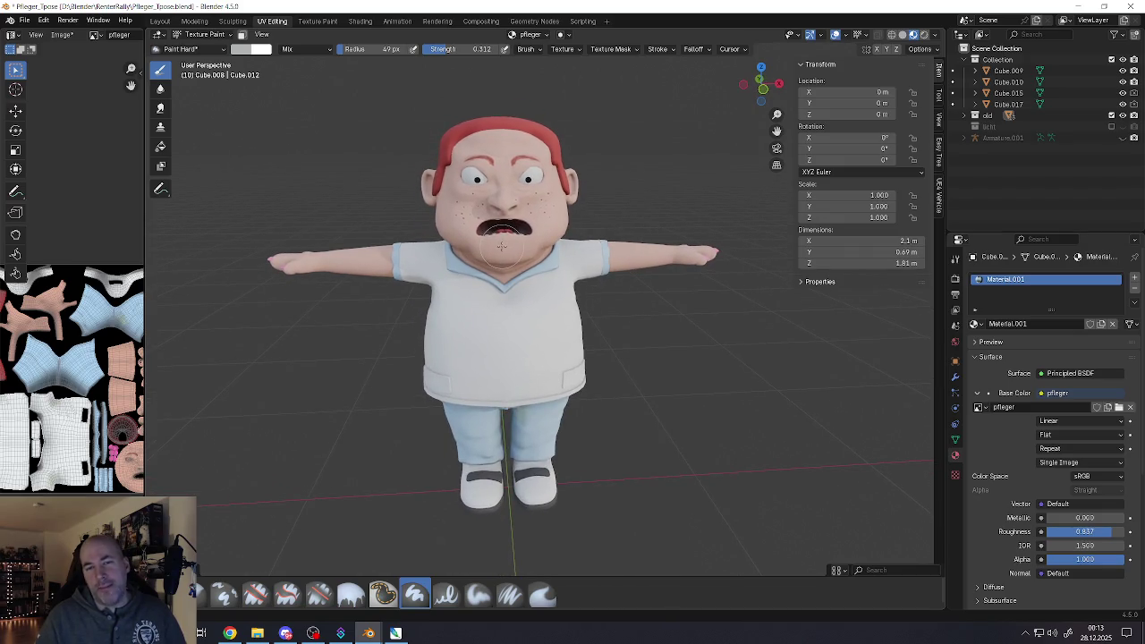
{"action": "scroll", "coordinate": [502, 246], "scroll_direction": "down", "scroll_amount": 3}
{"action": "scroll", "coordinate": [501, 250], "scroll_direction": "down", "scroll_amount": 5}
{"action": "scroll", "coordinate": [471, 260], "scroll_direction": "up", "scroll_amount": 2}
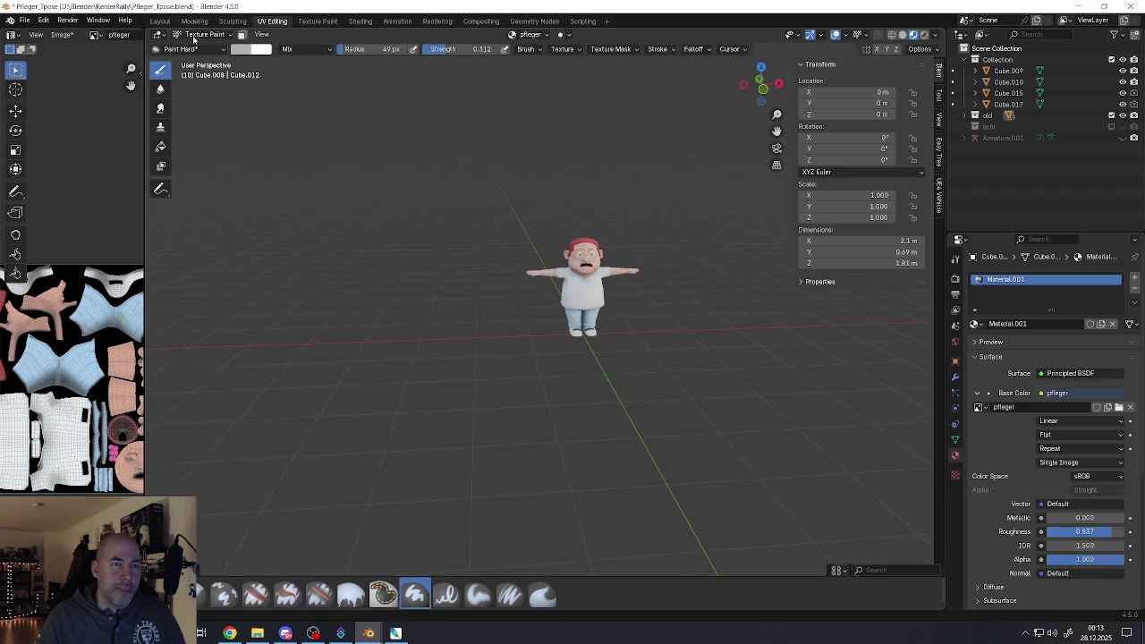
Switch the nurse to Edit Mode, select all to show the UVs, and widen the UV editor
{"action": "left_click", "coordinate": [197, 36]}
{"action": "left_click", "coordinate": [206, 57]}
{"action": "key", "text": "Home"}
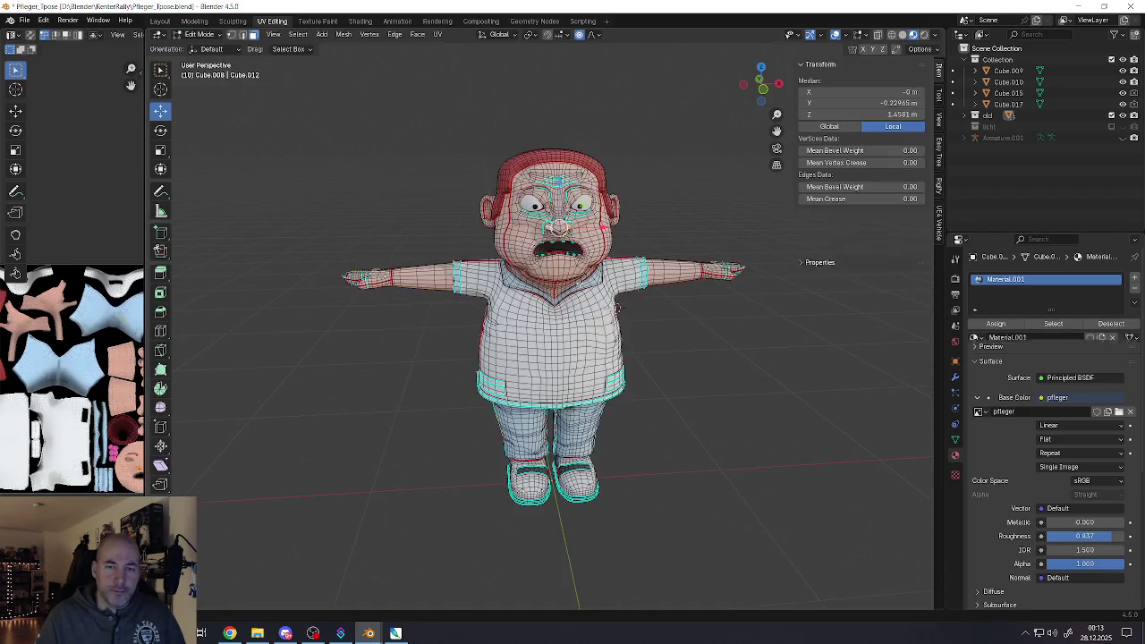
{"action": "key", "text": "a"}
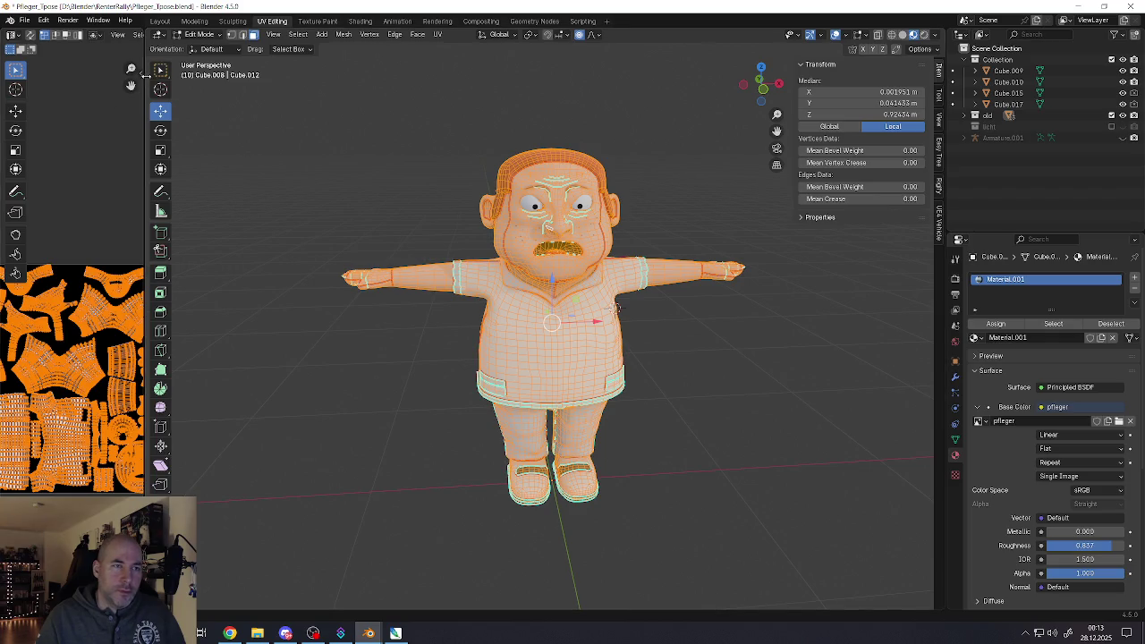
{"action": "left_click_drag", "start_coordinate": [145, 76], "coordinate": [309, 76]}
Save the painted texture as a new image named pfleger_02_AO.png
{"action": "left_click", "coordinate": [170, 34]}
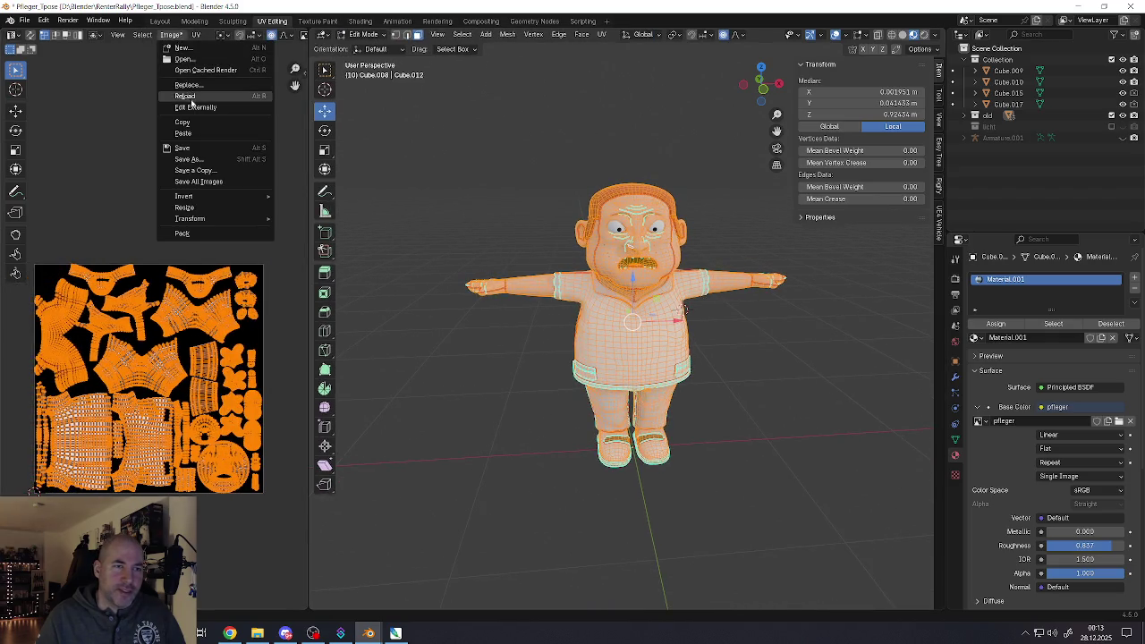
{"action": "left_click", "coordinate": [188, 159]}
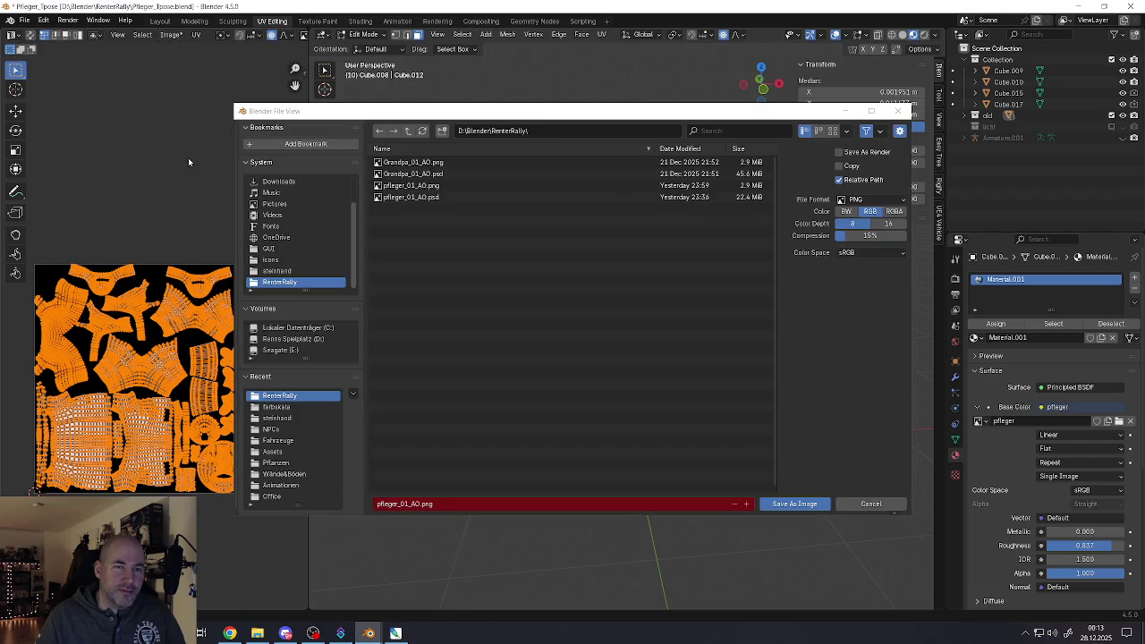
{"action": "left_click", "coordinate": [405, 504]}
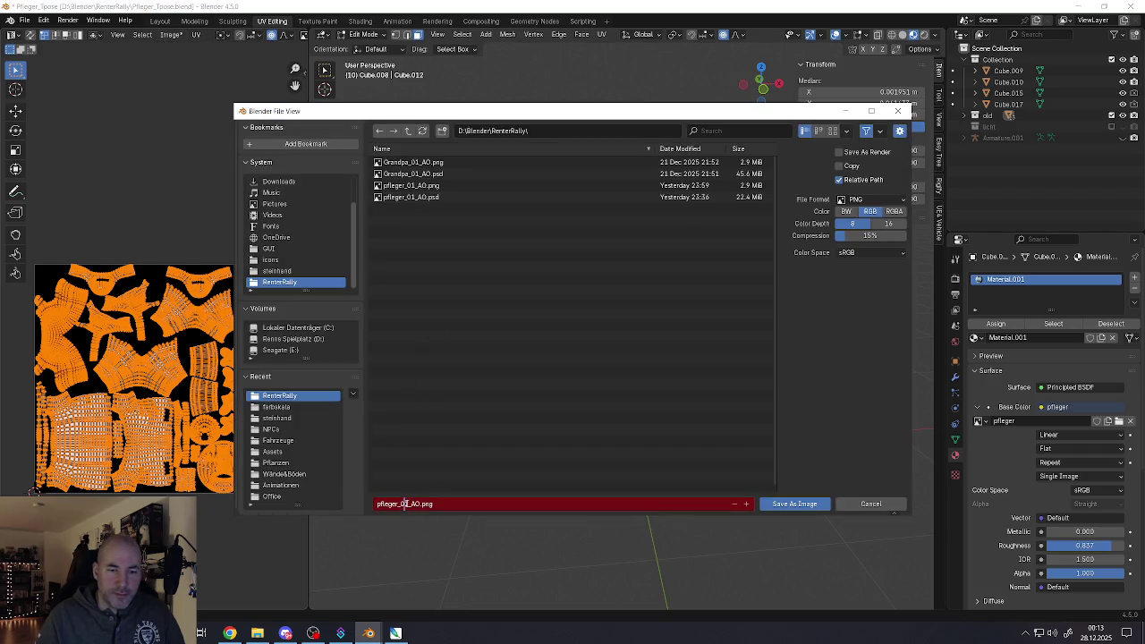
{"action": "type", "text": "2"}
{"action": "left_click", "coordinate": [778, 504]}
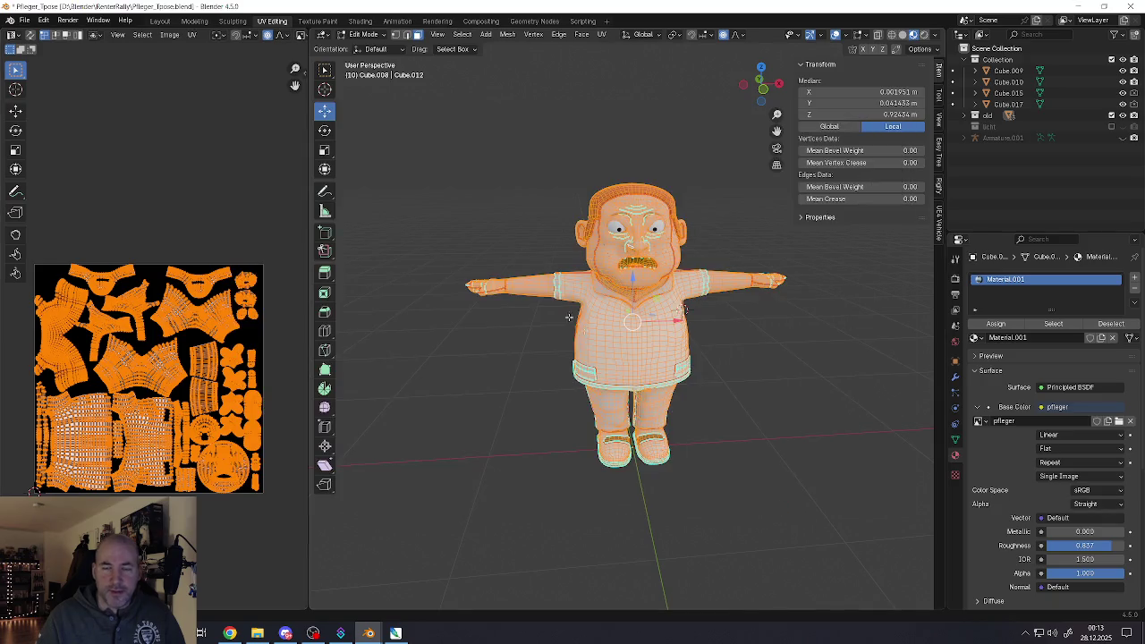
Return to Object Mode, select Armature.001 and frame it in the view
{"action": "key", "text": "Tab"}
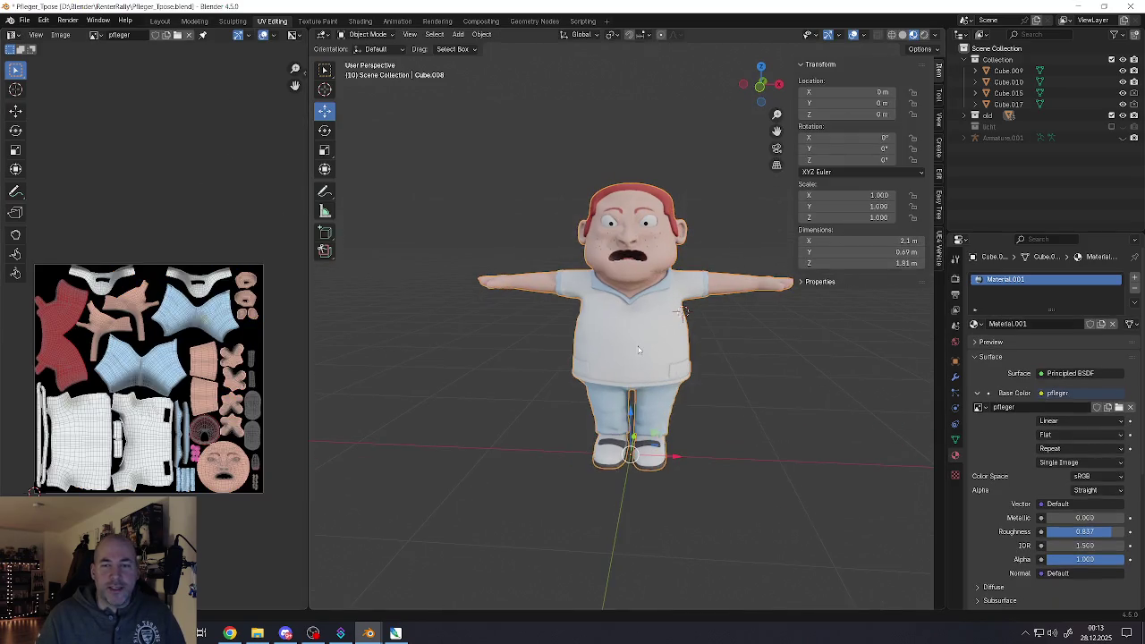
{"action": "scroll", "coordinate": [596, 373], "scroll_direction": "down", "scroll_amount": 5}
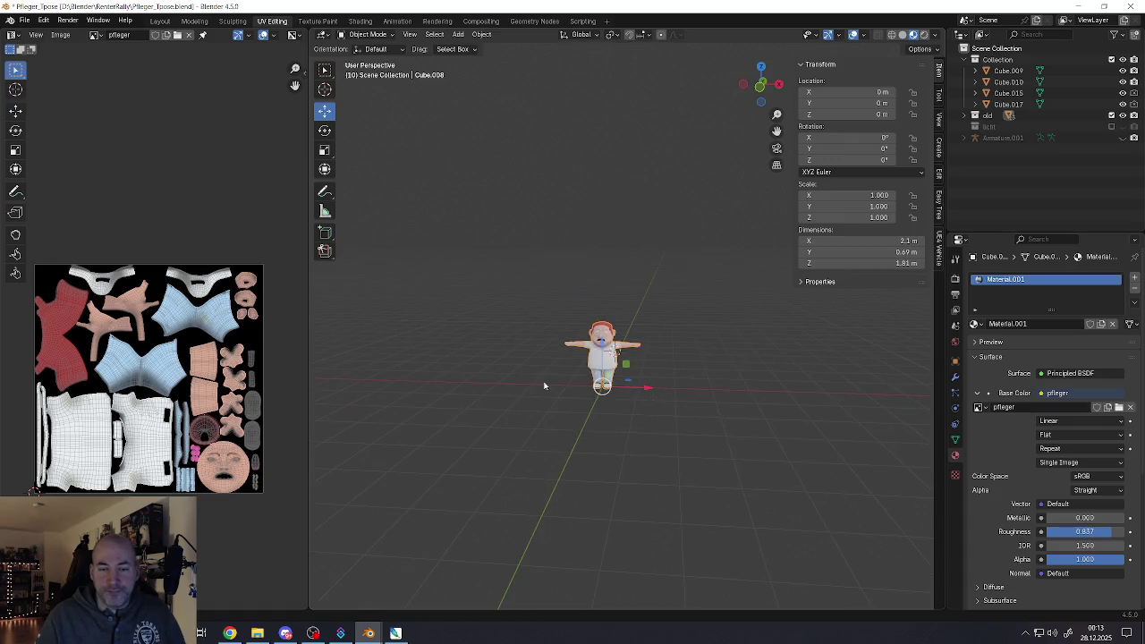
{"action": "mouse_move", "coordinate": [544, 383]}
{"action": "middle_mouse_down"}
{"action": "mouse_move", "coordinate": [647, 389]}
{"action": "mouse_move", "coordinate": [532, 386]}
{"action": "middle_mouse_up"}
{"action": "left_click", "coordinate": [471, 368]}
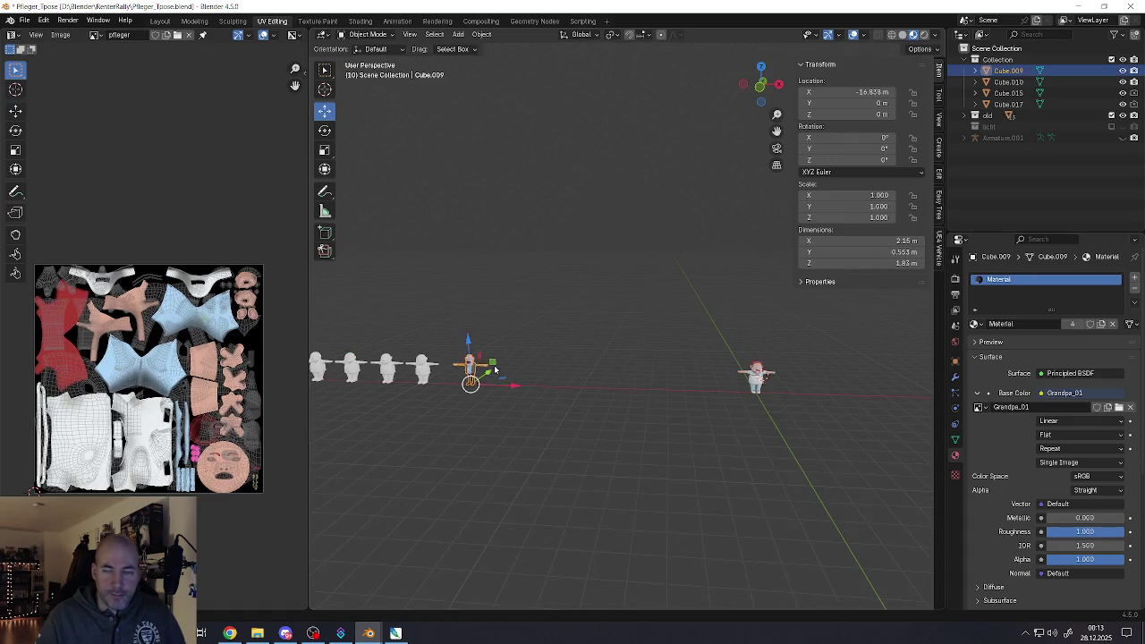
{"action": "left_click", "coordinate": [1064, 138]}
{"action": "key", "text": "KP_Decimal"}
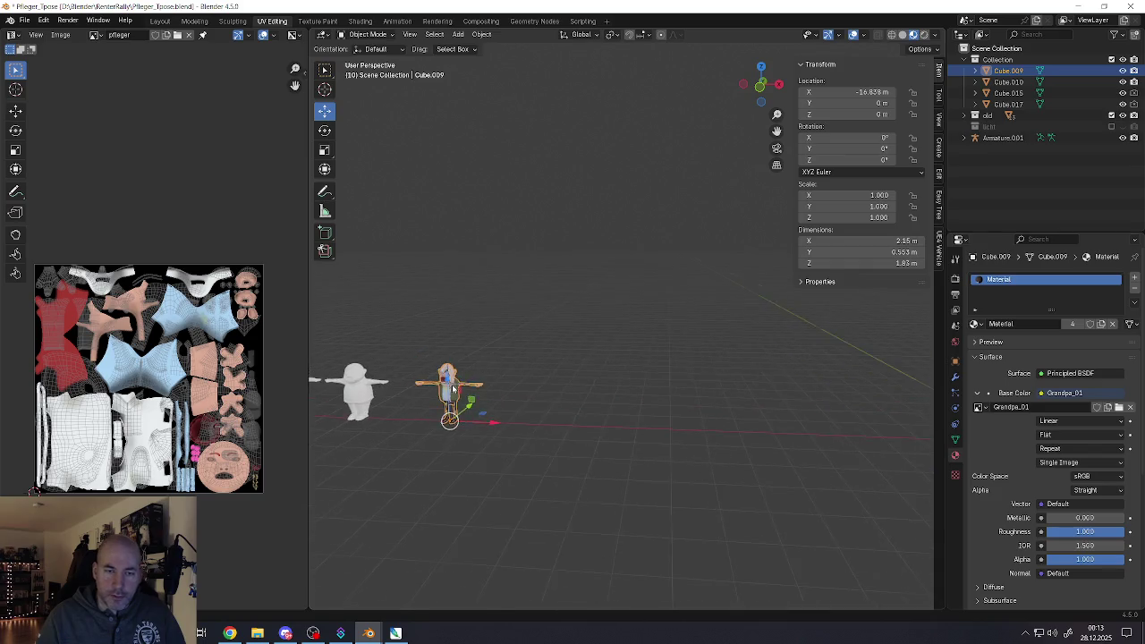
{"action": "scroll", "coordinate": [452, 389], "scroll_direction": "down", "scroll_amount": 4}
{"action": "middle_click_drag", "start_coordinate": [452, 389], "coordinate": [461, 385]}
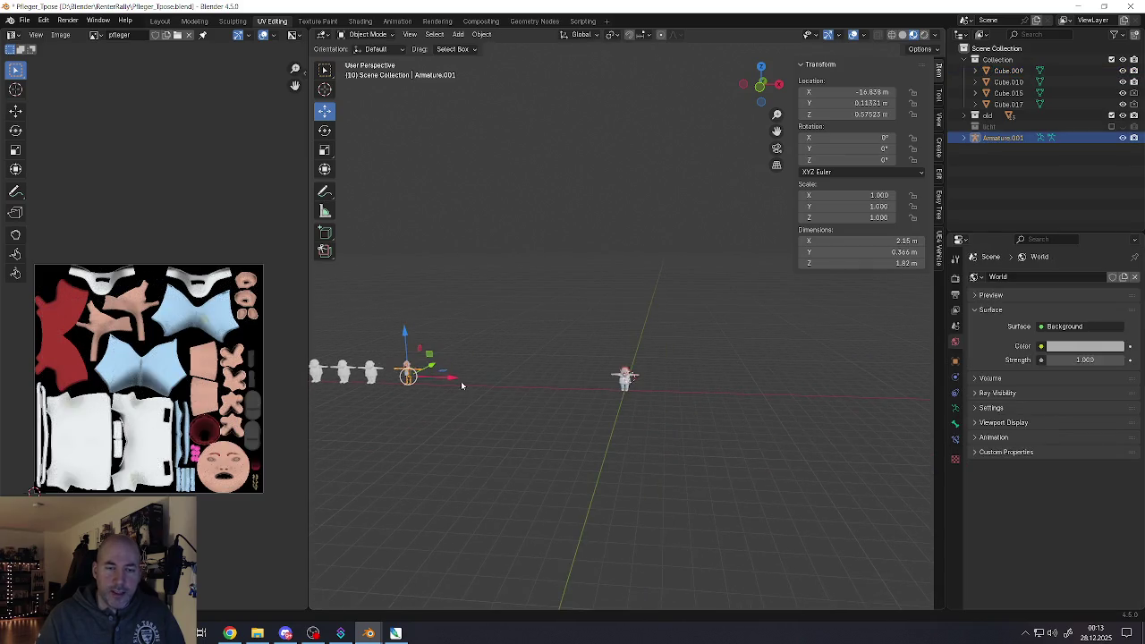
Snap Armature.001 to the 3D cursor at the world origin, then undo the snap
{"action": "left_click", "coordinate": [482, 34]}
{"action": "mouse_move", "coordinate": [494, 103]}
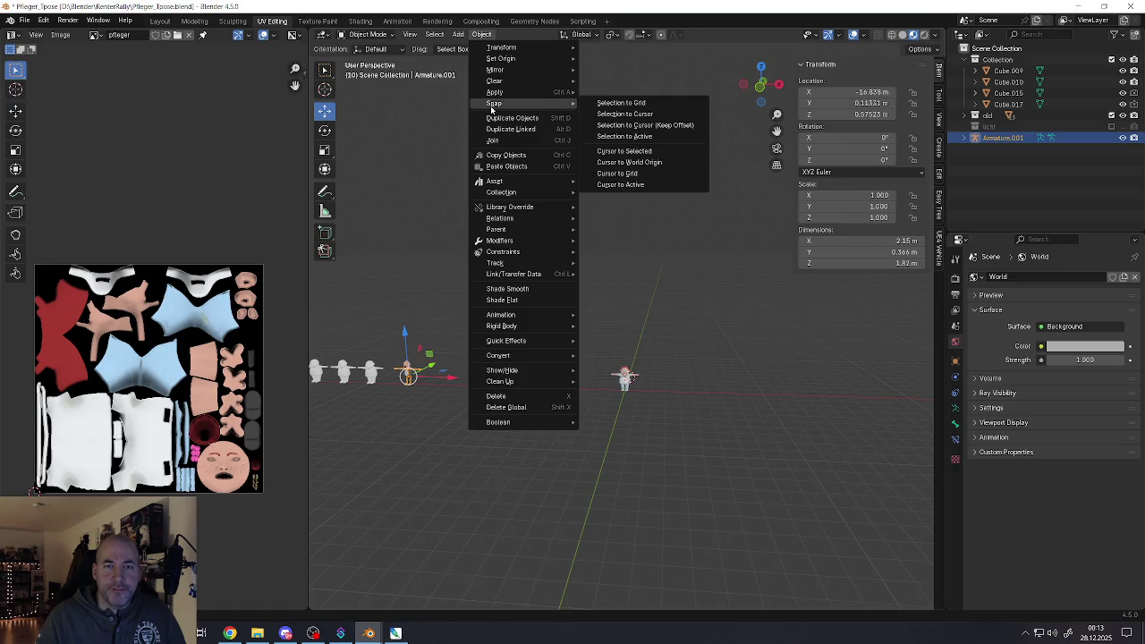
{"action": "left_click", "coordinate": [635, 114]}
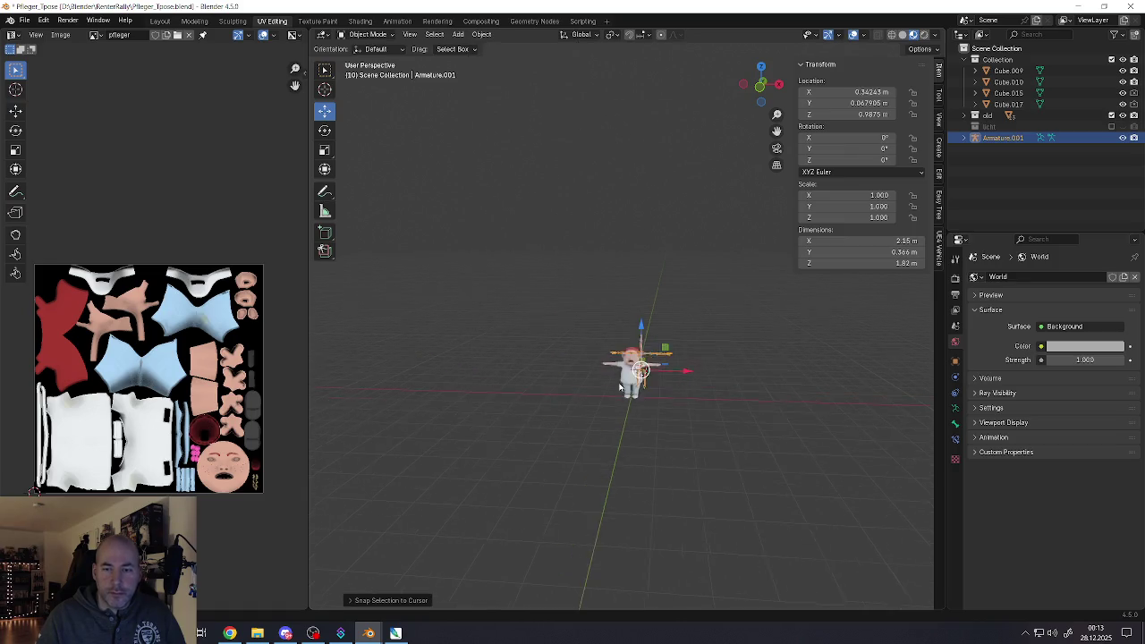
{"action": "scroll", "coordinate": [596, 354], "scroll_direction": "up", "scroll_amount": 5}
{"action": "middle_click_drag", "start_coordinate": [573, 358], "coordinate": [644, 349]}
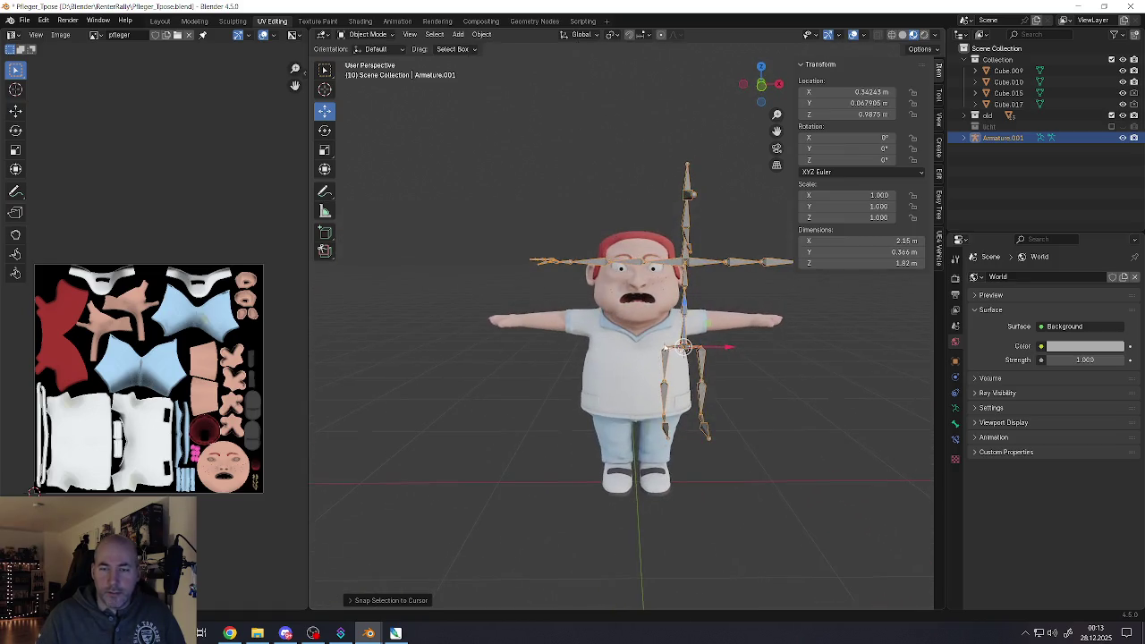
{"action": "left_click", "coordinate": [481, 34]}
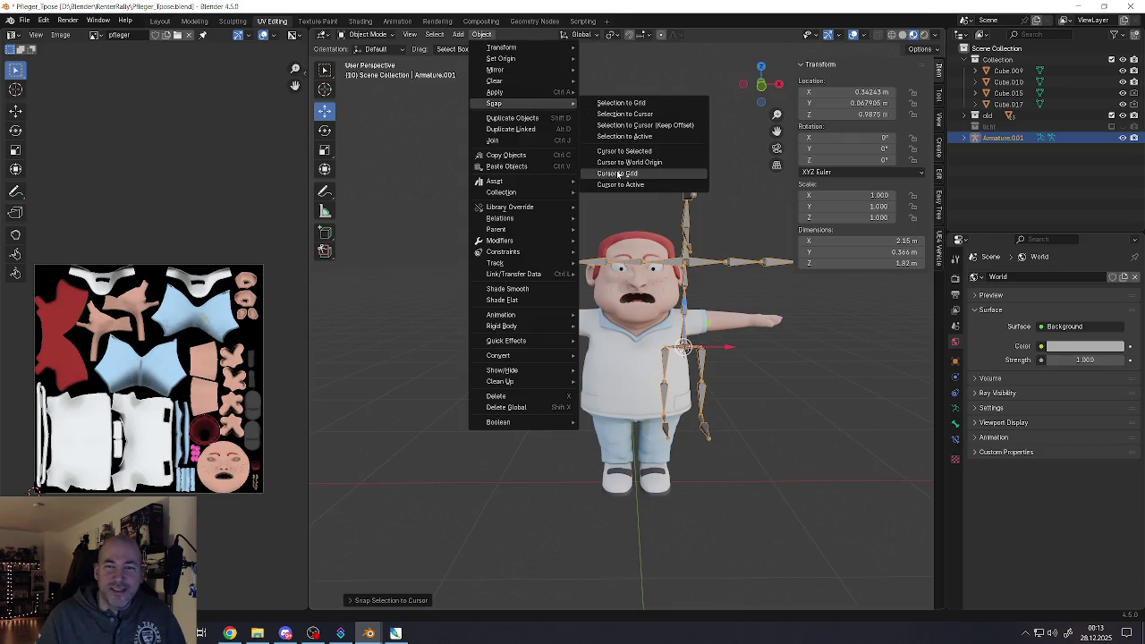
{"action": "left_click", "coordinate": [617, 164]}
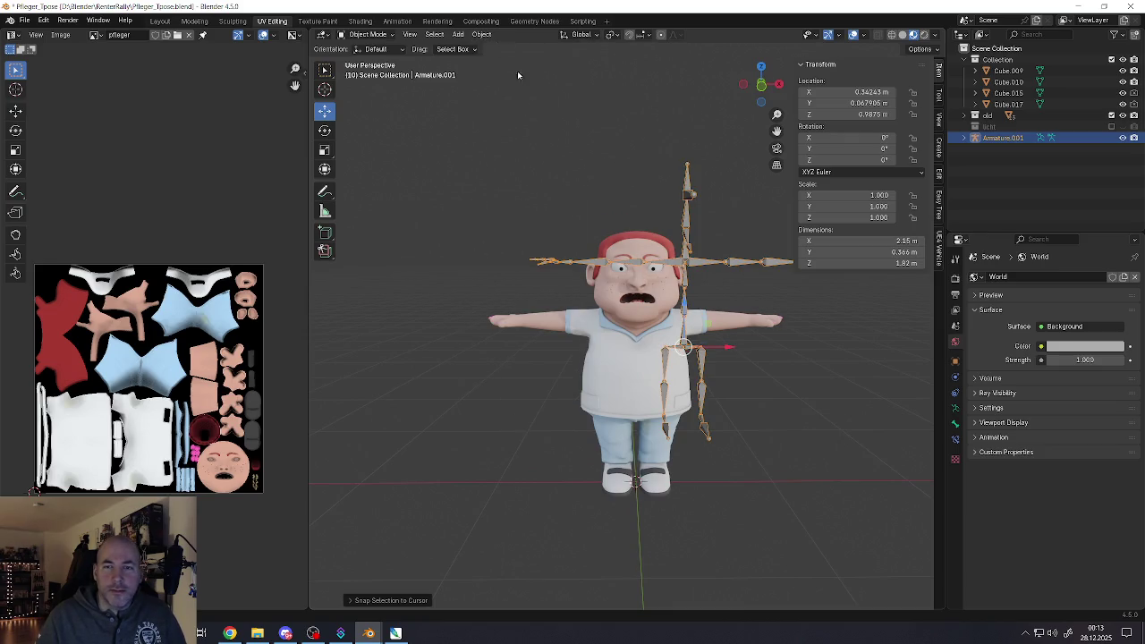
{"action": "left_click", "coordinate": [458, 34]}
{"action": "mouse_move", "coordinate": [495, 103]}
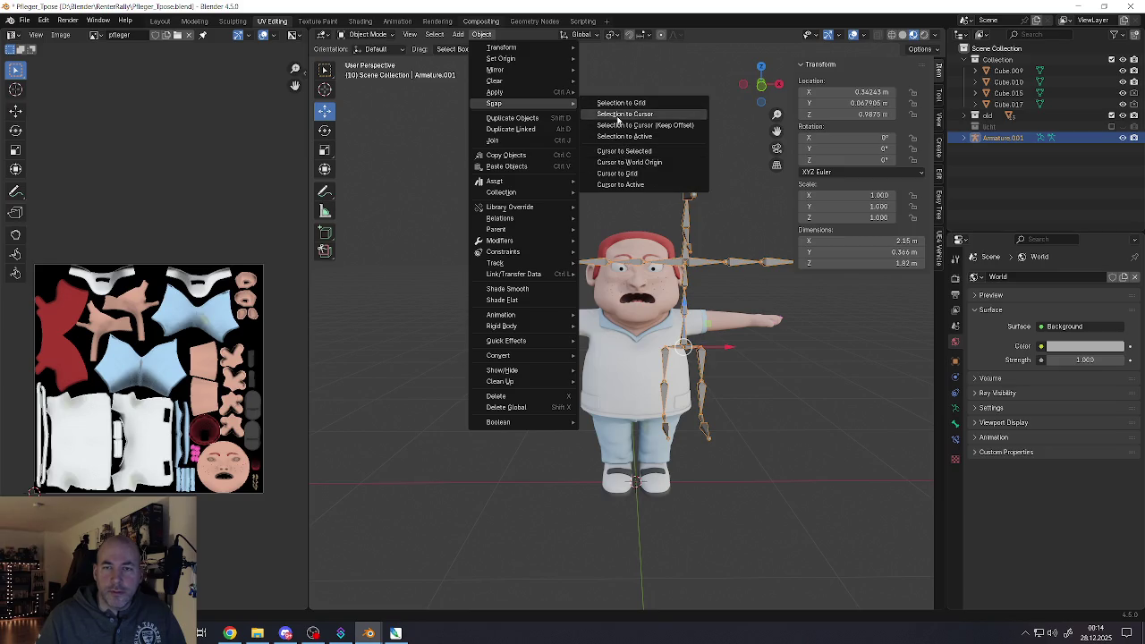
{"action": "left_click", "coordinate": [619, 114]}
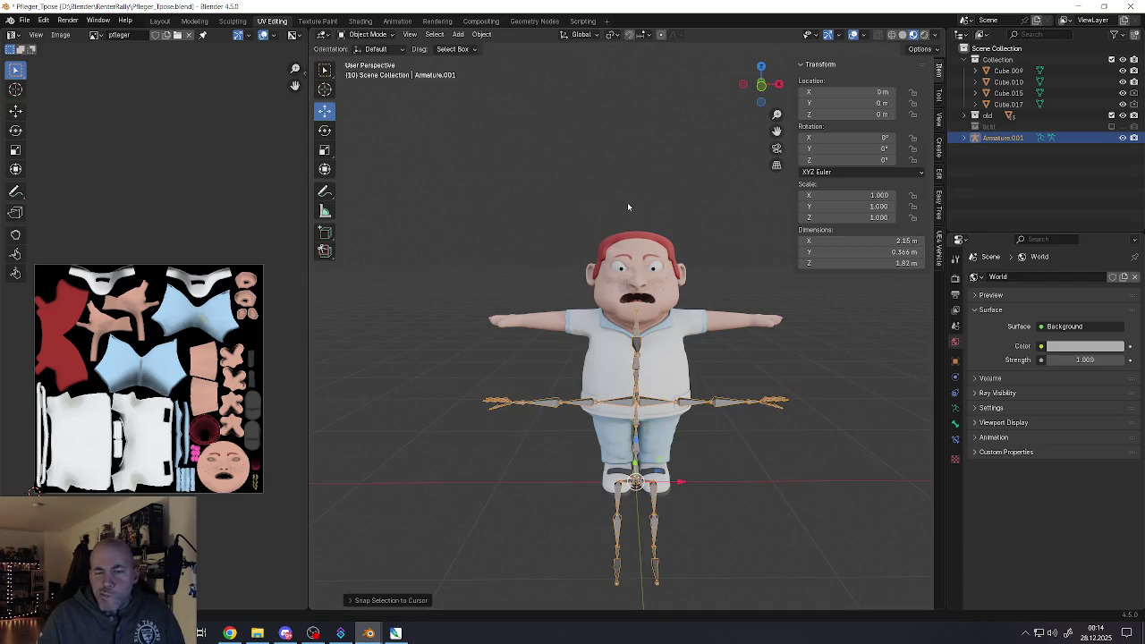
{"action": "scroll", "coordinate": [623, 217], "scroll_direction": "down", "scroll_amount": 3}
{"action": "key", "text": "ctrl+z"}
{"action": "key", "text": "ctrl+z"}
{"action": "key", "text": "ctrl+z"}
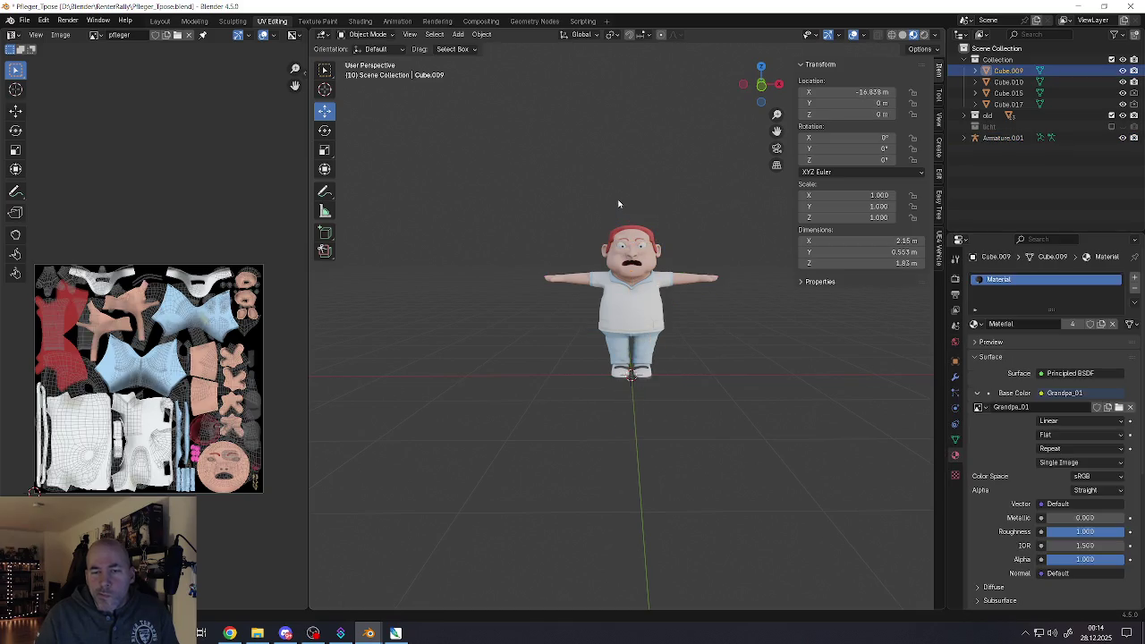
Find the old man in the scene and select his armature
{"action": "scroll", "coordinate": [618, 204], "scroll_direction": "down", "scroll_amount": 3}
{"action": "middle_click_drag", "start_coordinate": [498, 248], "coordinate": [617, 293]}
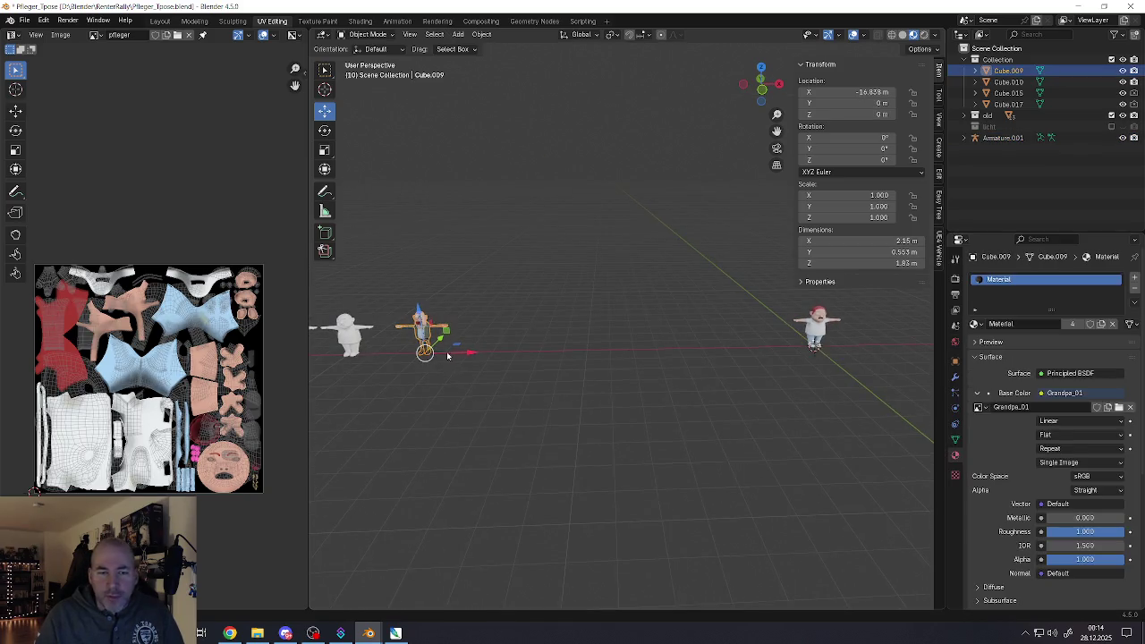
{"action": "scroll", "coordinate": [448, 348], "scroll_direction": "up", "scroll_amount": 4}
{"action": "middle_click_drag", "start_coordinate": [423, 335], "coordinate": [583, 351], "text": "shift"}
{"action": "scroll", "coordinate": [587, 359], "scroll_direction": "up", "scroll_amount": 2}
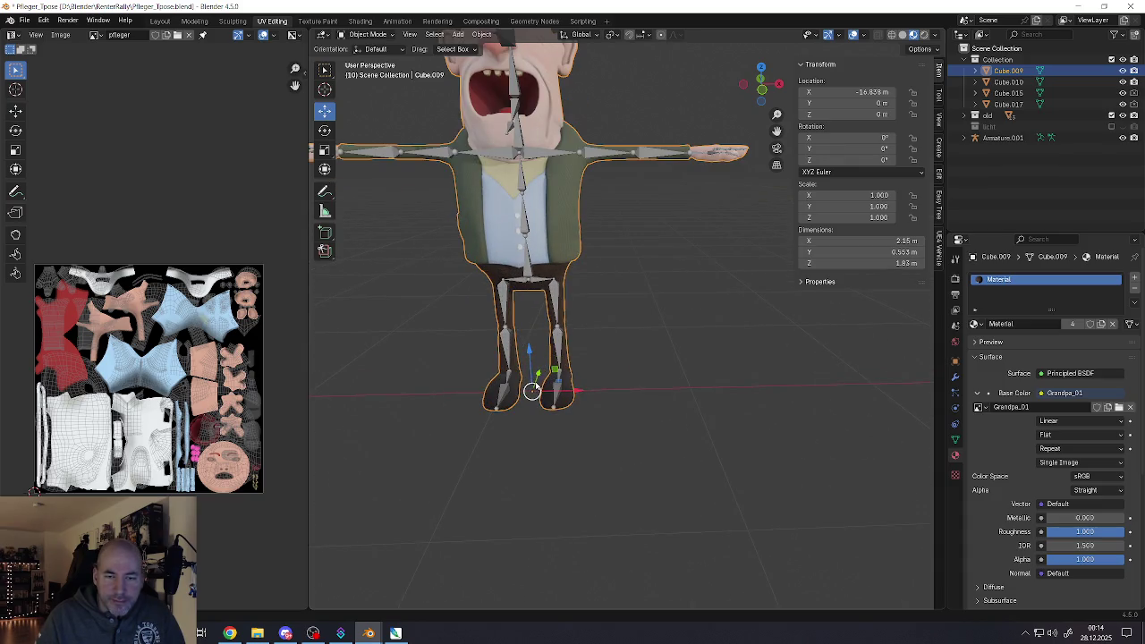
{"action": "scroll", "coordinate": [536, 387], "scroll_direction": "down", "scroll_amount": 3}
{"action": "scroll", "coordinate": [581, 358], "scroll_direction": "down", "scroll_amount": 3}
{"action": "middle_click_drag", "start_coordinate": [652, 343], "coordinate": [637, 337]}
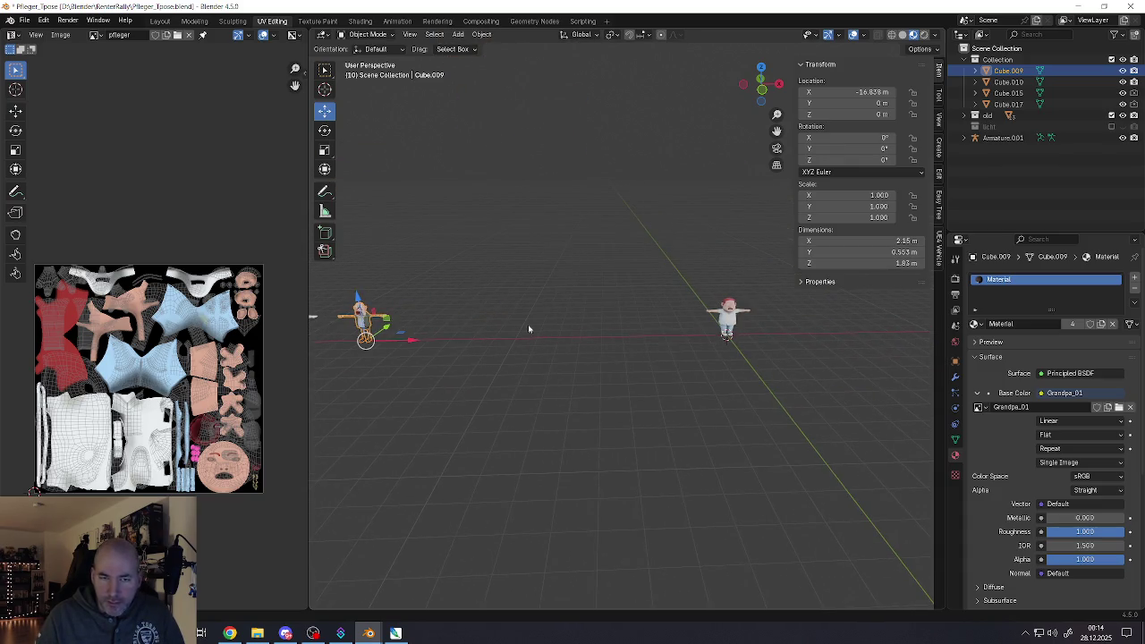
{"action": "key", "text": "KP_Decimal"}
{"action": "left_click_drag", "start_coordinate": [599, 376], "coordinate": [575, 384]}
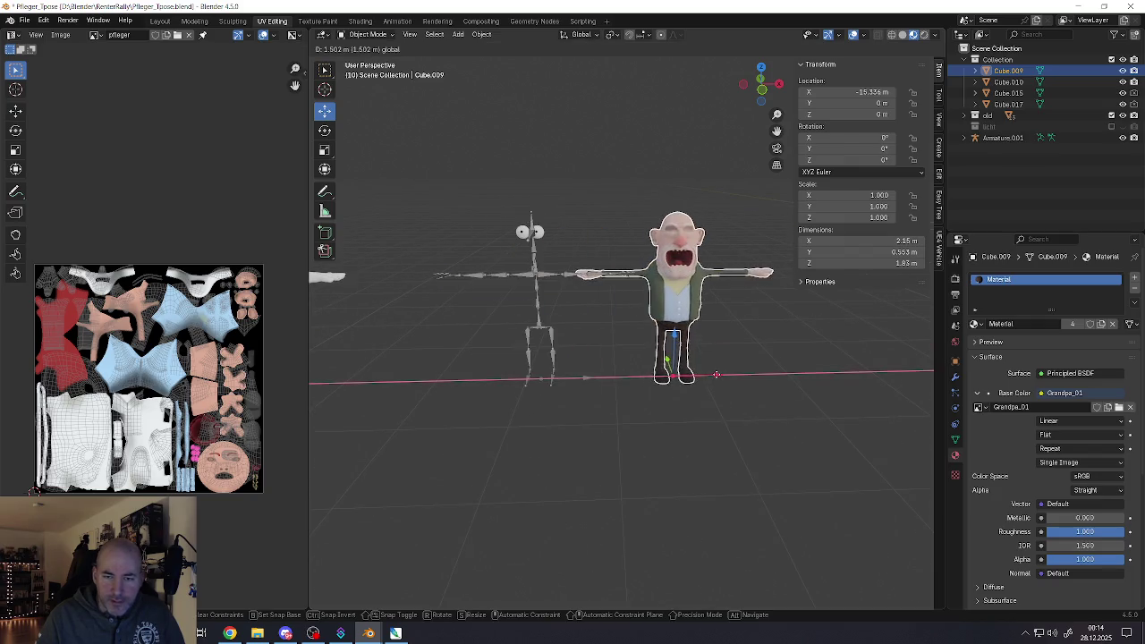
{"action": "left_click", "coordinate": [552, 386]}
Duplicate the old man's armature as Armature.002 and move it along X onto the nurse
{"action": "scroll", "coordinate": [551, 362], "scroll_direction": "down", "scroll_amount": 2}
{"action": "scroll", "coordinate": [552, 357], "scroll_direction": "down", "scroll_amount": 2}
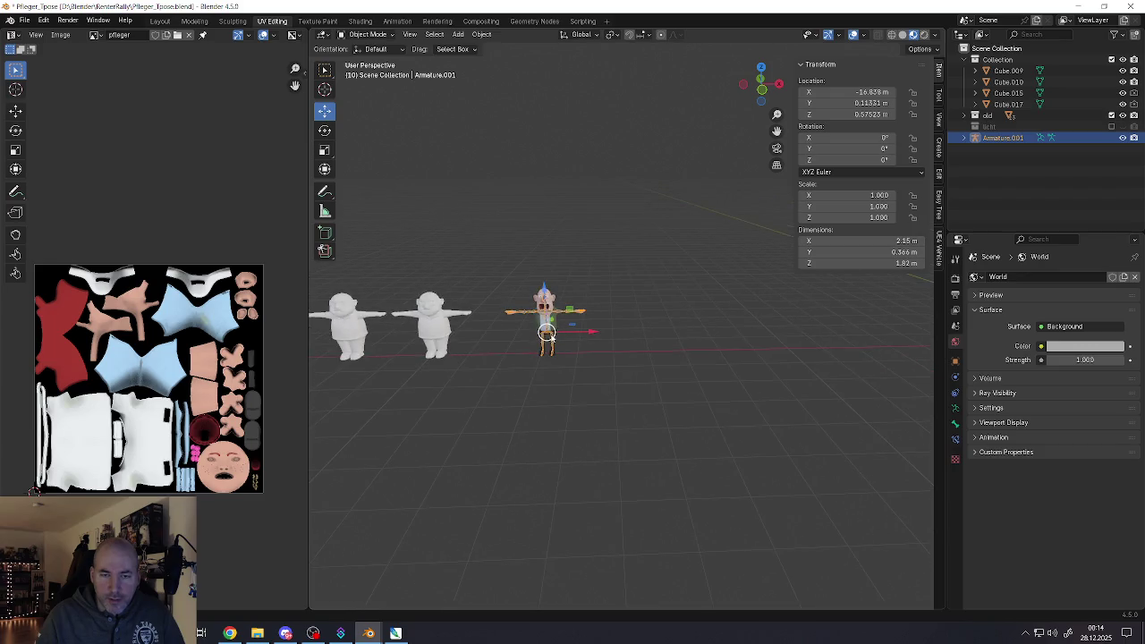
{"action": "scroll", "coordinate": [548, 344], "scroll_direction": "up", "scroll_amount": 3}
{"action": "scroll", "coordinate": [542, 330], "scroll_direction": "up", "scroll_amount": 2}
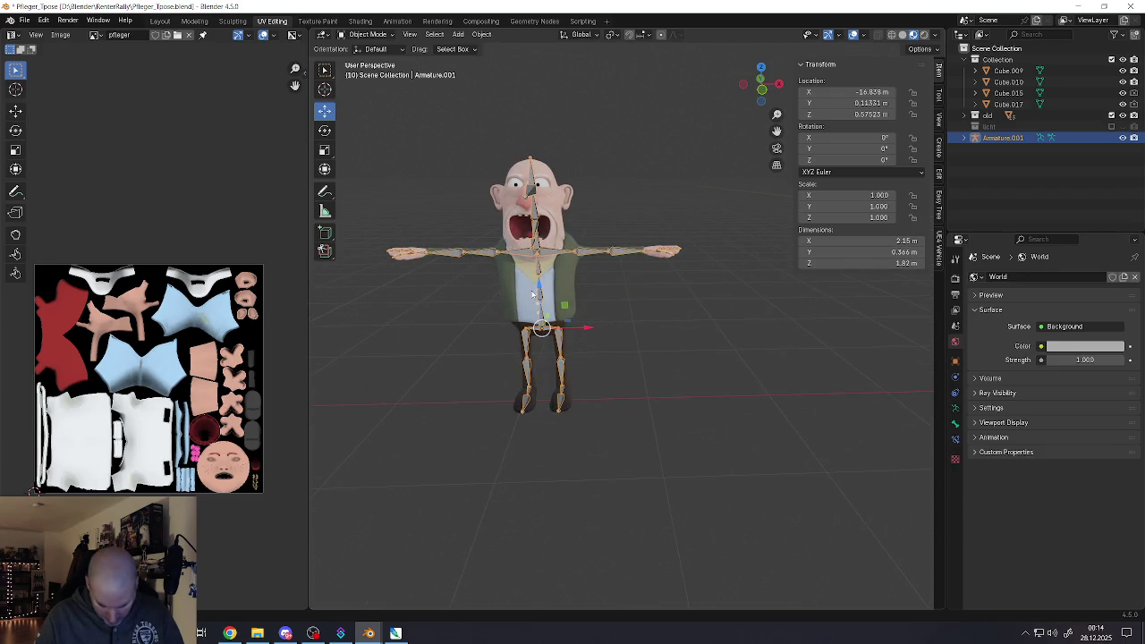
{"action": "scroll", "coordinate": [533, 294], "scroll_direction": "down", "scroll_amount": 3}
{"action": "middle_click_drag", "start_coordinate": [621, 340], "coordinate": [470, 355]}
{"action": "key", "text": "shift+d"}
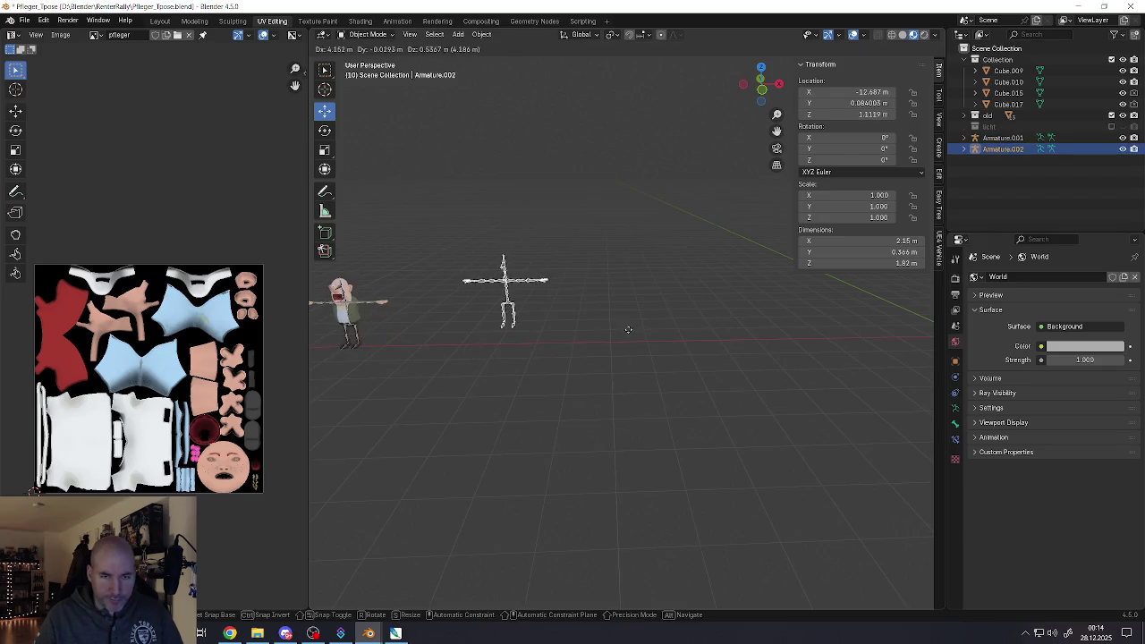
{"action": "right_click", "coordinate": [628, 329]}
{"action": "key", "text": "g"}
{"action": "left_click", "coordinate": [488, 351]}
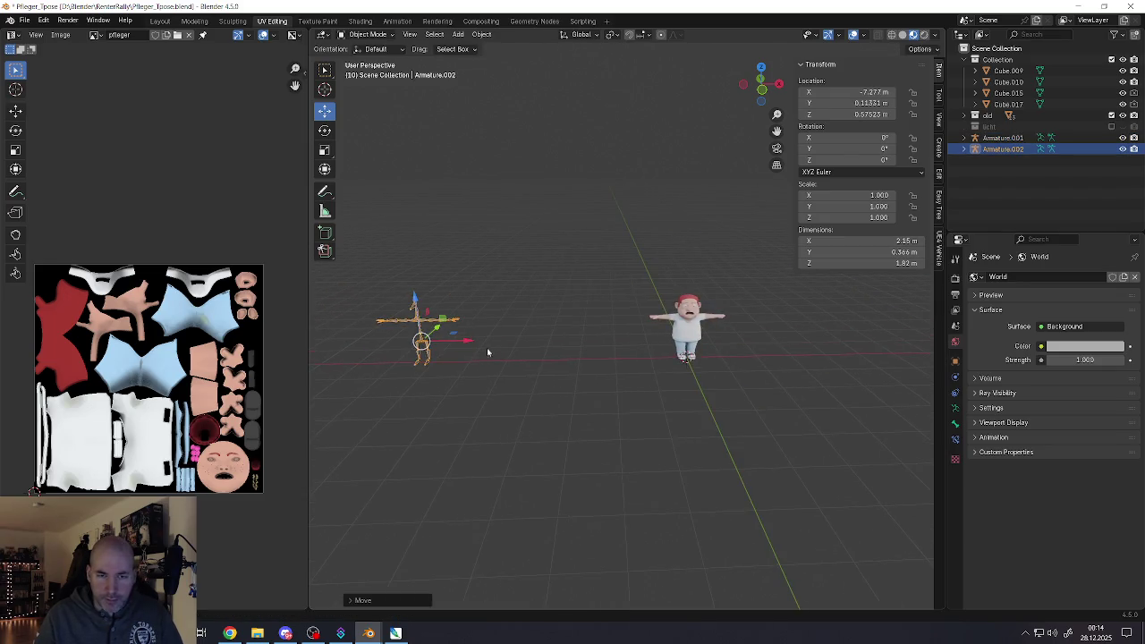
{"action": "key", "text": "g"}
{"action": "left_click", "coordinate": [749, 338]}
Frame the armature on the nurse, undo a sideways slide, and show its data properties
{"action": "key", "text": "KP_Decimal"}
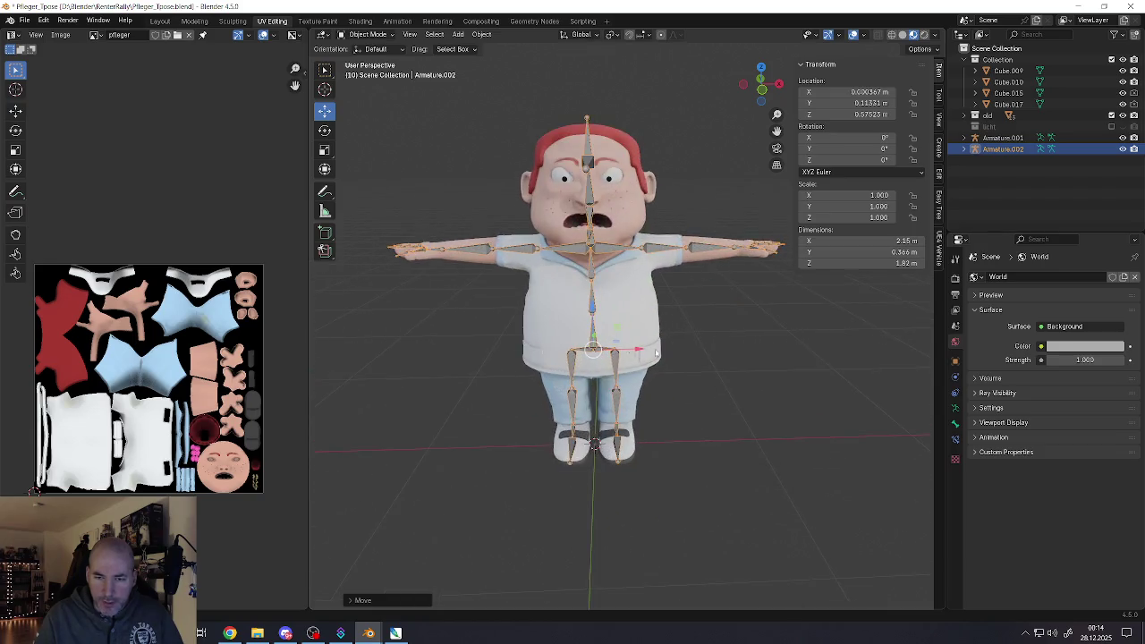
{"action": "mouse_move", "coordinate": [655, 354]}
{"action": "middle_mouse_down"}
{"action": "mouse_move", "coordinate": [601, 331]}
{"action": "mouse_move", "coordinate": [645, 312]}
{"action": "middle_mouse_up"}
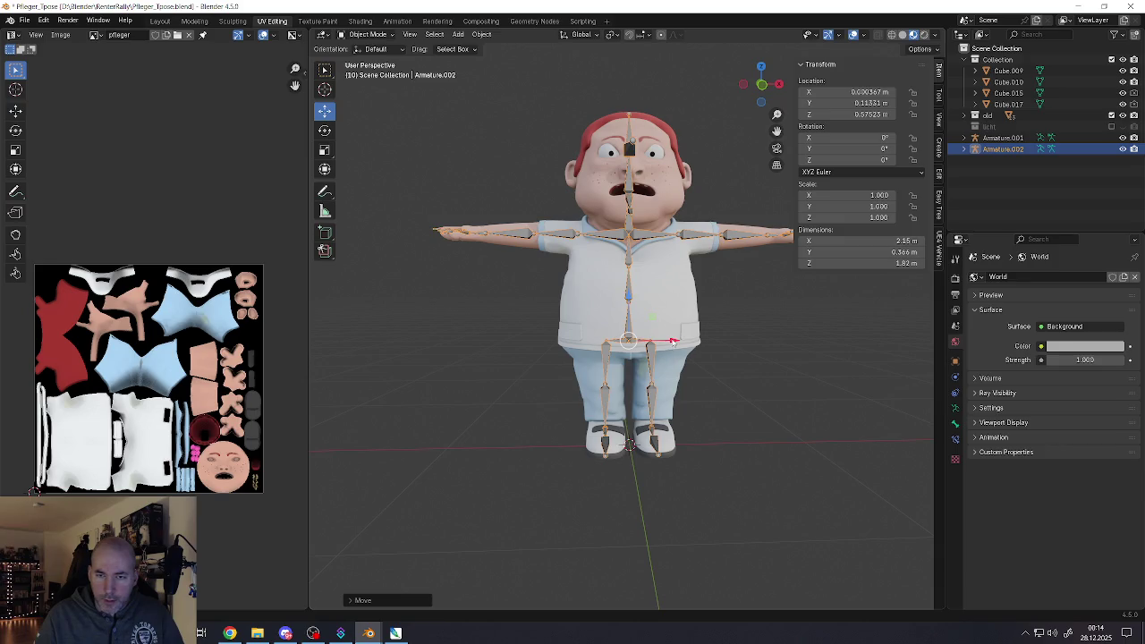
{"action": "left_click_drag", "start_coordinate": [673, 340], "coordinate": [527, 356]}
{"action": "key", "text": "ctrl+z"}
{"action": "left_click", "coordinate": [955, 408]}
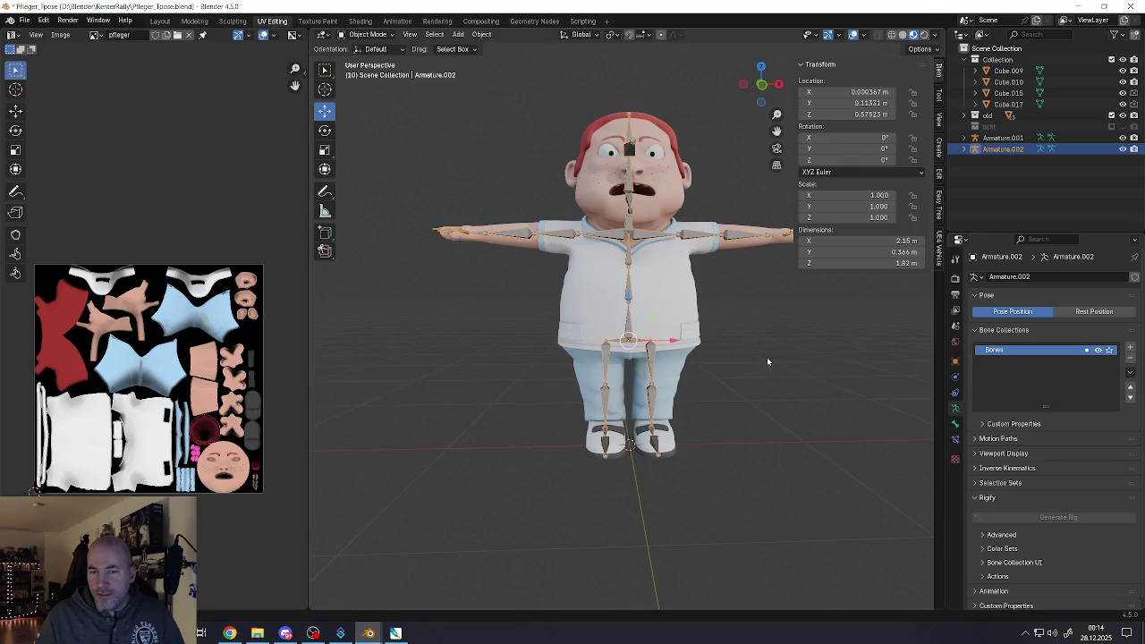
Expand Armature.002 in the Outliner to reveal bones Bone, Bone.039 and Bone.040
{"action": "middle_click_drag", "start_coordinate": [767, 361], "coordinate": [679, 297]}
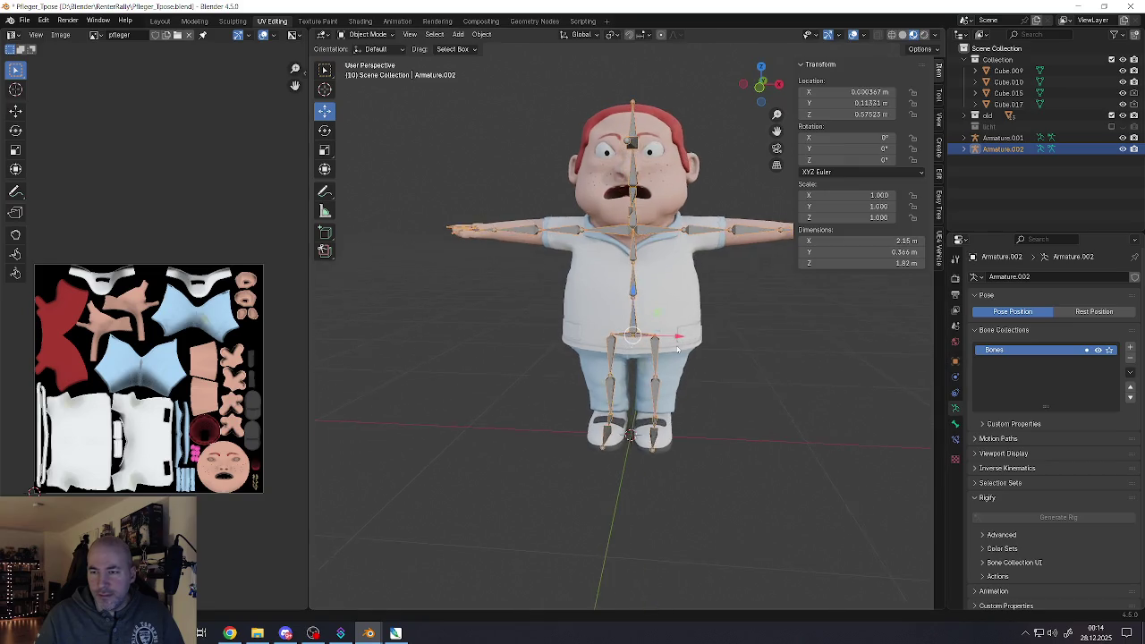
{"action": "left_click", "coordinate": [976, 171]}
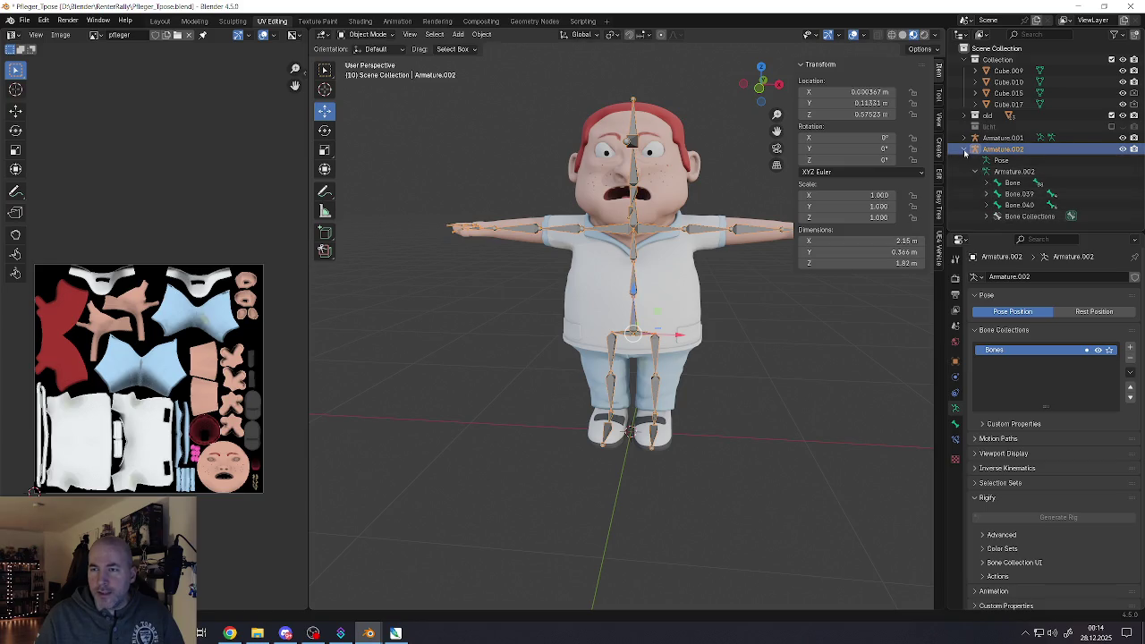
{"action": "left_click", "coordinate": [964, 149]}
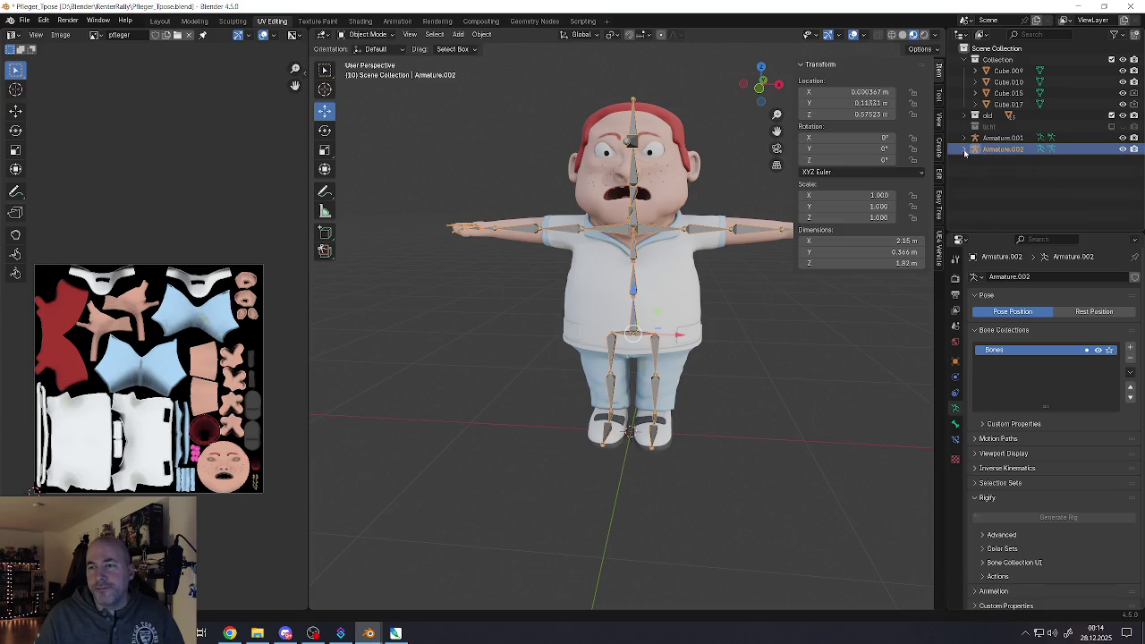
{"action": "left_click", "coordinate": [964, 150]}
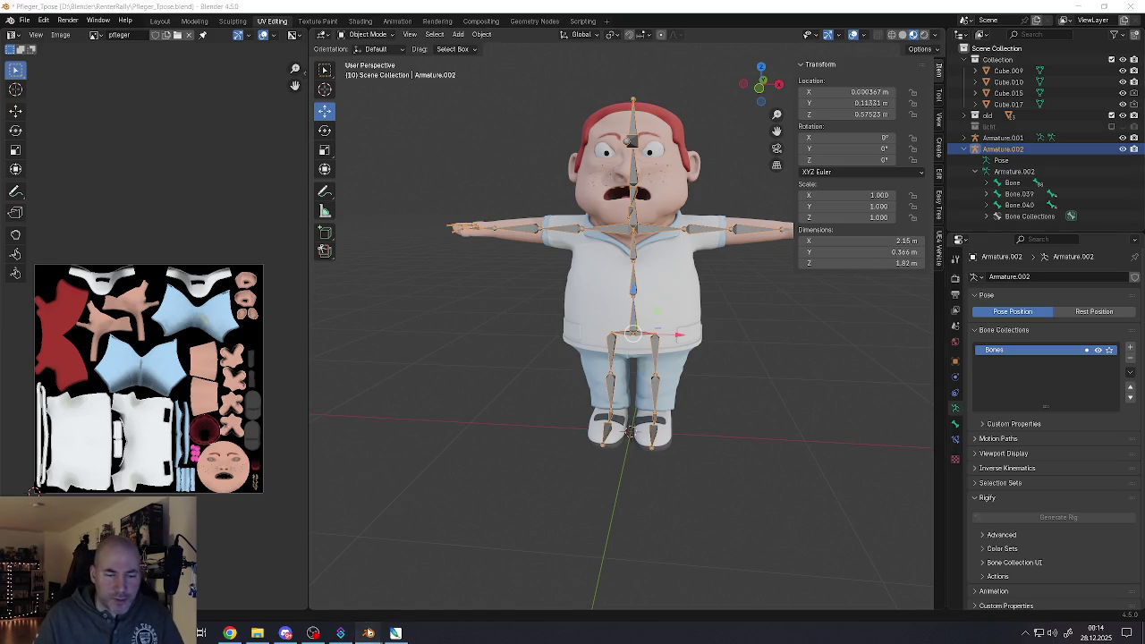
In the wheelchair scene, delete the duplicate wheel and play the animation
{"action": "mouse_move", "coordinate": [369, 633]}
{"action": "left_click", "coordinate": [429, 582]}
{"action": "scroll", "coordinate": [537, 439], "scroll_direction": "down", "scroll_amount": 3}
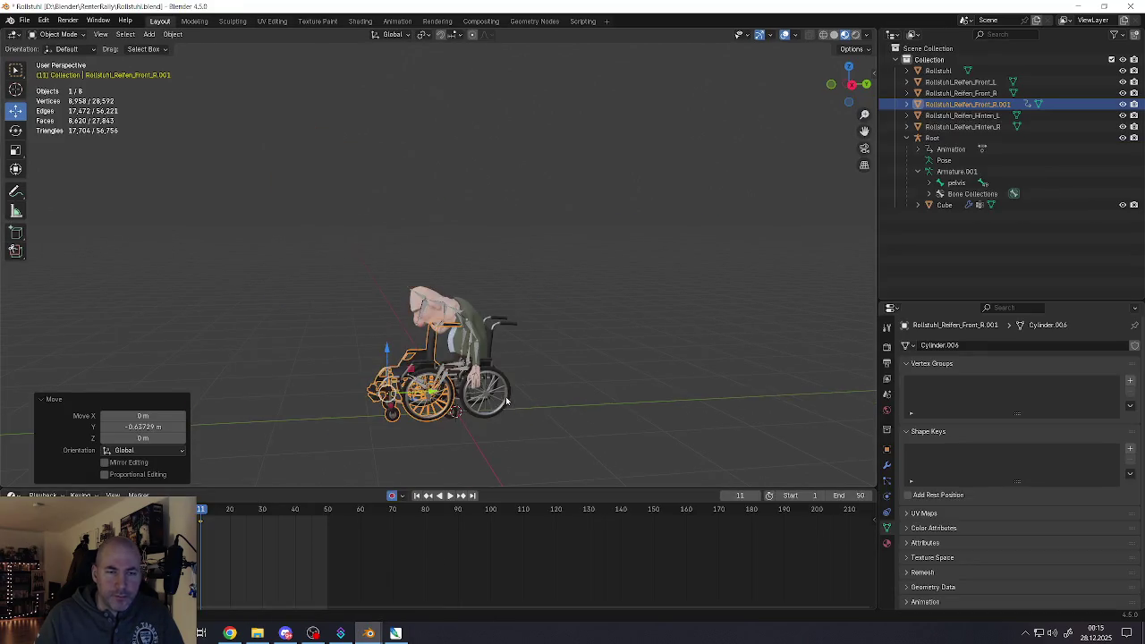
{"action": "middle_click_drag", "start_coordinate": [451, 359], "coordinate": [420, 362]}
{"action": "key", "text": "g"}
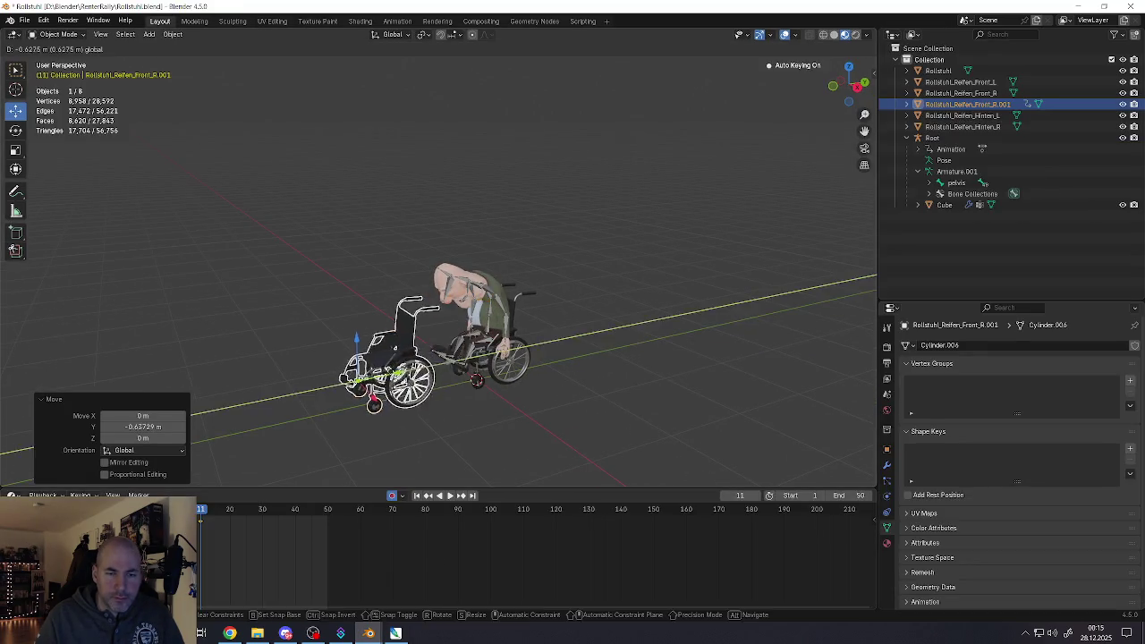
{"action": "left_click", "coordinate": [394, 382]}
{"action": "key", "text": "Delete"}
{"action": "key", "text": "space"}
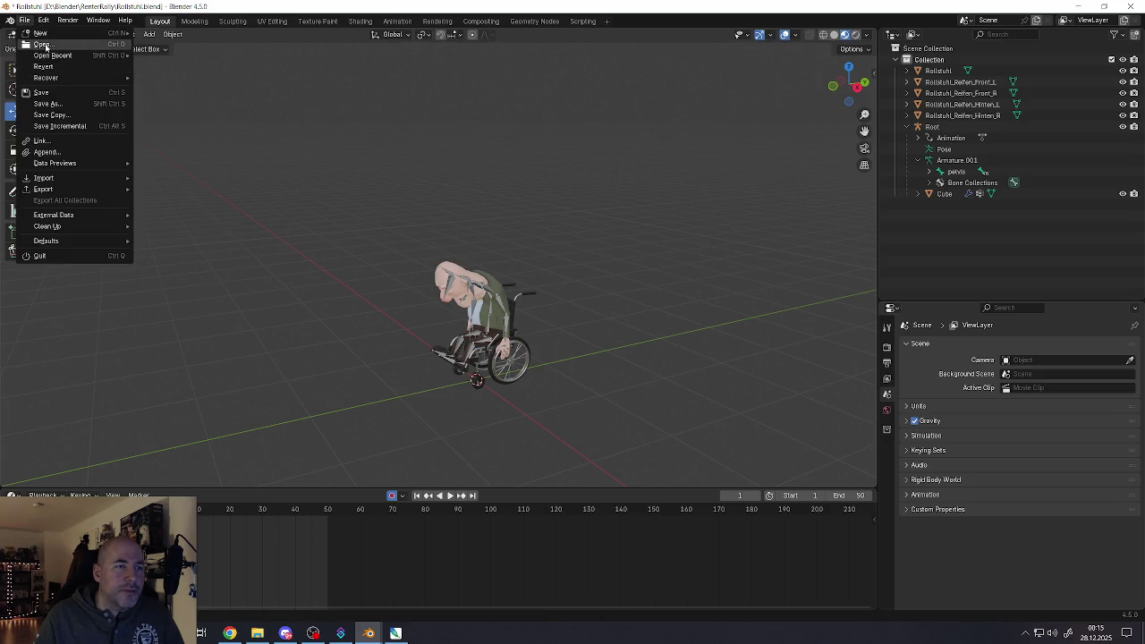
Open Grandpa.blend from the file browser, dismissing the save-changes prompt
{"action": "left_click", "coordinate": [41, 44]}
{"action": "left_click", "coordinate": [584, 335]}
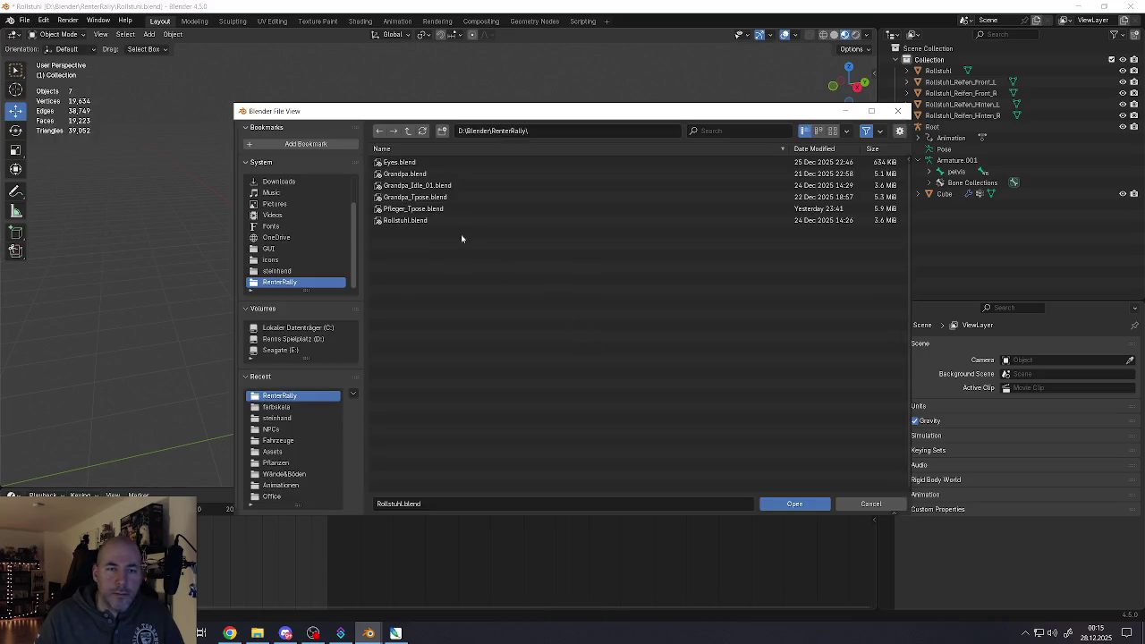
{"action": "left_click", "coordinate": [411, 197]}
{"action": "left_click", "coordinate": [409, 210]}
{"action": "left_click", "coordinate": [408, 186]}
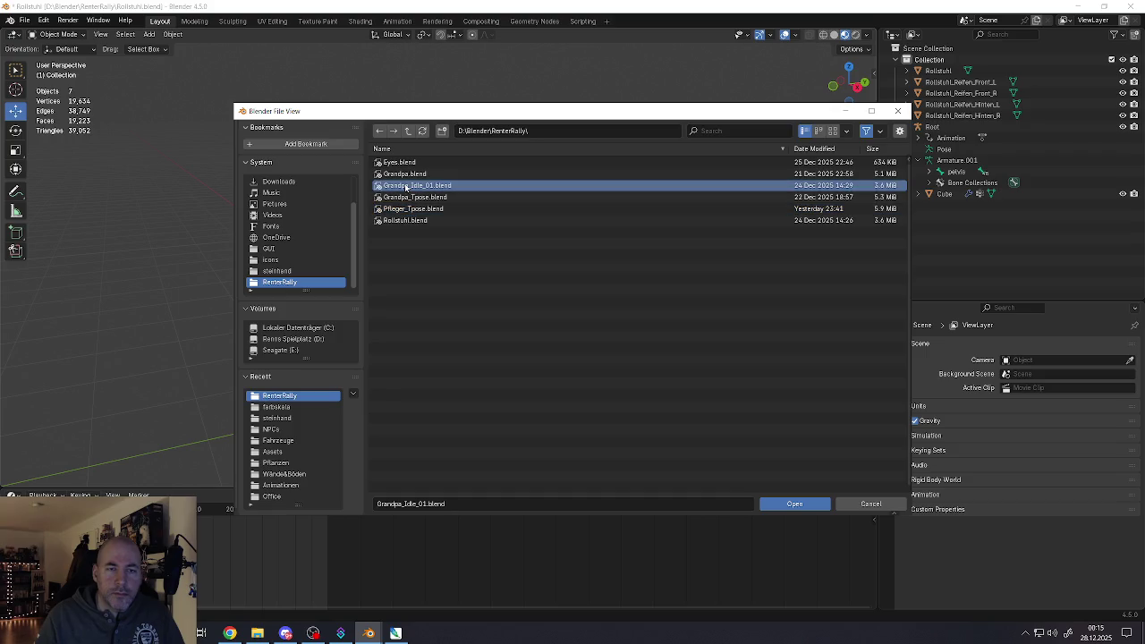
{"action": "left_click", "coordinate": [408, 197]}
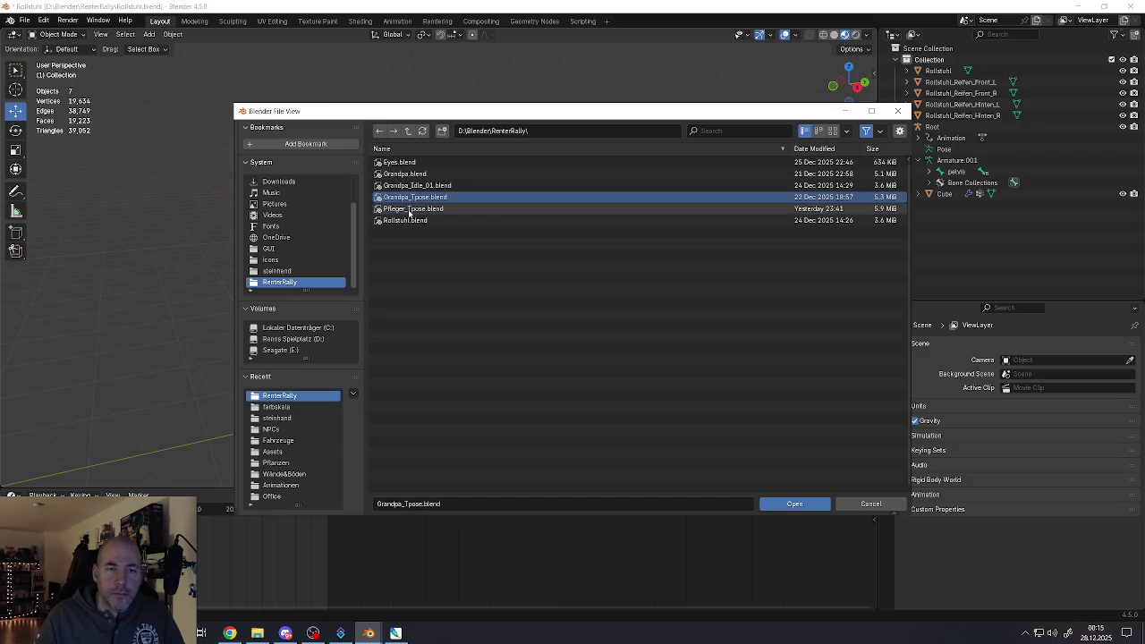
{"action": "left_click", "coordinate": [405, 174]}
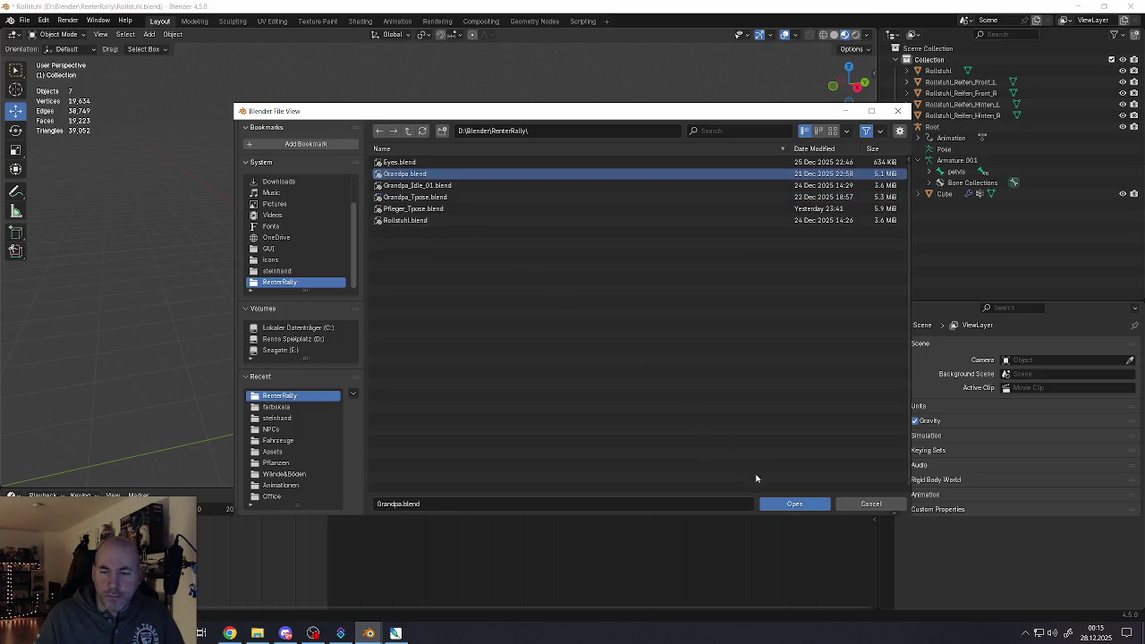
{"action": "left_click", "coordinate": [794, 504]}
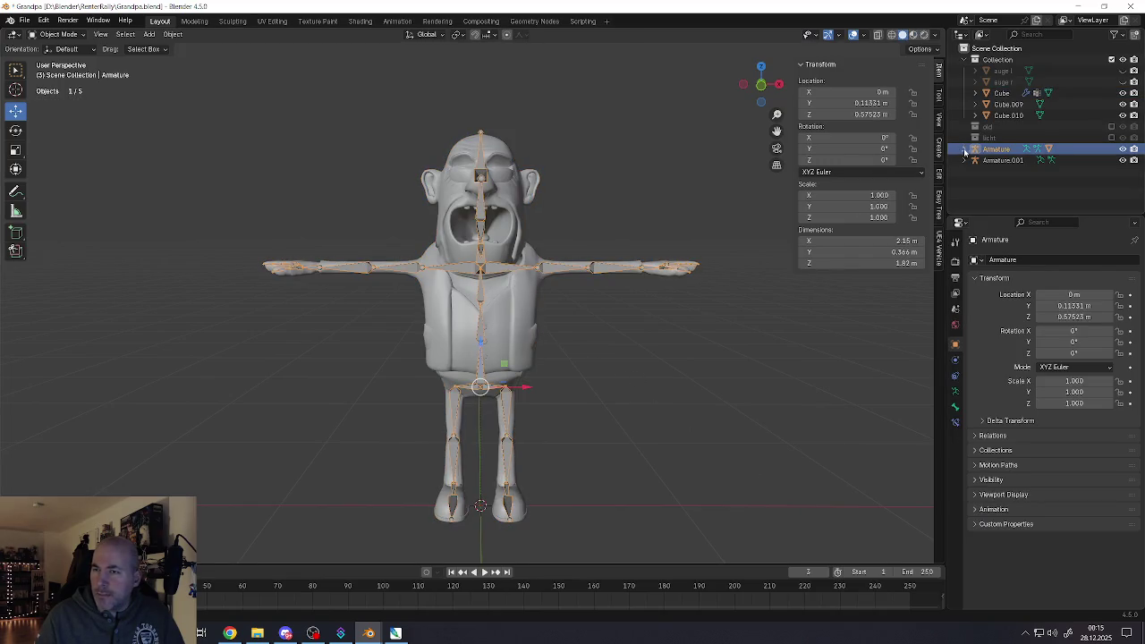
{"action": "left_click", "coordinate": [964, 149]}
{"action": "left_click", "coordinate": [977, 171]}
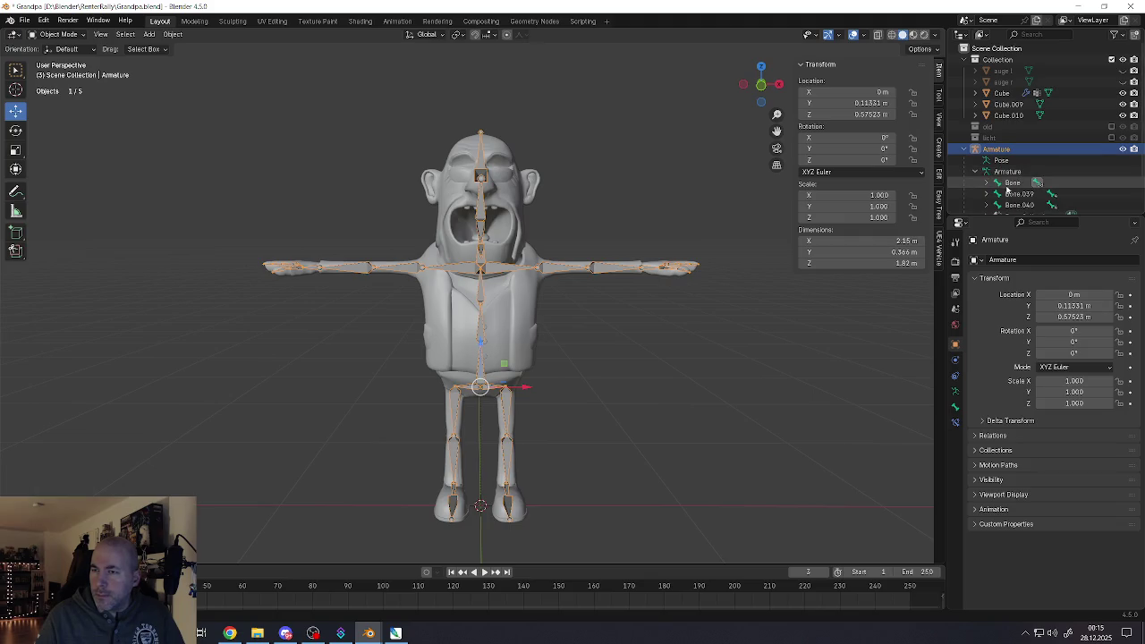
{"action": "scroll", "coordinate": [978, 172], "scroll_direction": "down", "scroll_amount": 2}
{"action": "left_click", "coordinate": [966, 114]}
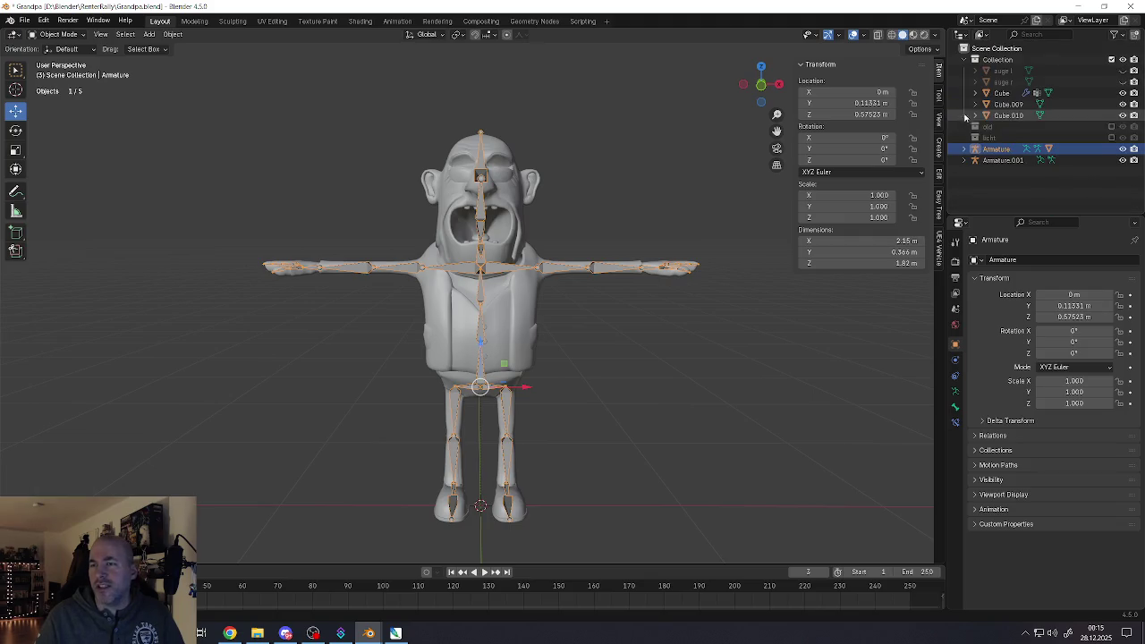
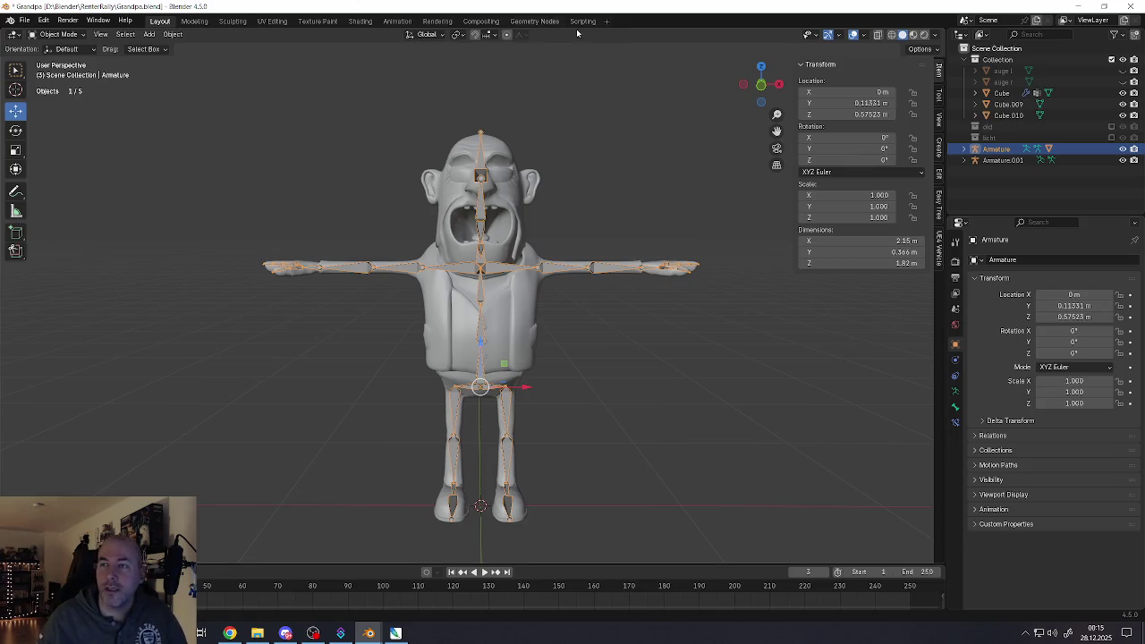
Discard Grandpa.blend's changes, load Pfleger_Tpose.blend and orbit around the rig
{"action": "left_click", "coordinate": [1129, 7]}
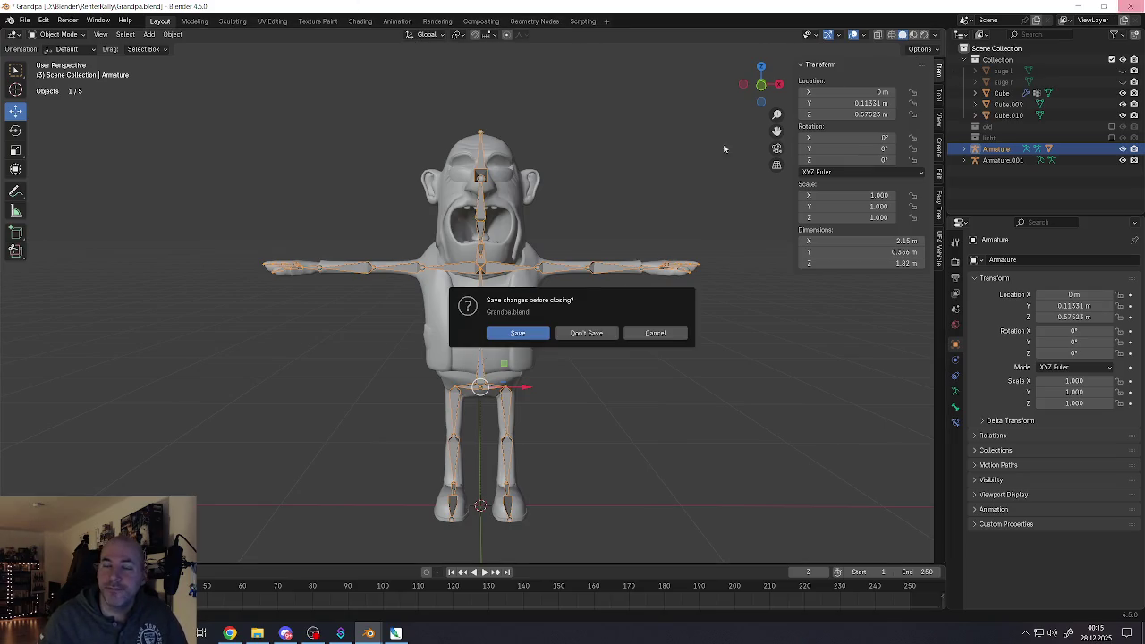
{"action": "left_click", "coordinate": [586, 333]}
{"action": "scroll", "coordinate": [634, 279], "scroll_direction": "up", "scroll_amount": 3}
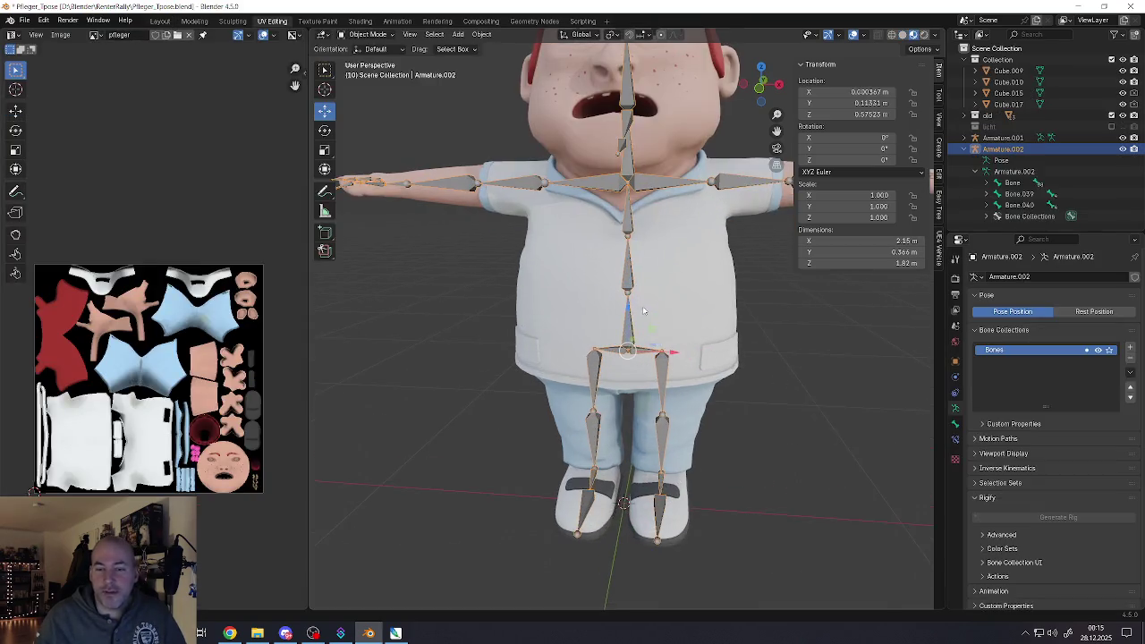
{"action": "mouse_move", "coordinate": [634, 279]}
{"action": "middle_mouse_down"}
{"action": "mouse_move", "coordinate": [757, 289]}
{"action": "mouse_move", "coordinate": [653, 275]}
{"action": "middle_mouse_up"}
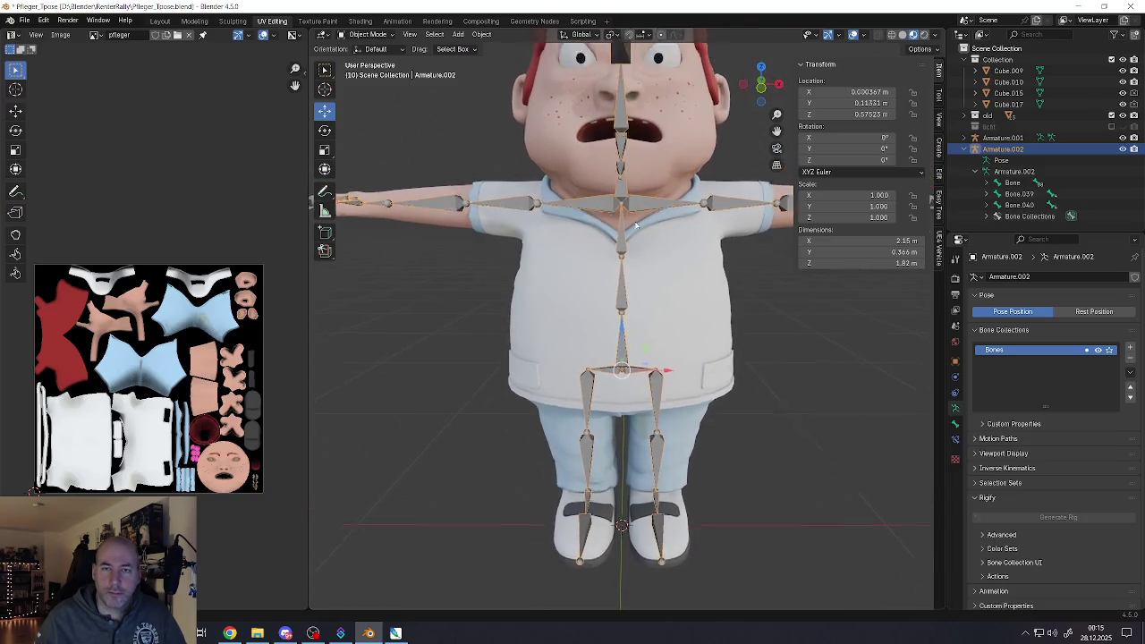
{"action": "middle_click_drag", "start_coordinate": [653, 276], "coordinate": [697, 305]}
Inspect the rigged nurse from above and around, then settle into Front Orthographic view
{"action": "scroll", "coordinate": [696, 305], "scroll_direction": "up", "scroll_amount": 2}
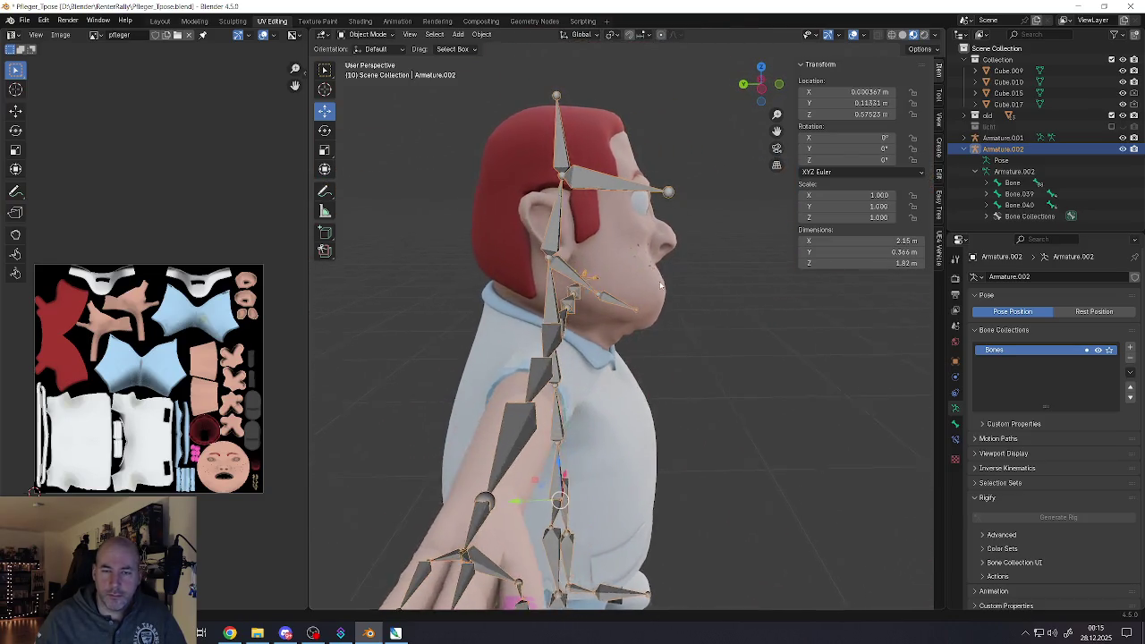
{"action": "scroll", "coordinate": [620, 267], "scroll_direction": "down", "scroll_amount": 3}
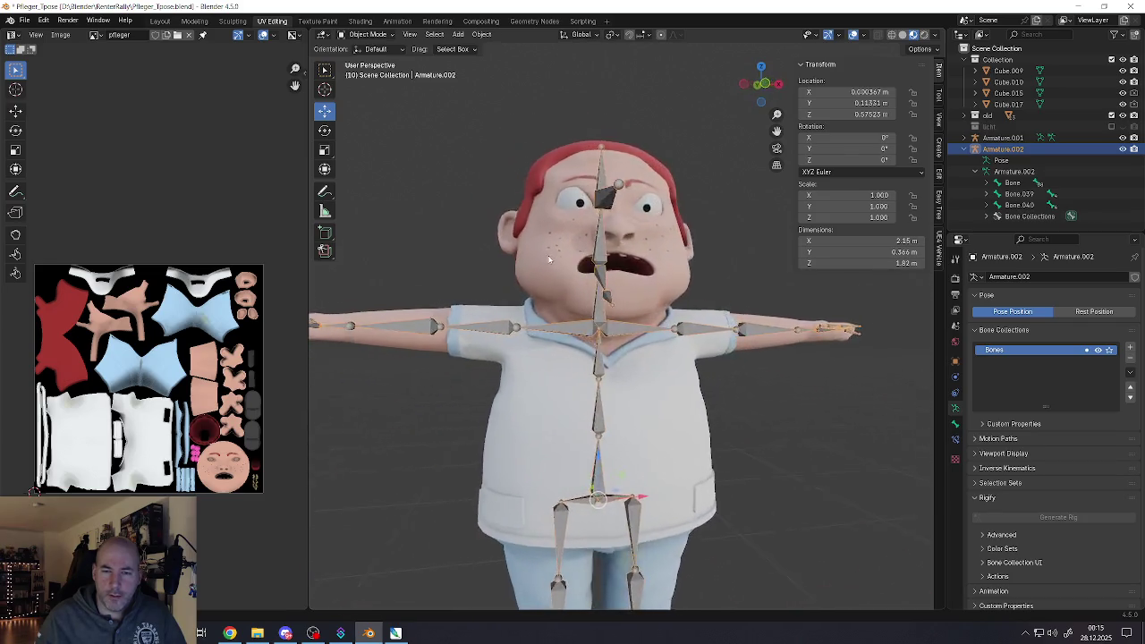
{"action": "mouse_move", "coordinate": [620, 267]}
{"action": "middle_mouse_down"}
{"action": "mouse_move", "coordinate": [545, 374]}
{"action": "mouse_move", "coordinate": [430, 389]}
{"action": "middle_mouse_up"}
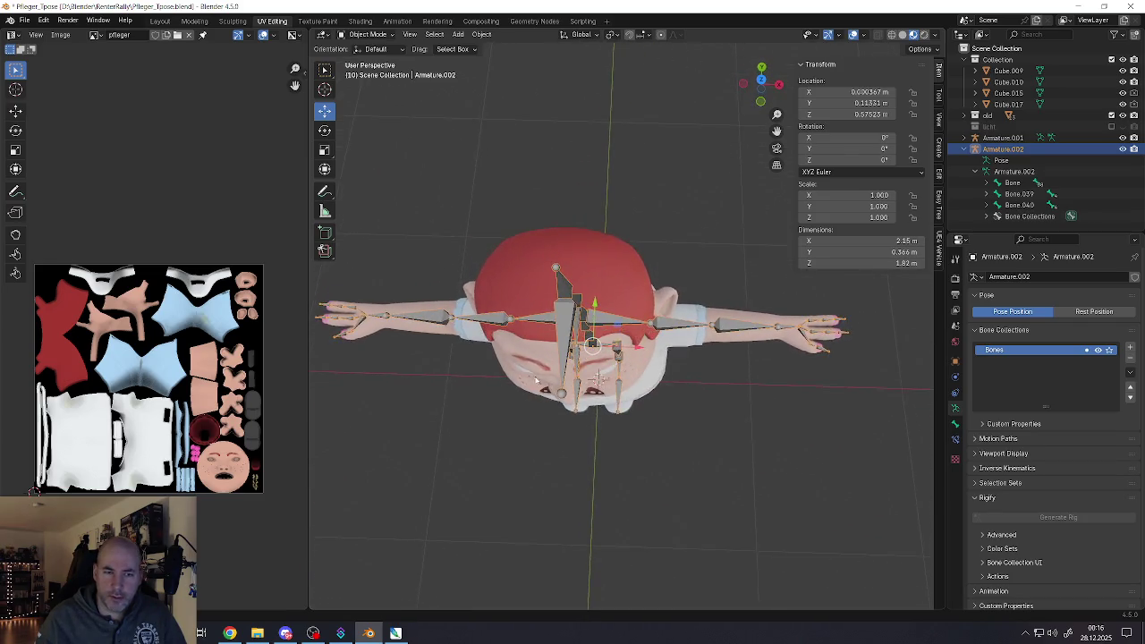
{"action": "scroll", "coordinate": [431, 390], "scroll_direction": "up", "scroll_amount": 4}
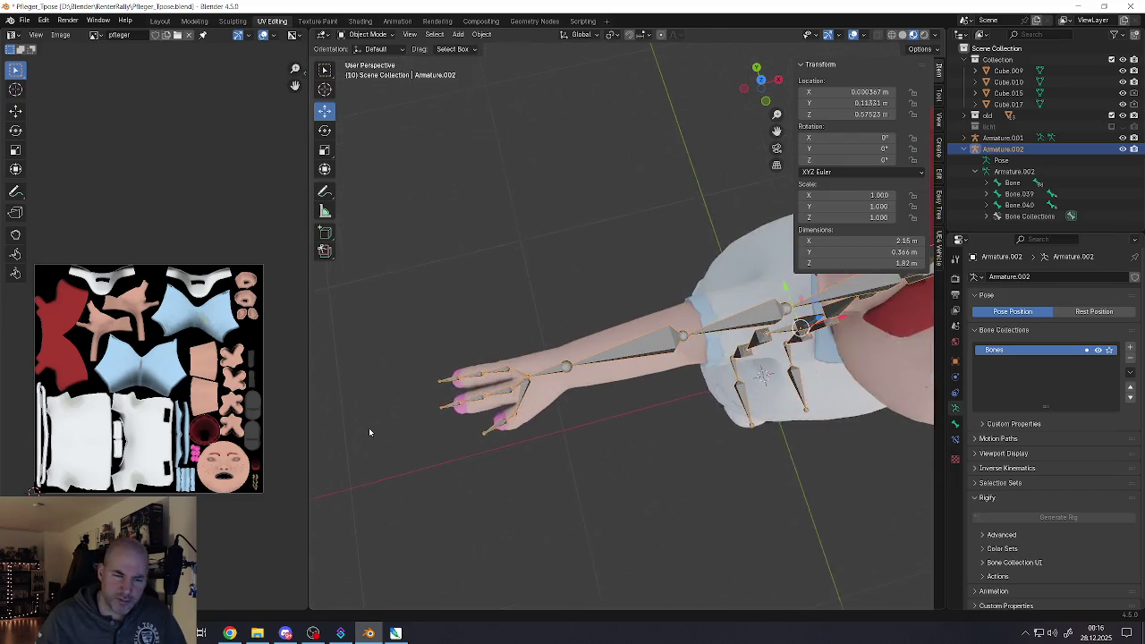
{"action": "scroll", "coordinate": [409, 412], "scroll_direction": "down", "scroll_amount": 3}
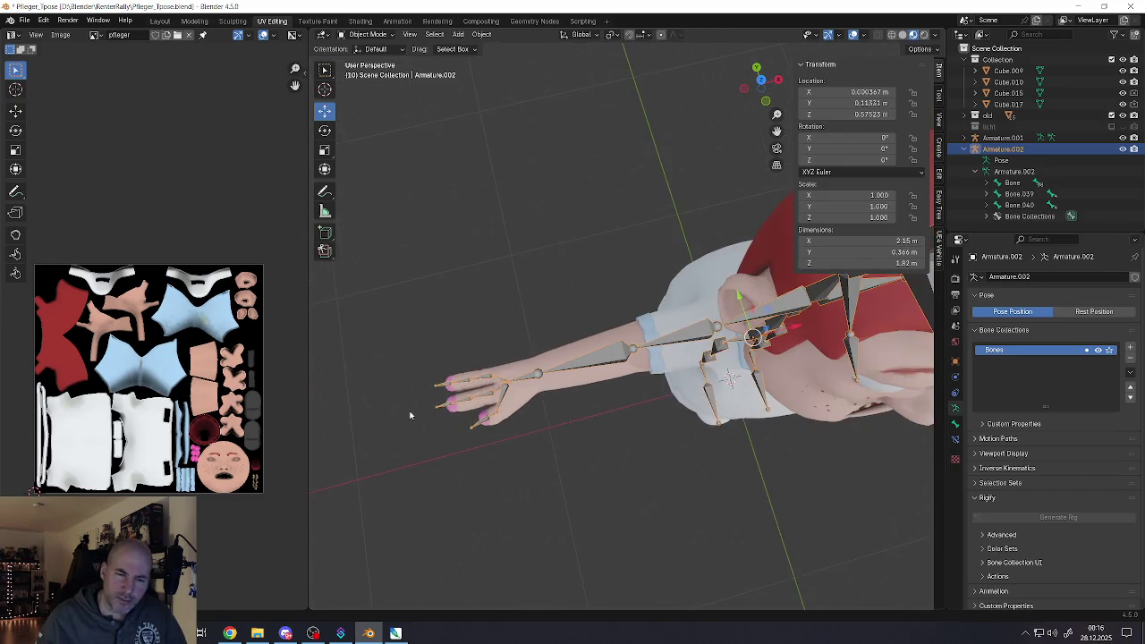
{"action": "mouse_move", "coordinate": [409, 409]}
{"action": "middle_mouse_down"}
{"action": "mouse_move", "coordinate": [507, 350]}
{"action": "mouse_move", "coordinate": [563, 357]}
{"action": "middle_mouse_up"}
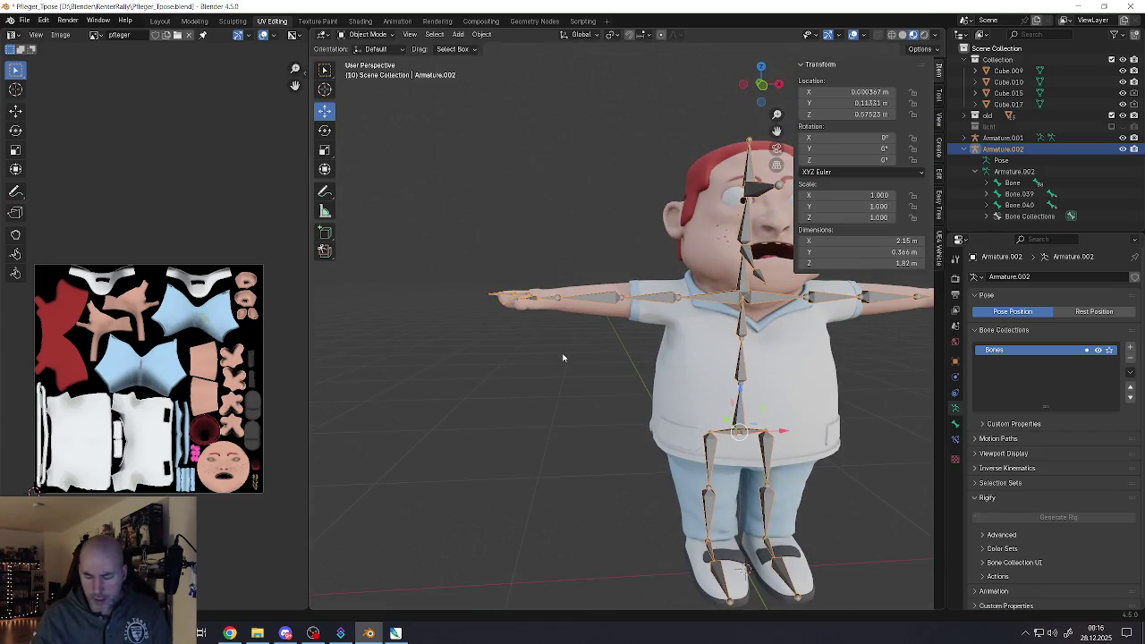
{"action": "key", "text": "KP_1"}
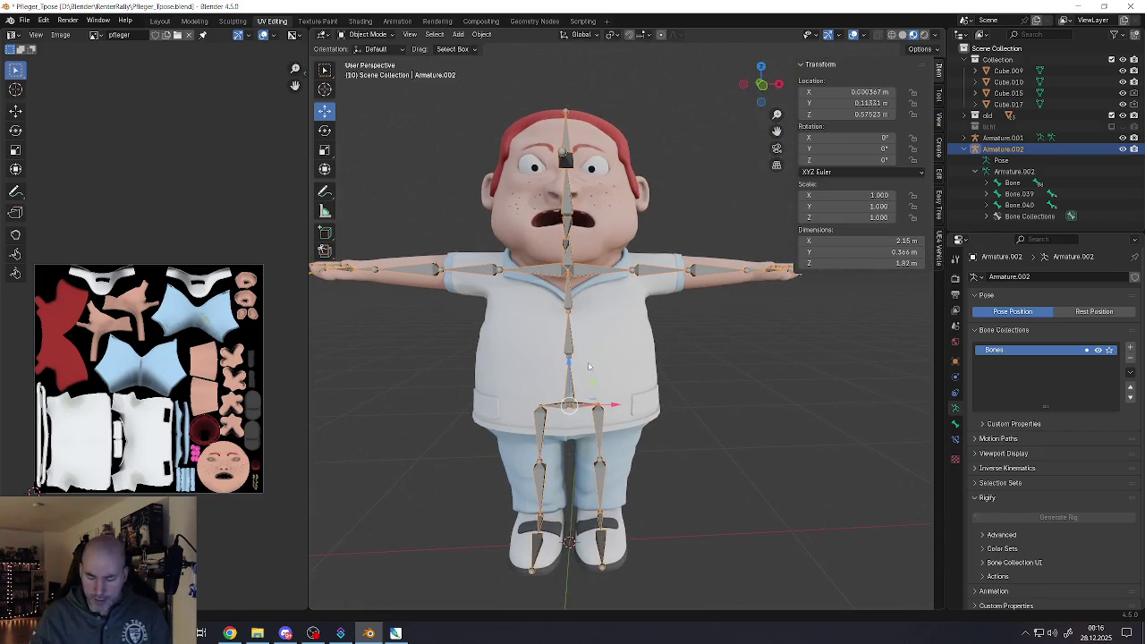
{"action": "key", "text": "KP_5"}
{"action": "scroll", "coordinate": [590, 363], "scroll_direction": "down", "scroll_amount": 2}
{"action": "scroll", "coordinate": [580, 377], "scroll_direction": "up", "scroll_amount": 2}
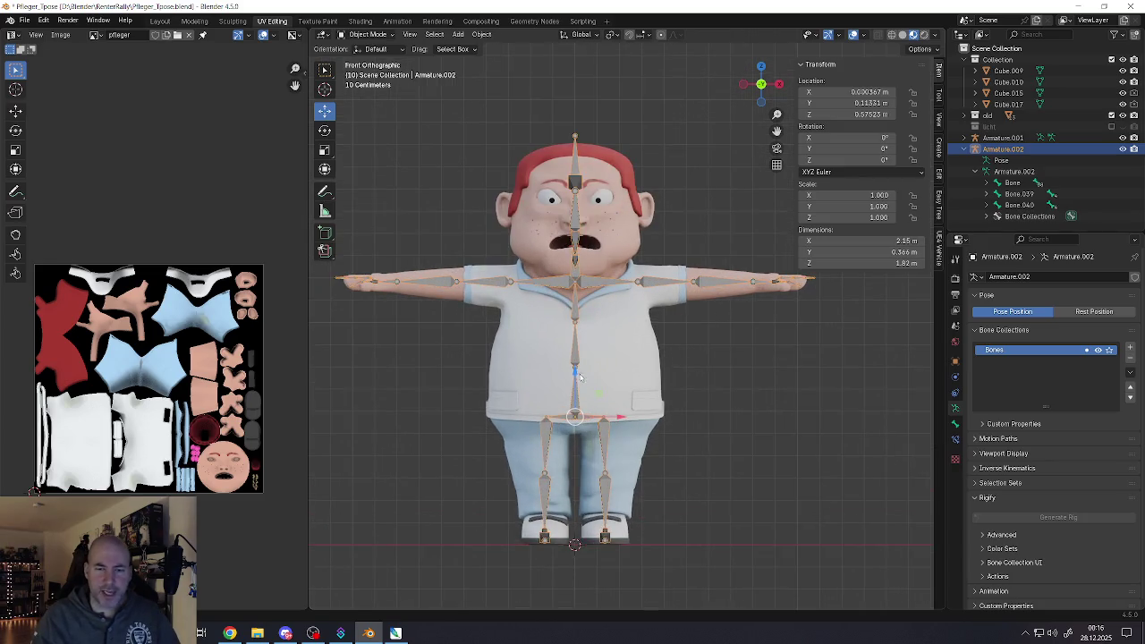
Select body mesh Cube.008 and scale it to about 1.051 in X and slightly taller in Z
{"action": "left_click", "coordinate": [632, 393]}
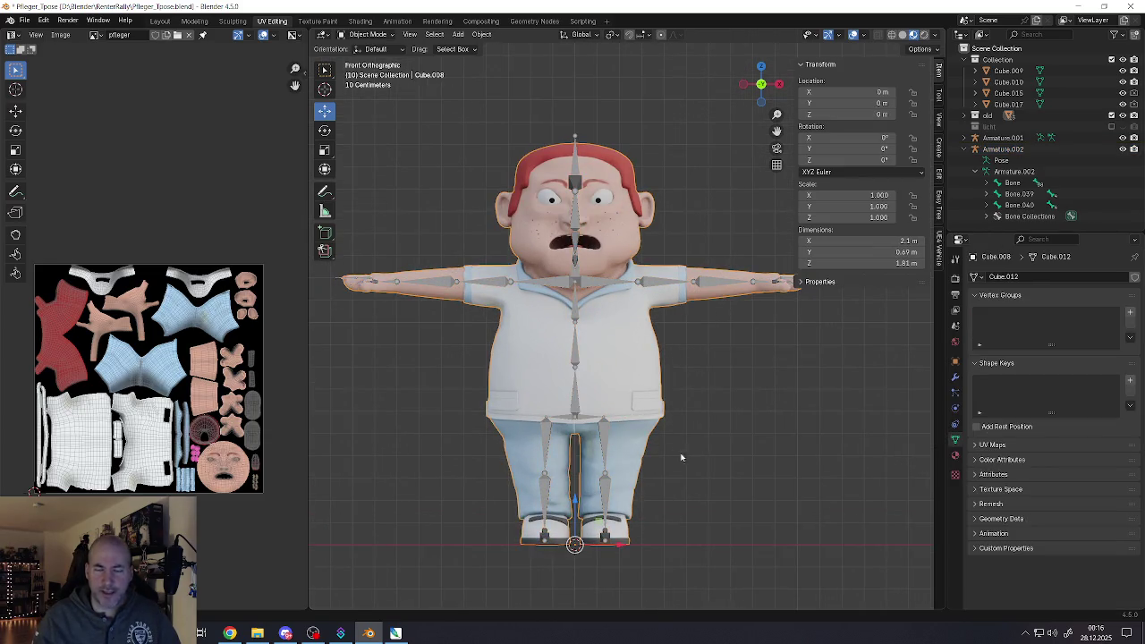
{"action": "scroll", "coordinate": [710, 484], "scroll_direction": "down", "scroll_amount": 1}
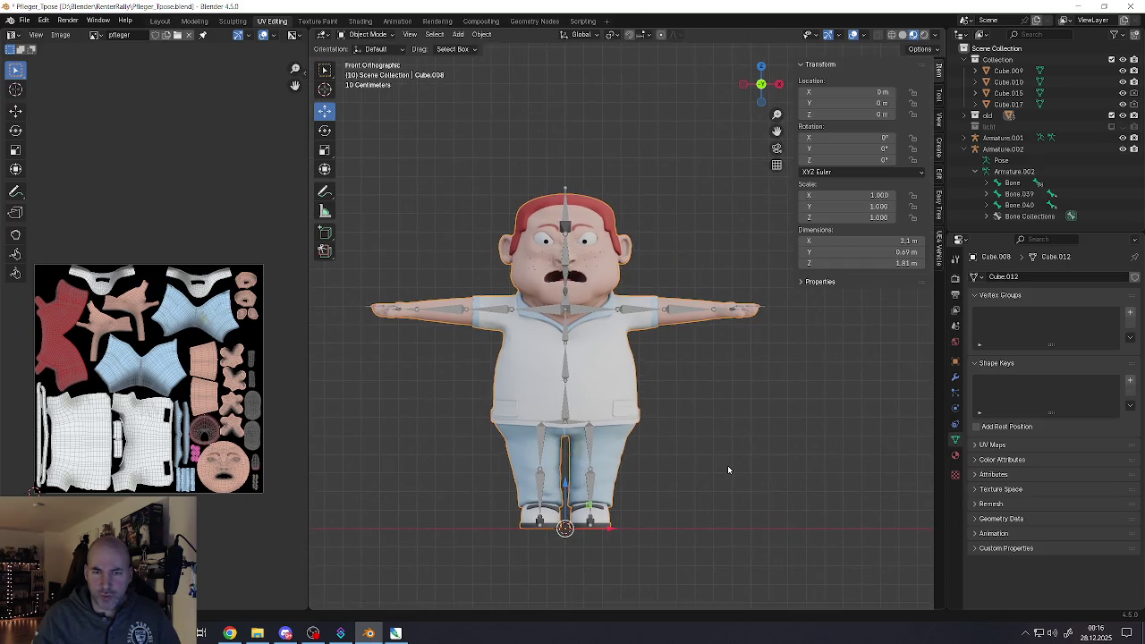
{"action": "key", "text": "s"}
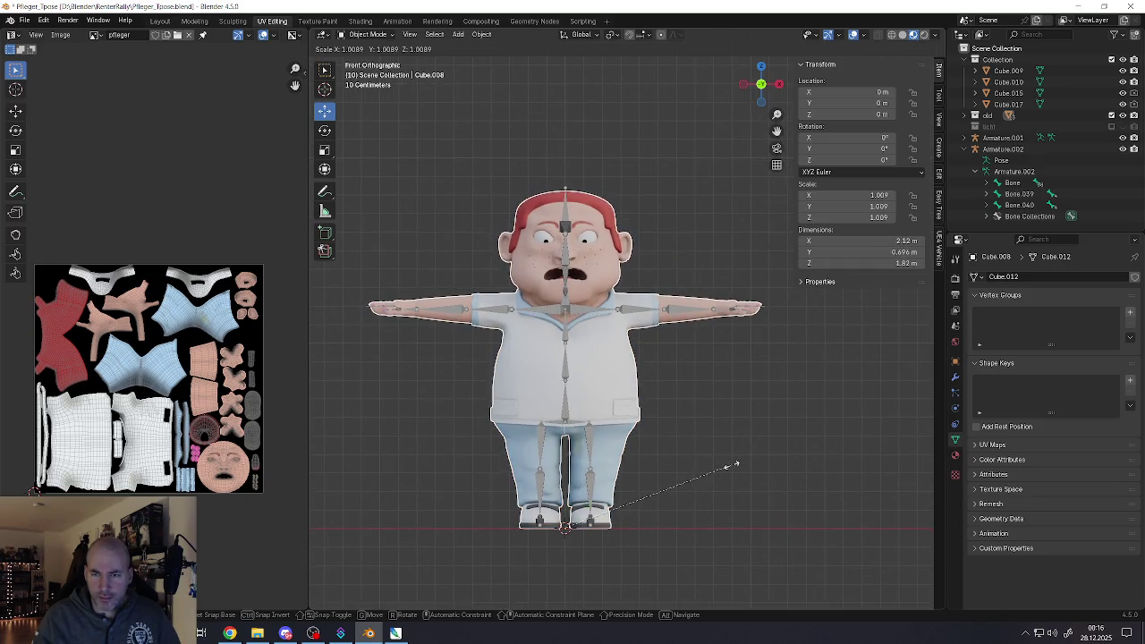
{"action": "key", "text": "x"}
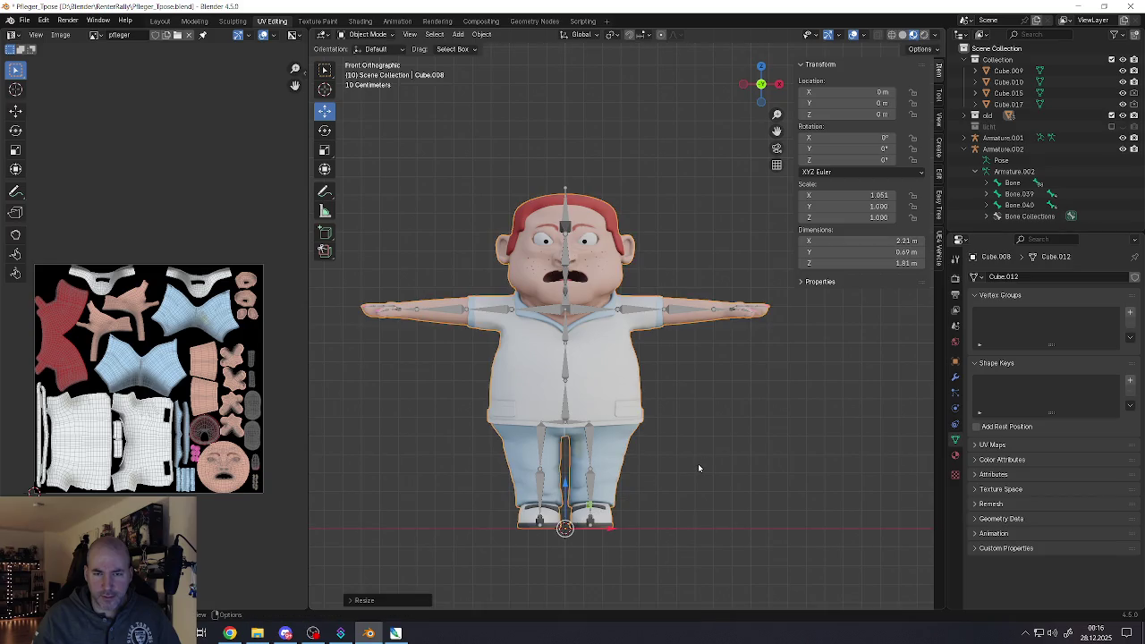
{"action": "left_click", "coordinate": [693, 476]}
{"action": "key", "text": "s"}
{"action": "key", "text": "z"}
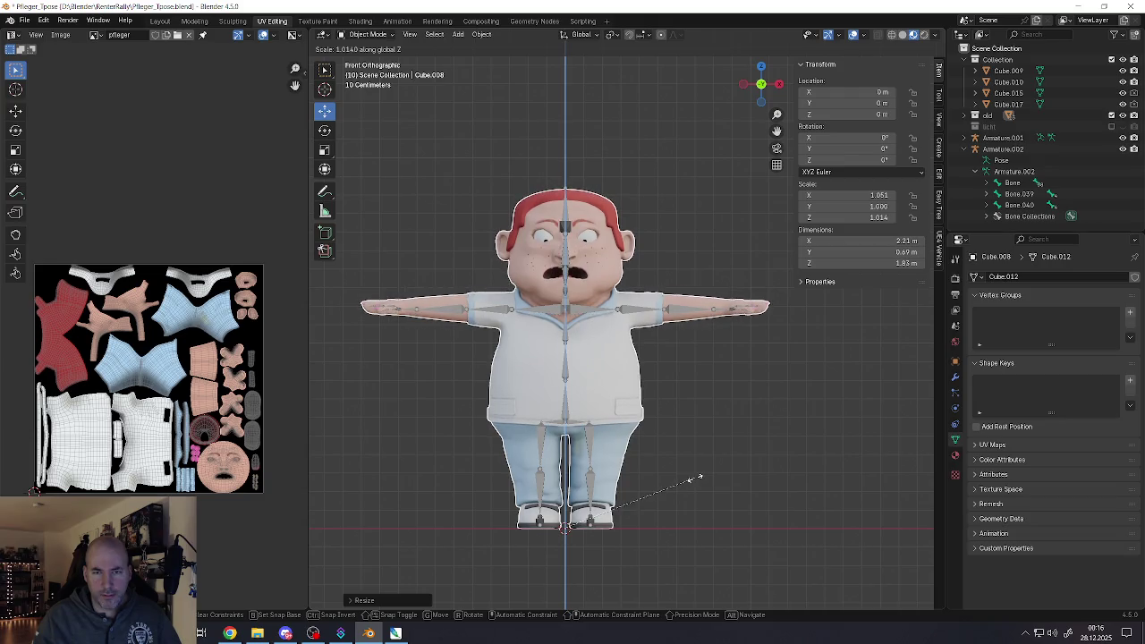
{"action": "left_click", "coordinate": [694, 483]}
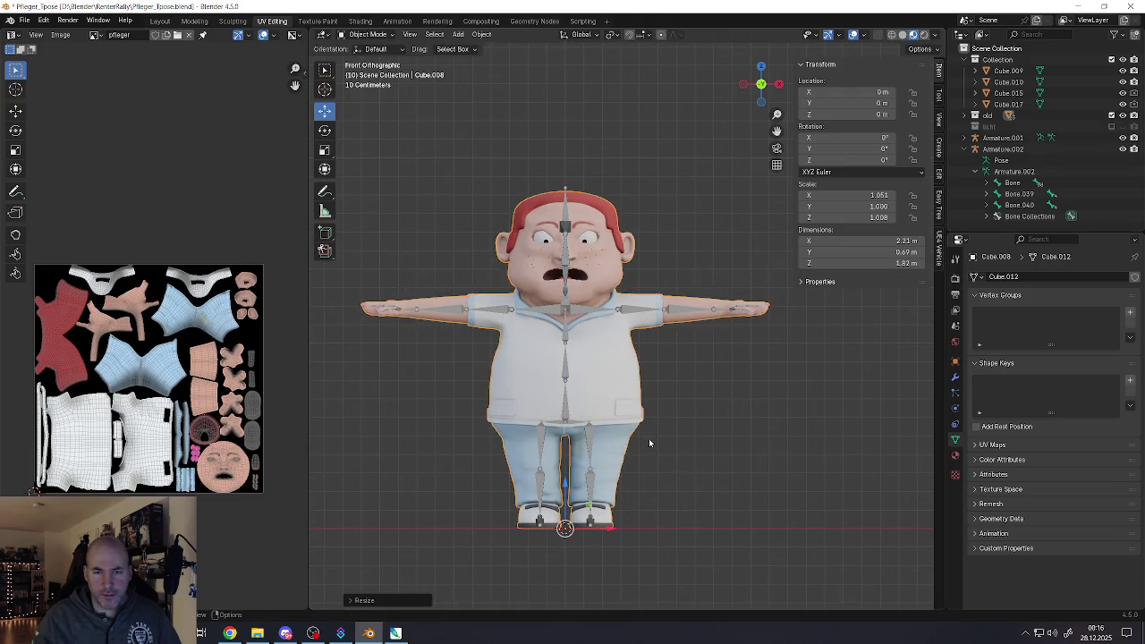
Scale the body mesh along Y to about 1.059 for extra depth
{"action": "mouse_move", "coordinate": [649, 442]}
{"action": "middle_mouse_down"}
{"action": "mouse_move", "coordinate": [697, 387]}
{"action": "mouse_move", "coordinate": [642, 386]}
{"action": "middle_mouse_up"}
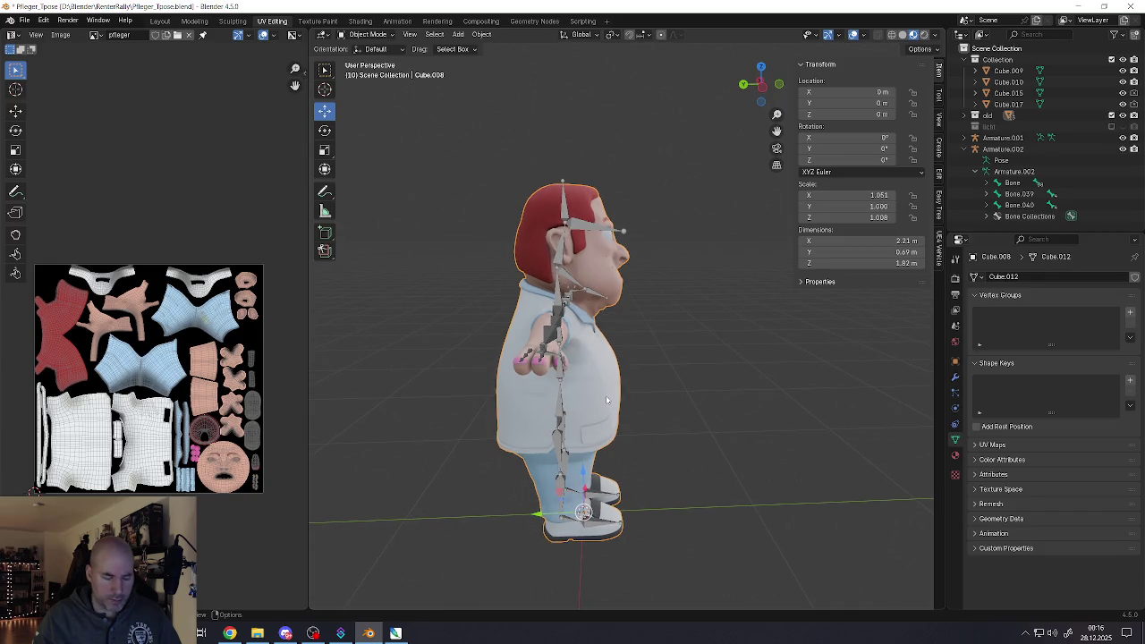
{"action": "key", "text": "s"}
{"action": "key", "text": "Escape"}
{"action": "key", "text": "s"}
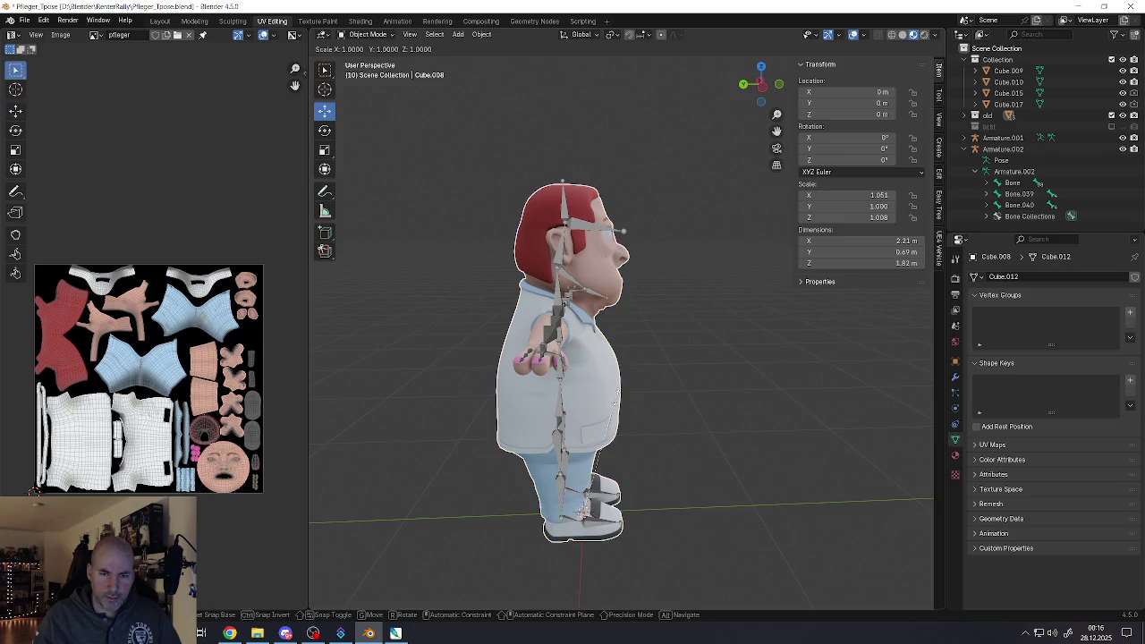
{"action": "key", "text": "y"}
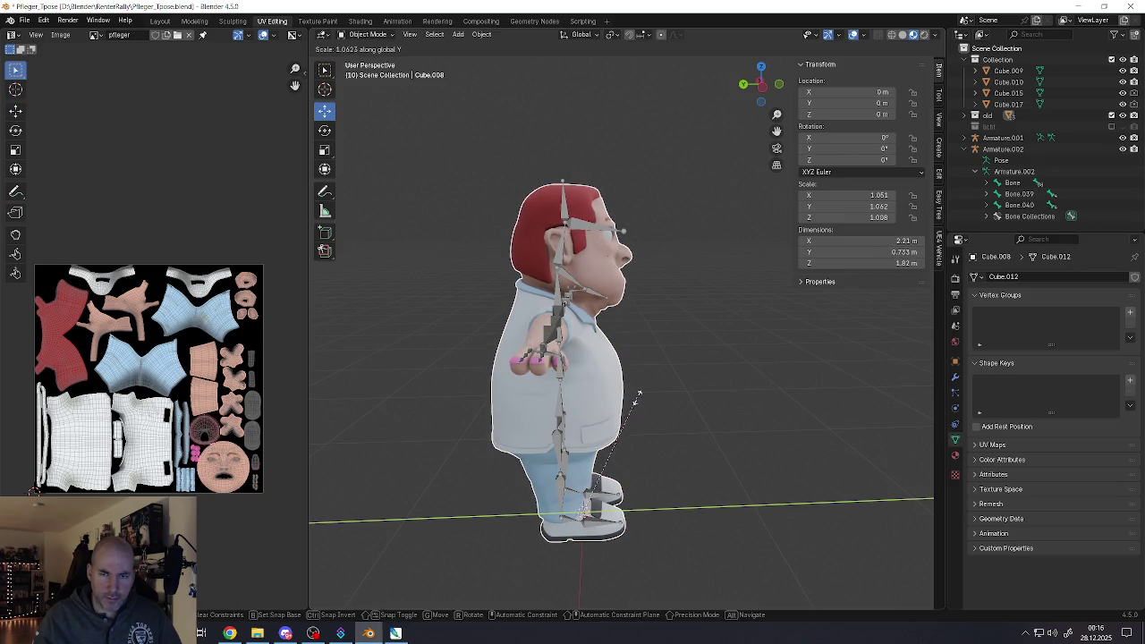
{"action": "left_click", "coordinate": [636, 396]}
{"action": "mouse_move", "coordinate": [636, 396]}
{"action": "middle_mouse_down"}
{"action": "mouse_move", "coordinate": [517, 360]}
{"action": "mouse_move", "coordinate": [532, 228]}
{"action": "middle_mouse_up"}
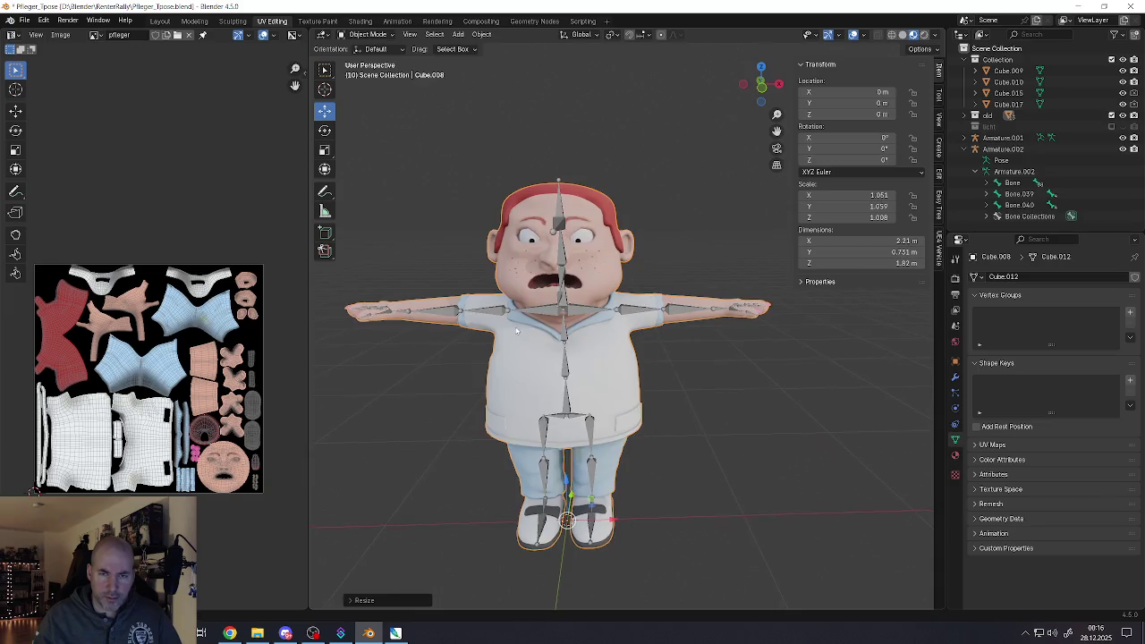
Select the character's left eye and zoom in on the face
{"action": "left_click", "coordinate": [528, 223]}
{"action": "scroll", "coordinate": [661, 233], "scroll_direction": "up", "scroll_amount": 2}
{"action": "scroll", "coordinate": [661, 234], "scroll_direction": "up", "scroll_amount": 2}
{"action": "scroll", "coordinate": [661, 234], "scroll_direction": "up", "scroll_amount": 2}
Select both eyes and push them back along Y in two moves
{"action": "left_click", "coordinate": [661, 234], "text": "shift"}
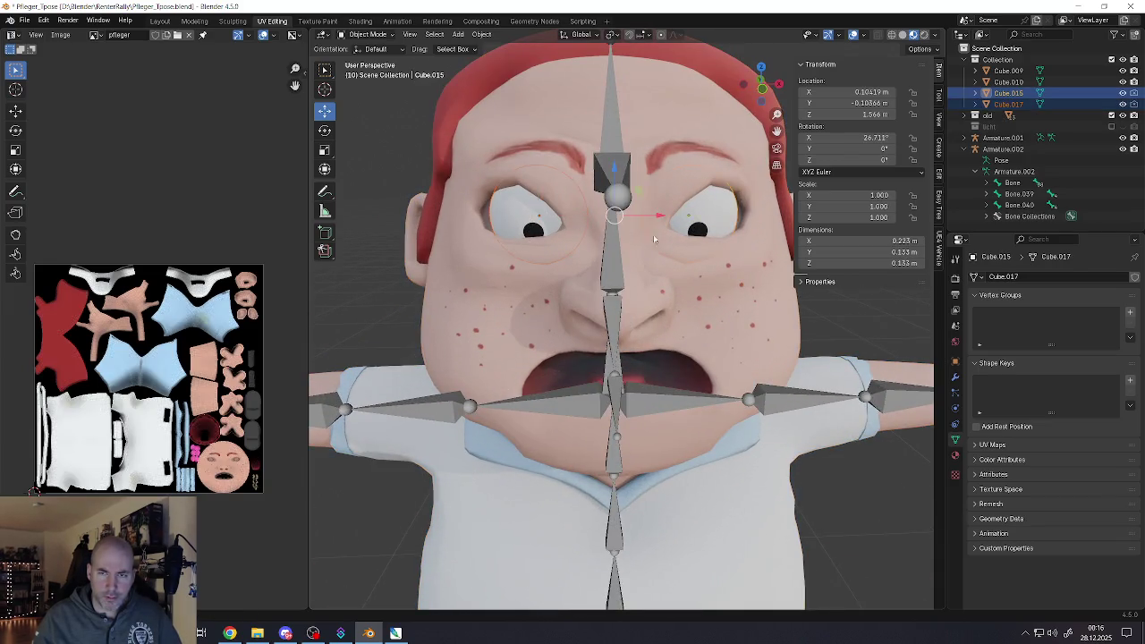
{"action": "mouse_move", "coordinate": [661, 234]}
{"action": "middle_mouse_down"}
{"action": "mouse_move", "coordinate": [577, 213]}
{"action": "mouse_move", "coordinate": [667, 235]}
{"action": "middle_mouse_up"}
{"action": "key", "text": "g"}
{"action": "key", "text": "y"}
{"action": "left_click", "coordinate": [582, 213]}
{"action": "key", "text": "g"}
{"action": "key", "text": "y"}
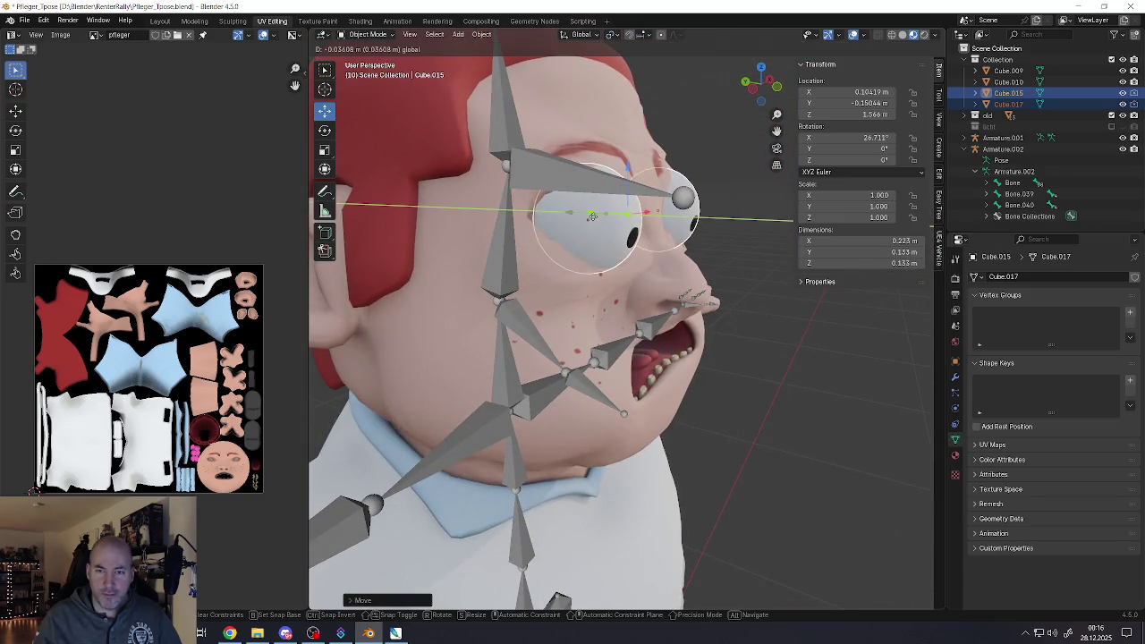
{"action": "left_click", "coordinate": [577, 215]}
Clear the selection and reselect both eyes from the front
{"action": "mouse_move", "coordinate": [577, 214]}
{"action": "middle_mouse_down"}
{"action": "mouse_move", "coordinate": [572, 272]}
{"action": "mouse_move", "coordinate": [612, 306]}
{"action": "middle_mouse_up"}
{"action": "key", "text": "a"}
{"action": "key", "text": "alt+a"}
{"action": "left_click", "coordinate": [574, 249]}
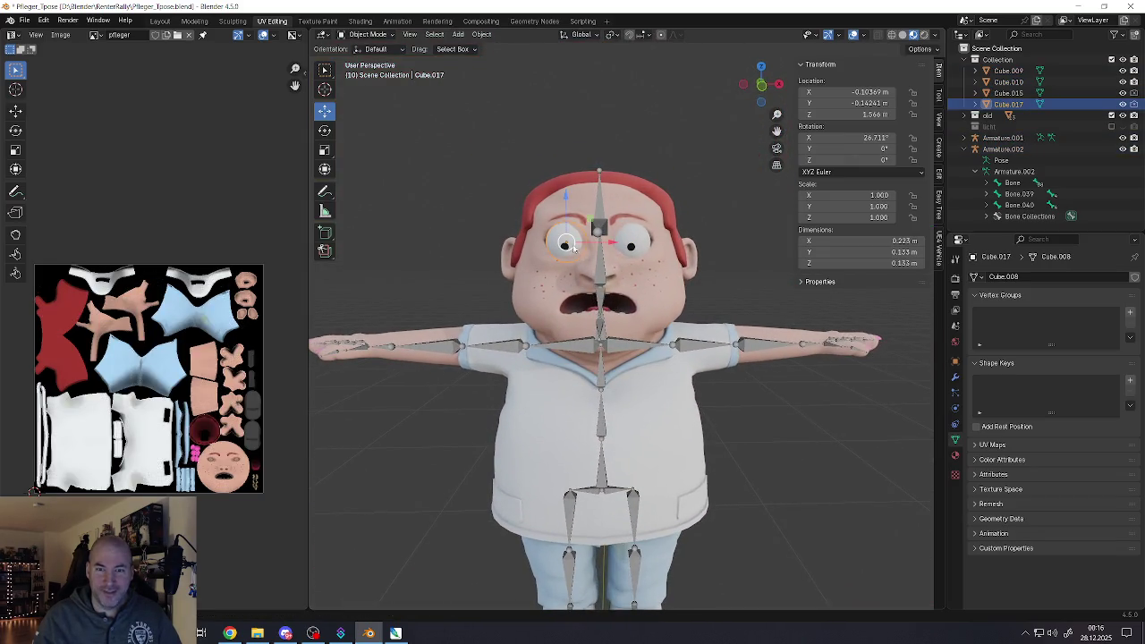
{"action": "left_click", "coordinate": [635, 248], "text": "shift"}
{"action": "scroll", "coordinate": [634, 248], "scroll_direction": "down", "scroll_amount": 3}
{"action": "scroll", "coordinate": [631, 268], "scroll_direction": "up", "scroll_amount": 2}
{"action": "scroll", "coordinate": [631, 278], "scroll_direction": "down", "scroll_amount": 3}
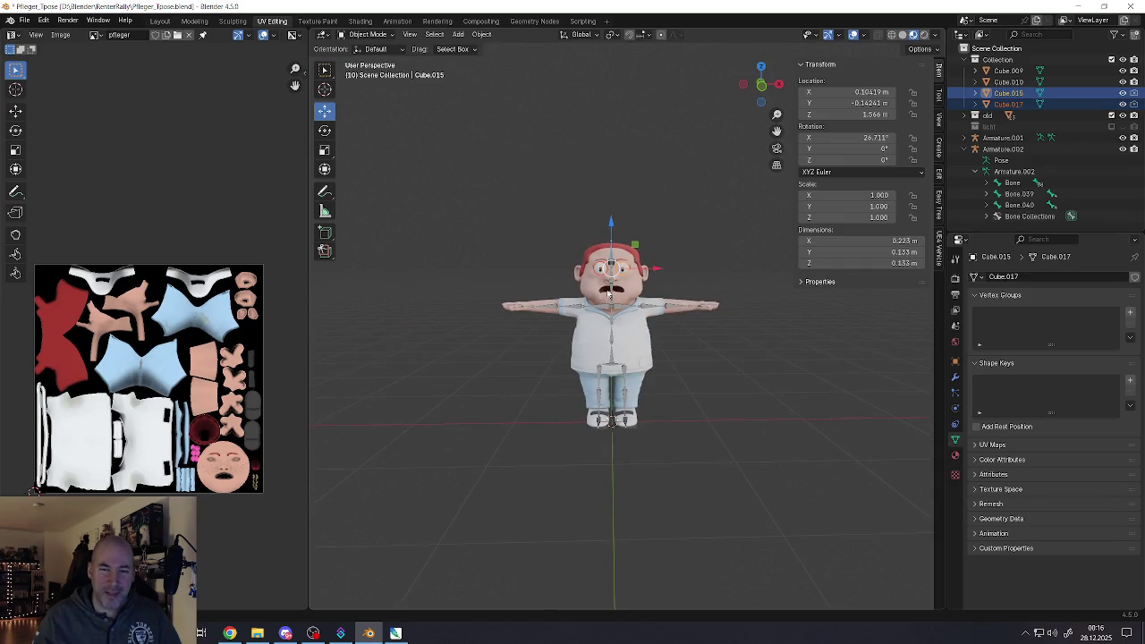
Move both eyes sideways away from the face
{"action": "key", "text": "g"}
{"action": "left_click", "coordinate": [412, 268]}
{"action": "left_click", "coordinate": [616, 274]}
{"action": "scroll", "coordinate": [616, 274], "scroll_direction": "up", "scroll_amount": 5}
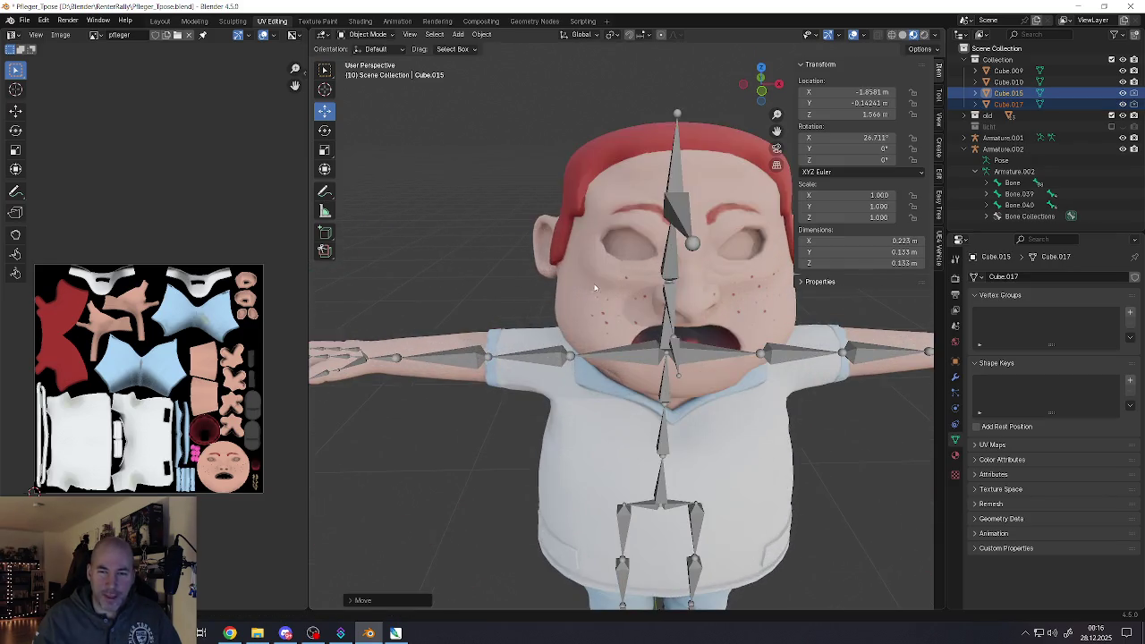
{"action": "scroll", "coordinate": [617, 274], "scroll_direction": "up", "scroll_amount": 2}
{"action": "scroll", "coordinate": [599, 259], "scroll_direction": "up", "scroll_amount": 3}
Shrink the body mesh uniformly to 0.984, then view the hand from the front in Edit Mode
{"action": "left_click", "coordinate": [573, 229]}
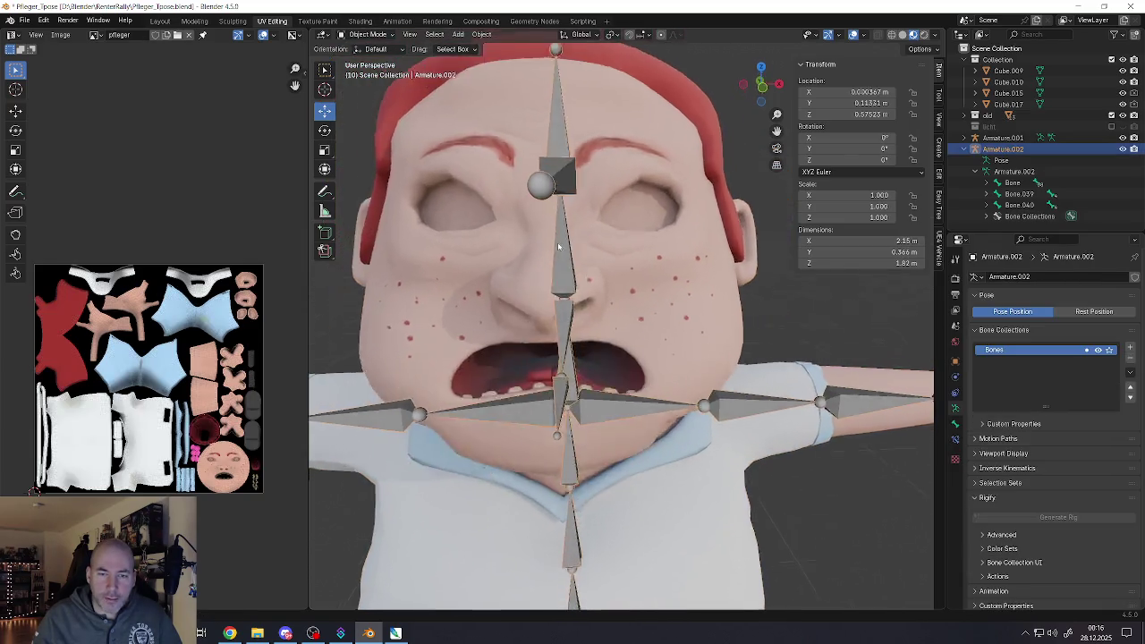
{"action": "scroll", "coordinate": [573, 228], "scroll_direction": "down", "scroll_amount": 2}
{"action": "mouse_move", "coordinate": [573, 228]}
{"action": "middle_mouse_down"}
{"action": "mouse_move", "coordinate": [591, 225]}
{"action": "mouse_move", "coordinate": [585, 250]}
{"action": "middle_mouse_up"}
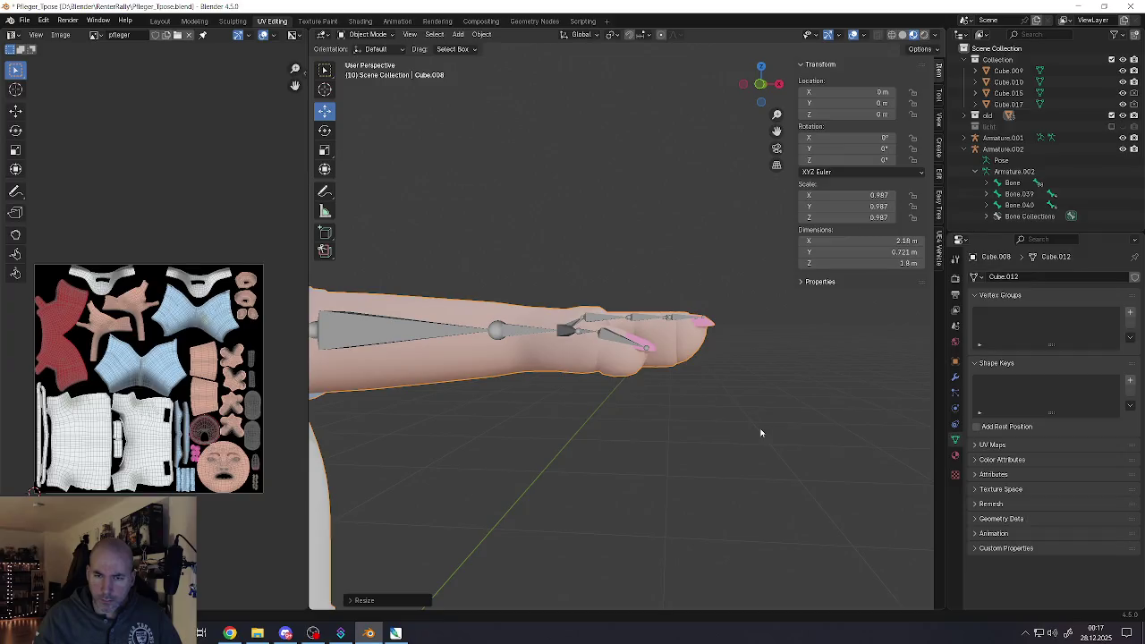
{"action": "key", "text": "s"}
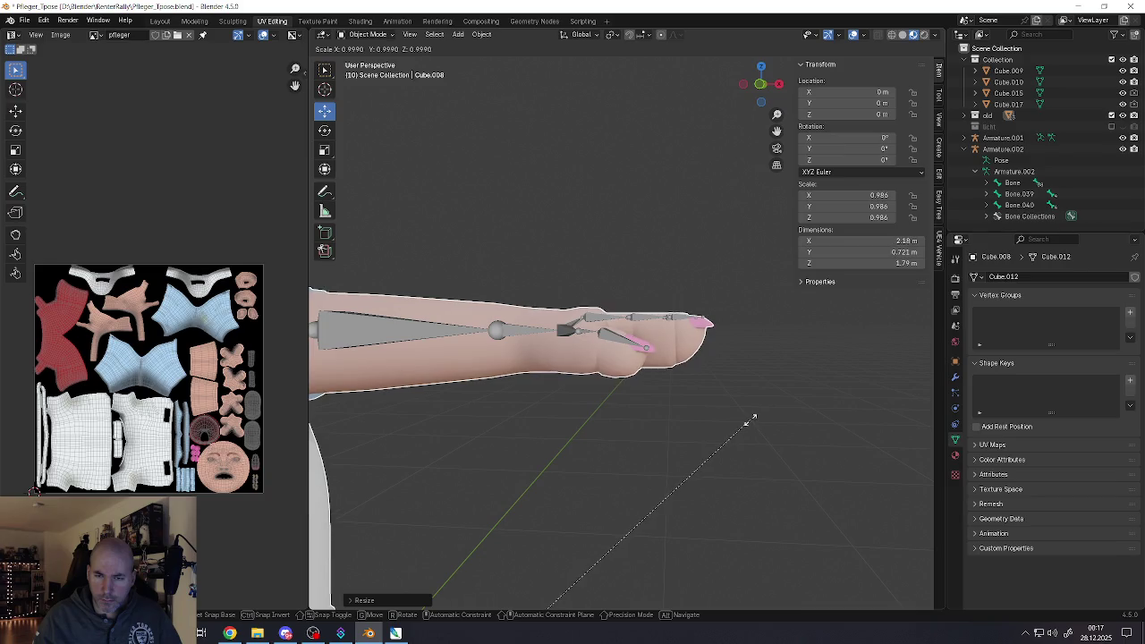
{"action": "left_click", "coordinate": [746, 421]}
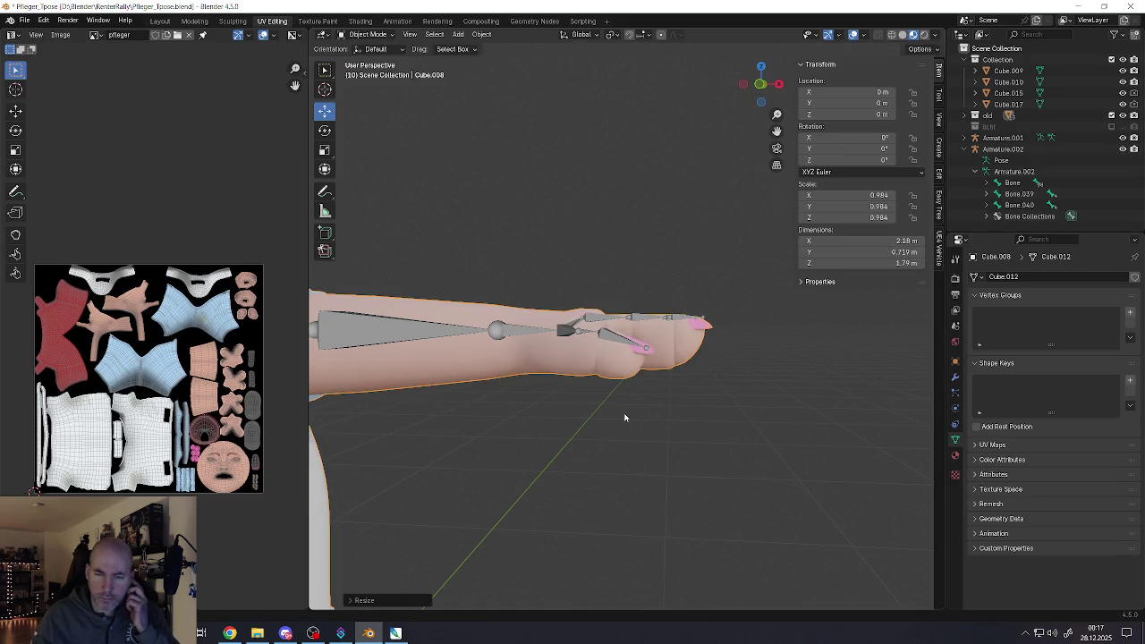
{"action": "key", "text": "KP_1"}
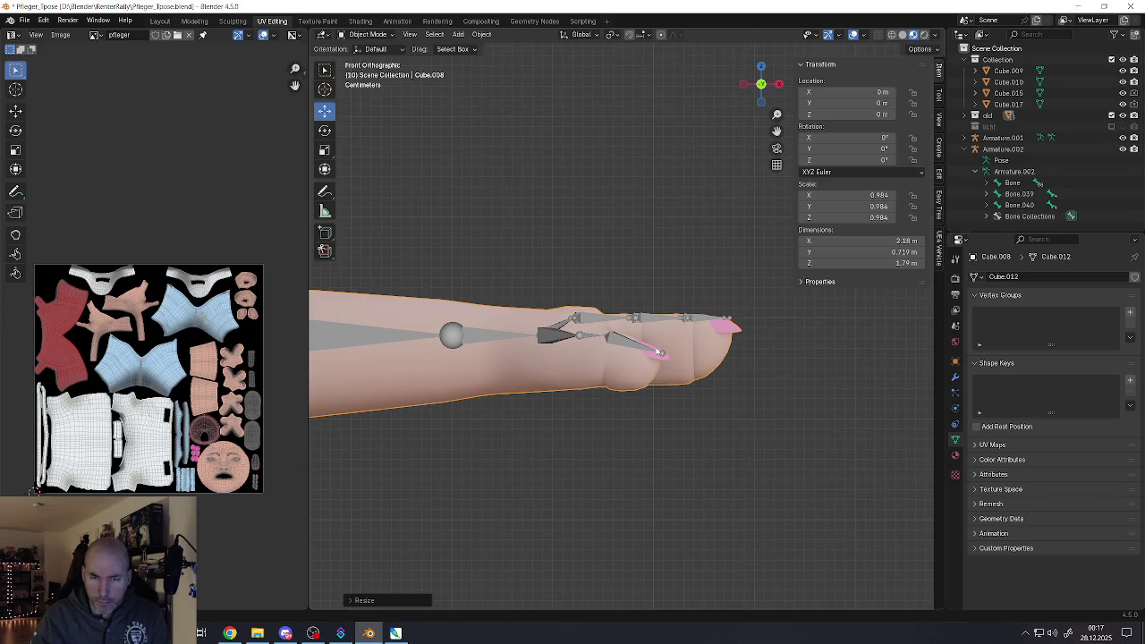
{"action": "scroll", "coordinate": [658, 335], "scroll_direction": "up", "scroll_amount": 2}
{"action": "key", "text": "Tab"}
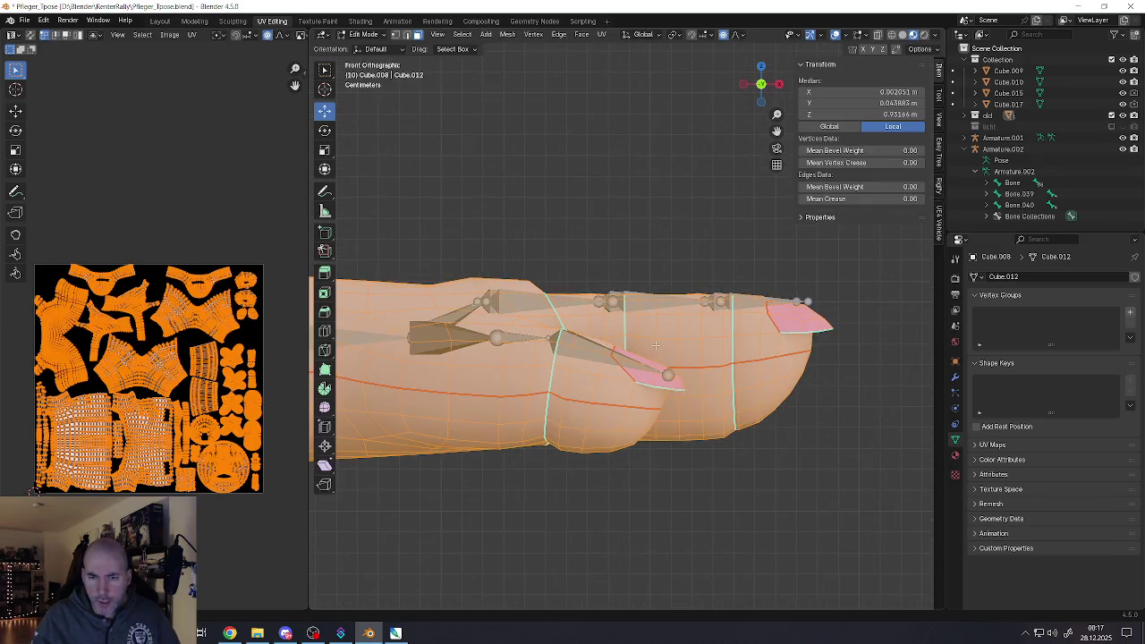
Toggle out of and back into Edit Mode to check the fingers and whole model
{"action": "key", "text": "Tab"}
{"action": "key", "text": "s"}
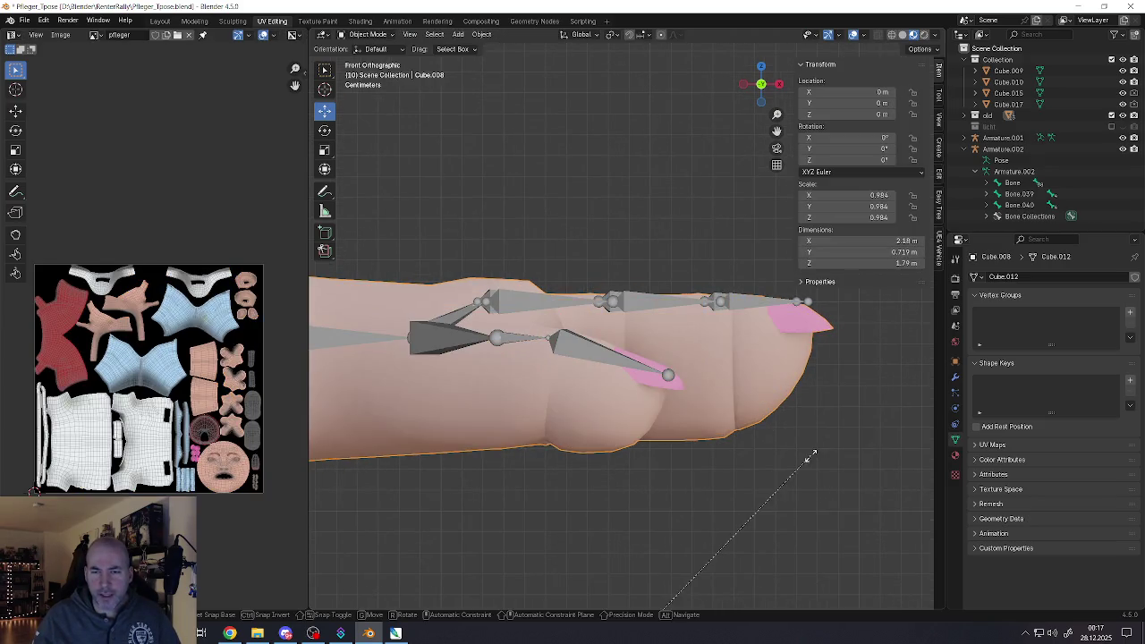
{"action": "key", "text": "Escape"}
{"action": "key", "text": "Tab"}
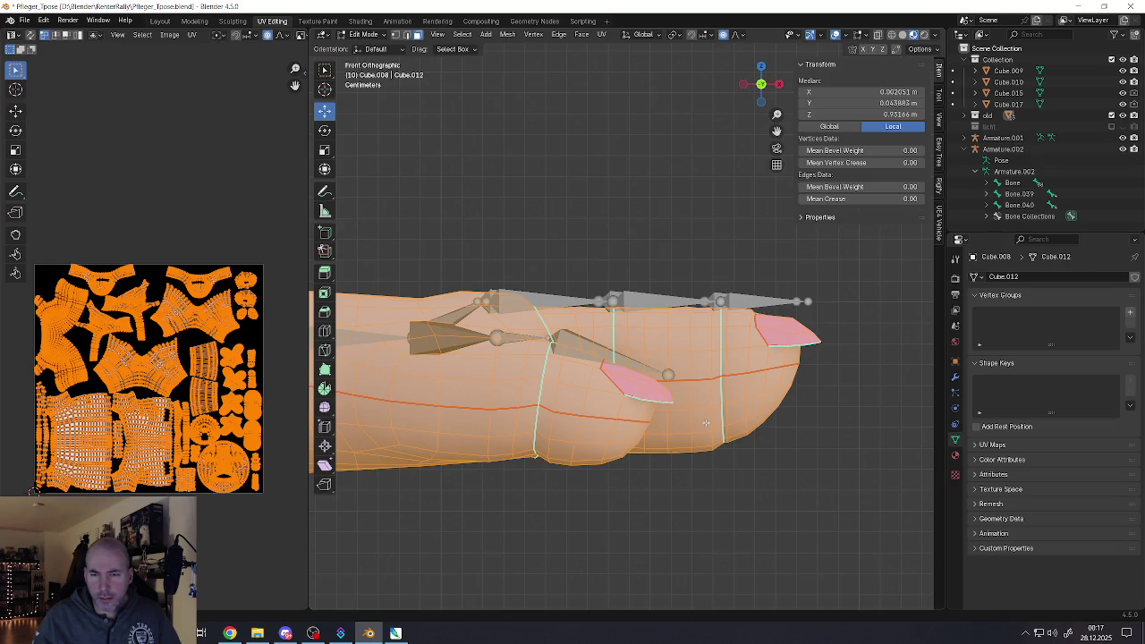
{"action": "middle_click_drag", "start_coordinate": [705, 423], "coordinate": [599, 443]}
{"action": "scroll", "coordinate": [599, 443], "scroll_direction": "up", "scroll_amount": 3}
{"action": "scroll", "coordinate": [598, 443], "scroll_direction": "down", "scroll_amount": 3}
{"action": "key", "text": "Tab"}
{"action": "scroll", "coordinate": [599, 382], "scroll_direction": "down", "scroll_amount": 4}
{"action": "key", "text": "Tab"}
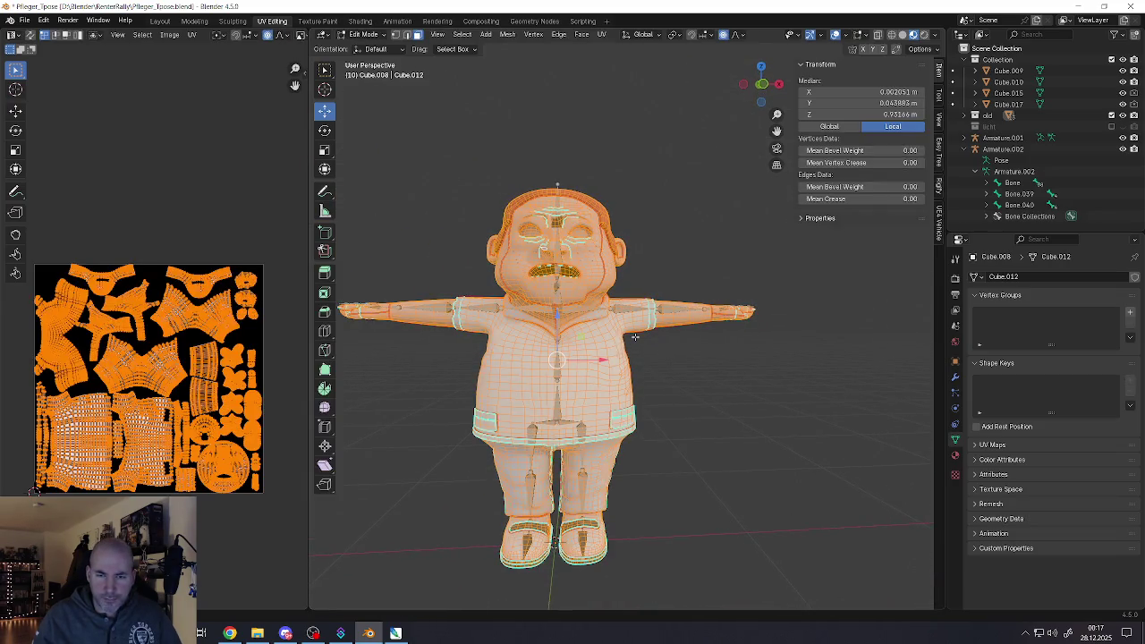
Box-select the head, torso and arms through the mesh with X-ray enabled
{"action": "left_click", "coordinate": [605, 319]}
{"action": "left_click", "coordinate": [555, 267]}
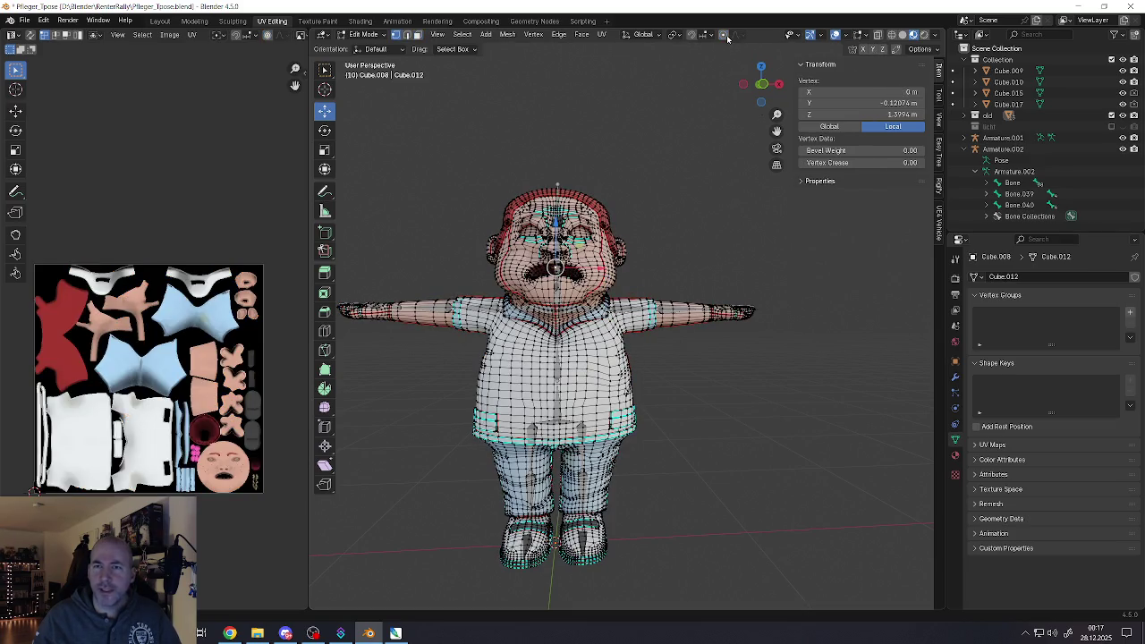
{"action": "middle_click_drag", "start_coordinate": [713, 55], "coordinate": [770, 58], "text": "shift"}
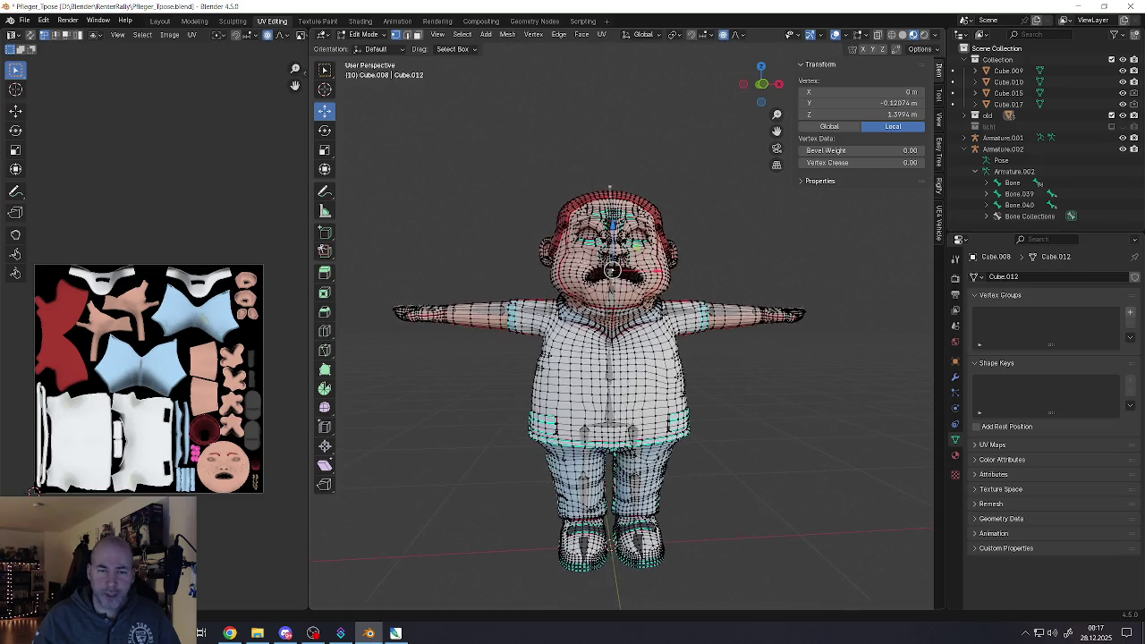
{"action": "left_click_drag", "start_coordinate": [358, 183], "coordinate": [865, 399]}
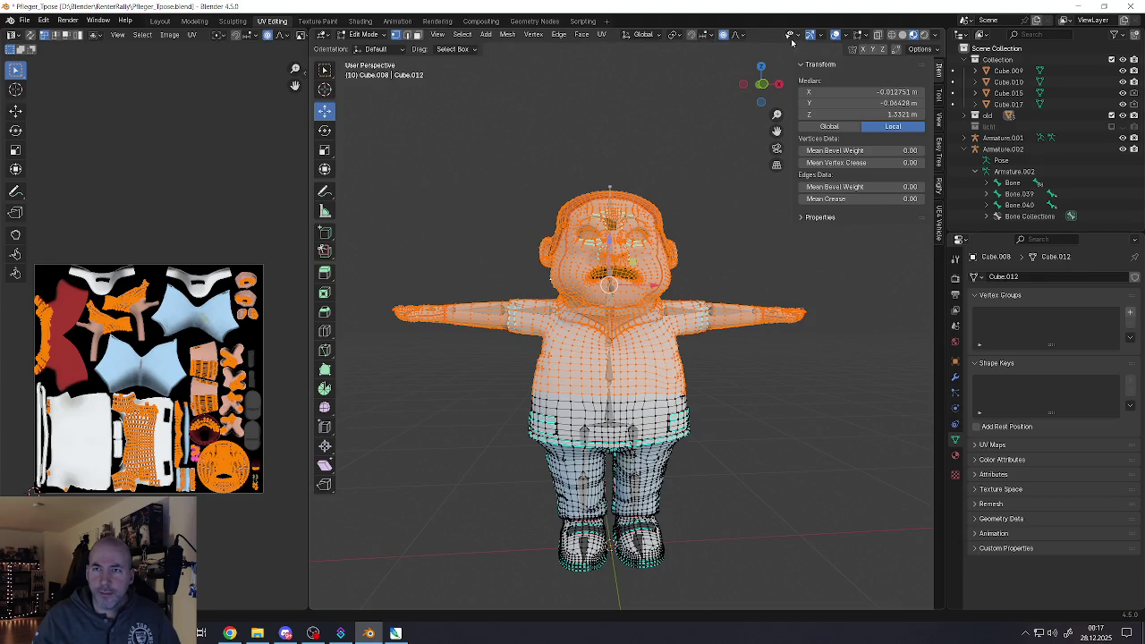
{"action": "left_click", "coordinate": [882, 37]}
{"action": "key", "text": "b"}
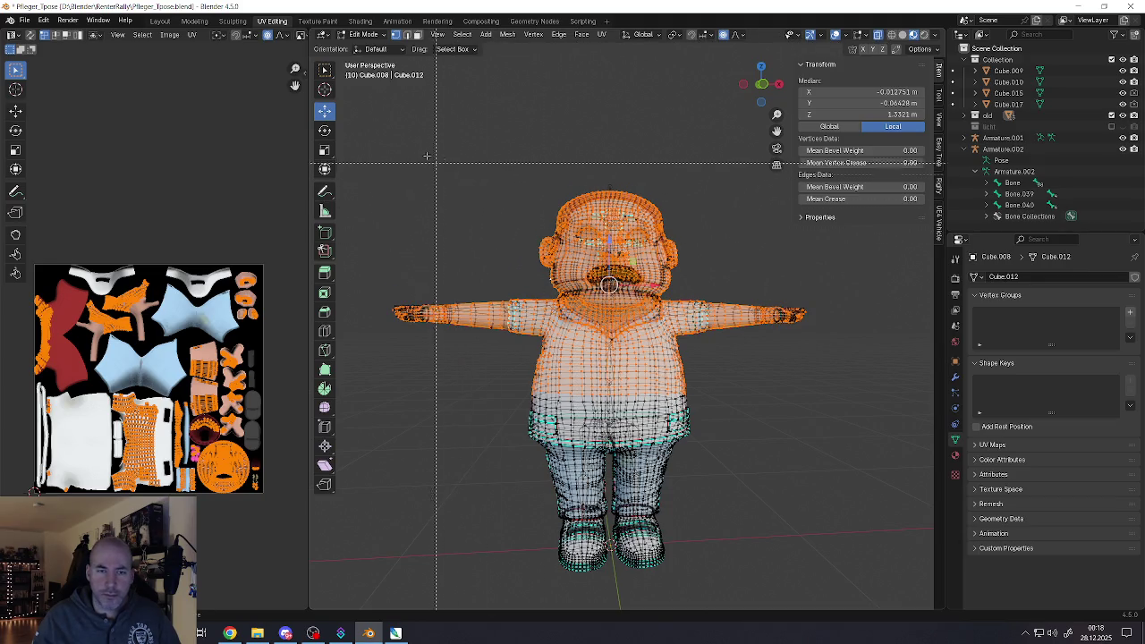
{"action": "mouse_move", "coordinate": [380, 139]}
{"action": "left_mouse_down"}
{"action": "mouse_move", "coordinate": [787, 328]}
{"action": "mouse_move", "coordinate": [879, 390]}
{"action": "left_mouse_up"}
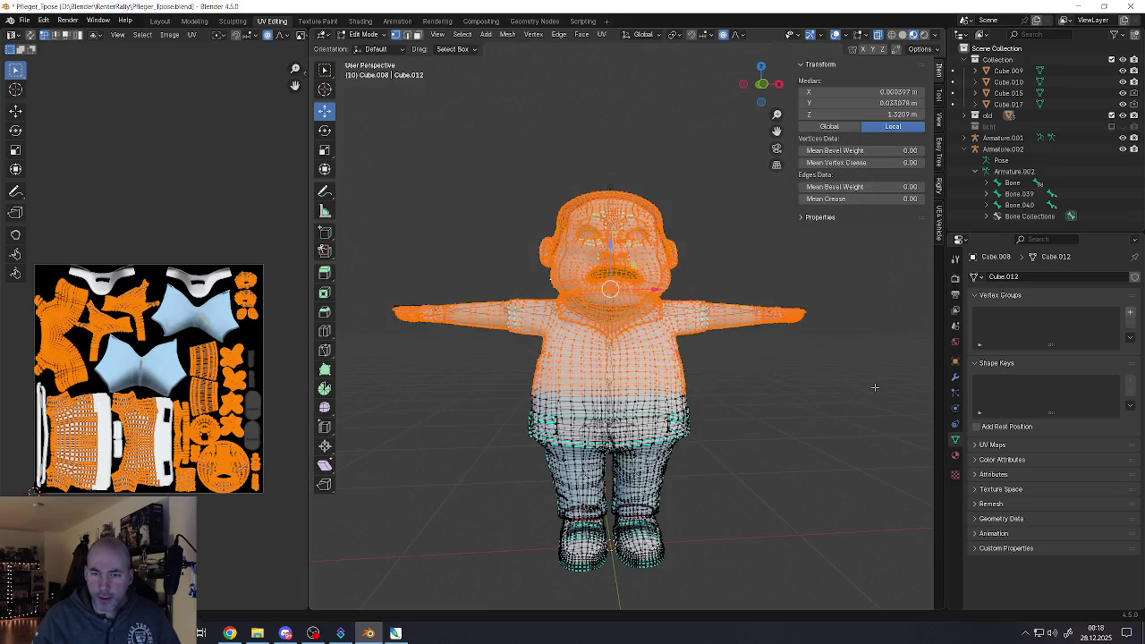
{"action": "scroll", "coordinate": [697, 343], "scroll_direction": "up", "scroll_amount": 2}
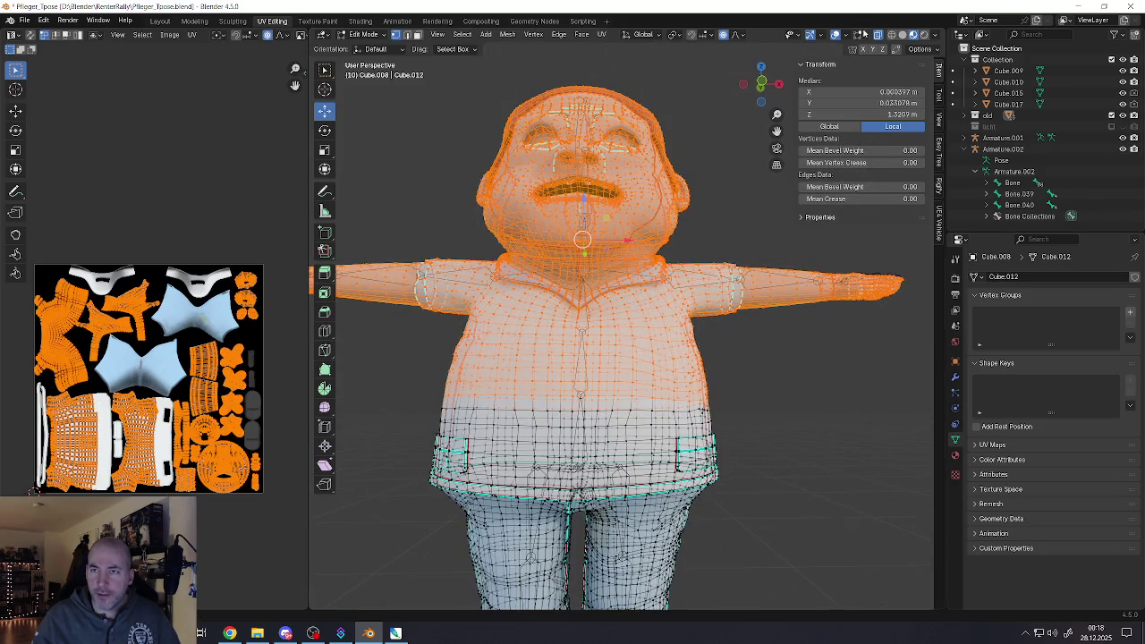
{"action": "left_click", "coordinate": [878, 36]}
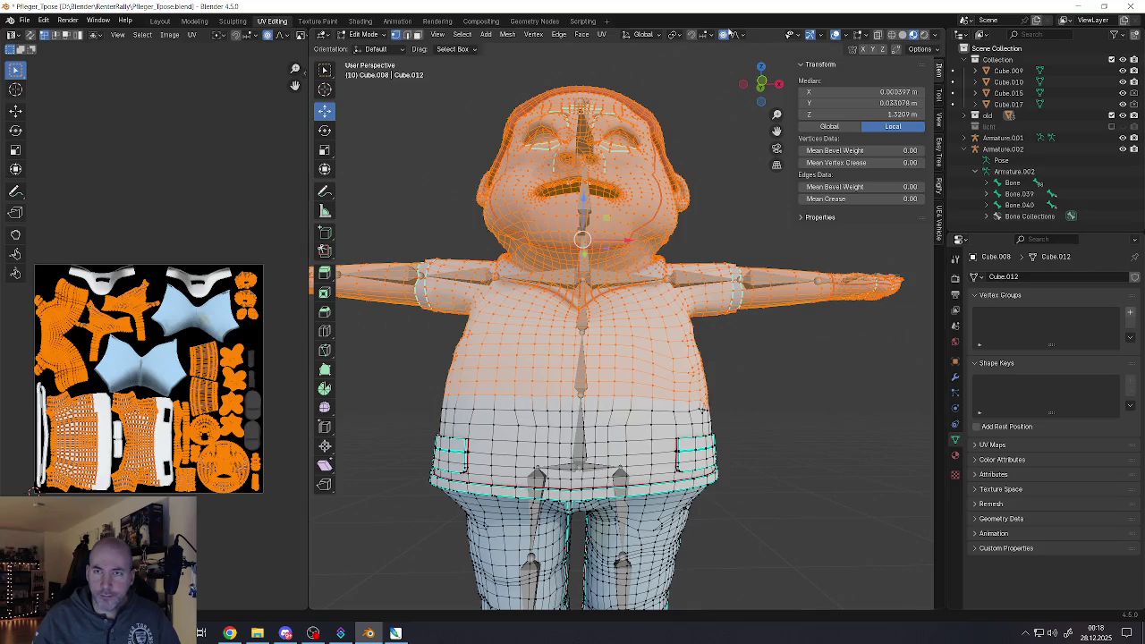
{"action": "left_click", "coordinate": [903, 38]}
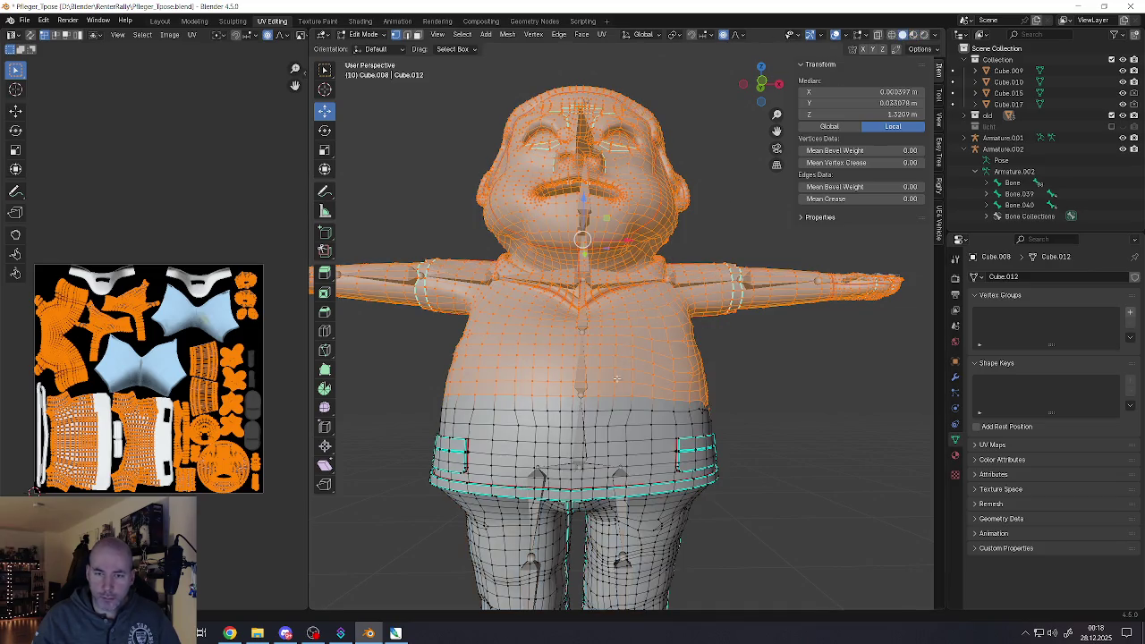
Add the belly edge ring to the selection and return to front view
{"action": "mouse_move", "coordinate": [595, 404]}
{"action": "middle_mouse_down"}
{"action": "mouse_move", "coordinate": [566, 356]}
{"action": "mouse_move", "coordinate": [568, 247]}
{"action": "middle_mouse_up"}
{"action": "left_click", "coordinate": [577, 416], "text": "alt+shift"}
{"action": "middle_click_drag", "start_coordinate": [585, 340], "coordinate": [582, 326]}
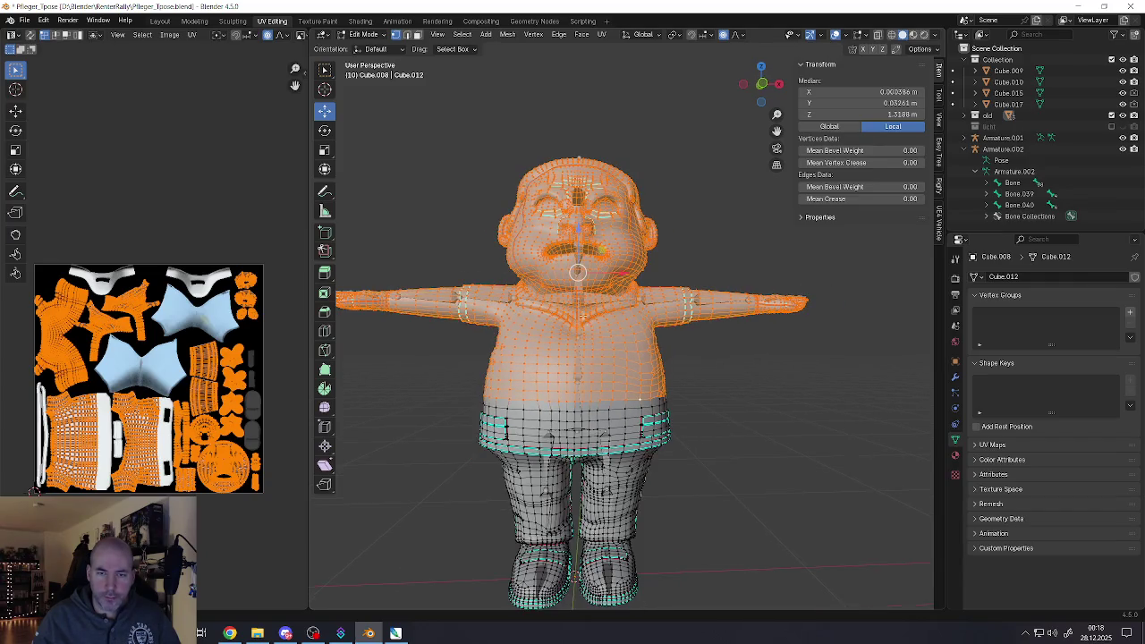
{"action": "middle_click_drag", "start_coordinate": [578, 228], "coordinate": [580, 234]}
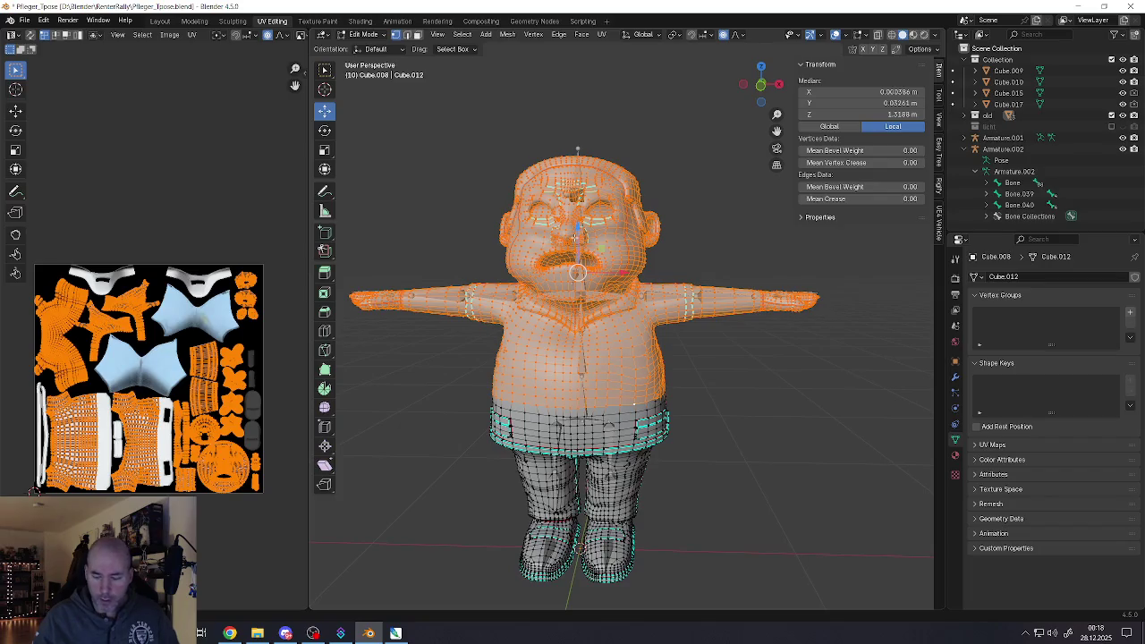
{"action": "key", "text": "KP_1"}
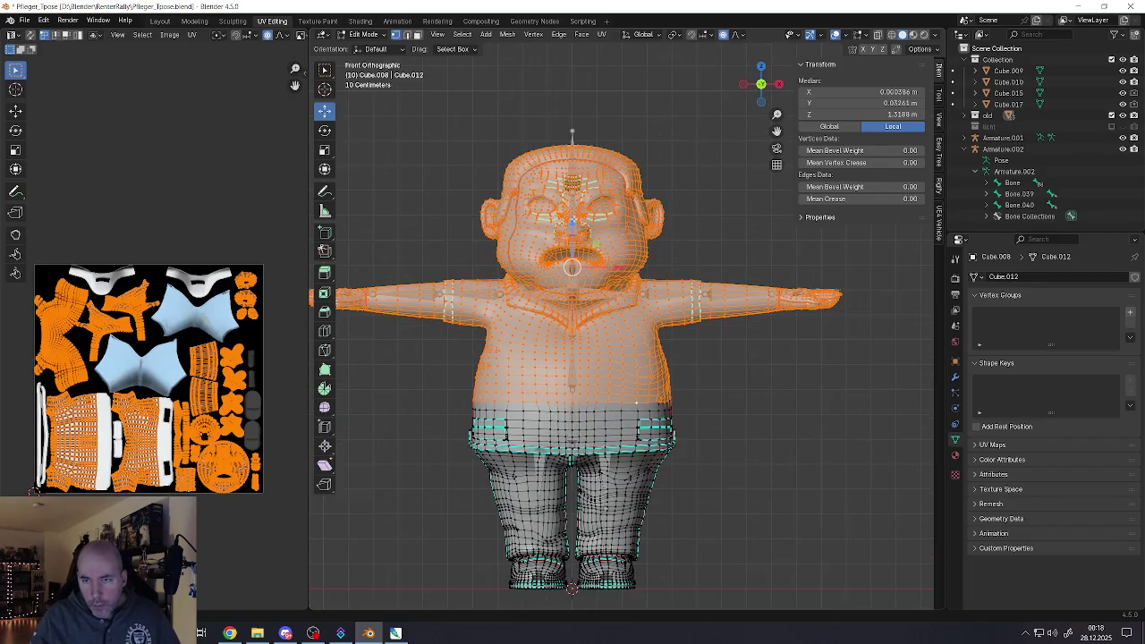
Raise the upper body about 2.9 cm along Z with proportional falloff, then select a face vertex
{"action": "key", "text": "g"}
{"action": "key", "text": "z"}
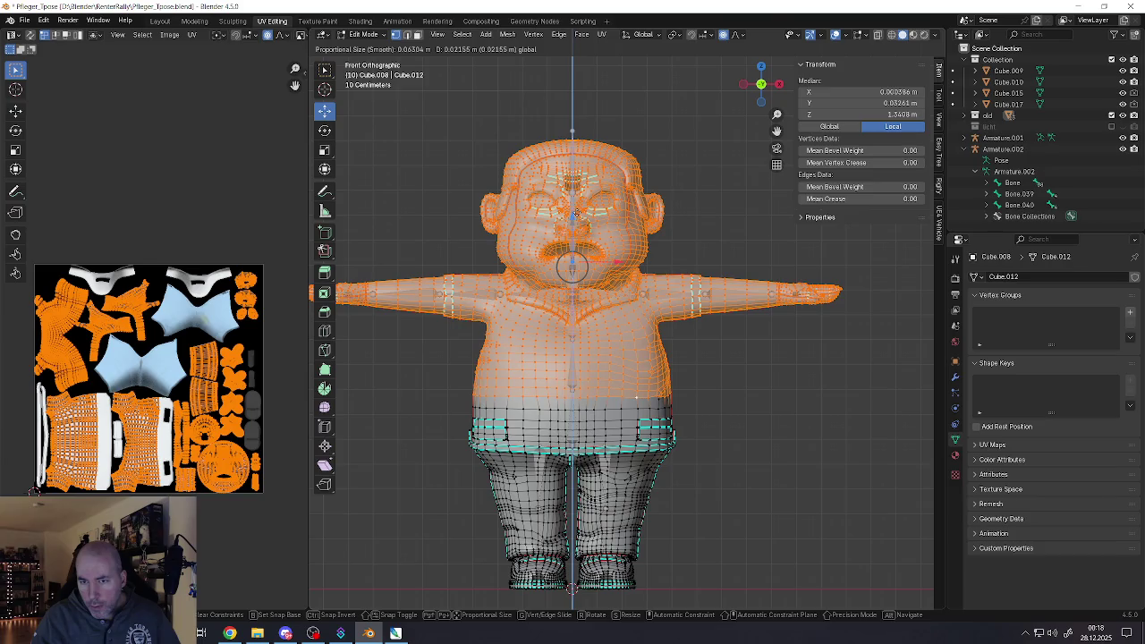
{"action": "key", "text": "Escape"}
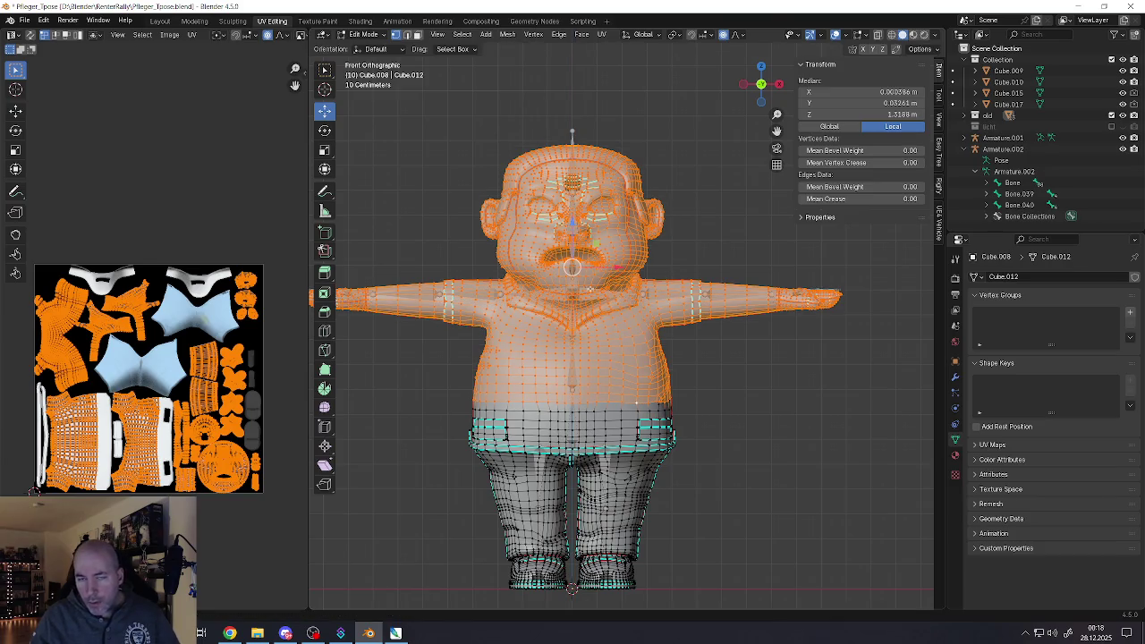
{"action": "key", "text": "g"}
{"action": "key", "text": "z"}
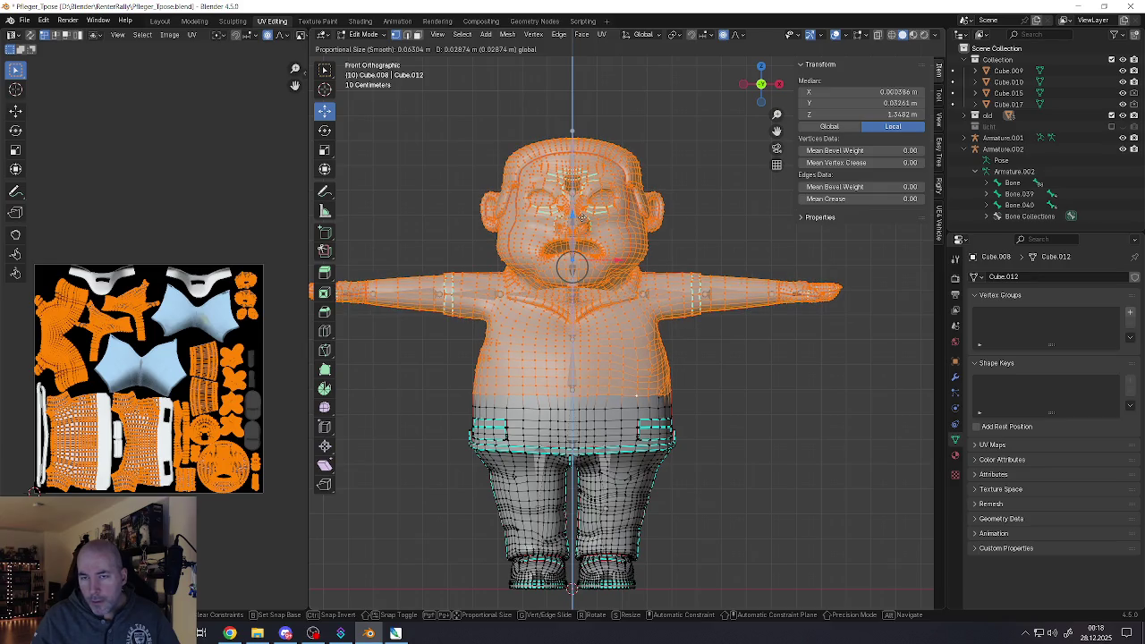
{"action": "left_click", "coordinate": [583, 219]}
{"action": "mouse_move", "coordinate": [583, 219]}
{"action": "middle_mouse_down"}
{"action": "mouse_move", "coordinate": [675, 250]}
{"action": "mouse_move", "coordinate": [594, 251]}
{"action": "middle_mouse_up"}
{"action": "left_click", "coordinate": [594, 250]}
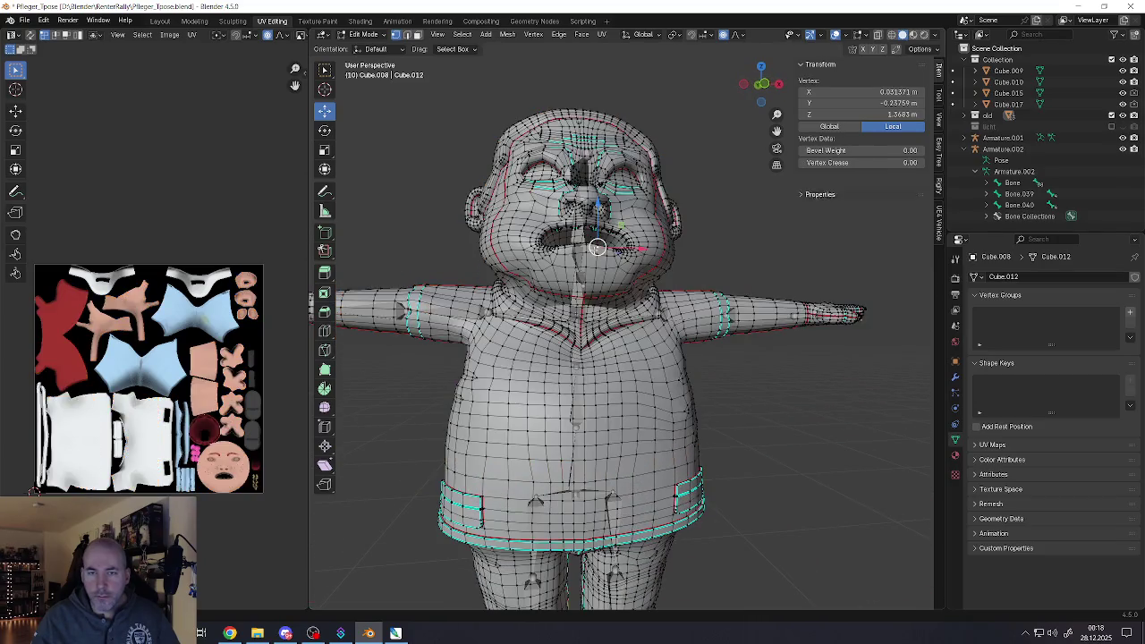
Select the linked head geometry: face, mouth interior, back of head and ear
{"action": "scroll", "coordinate": [596, 248], "scroll_direction": "up", "scroll_amount": 2}
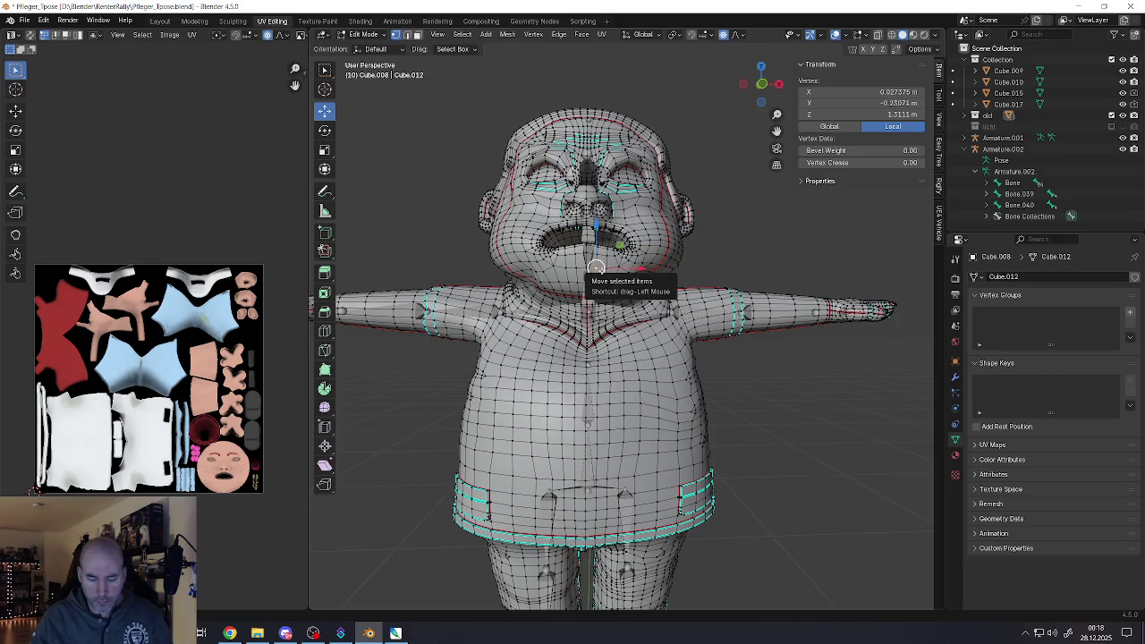
{"action": "key", "text": "ctrl+l"}
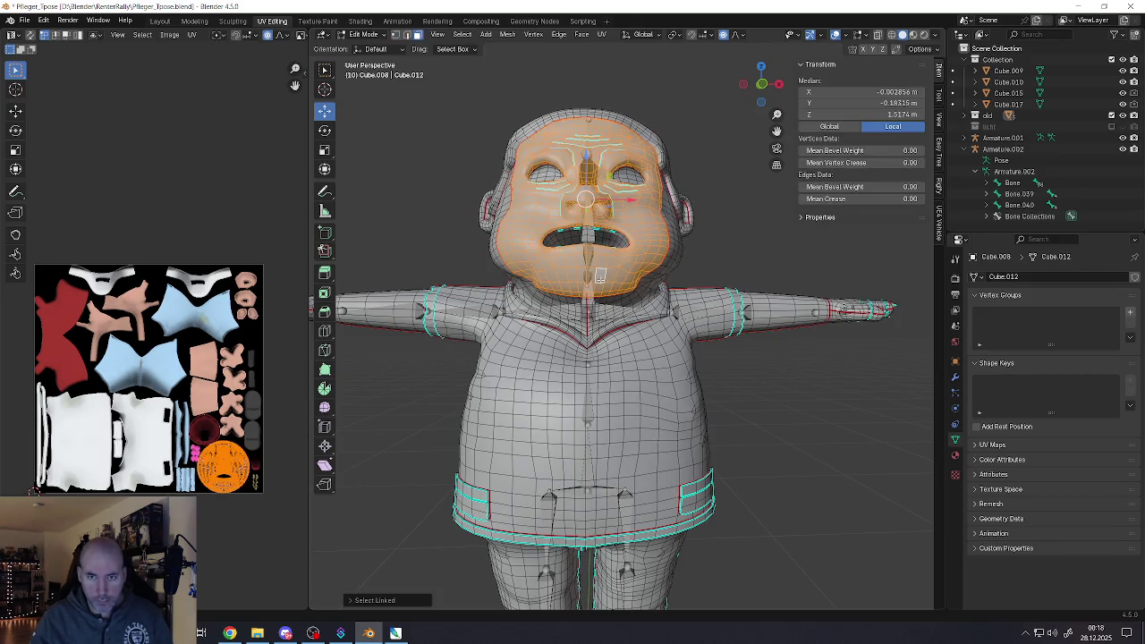
{"action": "scroll", "coordinate": [601, 239], "scroll_direction": "up", "scroll_amount": 5}
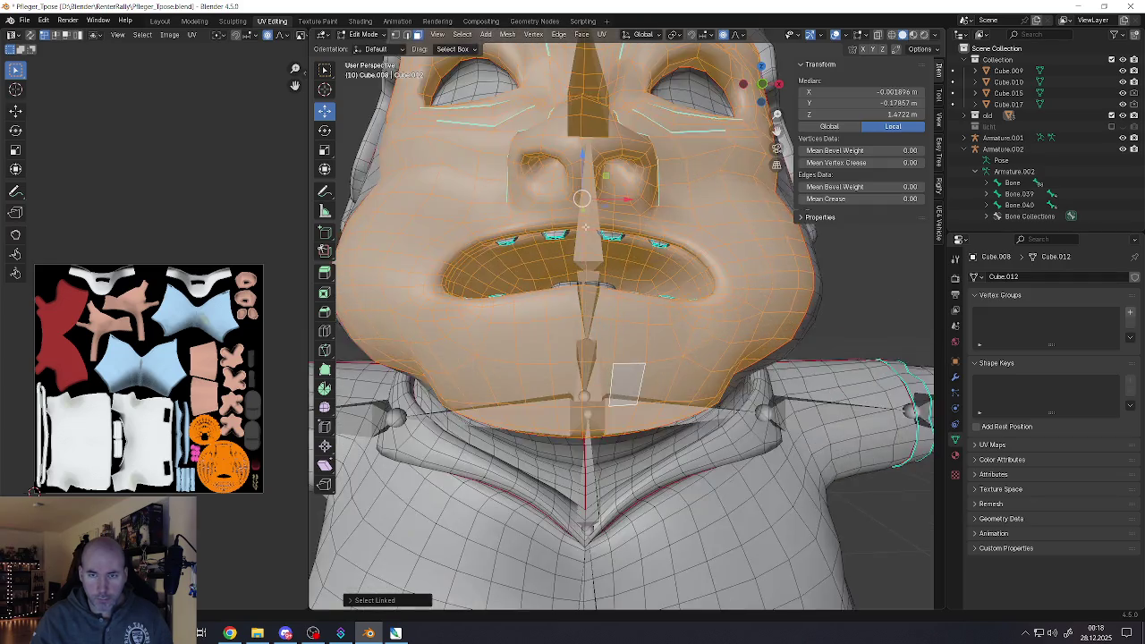
{"action": "scroll", "coordinate": [602, 240], "scroll_direction": "down", "scroll_amount": 3}
{"action": "middle_click_drag", "start_coordinate": [601, 240], "coordinate": [605, 206]}
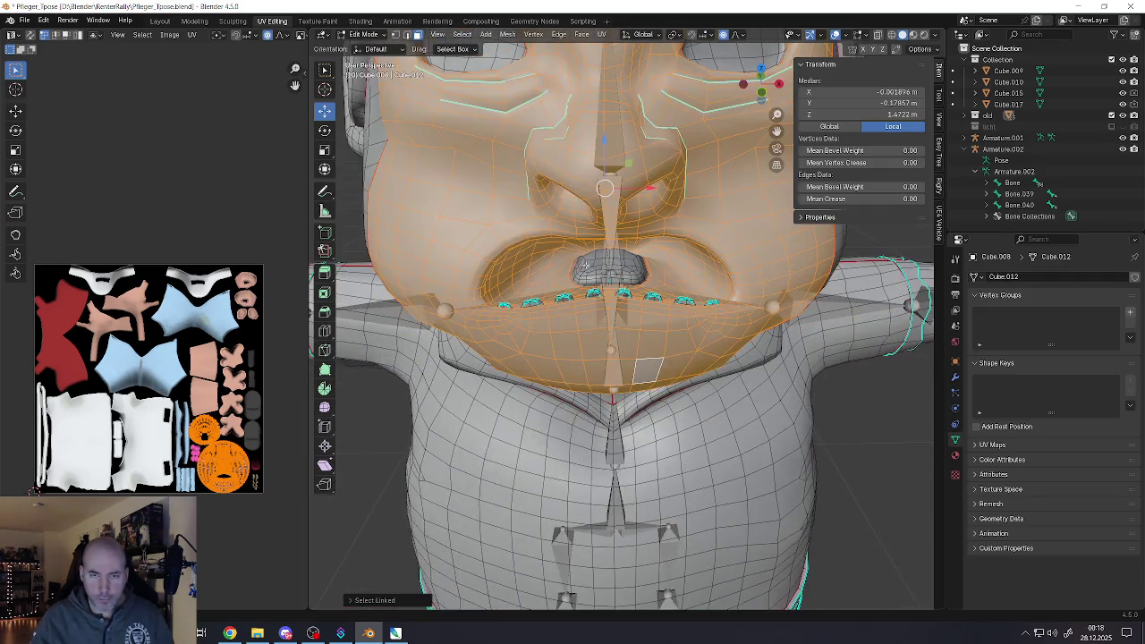
{"action": "key", "text": "l"}
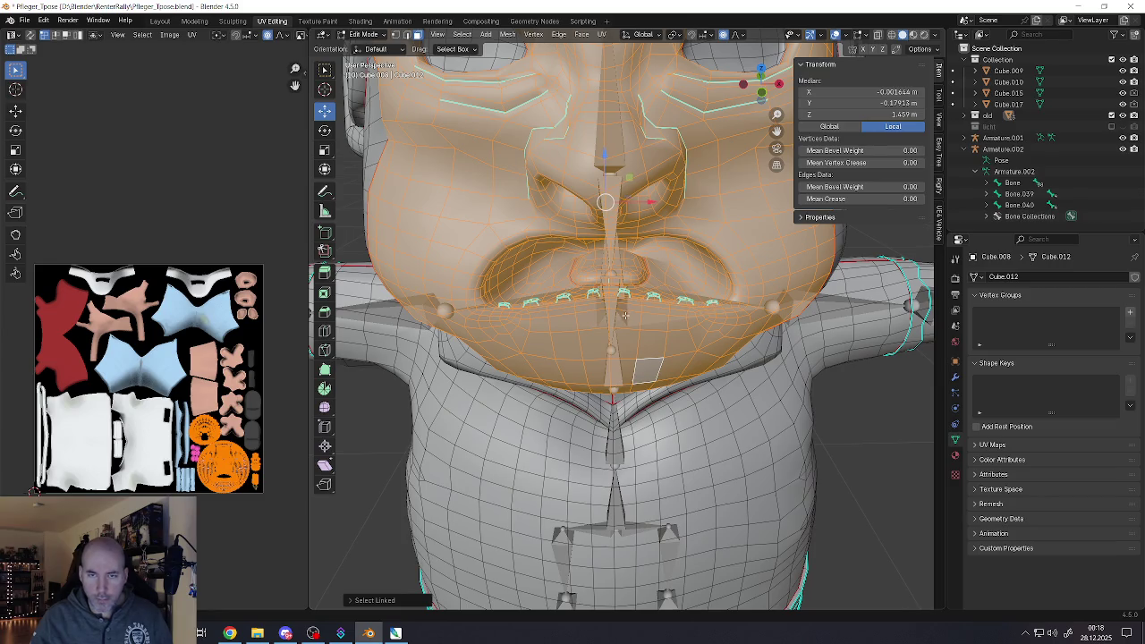
{"action": "middle_click_drag", "start_coordinate": [625, 316], "coordinate": [560, 234]}
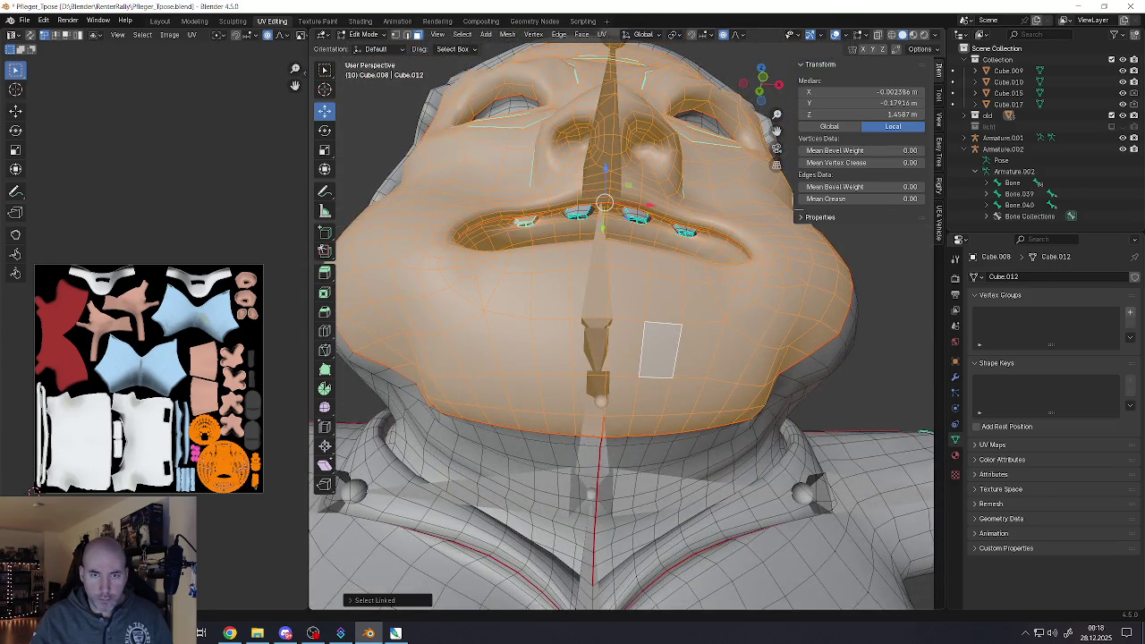
{"action": "middle_click_drag", "start_coordinate": [555, 232], "coordinate": [574, 264]}
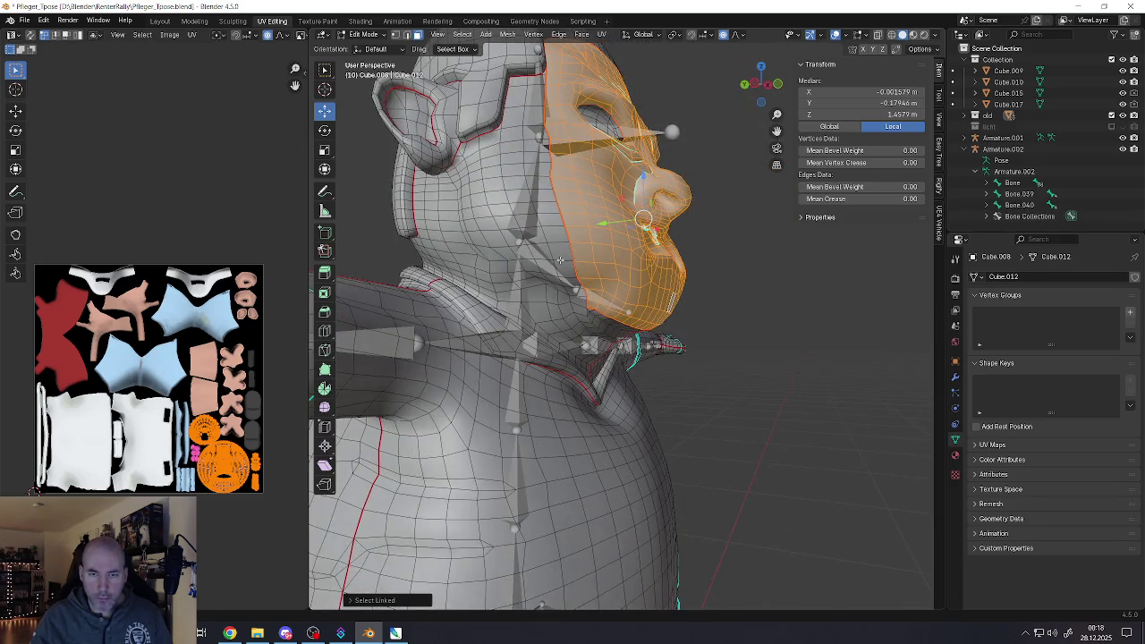
{"action": "scroll", "coordinate": [552, 260], "scroll_direction": "down", "scroll_amount": 2}
{"action": "scroll", "coordinate": [546, 232], "scroll_direction": "down", "scroll_amount": 3}
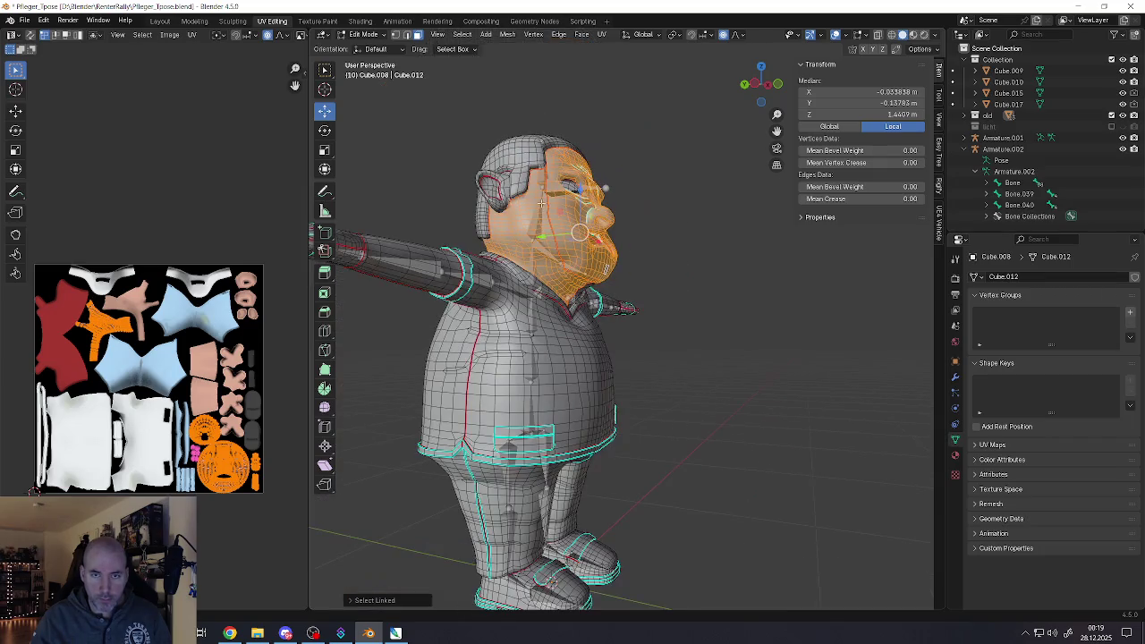
{"action": "key", "text": "l"}
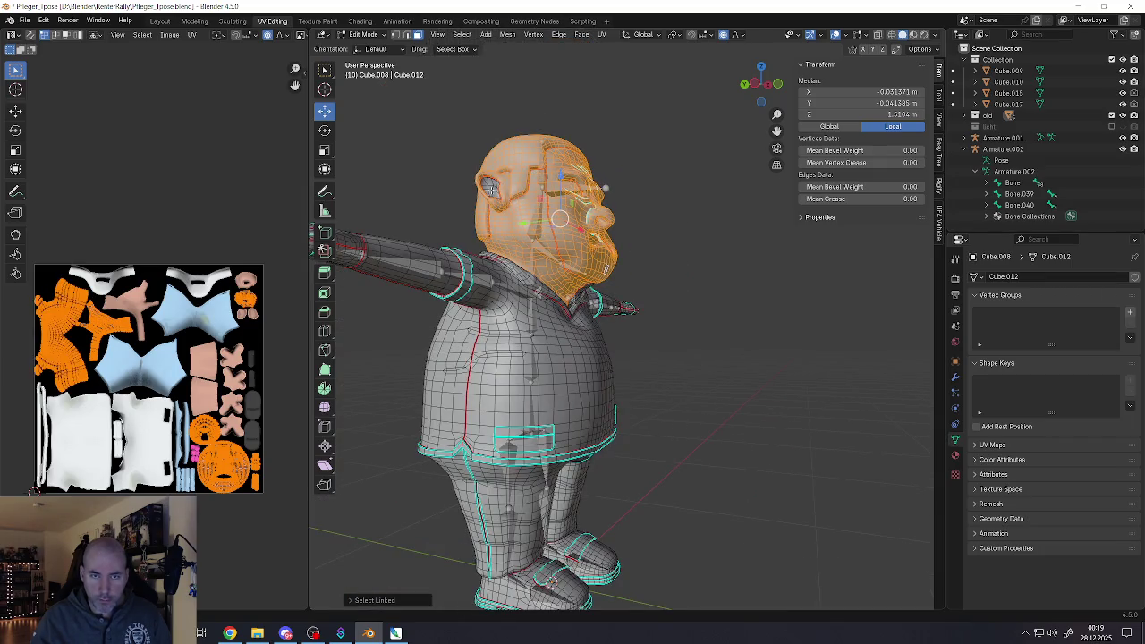
{"action": "middle_click_drag", "start_coordinate": [606, 188], "coordinate": [605, 199]}
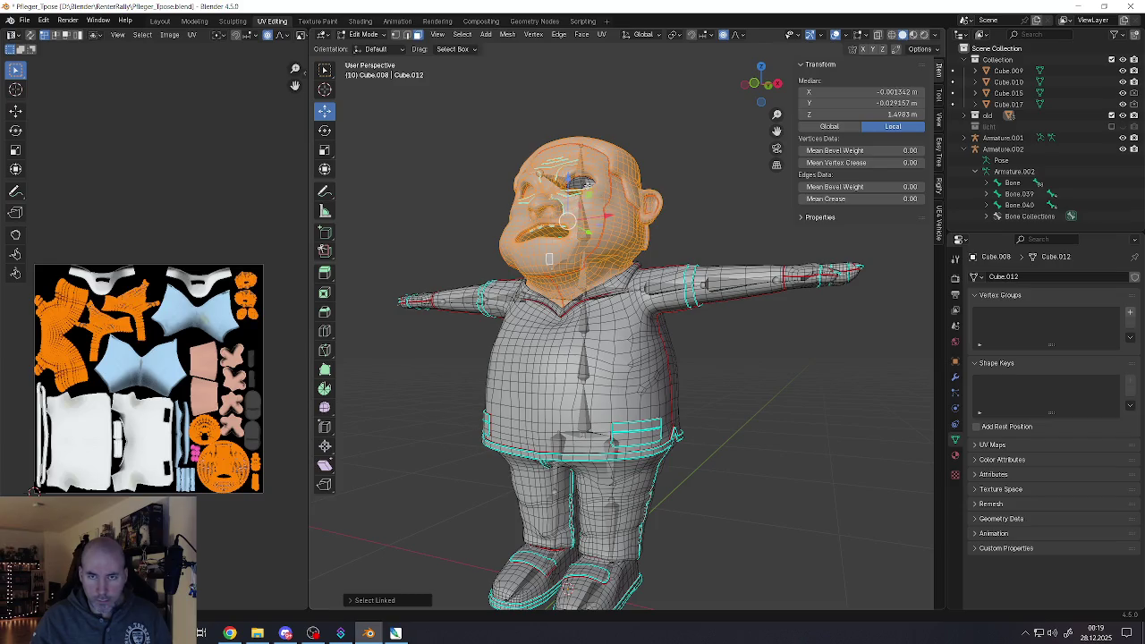
Move the head down along Z with widened proportional falloff, redo it once, and exit Edit Mode
{"action": "middle_click_drag", "start_coordinate": [608, 219], "coordinate": [541, 237]}
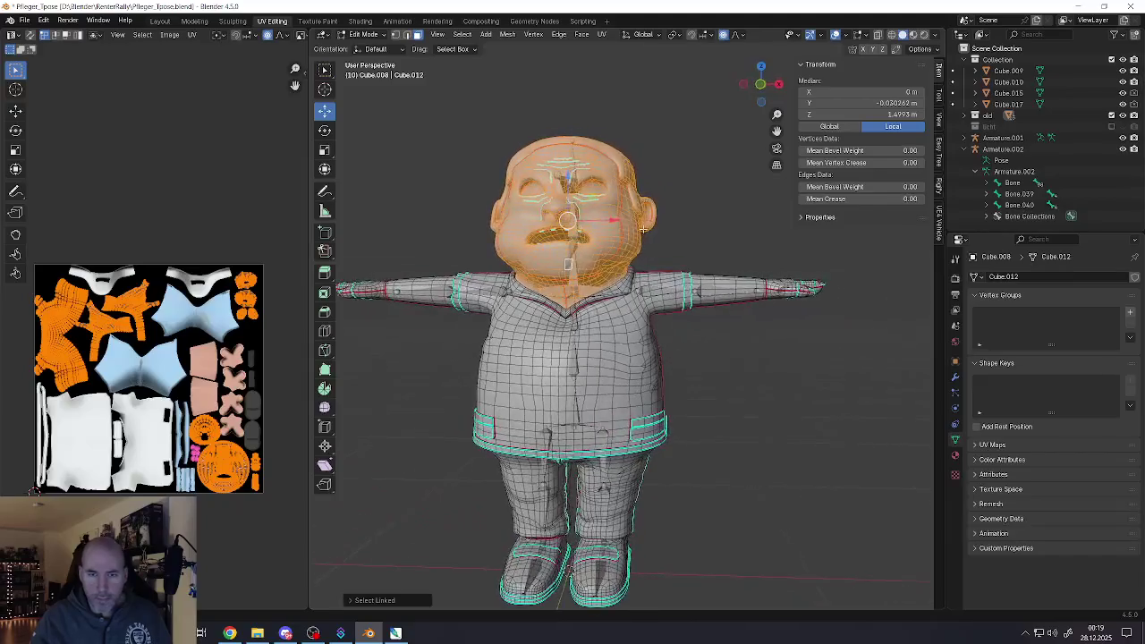
{"action": "scroll", "coordinate": [541, 237], "scroll_direction": "up", "scroll_amount": 3}
{"action": "key", "text": "KP_1"}
{"action": "middle_click_drag", "start_coordinate": [626, 206], "coordinate": [691, 206]}
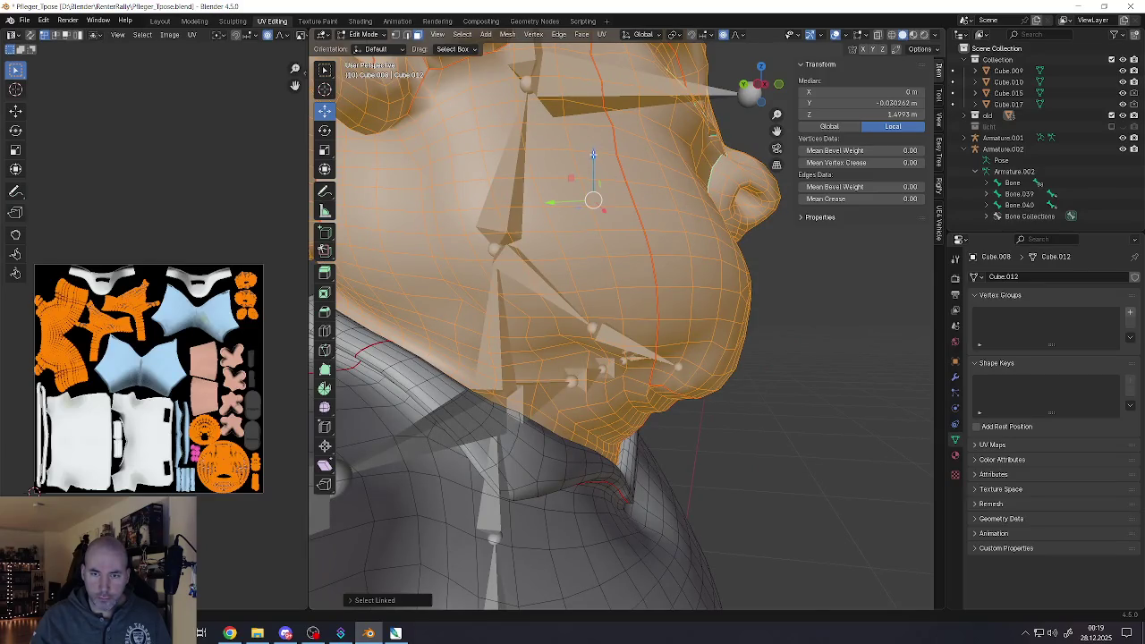
{"action": "left_click_drag", "start_coordinate": [593, 156], "coordinate": [592, 160]}
{"action": "scroll", "coordinate": [591, 159], "scroll_direction": "down", "scroll_amount": 5}
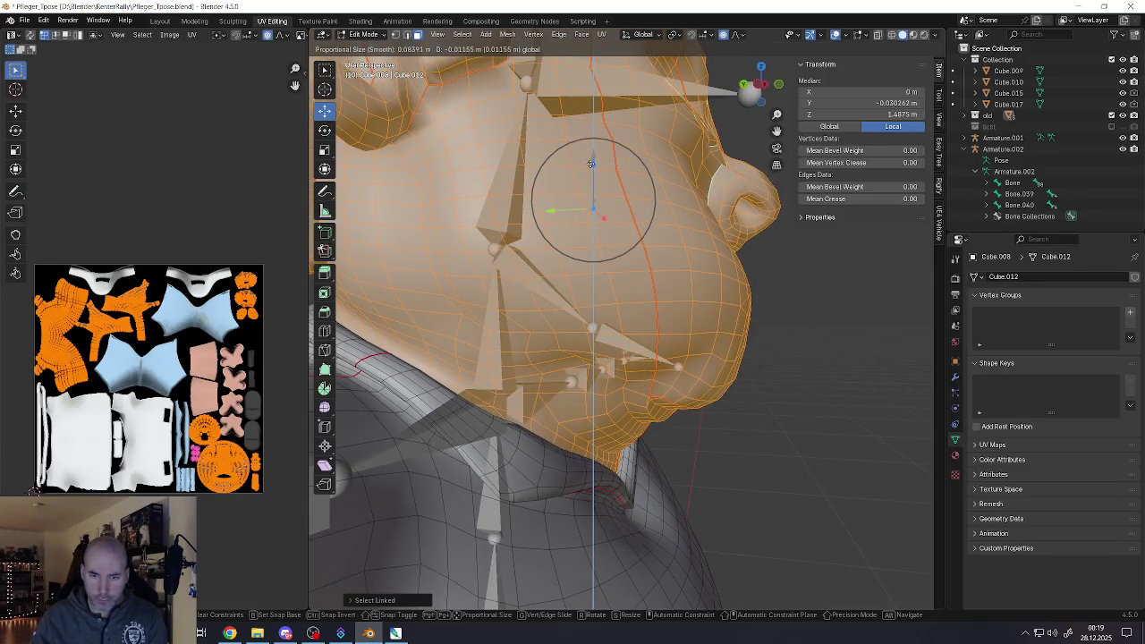
{"action": "left_click_drag", "start_coordinate": [591, 159], "coordinate": [598, 315]}
{"action": "scroll", "coordinate": [587, 178], "scroll_direction": "down", "scroll_amount": 2}
{"action": "middle_click_drag", "start_coordinate": [598, 315], "coordinate": [564, 334]}
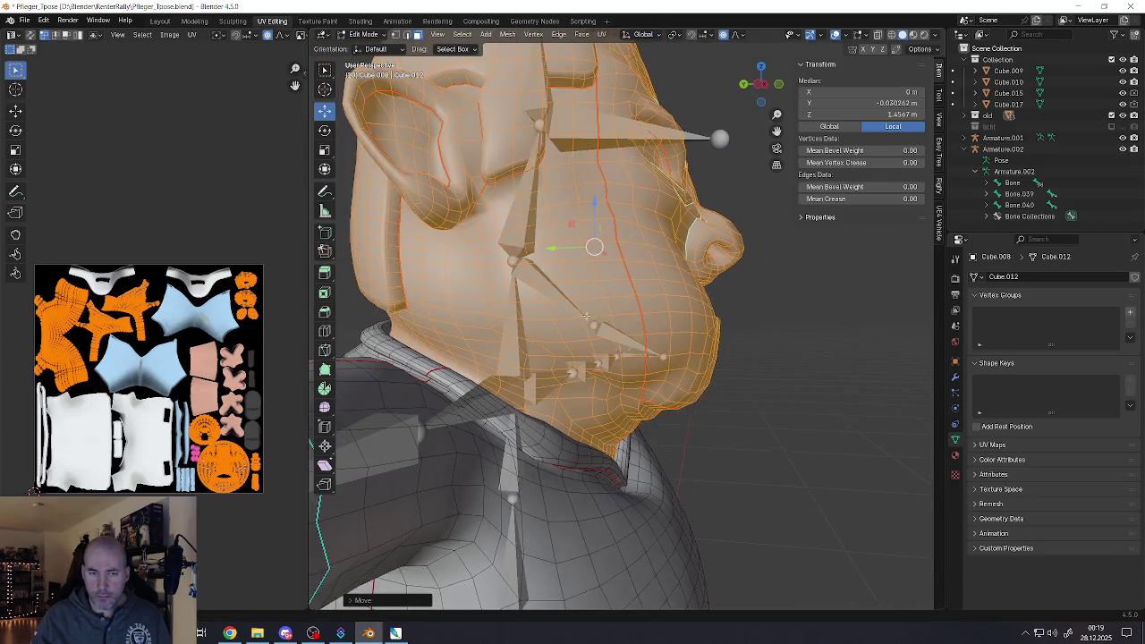
{"action": "key", "text": "ctrl+z"}
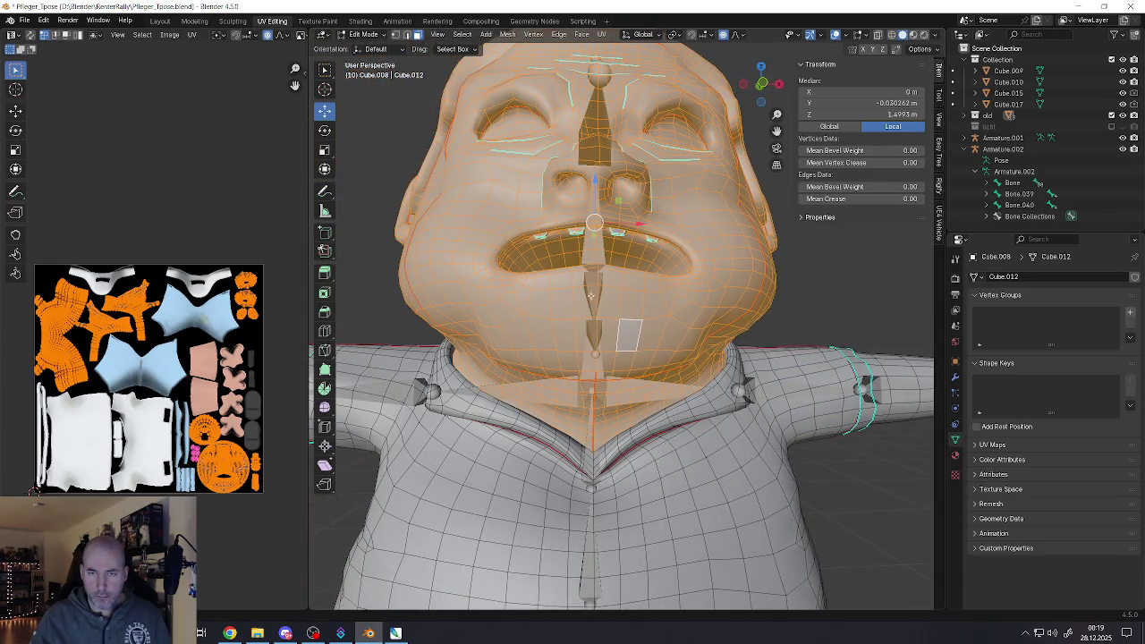
{"action": "middle_click_drag", "start_coordinate": [602, 182], "coordinate": [582, 201]}
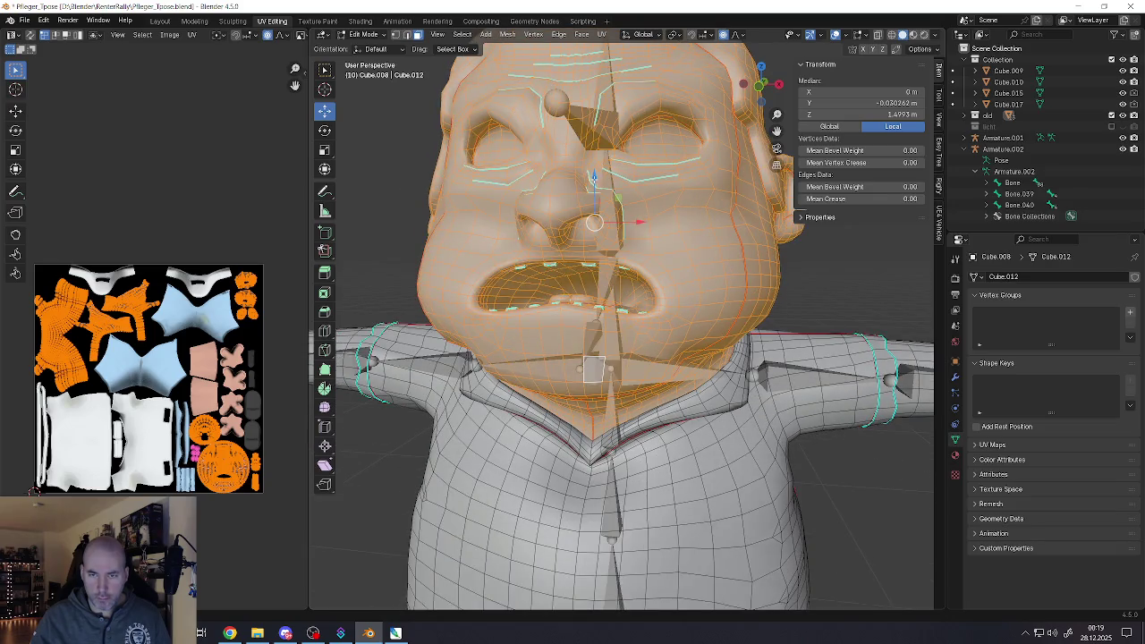
{"action": "left_click_drag", "start_coordinate": [594, 179], "coordinate": [594, 214]}
{"action": "mouse_move", "coordinate": [594, 215]}
{"action": "middle_mouse_down"}
{"action": "mouse_move", "coordinate": [549, 205]}
{"action": "mouse_move", "coordinate": [518, 224]}
{"action": "mouse_move", "coordinate": [577, 276]}
{"action": "mouse_move", "coordinate": [707, 289]}
{"action": "mouse_move", "coordinate": [614, 300]}
{"action": "mouse_move", "coordinate": [689, 283]}
{"action": "middle_mouse_up"}
{"action": "key", "text": "Tab"}
Zoom and orbit to a front view of the nurse's head
{"action": "scroll", "coordinate": [689, 283], "scroll_direction": "down", "scroll_amount": 3}
{"action": "scroll", "coordinate": [697, 281], "scroll_direction": "up", "scroll_amount": 3}
{"action": "scroll", "coordinate": [662, 264], "scroll_direction": "up", "scroll_amount": 2}
{"action": "scroll", "coordinate": [599, 231], "scroll_direction": "up", "scroll_amount": 3}
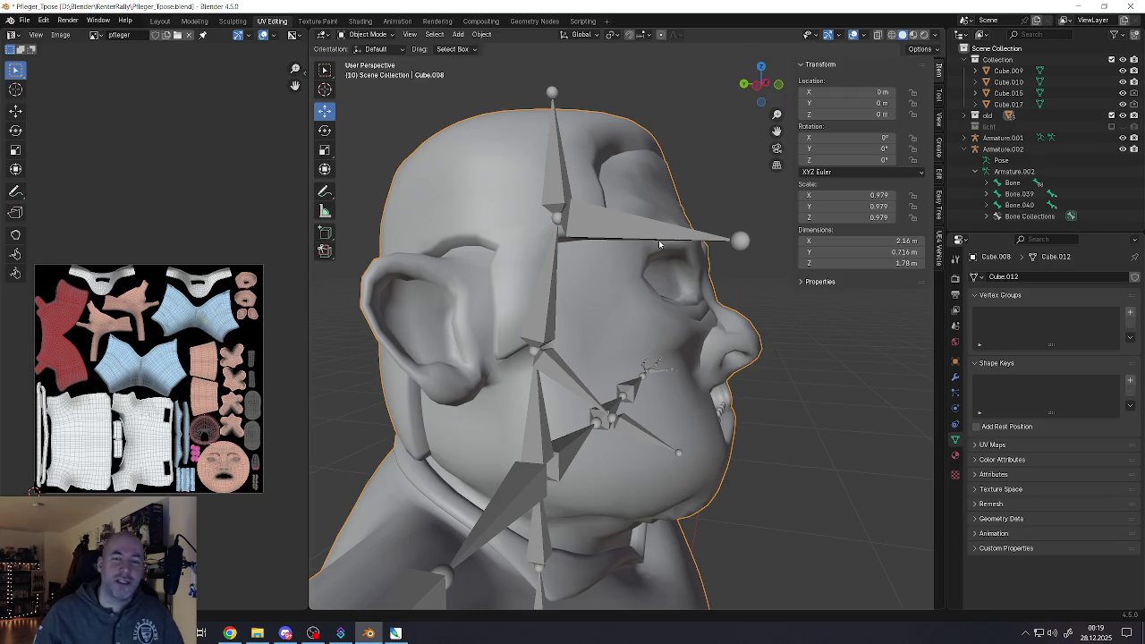
{"action": "mouse_move", "coordinate": [659, 244]}
{"action": "middle_mouse_down"}
{"action": "mouse_move", "coordinate": [646, 234]}
{"action": "mouse_move", "coordinate": [597, 264]}
{"action": "mouse_move", "coordinate": [650, 270]}
{"action": "mouse_move", "coordinate": [553, 296]}
{"action": "mouse_move", "coordinate": [624, 272]}
{"action": "mouse_move", "coordinate": [687, 279]}
{"action": "mouse_move", "coordinate": [663, 295]}
{"action": "mouse_move", "coordinate": [698, 309]}
{"action": "mouse_move", "coordinate": [590, 295]}
{"action": "mouse_move", "coordinate": [501, 305]}
{"action": "mouse_move", "coordinate": [684, 312]}
{"action": "mouse_move", "coordinate": [656, 314]}
{"action": "middle_mouse_up"}
{"action": "scroll", "coordinate": [650, 270], "scroll_direction": "down", "scroll_amount": 3}
{"action": "scroll", "coordinate": [552, 295], "scroll_direction": "up", "scroll_amount": 2}
{"action": "scroll", "coordinate": [553, 295], "scroll_direction": "up", "scroll_amount": 2}
{"action": "scroll", "coordinate": [655, 310], "scroll_direction": "down", "scroll_amount": 5}
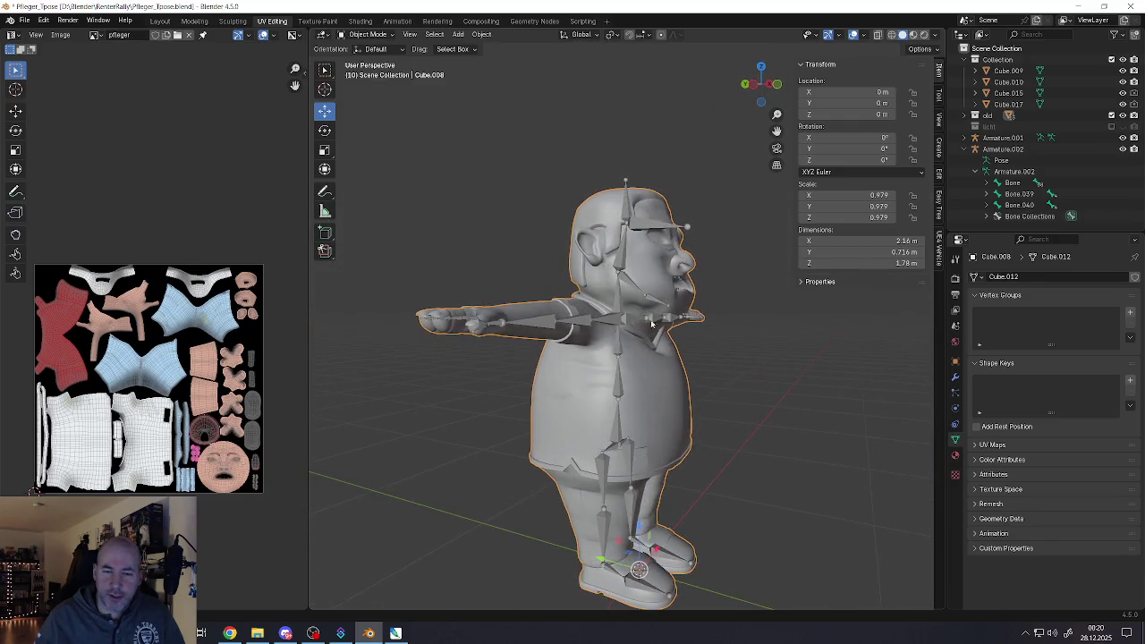
Select Armature.002, then the body mesh, and inspect the finger bones inside the hand
{"action": "left_click", "coordinate": [626, 389]}
{"action": "mouse_move", "coordinate": [626, 389]}
{"action": "middle_mouse_down"}
{"action": "mouse_move", "coordinate": [592, 360]}
{"action": "mouse_move", "coordinate": [519, 454]}
{"action": "mouse_move", "coordinate": [400, 381]}
{"action": "mouse_move", "coordinate": [537, 367]}
{"action": "middle_mouse_up"}
{"action": "scroll", "coordinate": [400, 381], "scroll_direction": "up", "scroll_amount": 3}
{"action": "scroll", "coordinate": [564, 360], "scroll_direction": "up", "scroll_amount": 5}
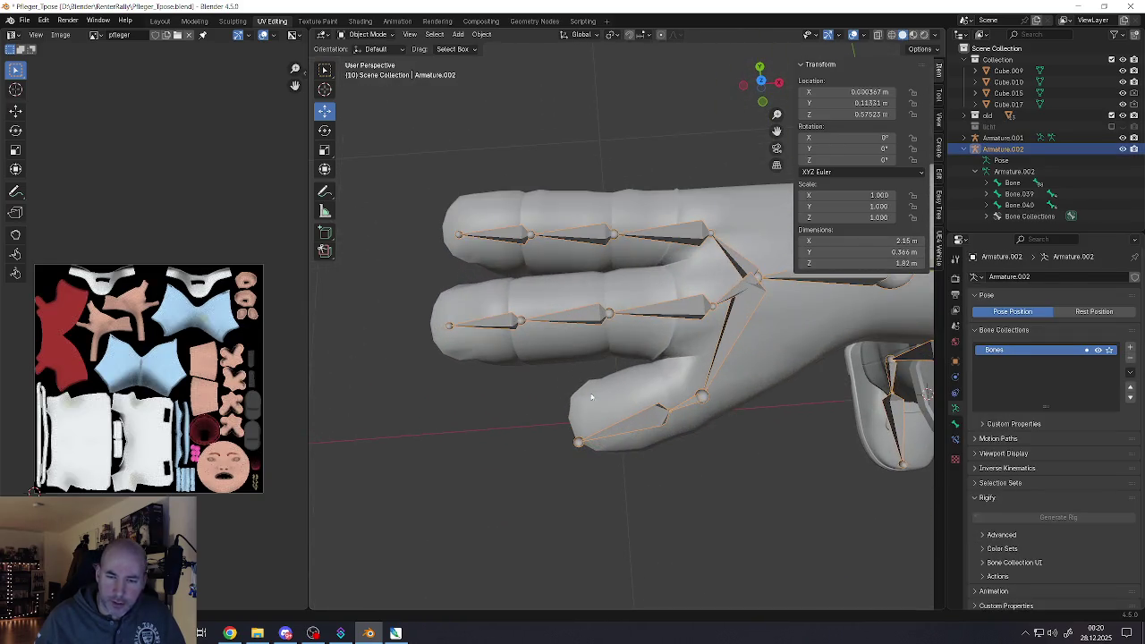
{"action": "left_click", "coordinate": [604, 410]}
{"action": "middle_click_drag", "start_coordinate": [613, 385], "coordinate": [612, 402]}
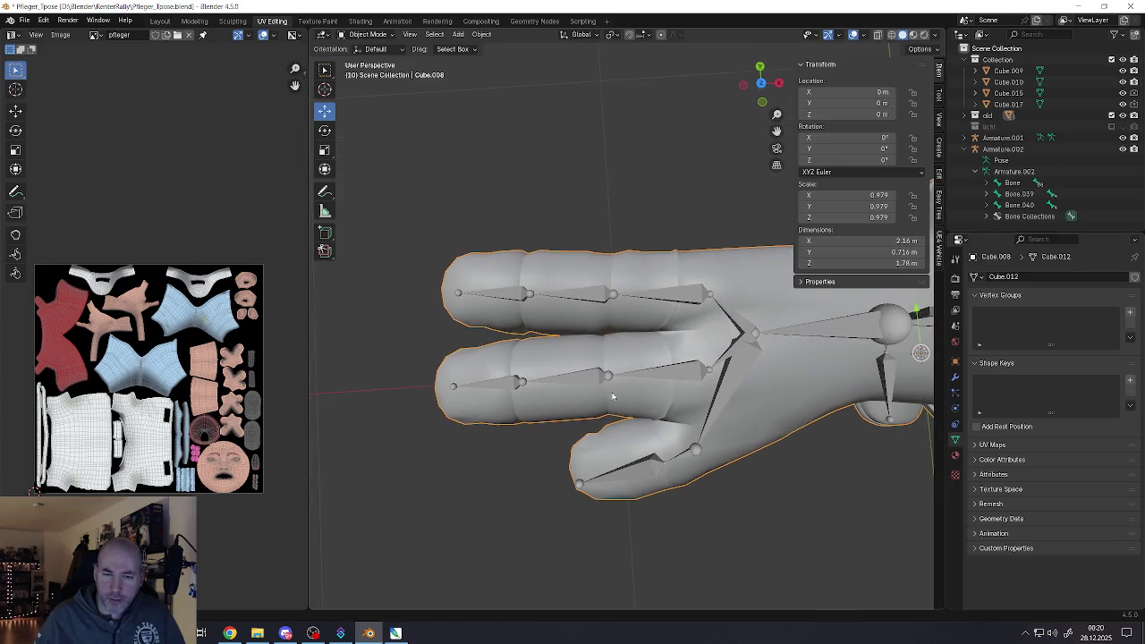
{"action": "scroll", "coordinate": [612, 398], "scroll_direction": "down", "scroll_amount": 2}
{"action": "scroll", "coordinate": [608, 394], "scroll_direction": "down", "scroll_amount": 2}
{"action": "mouse_move", "coordinate": [608, 392]}
{"action": "middle_mouse_down"}
{"action": "mouse_move", "coordinate": [565, 362]}
{"action": "mouse_move", "coordinate": [706, 384]}
{"action": "mouse_move", "coordinate": [617, 385]}
{"action": "middle_mouse_up"}
{"action": "scroll", "coordinate": [566, 362], "scroll_direction": "down", "scroll_amount": 3}
{"action": "scroll", "coordinate": [613, 362], "scroll_direction": "down", "scroll_amount": 2}
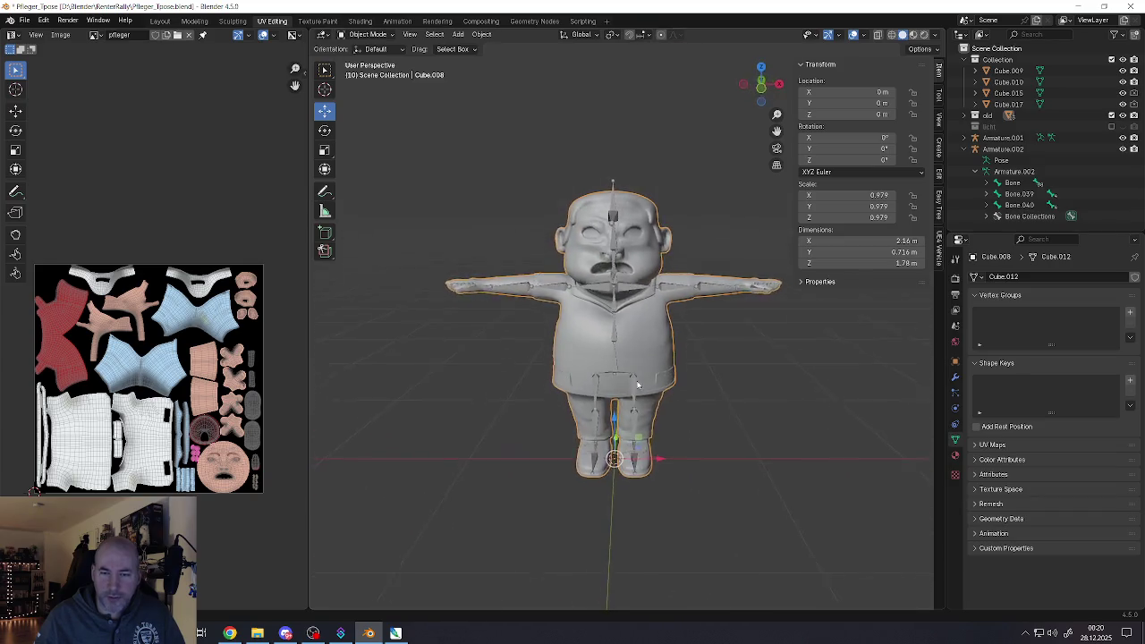
{"action": "left_click", "coordinate": [25, 20]}
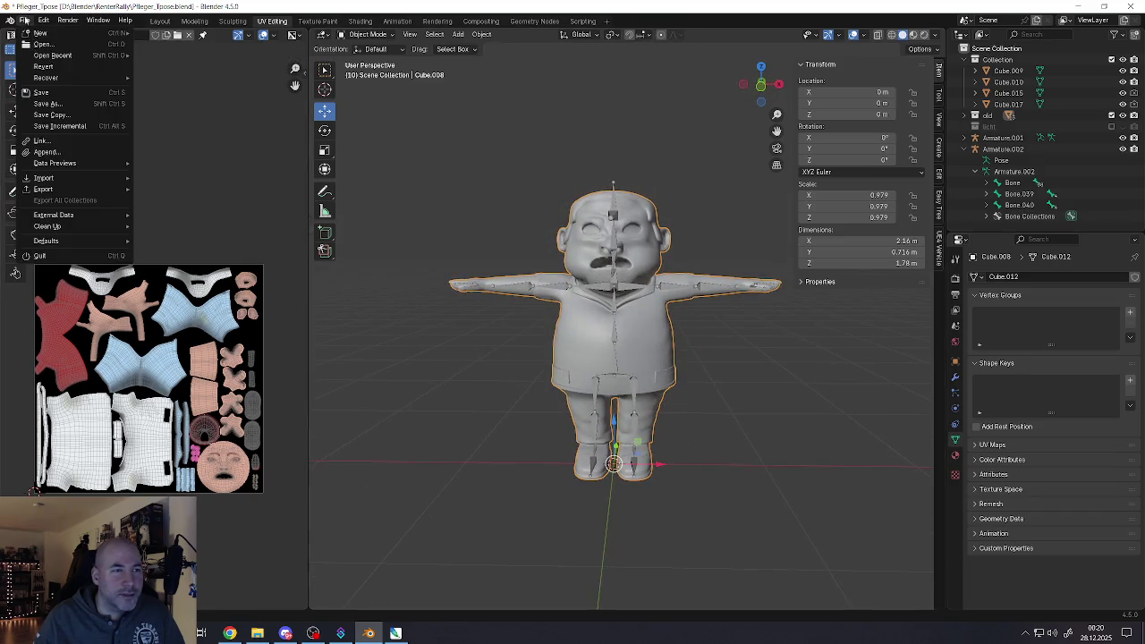
Save the file and apply the body mesh's scale
{"action": "left_click", "coordinate": [51, 93]}
{"action": "key", "text": "ctrl+a"}
{"action": "left_click", "coordinate": [642, 339]}
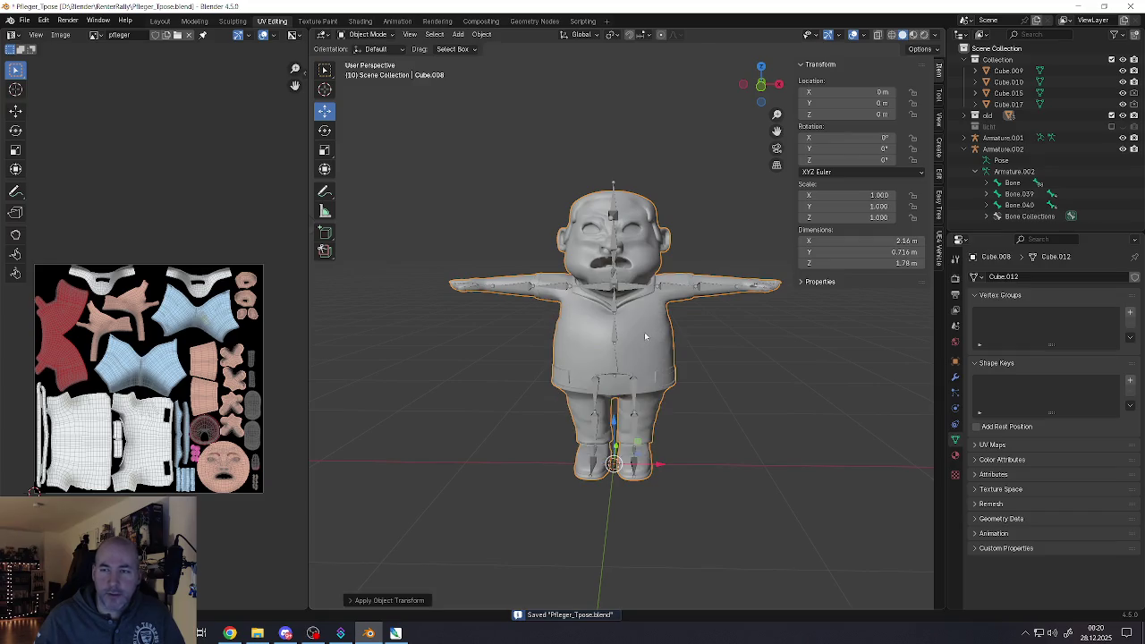
Preview the character in textured shading, return to solid shading, and select the body mesh
{"action": "scroll", "coordinate": [626, 331], "scroll_direction": "up", "scroll_amount": 3}
{"action": "left_click", "coordinate": [591, 303]}
{"action": "mouse_move", "coordinate": [590, 303]}
{"action": "middle_mouse_down"}
{"action": "mouse_move", "coordinate": [722, 292]}
{"action": "mouse_move", "coordinate": [598, 300]}
{"action": "middle_mouse_up"}
{"action": "scroll", "coordinate": [598, 299], "scroll_direction": "down", "scroll_amount": 3}
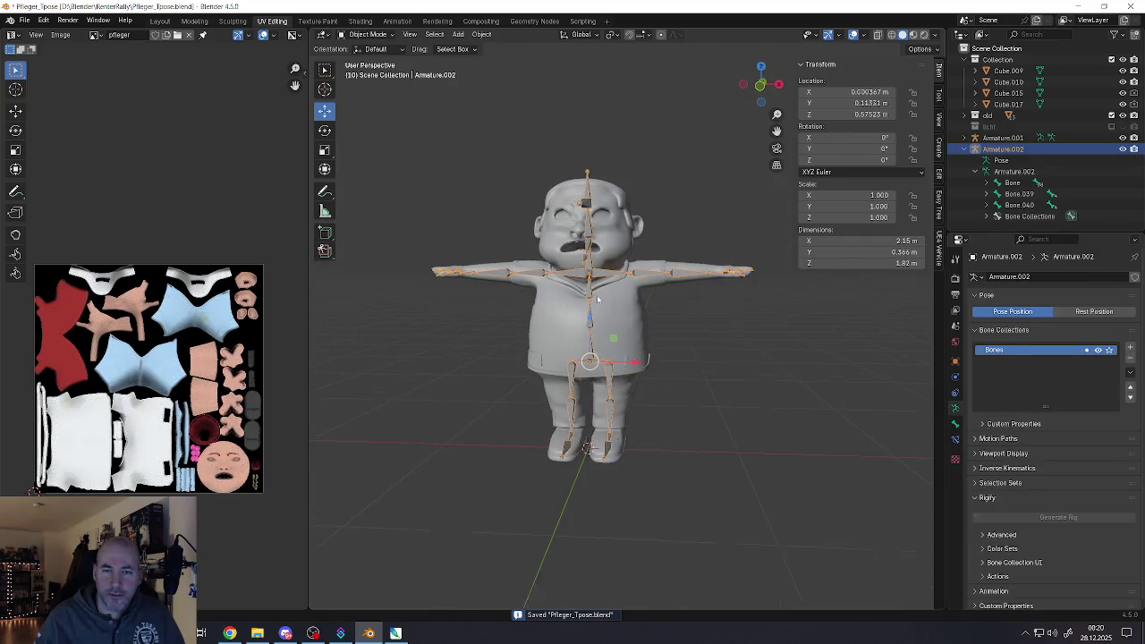
{"action": "left_click", "coordinate": [913, 34]}
{"action": "middle_click_drag", "start_coordinate": [590, 268], "coordinate": [592, 277]}
{"action": "scroll", "coordinate": [592, 278], "scroll_direction": "up", "scroll_amount": 3}
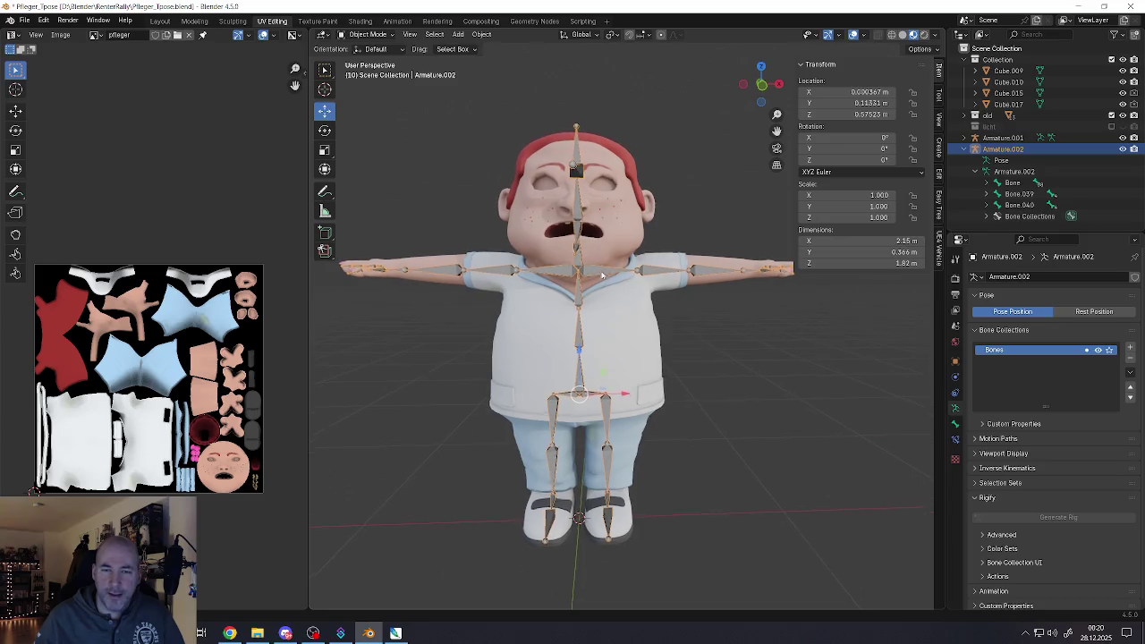
{"action": "left_click", "coordinate": [902, 35]}
{"action": "middle_click_drag", "start_coordinate": [564, 264], "coordinate": [590, 258]}
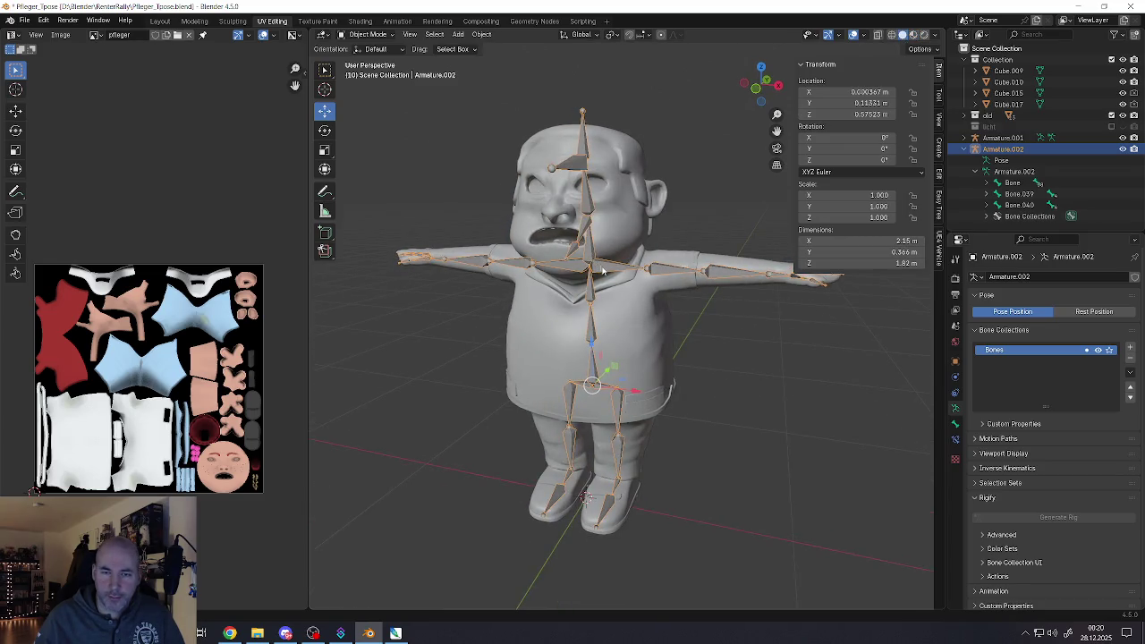
{"action": "left_click", "coordinate": [624, 297]}
Save, parent the mesh to Armature.002 with automatic weights, and switch to Pose Mode
{"action": "left_click", "coordinate": [25, 19]}
{"action": "left_click", "coordinate": [45, 92]}
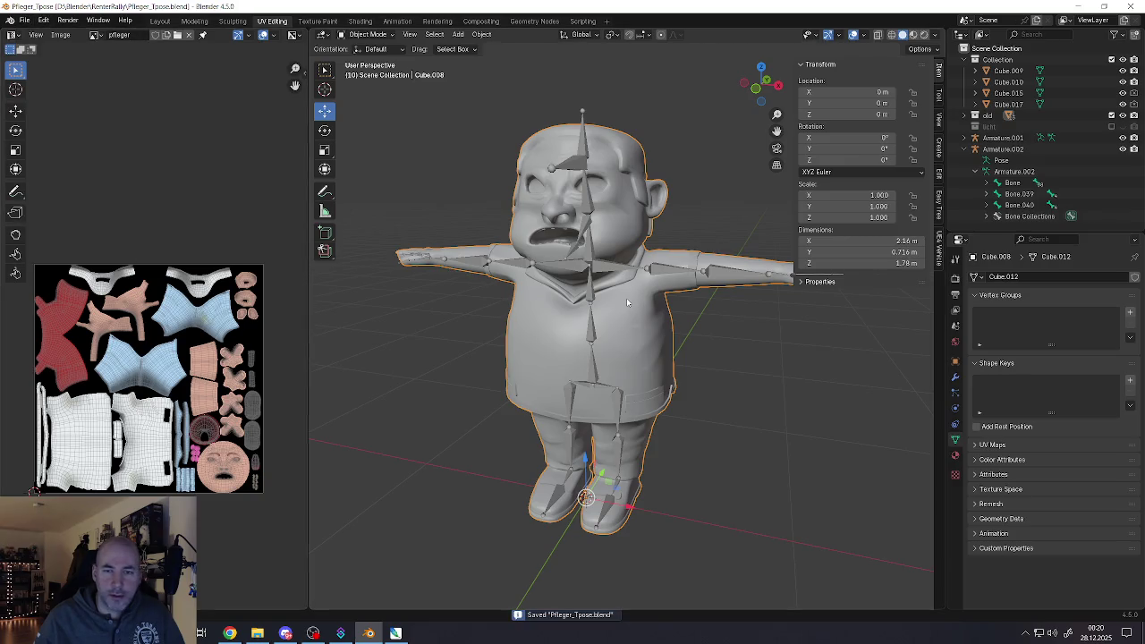
{"action": "left_click", "coordinate": [591, 295], "text": "shift"}
{"action": "key", "text": "ctrl+p"}
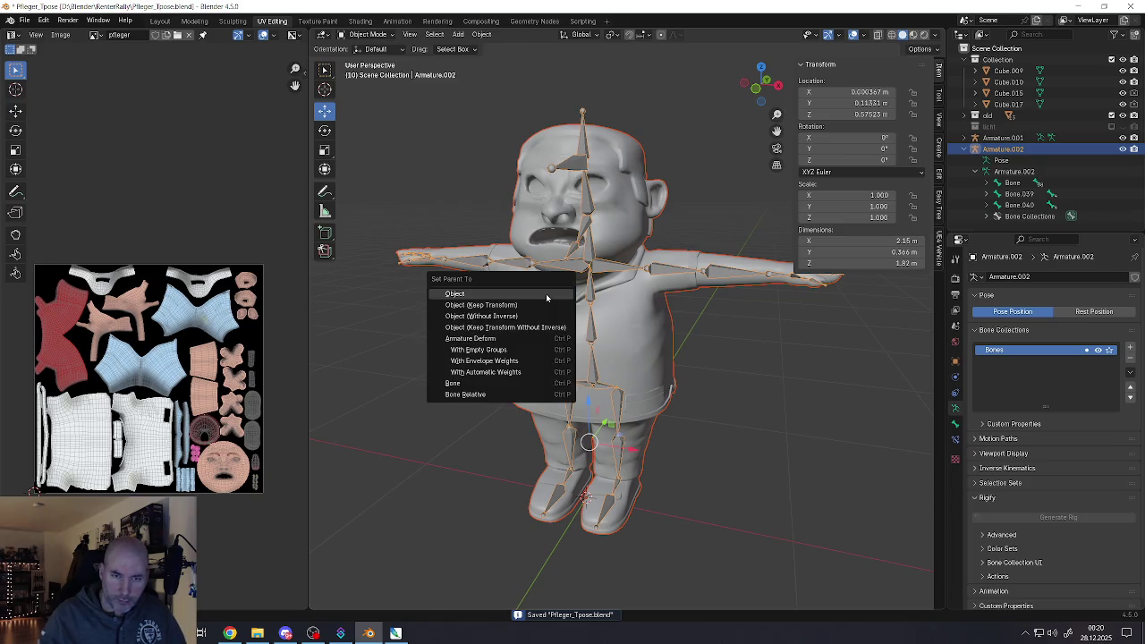
{"action": "left_click", "coordinate": [498, 373]}
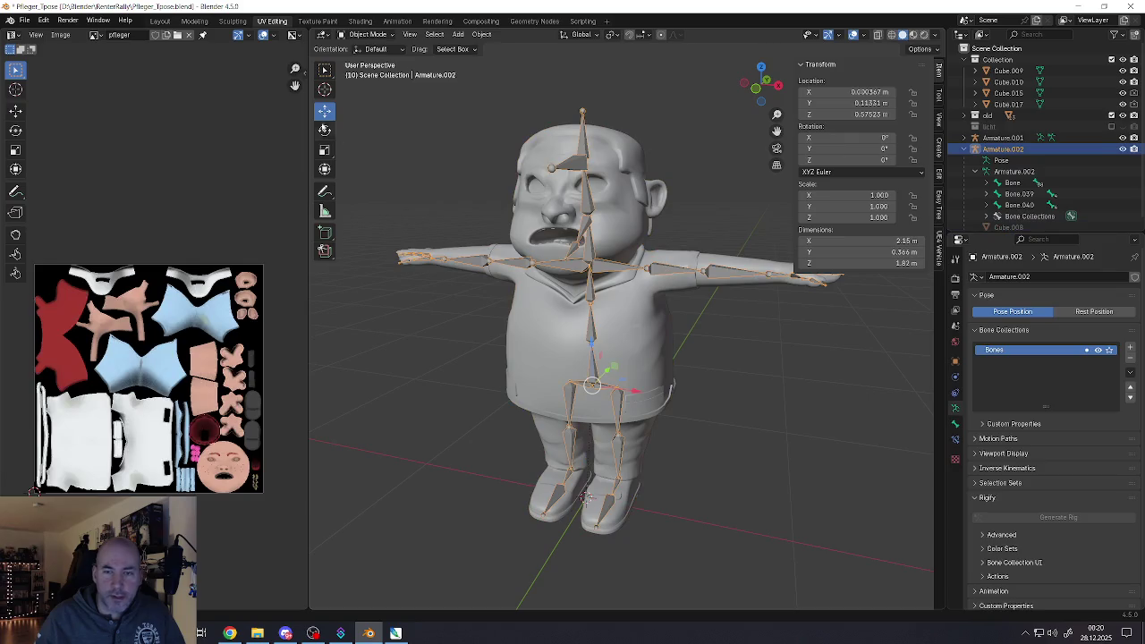
{"action": "left_click", "coordinate": [368, 71]}
{"action": "middle_click_drag", "start_coordinate": [573, 322], "coordinate": [659, 324]}
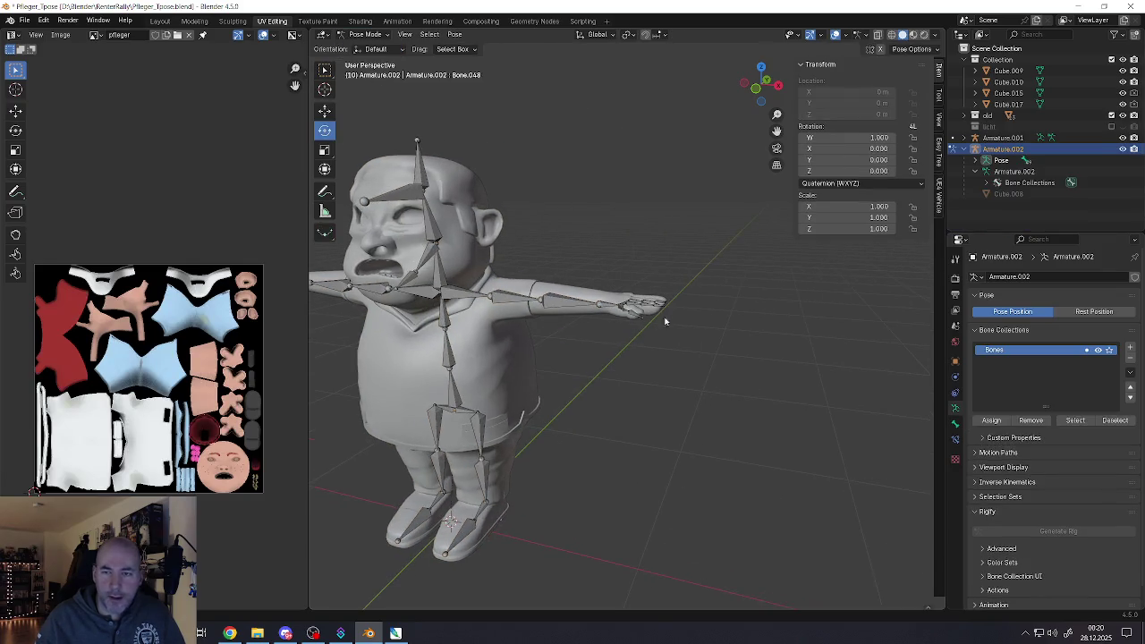
{"action": "left_click", "coordinate": [659, 309]}
{"action": "scroll", "coordinate": [662, 309], "scroll_direction": "up", "scroll_amount": 3}
{"action": "scroll", "coordinate": [667, 311], "scroll_direction": "up", "scroll_amount": 2}
{"action": "scroll", "coordinate": [675, 315], "scroll_direction": "up", "scroll_amount": 2}
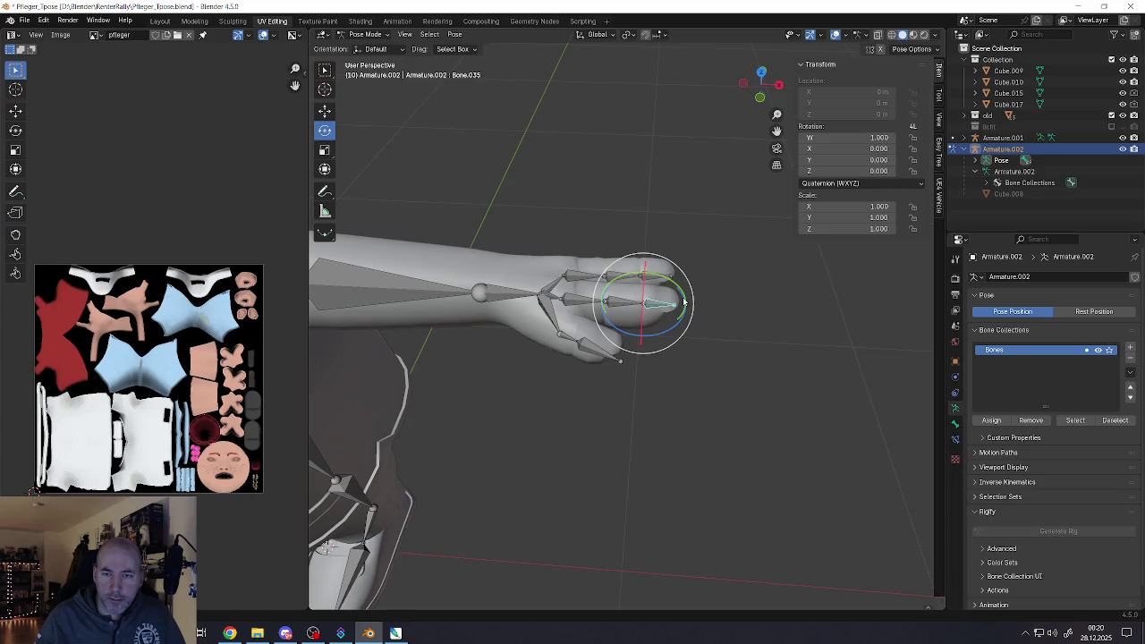
{"action": "left_click", "coordinate": [933, 36]}
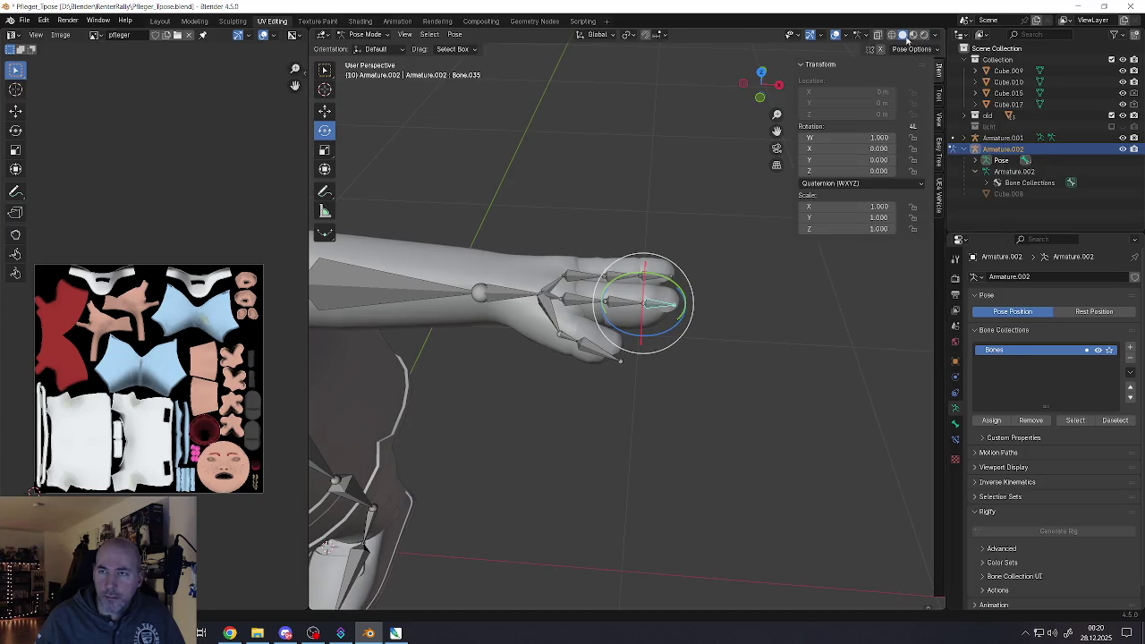
{"action": "left_click", "coordinate": [936, 50]}
{"action": "middle_click_drag", "start_coordinate": [860, 76], "coordinate": [627, 286]}
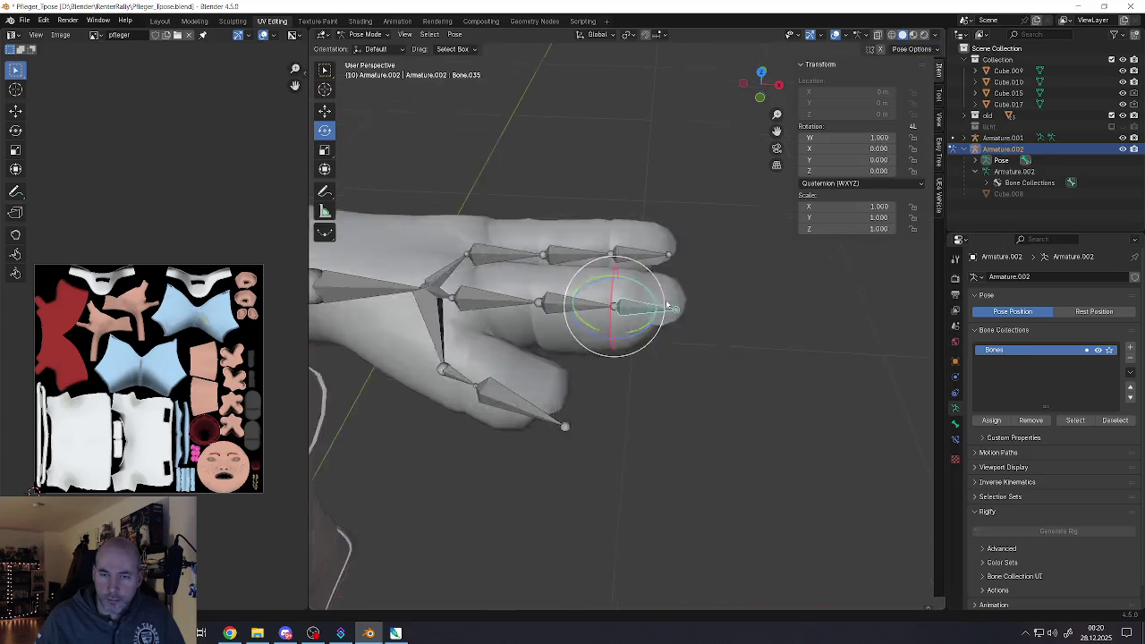
{"action": "left_click_drag", "start_coordinate": [637, 273], "coordinate": [634, 286]}
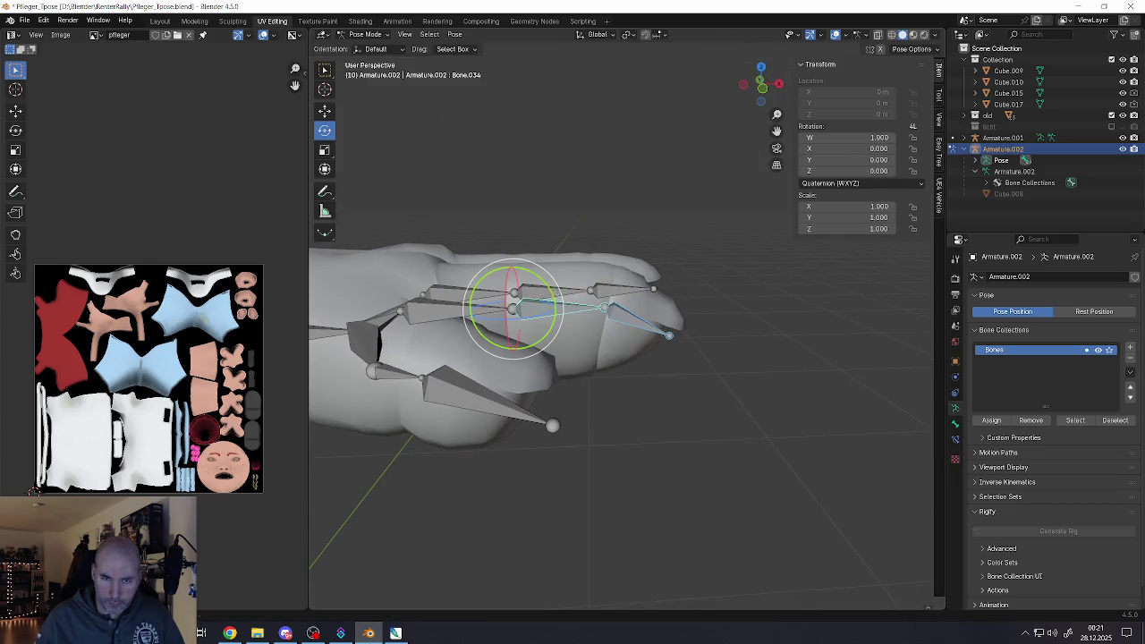
{"action": "left_click_drag", "start_coordinate": [554, 292], "coordinate": [550, 375]}
{"action": "mouse_move", "coordinate": [550, 375]}
{"action": "middle_mouse_down"}
{"action": "mouse_move", "coordinate": [501, 362]}
{"action": "mouse_move", "coordinate": [503, 295]}
{"action": "middle_mouse_up"}
{"action": "left_click_drag", "start_coordinate": [475, 245], "coordinate": [487, 284]}
{"action": "middle_click_drag", "start_coordinate": [487, 284], "coordinate": [462, 302]}
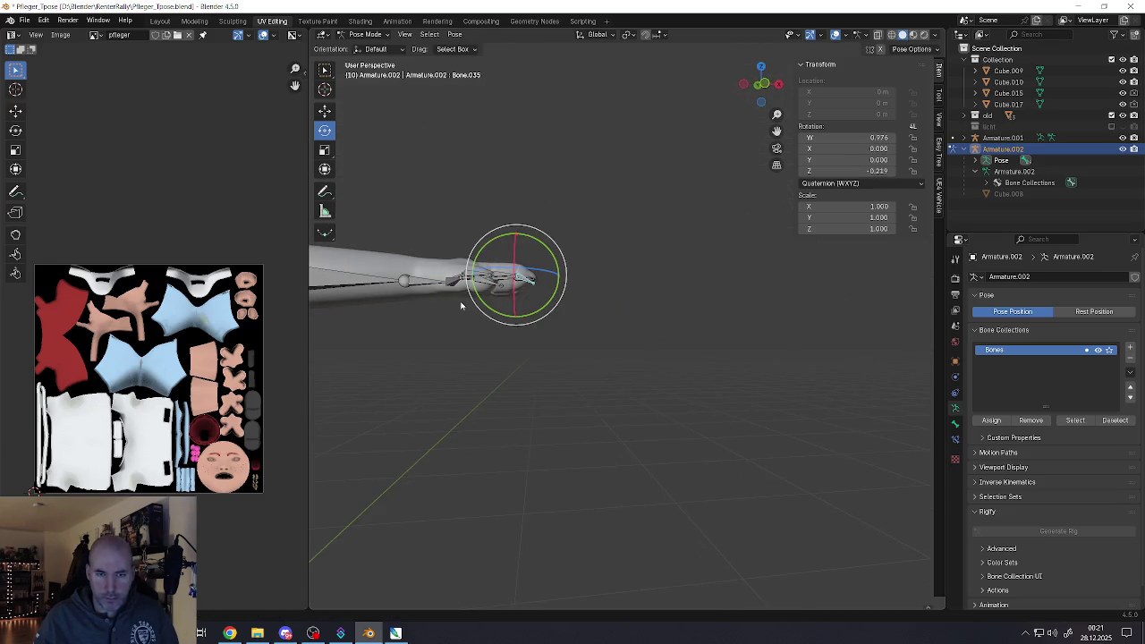
{"action": "mouse_move", "coordinate": [483, 264]}
{"action": "middle_mouse_down"}
{"action": "mouse_move", "coordinate": [621, 356]}
{"action": "mouse_move", "coordinate": [651, 353]}
{"action": "middle_mouse_up"}
{"action": "key", "text": "g"}
{"action": "key", "text": "Escape"}
{"action": "scroll", "coordinate": [635, 327], "scroll_direction": "down", "scroll_amount": 5}
{"action": "key", "text": "g"}
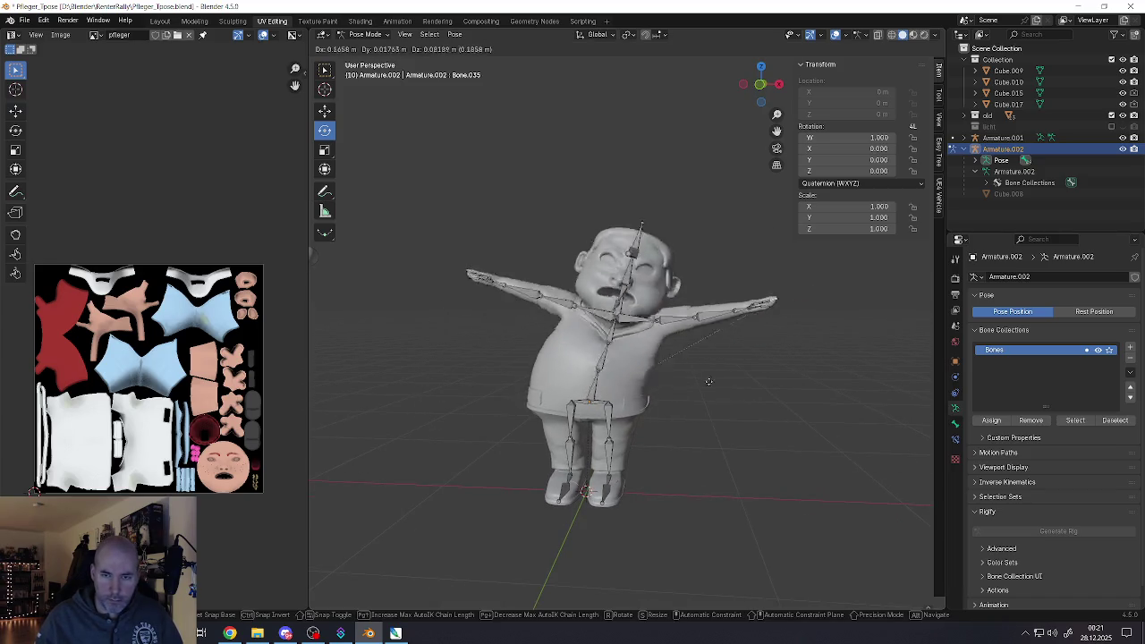
{"action": "key", "text": "Escape"}
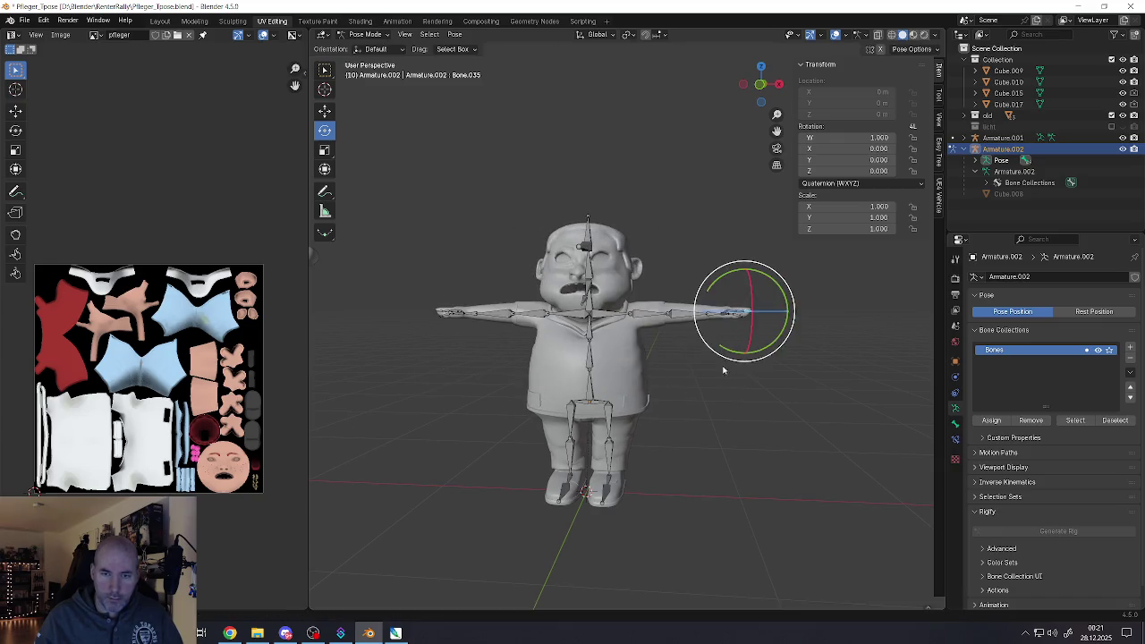
{"action": "middle_click_drag", "start_coordinate": [723, 365], "coordinate": [641, 368]}
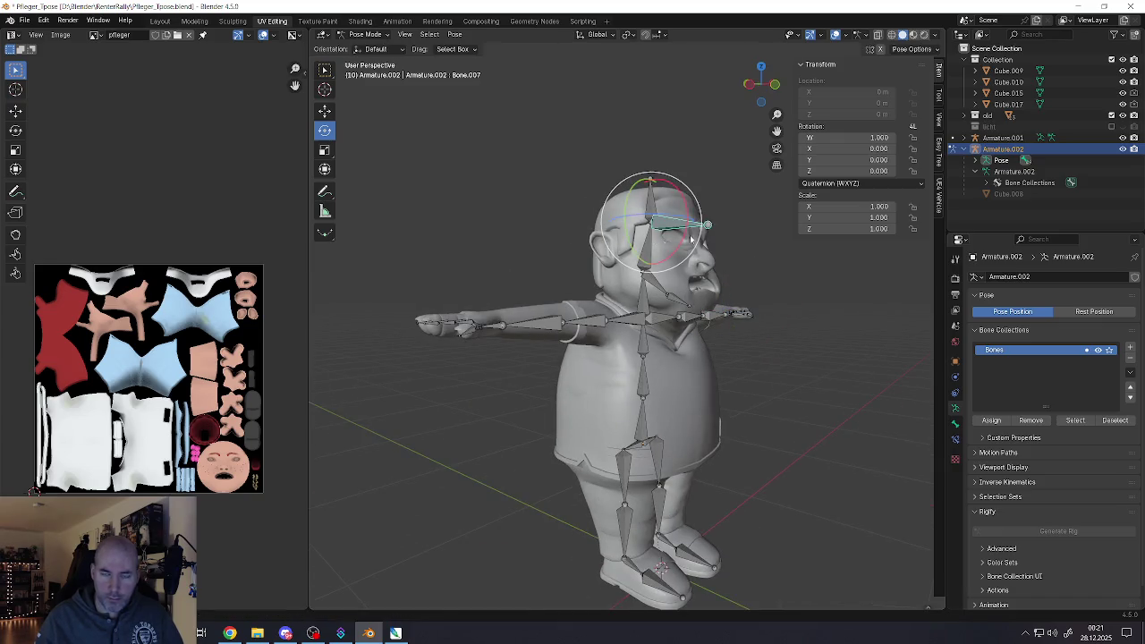
{"action": "middle_click_drag", "start_coordinate": [690, 239], "coordinate": [587, 340]}
{"action": "key", "text": "g"}
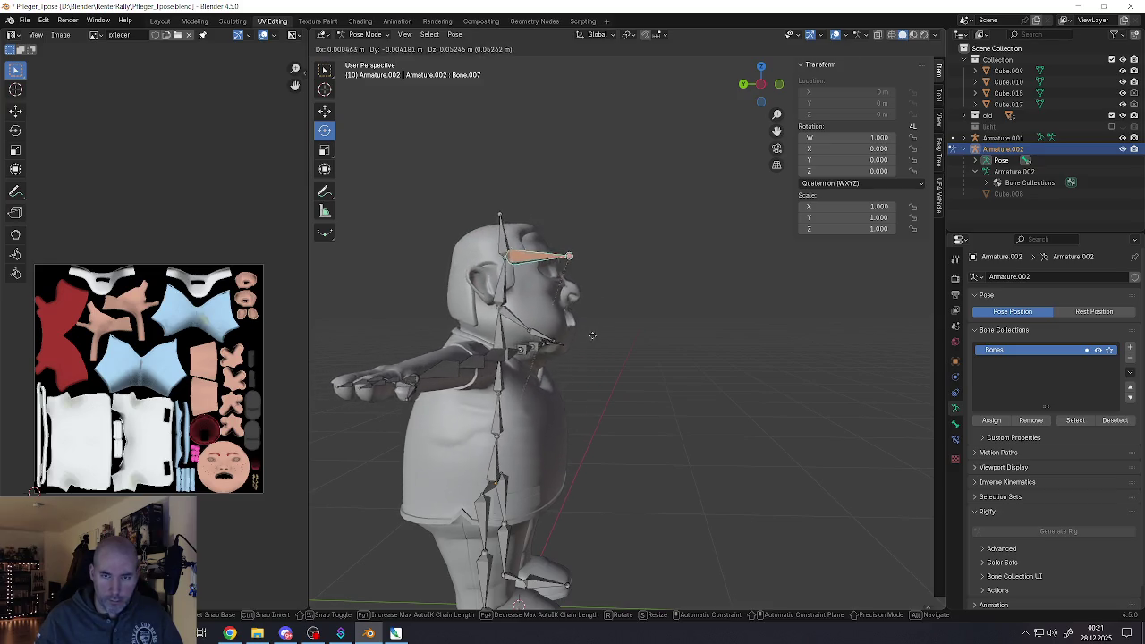
{"action": "key", "text": "Escape"}
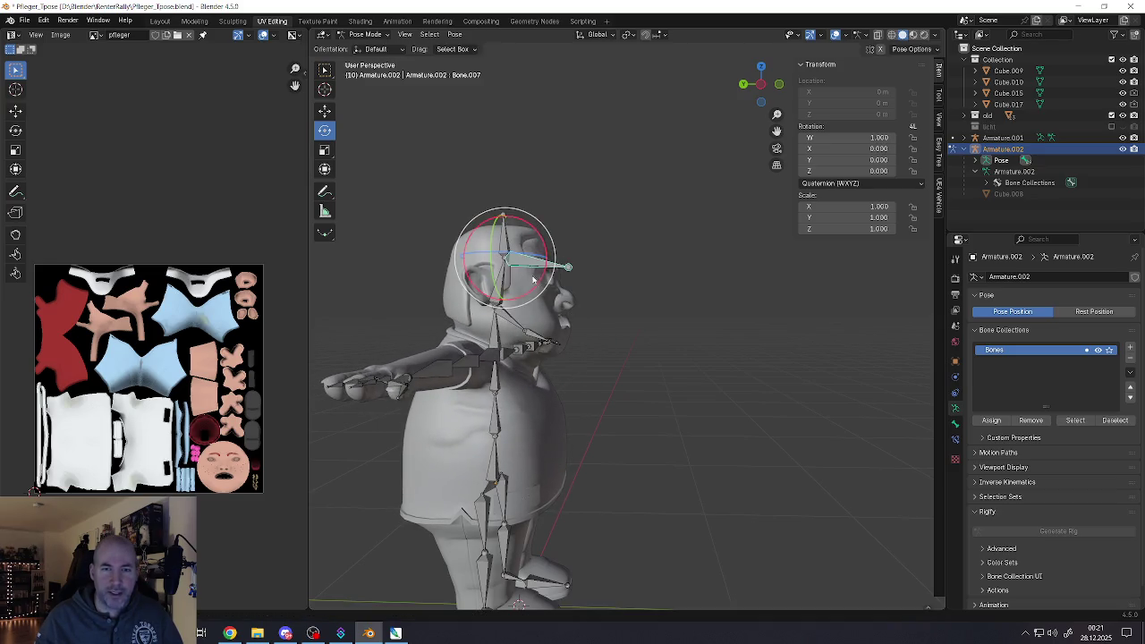
{"action": "scroll", "coordinate": [539, 277], "scroll_direction": "up", "scroll_amount": 4}
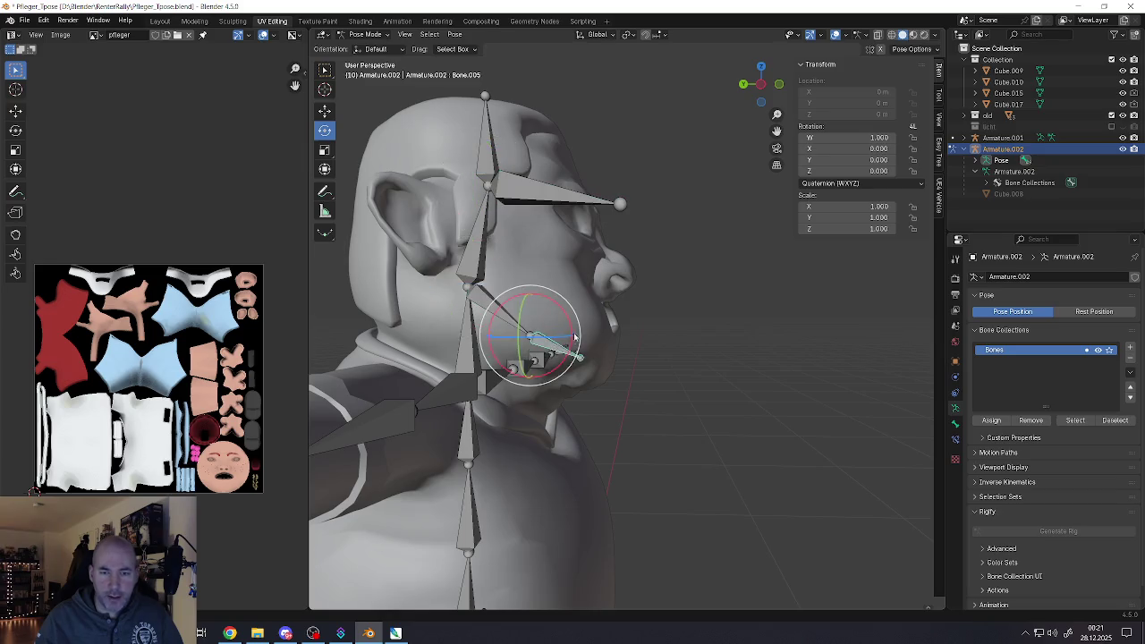
{"action": "scroll", "coordinate": [572, 340], "scroll_direction": "up", "scroll_amount": 2}
{"action": "left_click_drag", "start_coordinate": [555, 329], "coordinate": [541, 354]}
{"action": "middle_click_drag", "start_coordinate": [541, 353], "coordinate": [507, 318]}
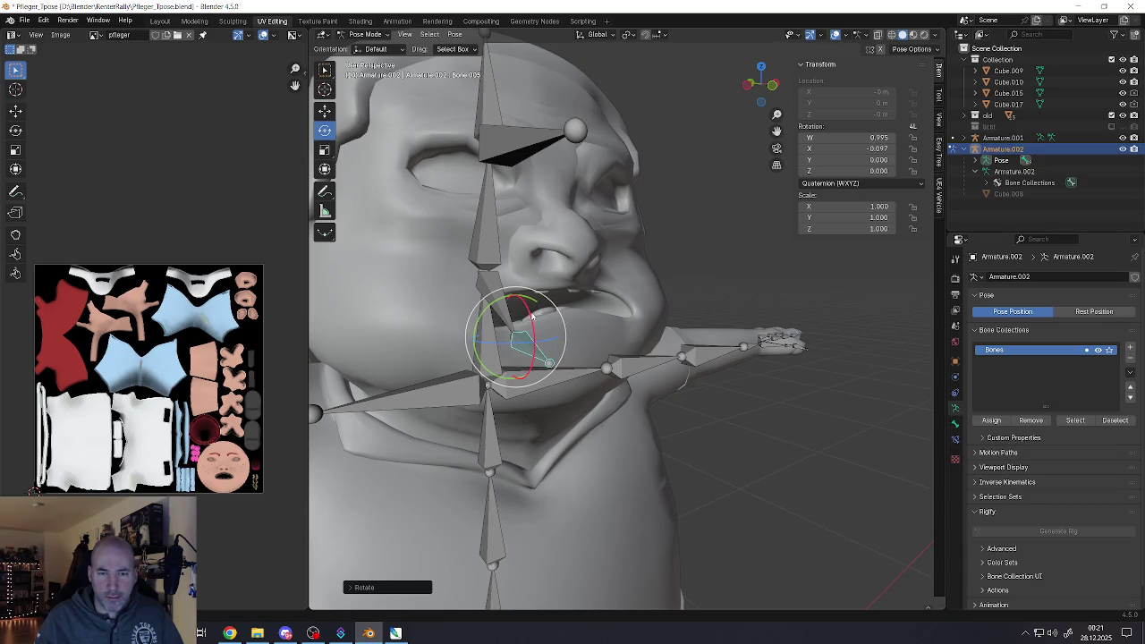
{"action": "left_click", "coordinate": [519, 340]}
{"action": "key", "text": "alt+r"}
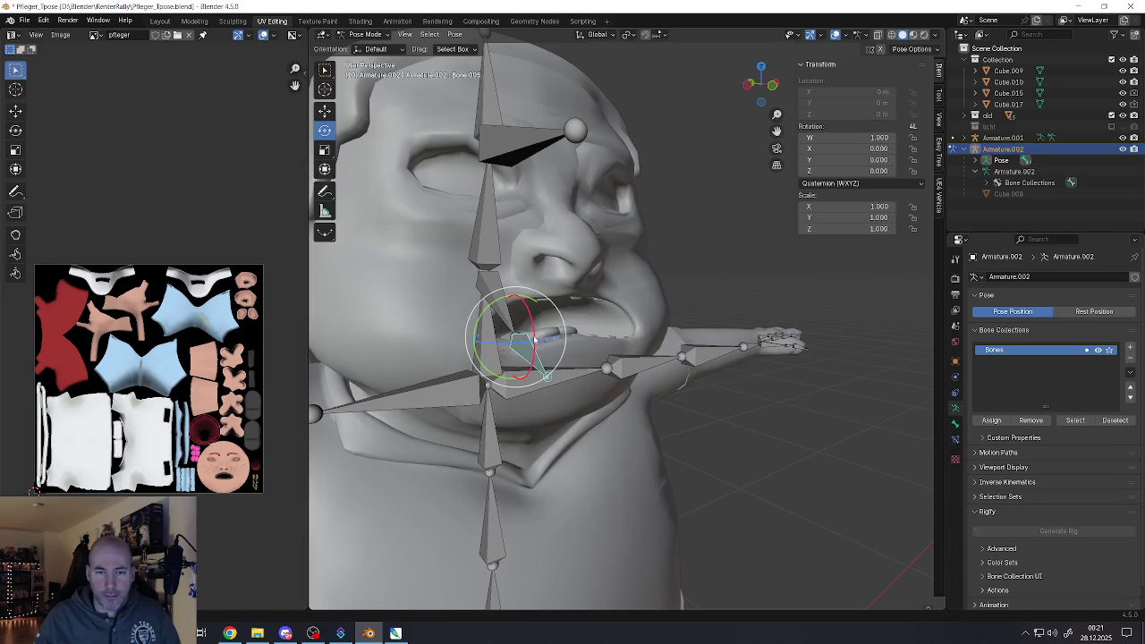
{"action": "left_click", "coordinate": [530, 346]}
{"action": "middle_click_drag", "start_coordinate": [529, 346], "coordinate": [527, 330]}
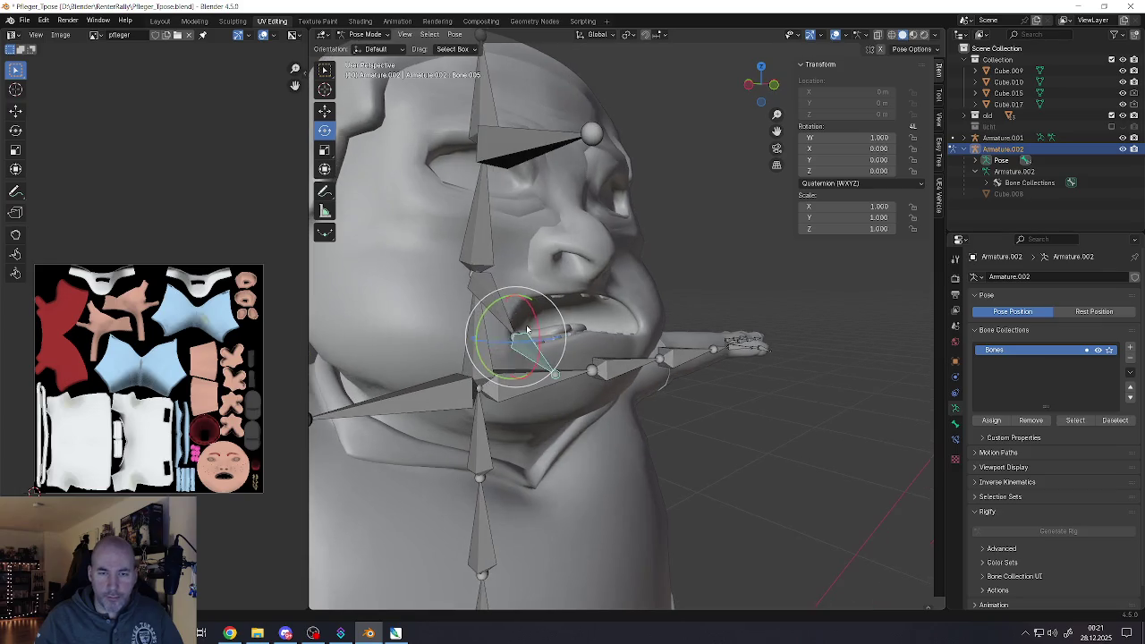
{"action": "left_click_drag", "start_coordinate": [537, 320], "coordinate": [528, 340]}
{"action": "mouse_move", "coordinate": [528, 340]}
{"action": "middle_mouse_down"}
{"action": "mouse_move", "coordinate": [500, 326]}
{"action": "mouse_move", "coordinate": [514, 313]}
{"action": "middle_mouse_up"}
{"action": "scroll", "coordinate": [500, 326], "scroll_direction": "down", "scroll_amount": 2}
{"action": "scroll", "coordinate": [514, 313], "scroll_direction": "up", "scroll_amount": 4}
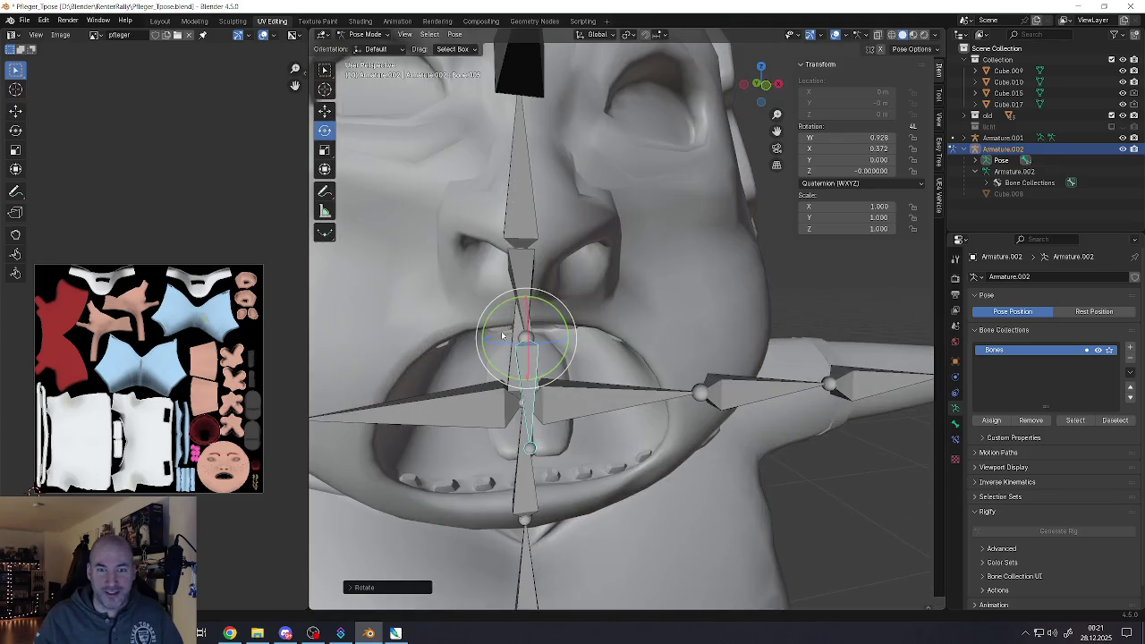
{"action": "scroll", "coordinate": [516, 311], "scroll_direction": "up", "scroll_amount": 1}
{"action": "key", "text": "alt+r"}
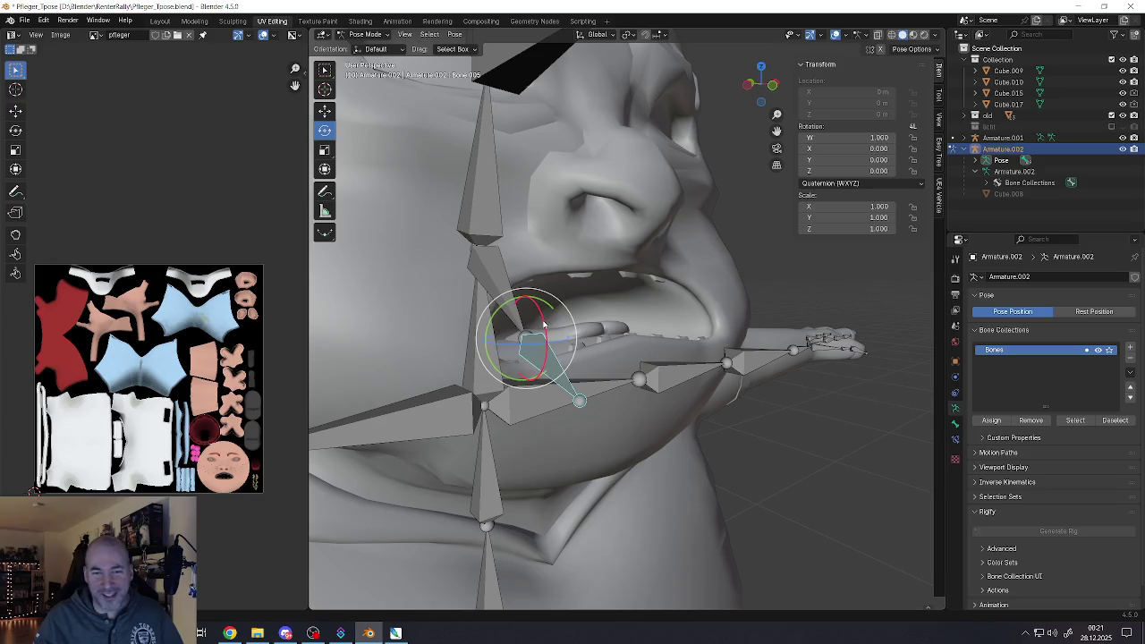
{"action": "left_click_drag", "start_coordinate": [546, 330], "coordinate": [546, 293]}
{"action": "middle_click_drag", "start_coordinate": [546, 294], "coordinate": [483, 304]}
{"action": "scroll", "coordinate": [483, 304], "scroll_direction": "down", "scroll_amount": 3}
{"action": "scroll", "coordinate": [474, 301], "scroll_direction": "up", "scroll_amount": 4}
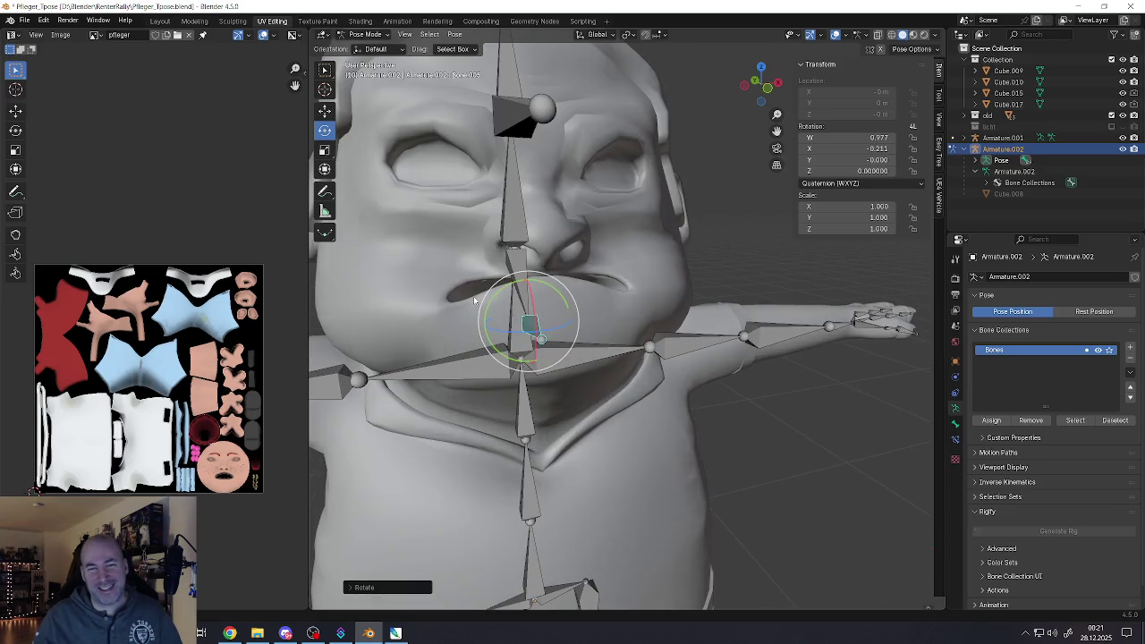
{"action": "key", "text": "ctrl+z"}
{"action": "middle_click_drag", "start_coordinate": [497, 326], "coordinate": [504, 282]}
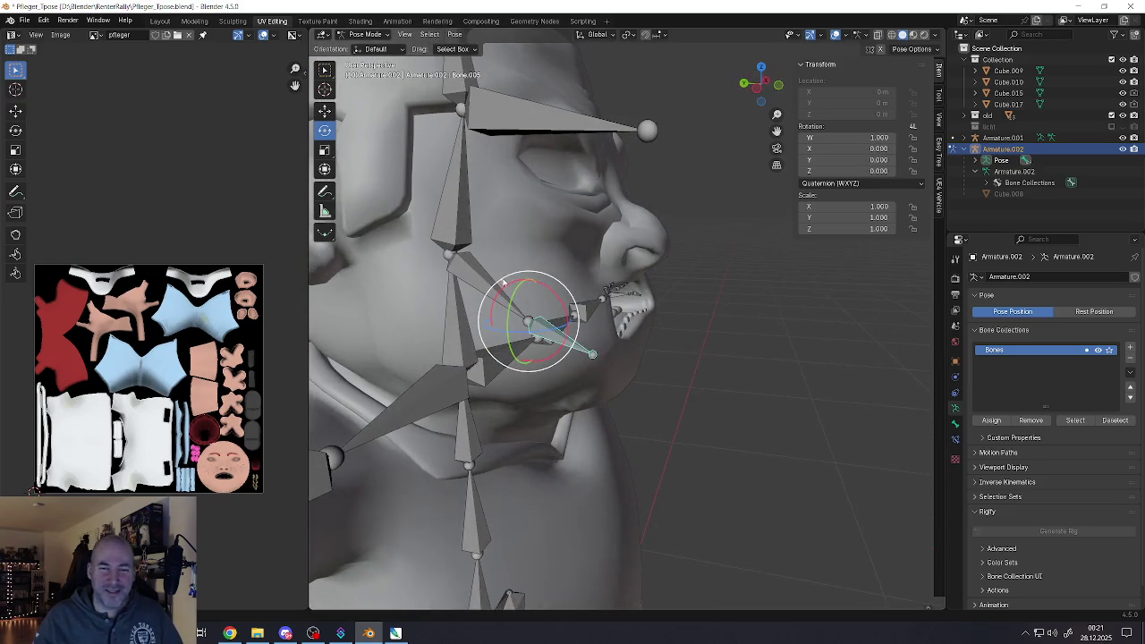
{"action": "scroll", "coordinate": [458, 308], "scroll_direction": "down", "scroll_amount": 3}
{"action": "mouse_move", "coordinate": [462, 329]}
{"action": "middle_mouse_down"}
{"action": "mouse_move", "coordinate": [592, 254]}
{"action": "mouse_move", "coordinate": [647, 269]}
{"action": "middle_mouse_up"}
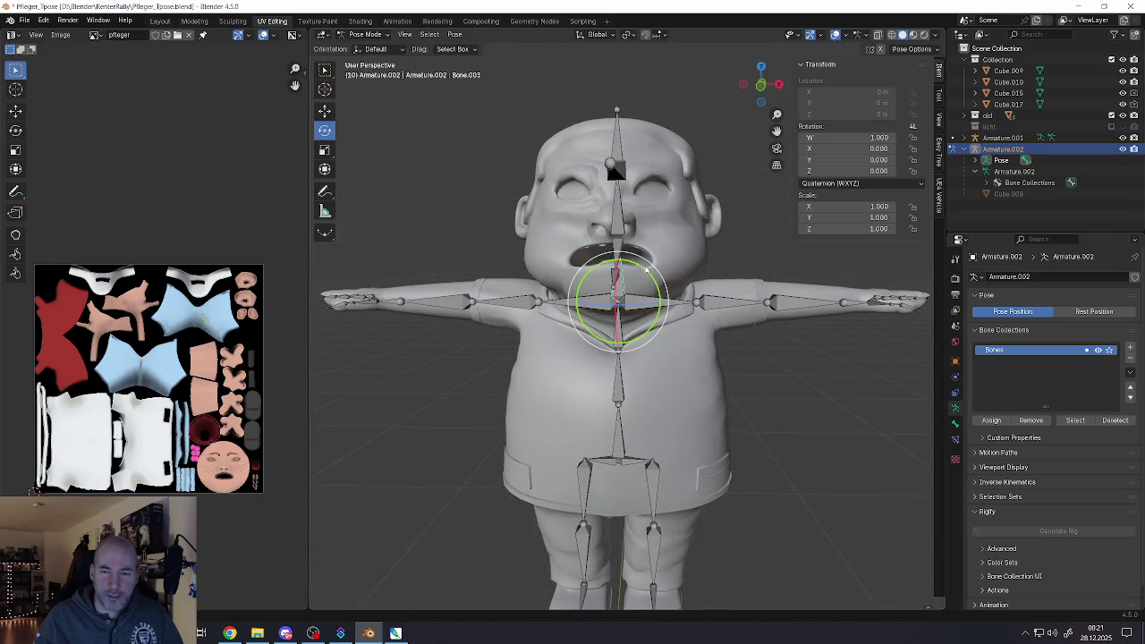
{"action": "left_click_drag", "start_coordinate": [637, 266], "coordinate": [636, 253]}
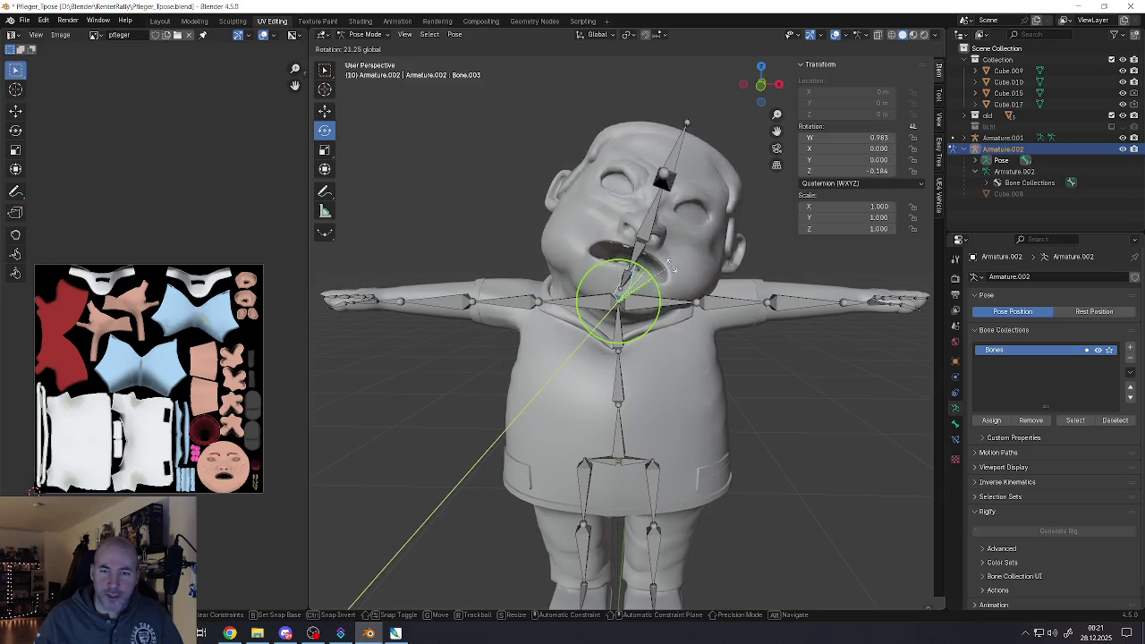
{"action": "left_click_drag", "start_coordinate": [637, 252], "coordinate": [633, 243]}
{"action": "middle_click_drag", "start_coordinate": [633, 243], "coordinate": [608, 264]}
{"action": "key", "text": "alt+r"}
{"action": "left_click_drag", "start_coordinate": [646, 272], "coordinate": [656, 275]}
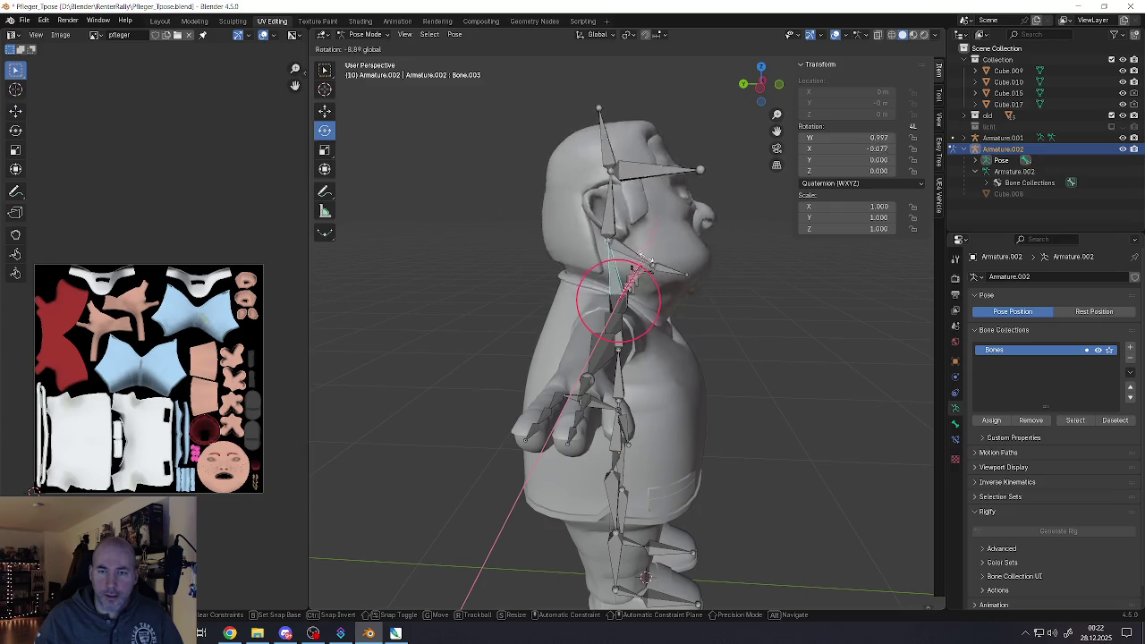
{"action": "left_click_drag", "start_coordinate": [656, 274], "coordinate": [655, 297]}
{"action": "middle_click_drag", "start_coordinate": [655, 297], "coordinate": [640, 268]}
{"action": "scroll", "coordinate": [649, 282], "scroll_direction": "up", "scroll_amount": 4}
{"action": "key", "text": "alt+r"}
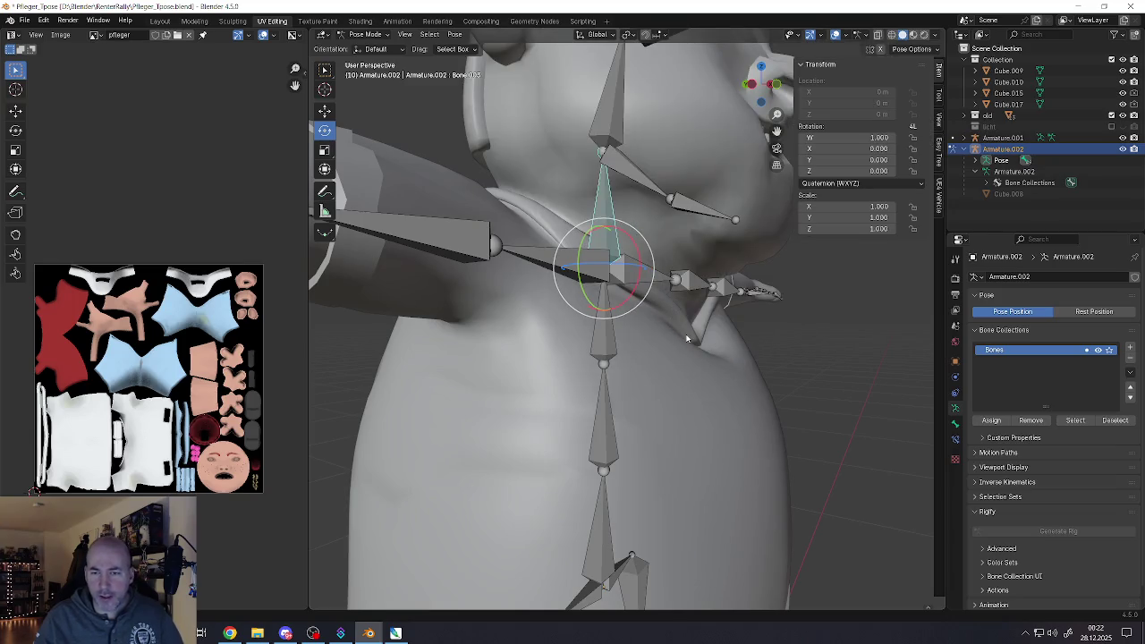
{"action": "scroll", "coordinate": [659, 290], "scroll_direction": "up", "scroll_amount": 2}
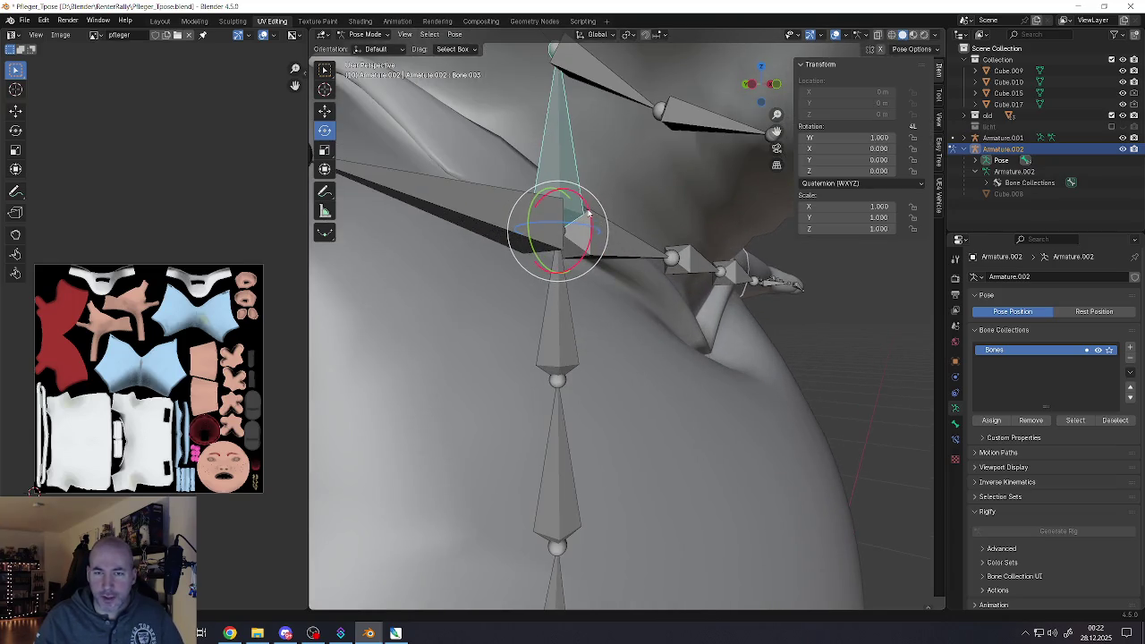
{"action": "left_click_drag", "start_coordinate": [588, 212], "coordinate": [615, 251]}
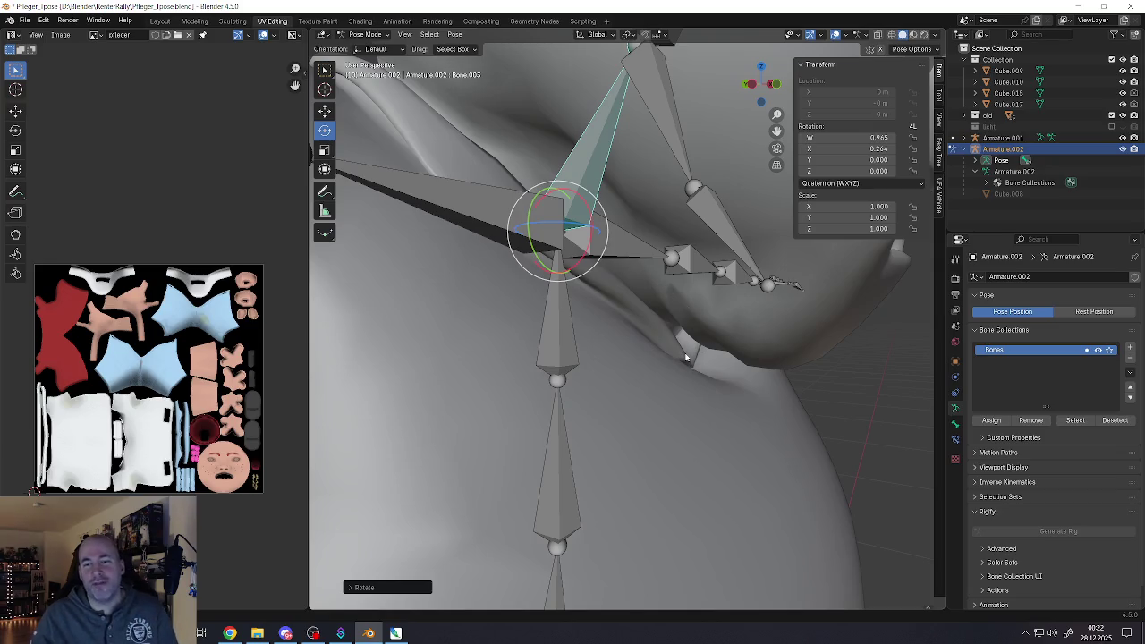
{"action": "key", "text": "ctrl+z"}
{"action": "scroll", "coordinate": [689, 324], "scroll_direction": "down", "scroll_amount": 3}
{"action": "mouse_move", "coordinate": [689, 324]}
{"action": "middle_mouse_down"}
{"action": "mouse_move", "coordinate": [686, 267]}
{"action": "mouse_move", "coordinate": [653, 277]}
{"action": "middle_mouse_up"}
{"action": "left_click_drag", "start_coordinate": [653, 277], "coordinate": [645, 287]}
{"action": "mouse_move", "coordinate": [644, 286]}
{"action": "middle_mouse_down"}
{"action": "mouse_move", "coordinate": [492, 280]}
{"action": "mouse_move", "coordinate": [726, 356]}
{"action": "middle_mouse_up"}
{"action": "scroll", "coordinate": [639, 290], "scroll_direction": "down", "scroll_amount": 3}
{"action": "key", "text": "alt+r"}
{"action": "scroll", "coordinate": [492, 280], "scroll_direction": "up", "scroll_amount": 3}
{"action": "mouse_move", "coordinate": [612, 322]}
{"action": "middle_mouse_down"}
{"action": "mouse_move", "coordinate": [604, 315]}
{"action": "mouse_move", "coordinate": [641, 350]}
{"action": "middle_mouse_up"}
{"action": "left_click", "coordinate": [604, 315]}
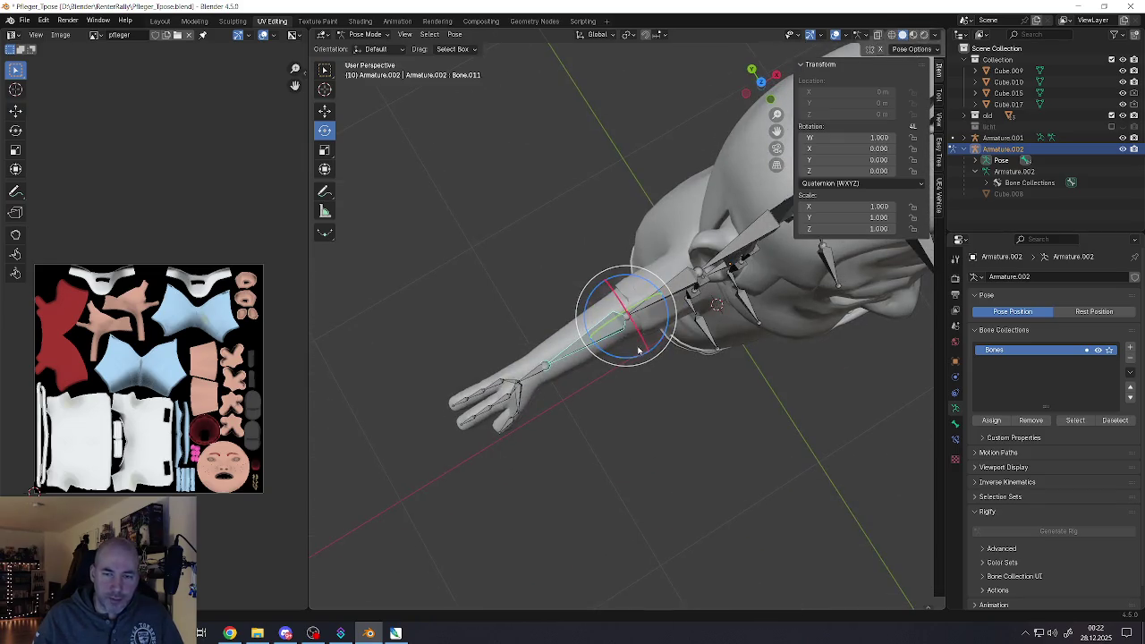
{"action": "mouse_move", "coordinate": [625, 358]}
{"action": "left_mouse_down"}
{"action": "mouse_move", "coordinate": [667, 328]}
{"action": "mouse_move", "coordinate": [656, 345]}
{"action": "mouse_move", "coordinate": [663, 315]}
{"action": "left_mouse_up"}
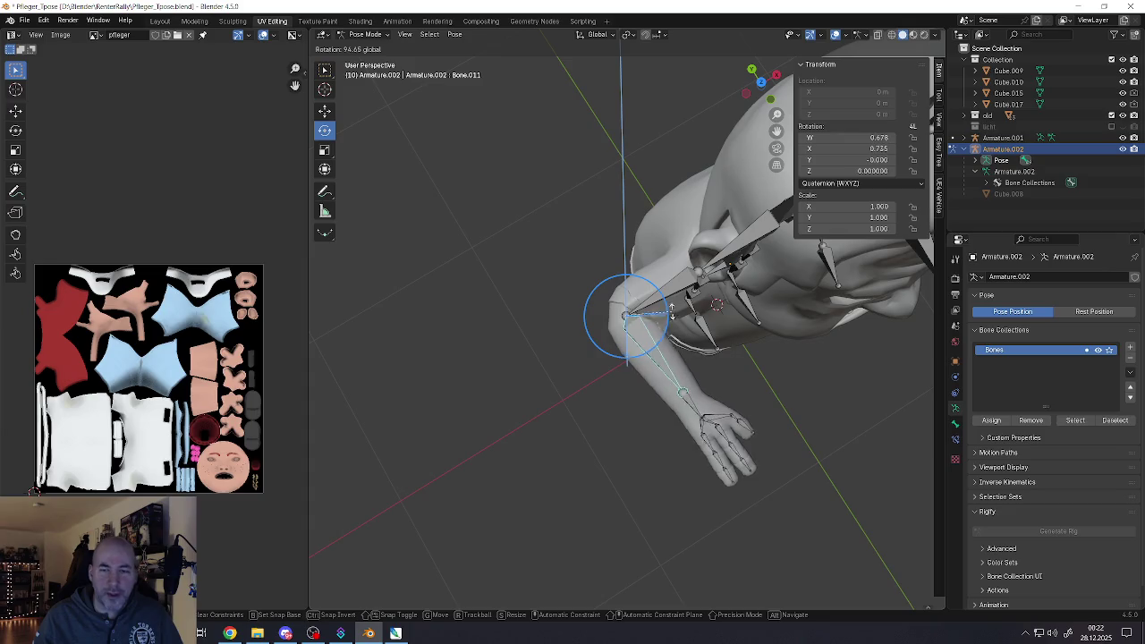
{"action": "key", "text": "Escape"}
{"action": "left_click", "coordinate": [549, 364]}
{"action": "left_click_drag", "start_coordinate": [538, 406], "coordinate": [577, 390]}
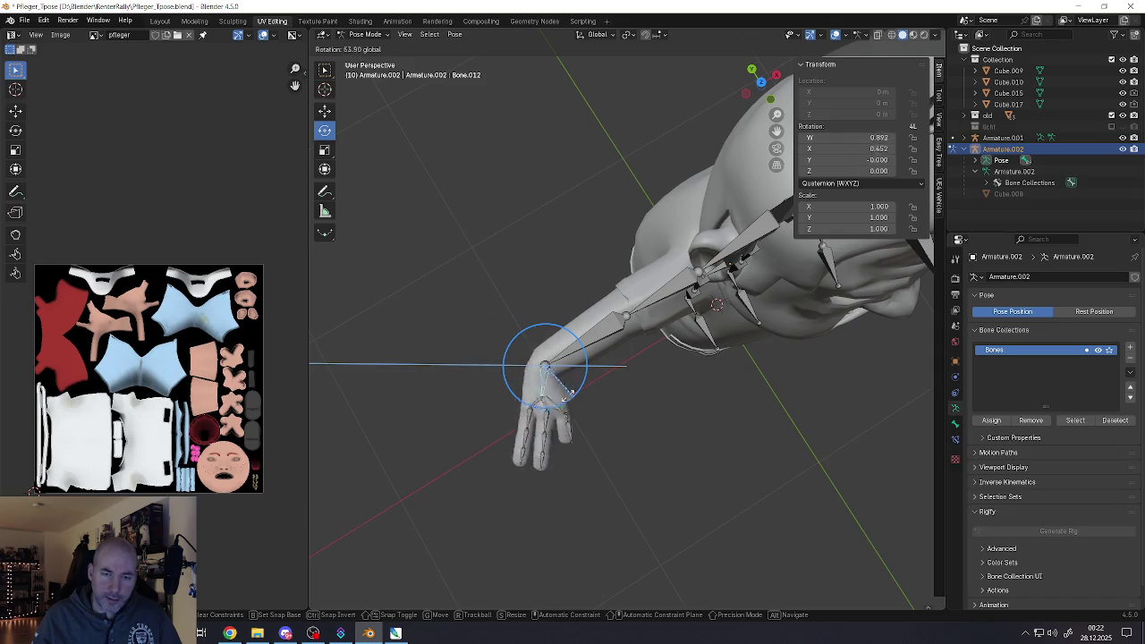
{"action": "key", "text": "Escape"}
{"action": "middle_click_drag", "start_coordinate": [577, 389], "coordinate": [570, 335]}
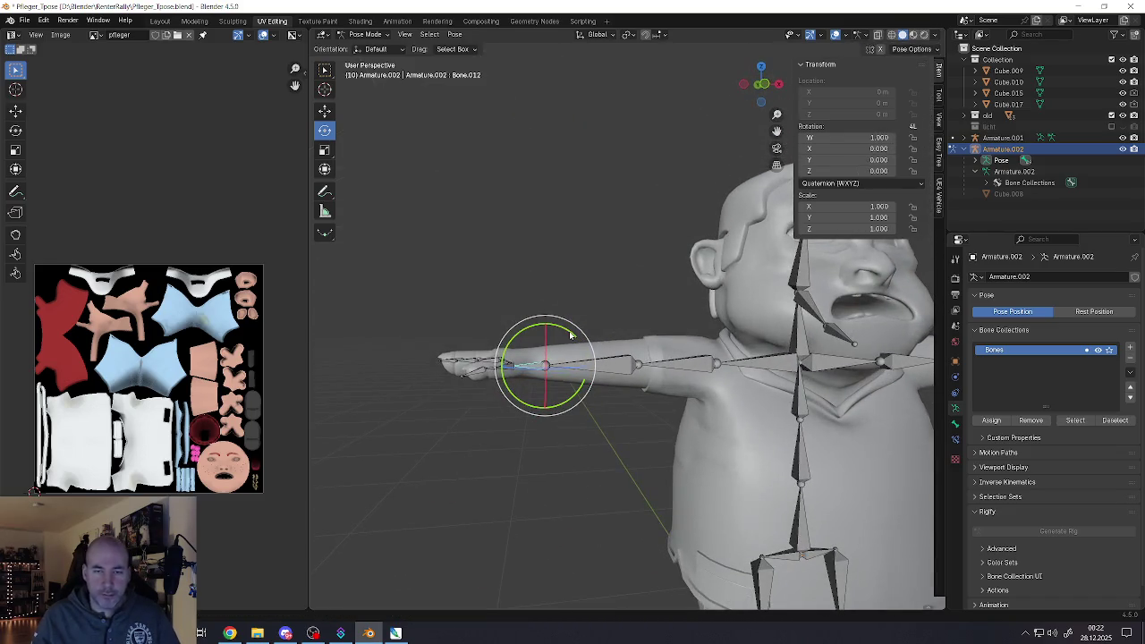
{"action": "left_click_drag", "start_coordinate": [565, 331], "coordinate": [564, 367]}
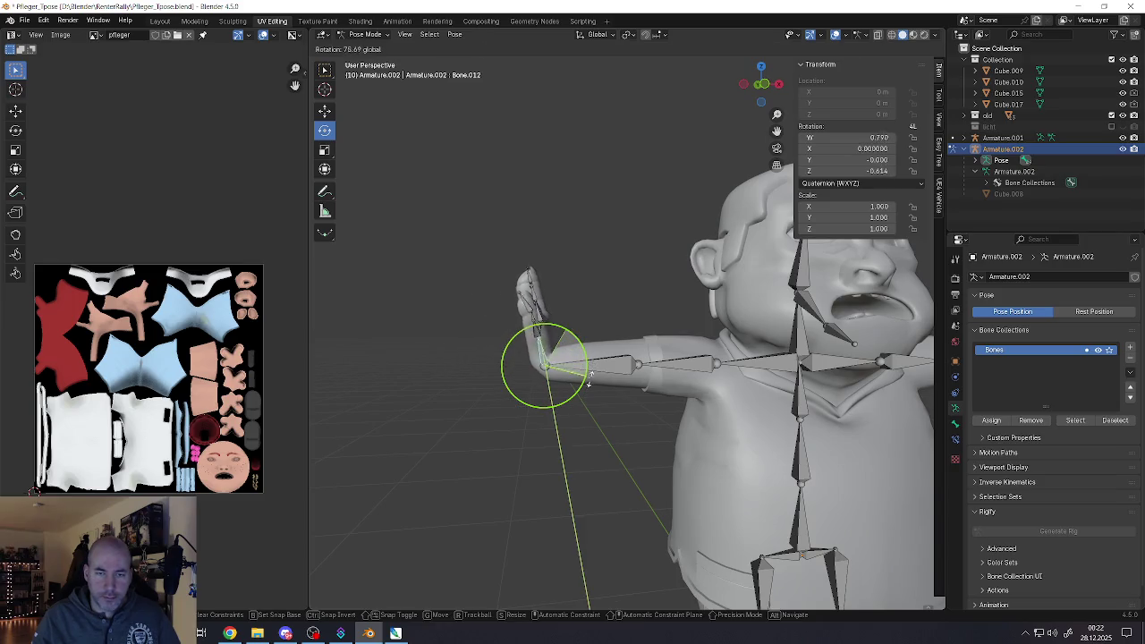
{"action": "mouse_move", "coordinate": [564, 368]}
{"action": "middle_mouse_down"}
{"action": "mouse_move", "coordinate": [653, 348]}
{"action": "mouse_move", "coordinate": [552, 359]}
{"action": "mouse_move", "coordinate": [475, 411]}
{"action": "middle_mouse_up"}
{"action": "key", "text": "ctrl+z"}
{"action": "scroll", "coordinate": [552, 359], "scroll_direction": "up", "scroll_amount": 4}
{"action": "left_click", "coordinate": [463, 403]}
{"action": "key", "text": "r"}
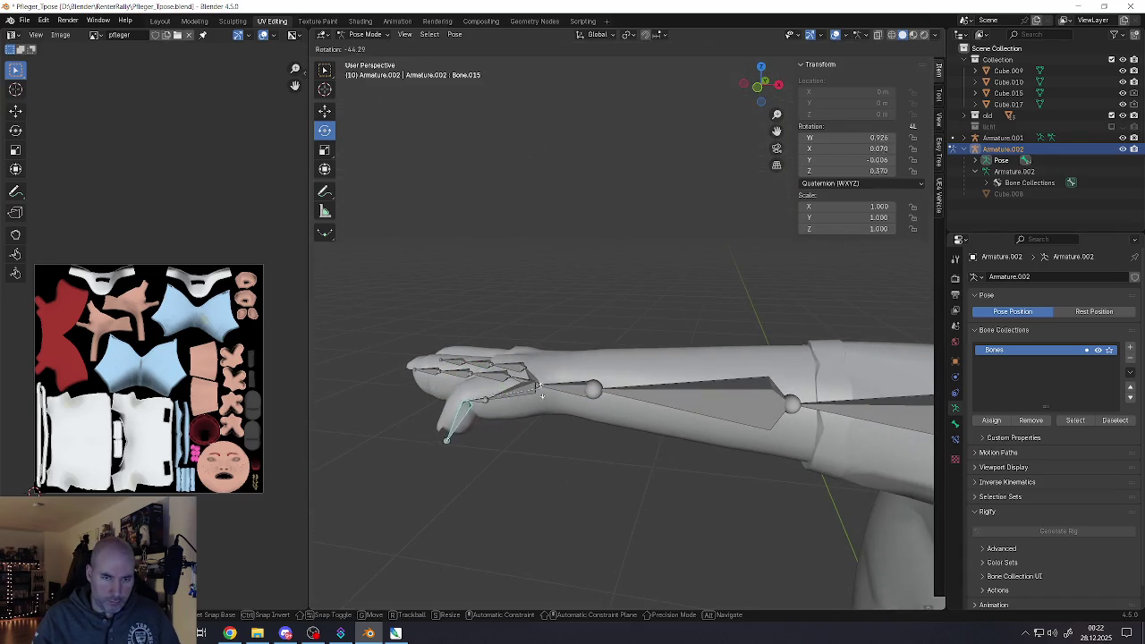
{"action": "key", "text": "Escape"}
{"action": "mouse_move", "coordinate": [540, 380]}
{"action": "middle_mouse_down"}
{"action": "mouse_move", "coordinate": [595, 439]}
{"action": "mouse_move", "coordinate": [575, 329]}
{"action": "mouse_move", "coordinate": [600, 184]}
{"action": "middle_mouse_up"}
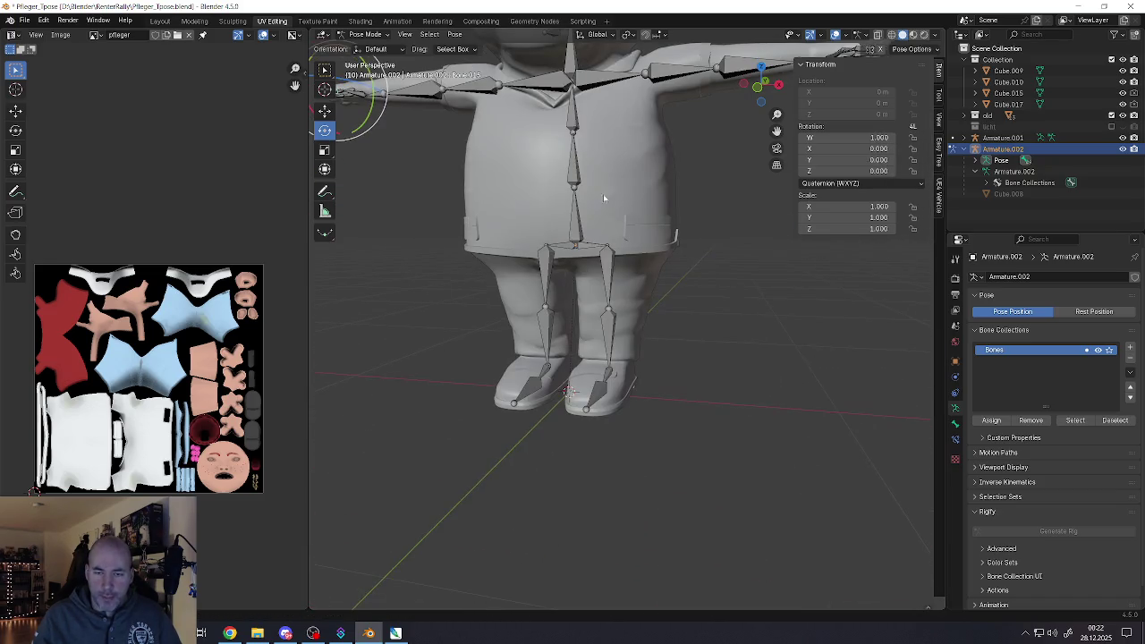
Swing the right thigh bone outward to test leg deformation, then clear its rotation
{"action": "left_click", "coordinate": [600, 256]}
{"action": "mouse_move", "coordinate": [614, 268]}
{"action": "middle_mouse_down"}
{"action": "mouse_move", "coordinate": [600, 256]}
{"action": "mouse_move", "coordinate": [612, 356]}
{"action": "middle_mouse_up"}
{"action": "key", "text": "r"}
{"action": "key", "text": "Escape"}
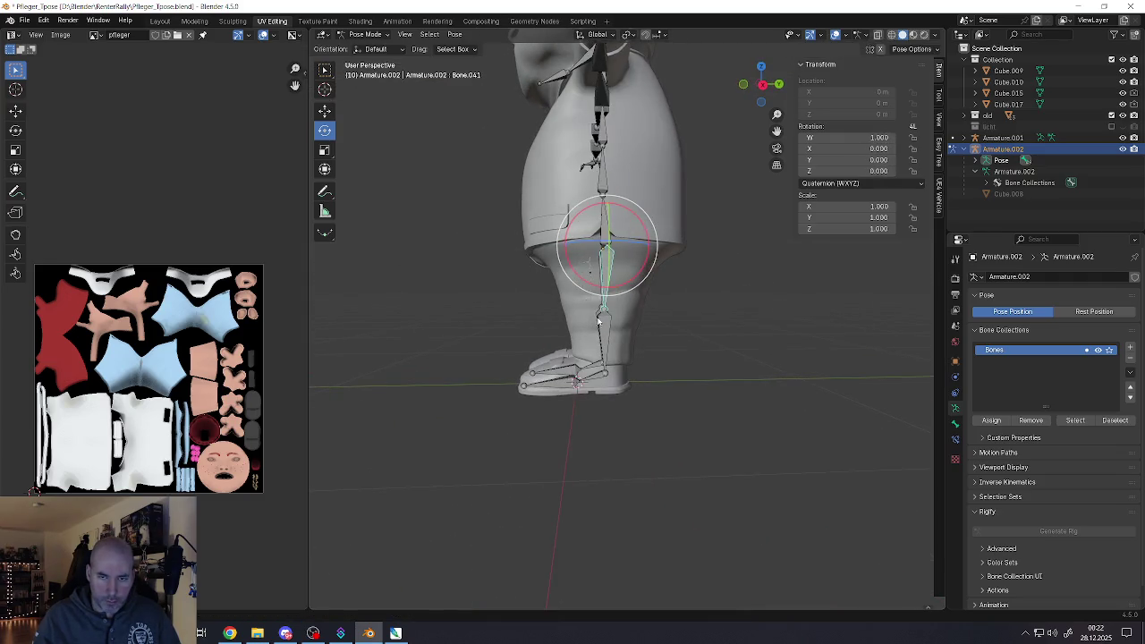
{"action": "left_click_drag", "start_coordinate": [612, 357], "coordinate": [666, 307]}
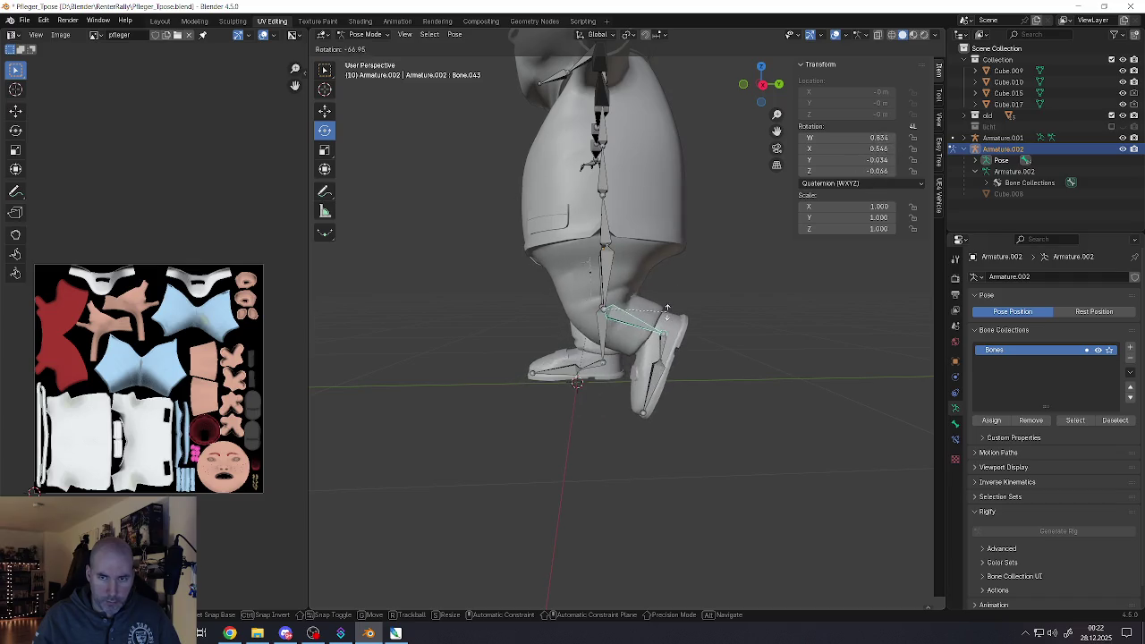
{"action": "mouse_move", "coordinate": [597, 311]}
{"action": "middle_mouse_down"}
{"action": "mouse_move", "coordinate": [713, 305]}
{"action": "mouse_move", "coordinate": [607, 323]}
{"action": "middle_mouse_up"}
{"action": "key", "text": "g"}
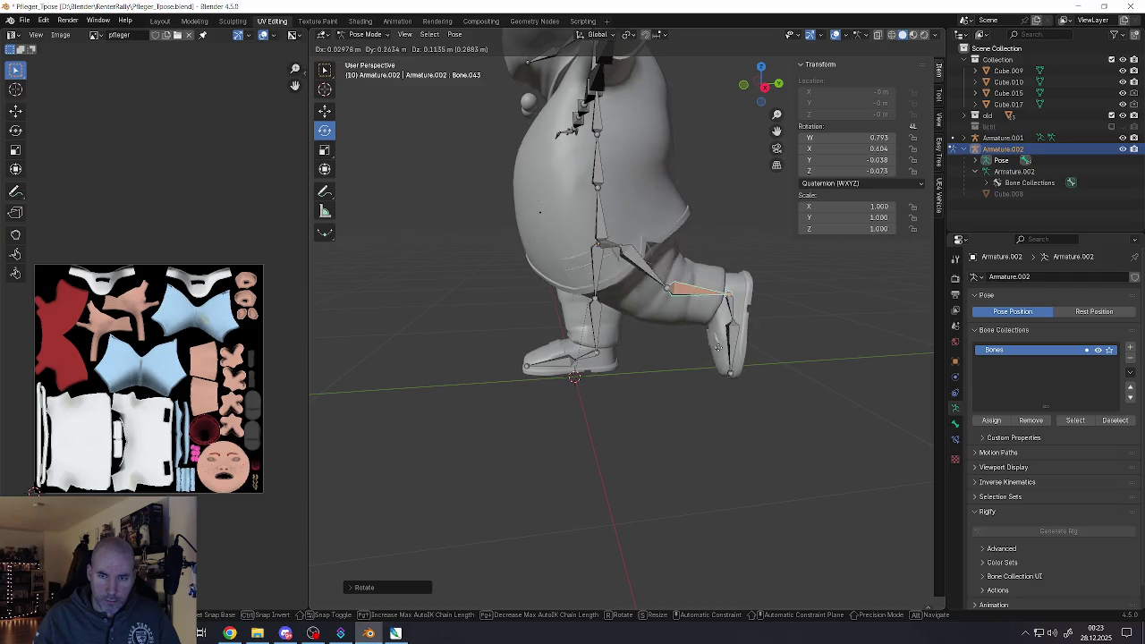
{"action": "right_click", "coordinate": [709, 349]}
{"action": "middle_click_drag", "start_coordinate": [709, 350], "coordinate": [701, 307]}
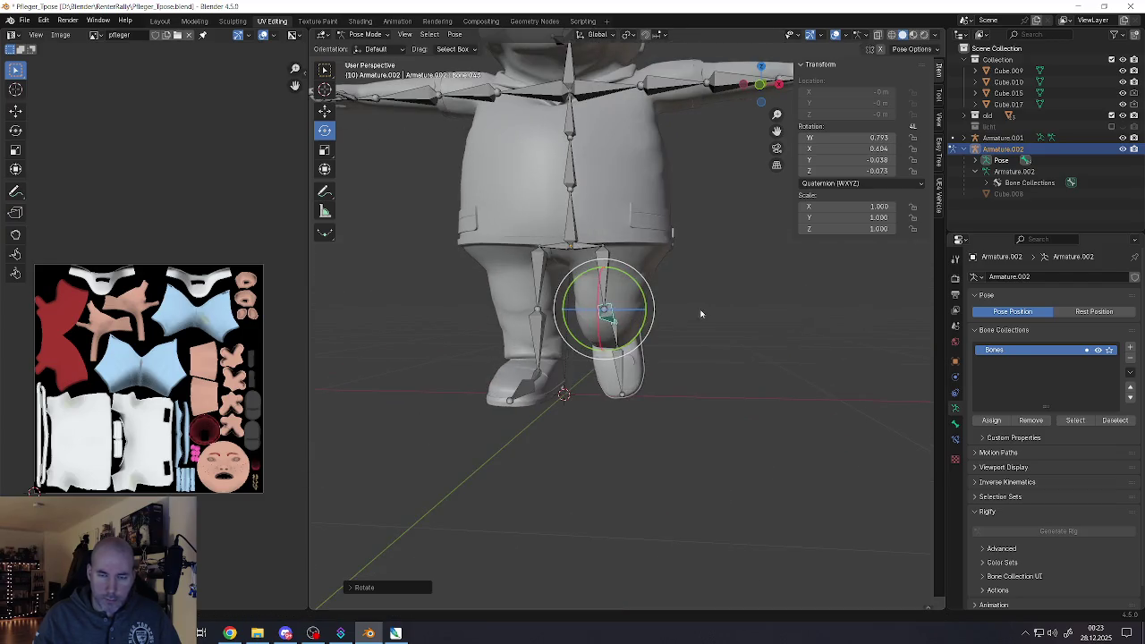
{"action": "key", "text": "alt+r"}
Select both foot bones and try lifting the left foot, then cancel the move
{"action": "middle_click_drag", "start_coordinate": [598, 338], "coordinate": [641, 376]}
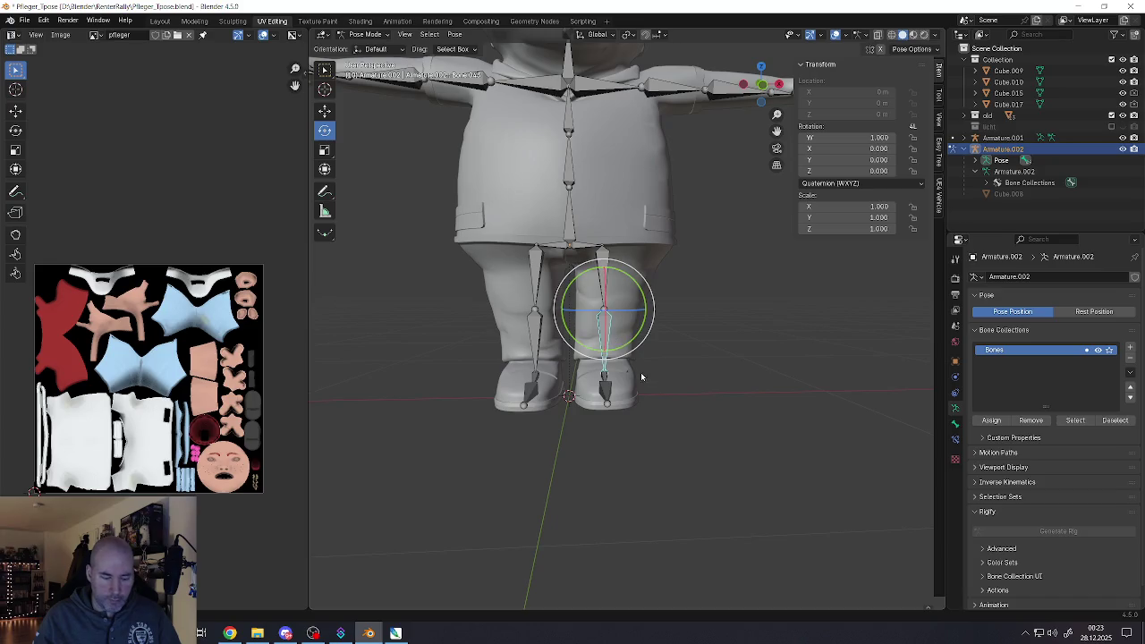
{"action": "left_click", "coordinate": [599, 395]}
{"action": "left_click", "coordinate": [528, 390]}
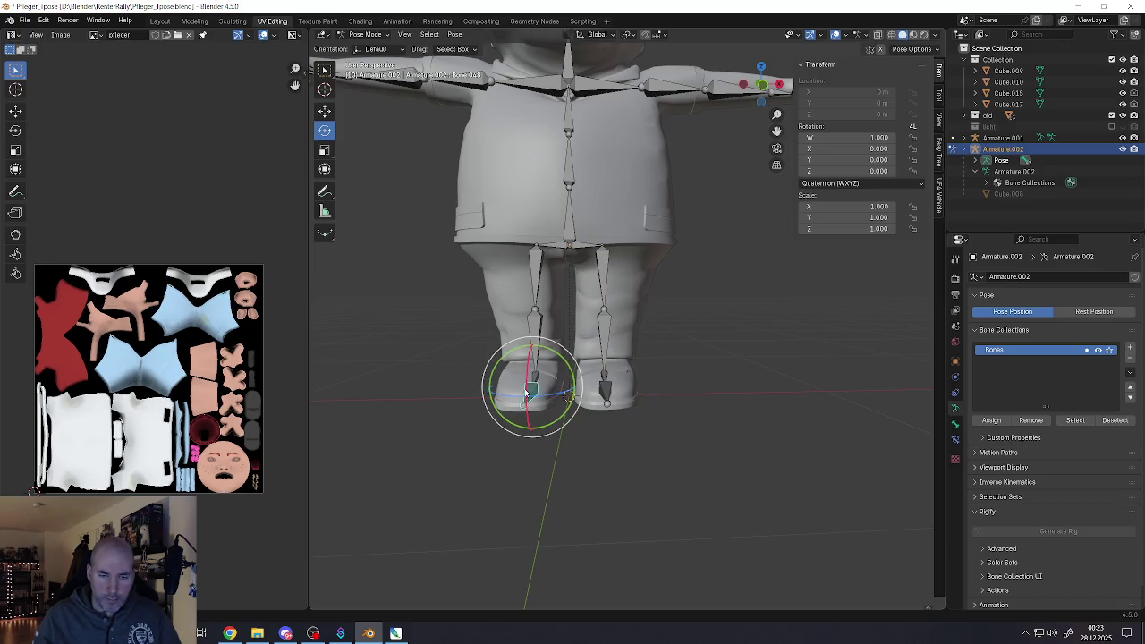
{"action": "key", "text": "g"}
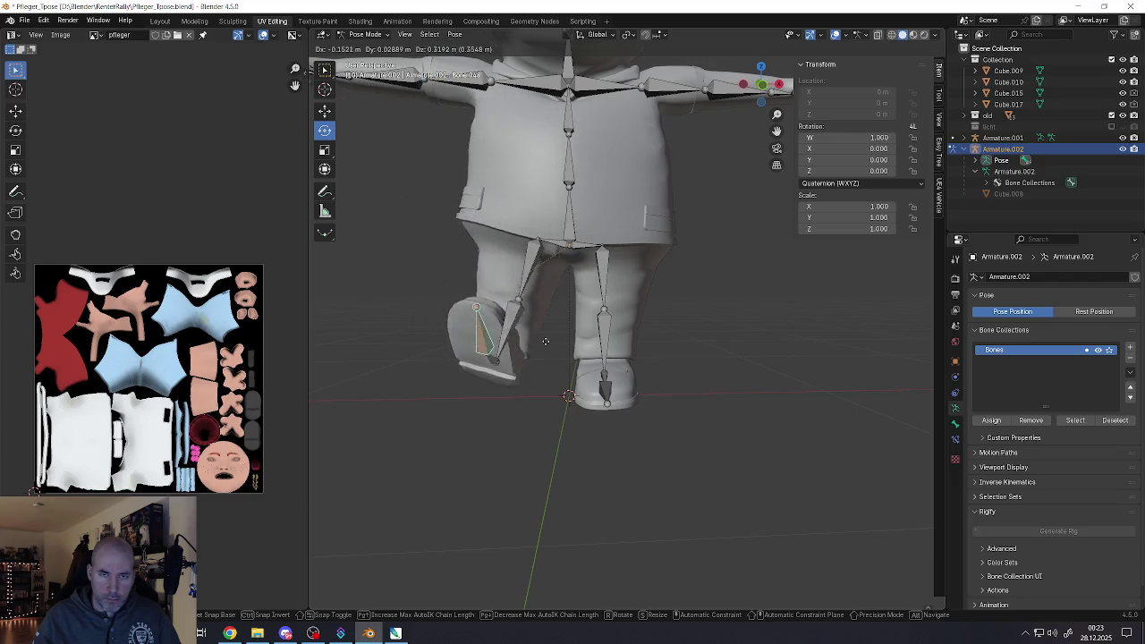
{"action": "key", "text": "Escape"}
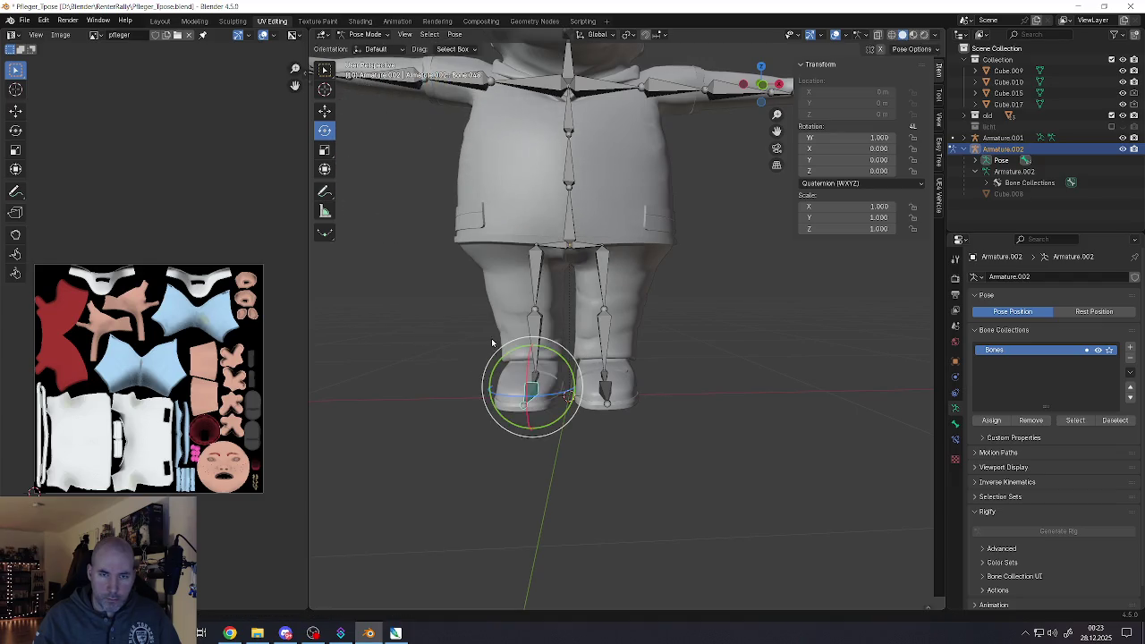
Rotate the left thigh bone backward to check the deformation, then clear its rotation
{"action": "left_click", "coordinate": [532, 281]}
{"action": "key", "text": "r"}
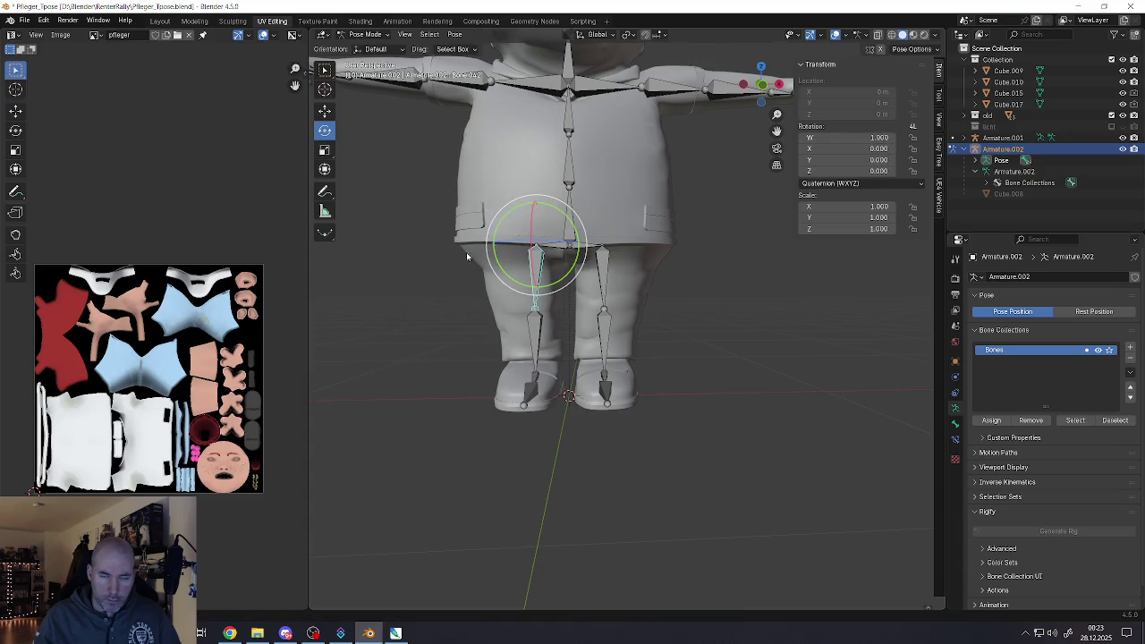
{"action": "middle_click_drag", "start_coordinate": [467, 253], "coordinate": [666, 285], "text": "alt"}
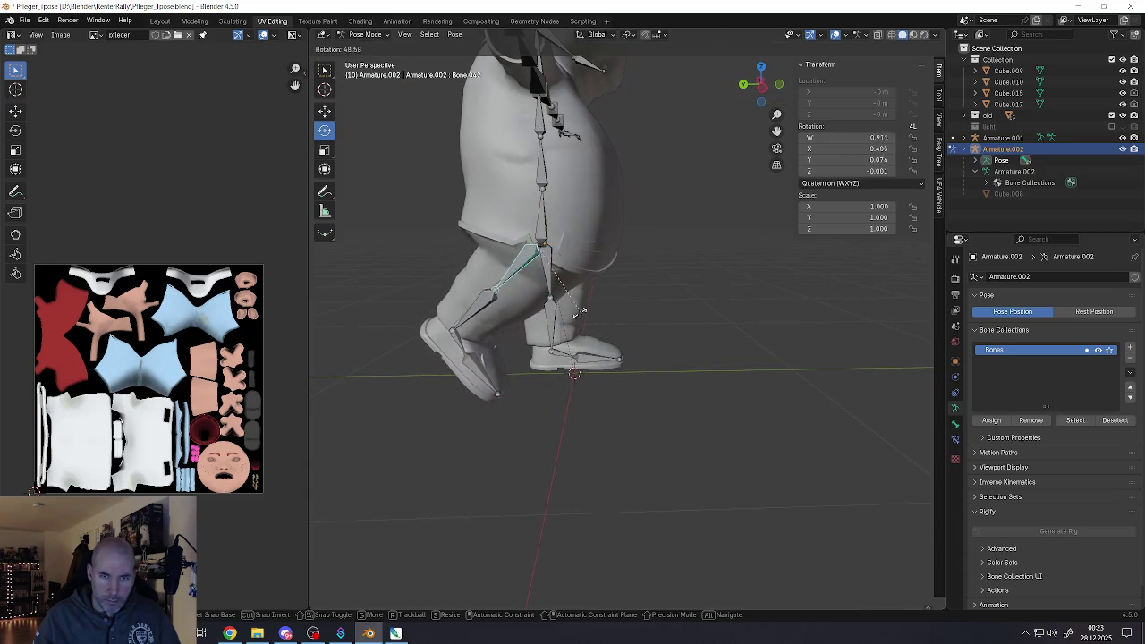
{"action": "key", "text": "Escape"}
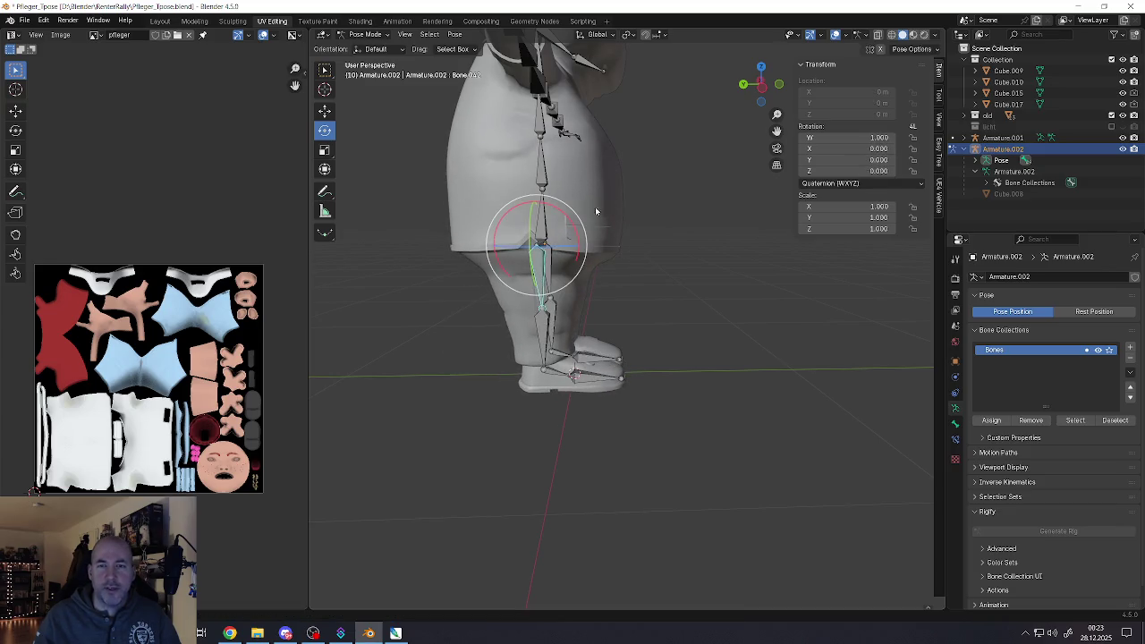
{"action": "key", "text": "r"}
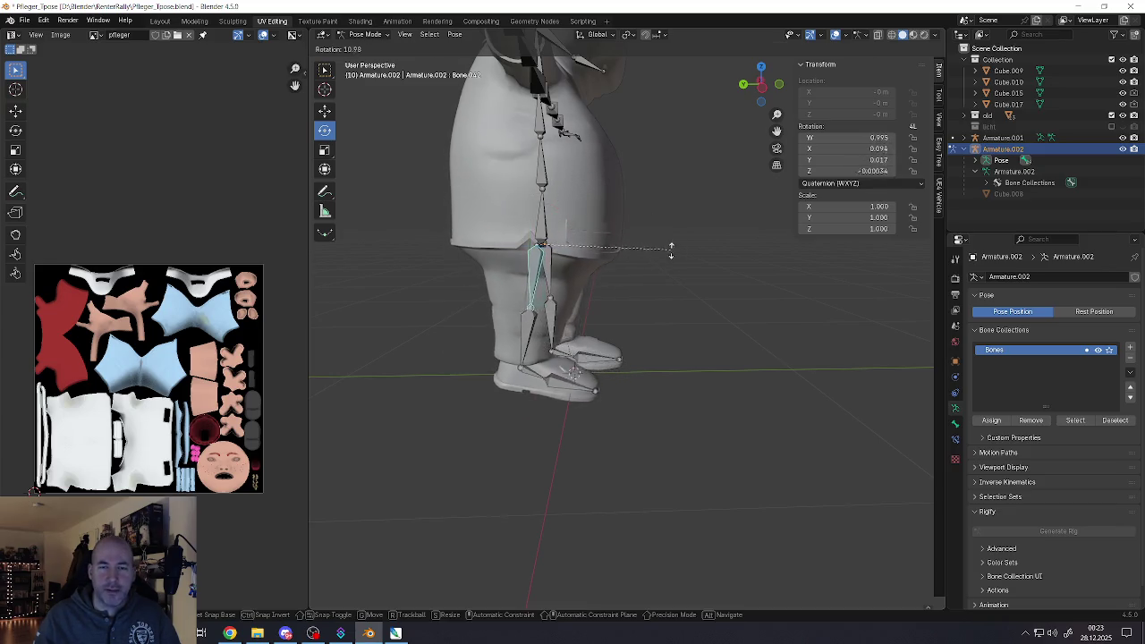
{"action": "left_click", "coordinate": [575, 275]}
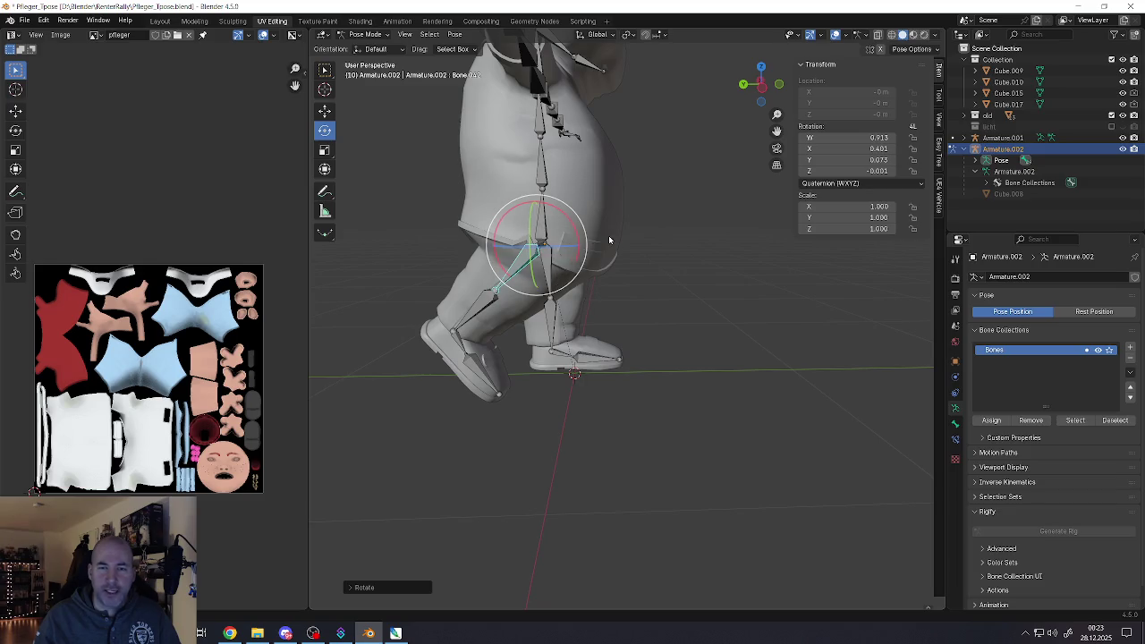
{"action": "middle_click_drag", "start_coordinate": [608, 236], "coordinate": [475, 155]}
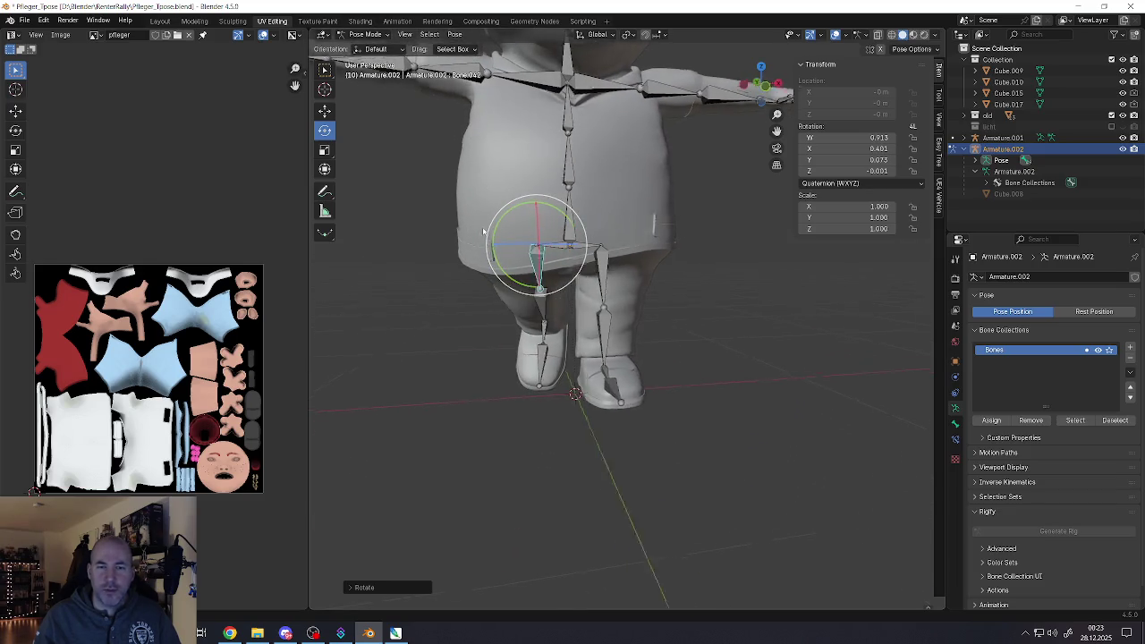
{"action": "middle_click_drag", "start_coordinate": [480, 232], "coordinate": [565, 220]}
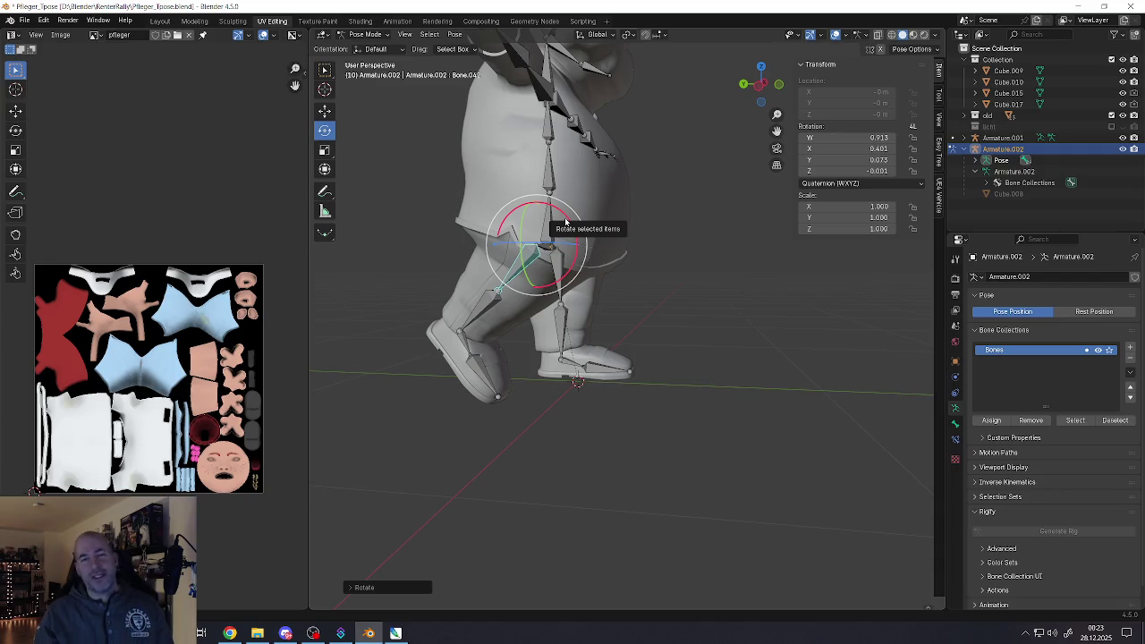
{"action": "key", "text": "alt+r"}
{"action": "middle_click_drag", "start_coordinate": [565, 221], "coordinate": [488, 230]}
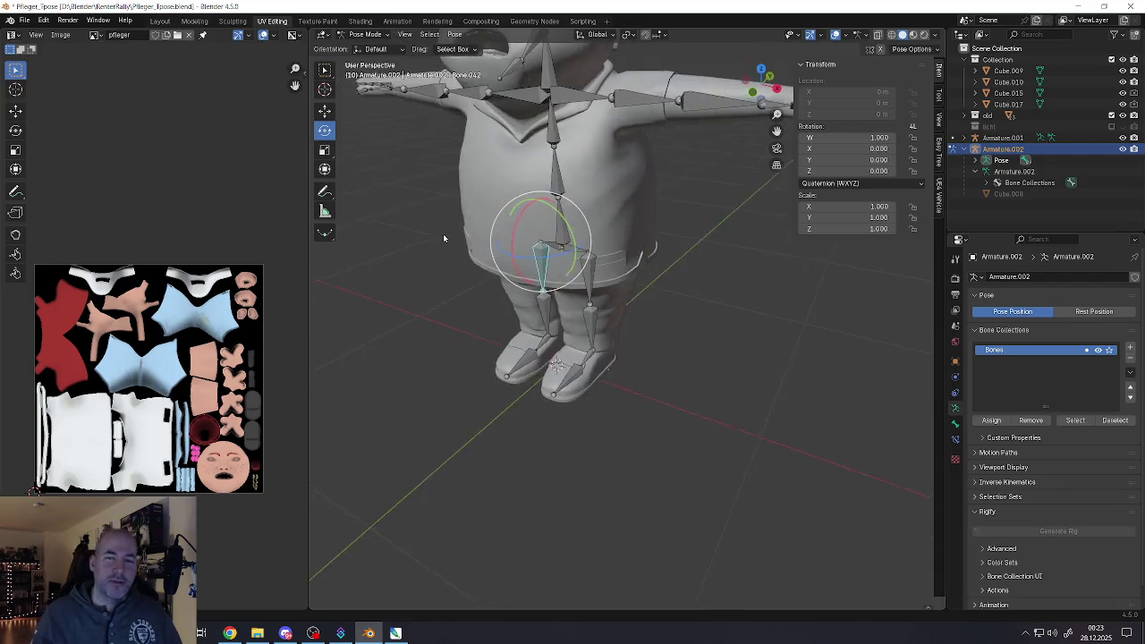
{"action": "mouse_move", "coordinate": [555, 190]}
{"action": "middle_mouse_down"}
{"action": "mouse_move", "coordinate": [588, 284]}
{"action": "mouse_move", "coordinate": [662, 309]}
{"action": "middle_mouse_up"}
Bend thigh Bone.041 and shin Bone.043 at the knee, then undo both bends
{"action": "left_click", "coordinate": [543, 309]}
{"action": "key", "text": "r"}
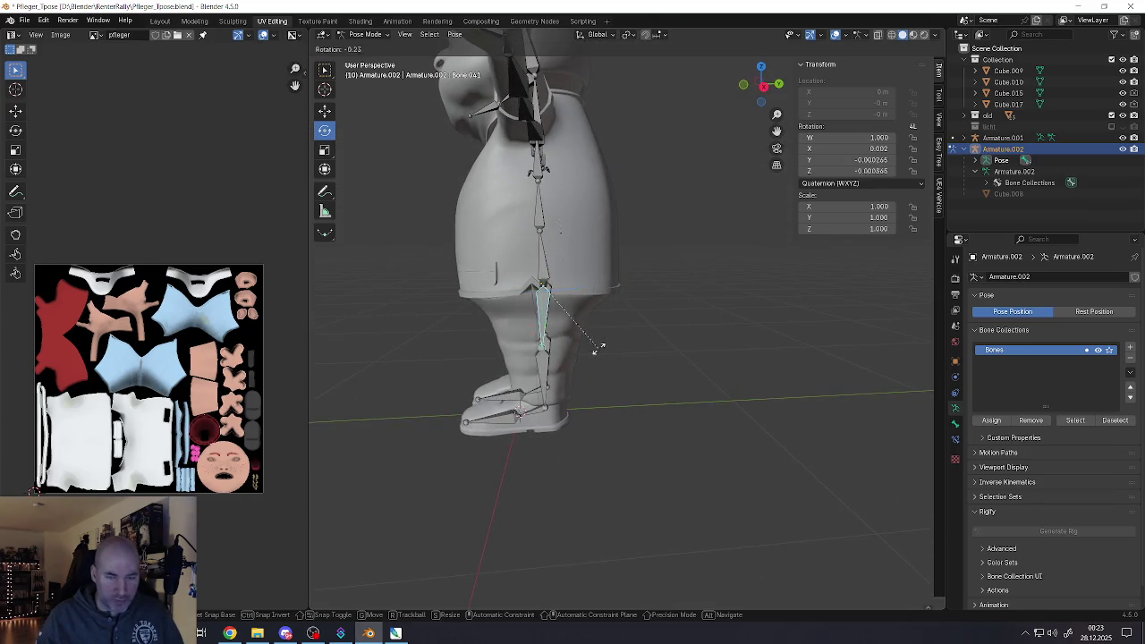
{"action": "left_click", "coordinate": [626, 325]}
{"action": "left_click", "coordinate": [556, 340]}
{"action": "key", "text": "r"}
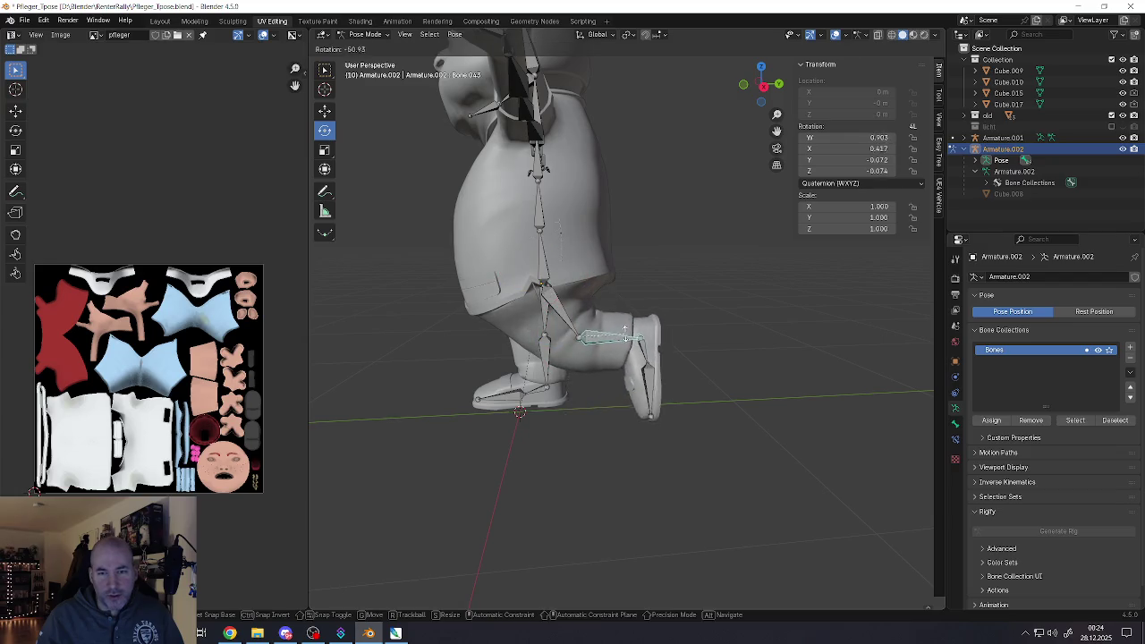
{"action": "left_click", "coordinate": [625, 329]}
{"action": "middle_click_drag", "start_coordinate": [624, 329], "coordinate": [473, 329]}
{"action": "key", "text": "ctrl+z"}
{"action": "key", "text": "ctrl+z"}
{"action": "key", "text": "ctrl+z"}
{"action": "middle_click_drag", "start_coordinate": [560, 339], "coordinate": [578, 280]}
{"action": "scroll", "coordinate": [583, 274], "scroll_direction": "up", "scroll_amount": 2}
{"action": "scroll", "coordinate": [584, 274], "scroll_direction": "up", "scroll_amount": 1}
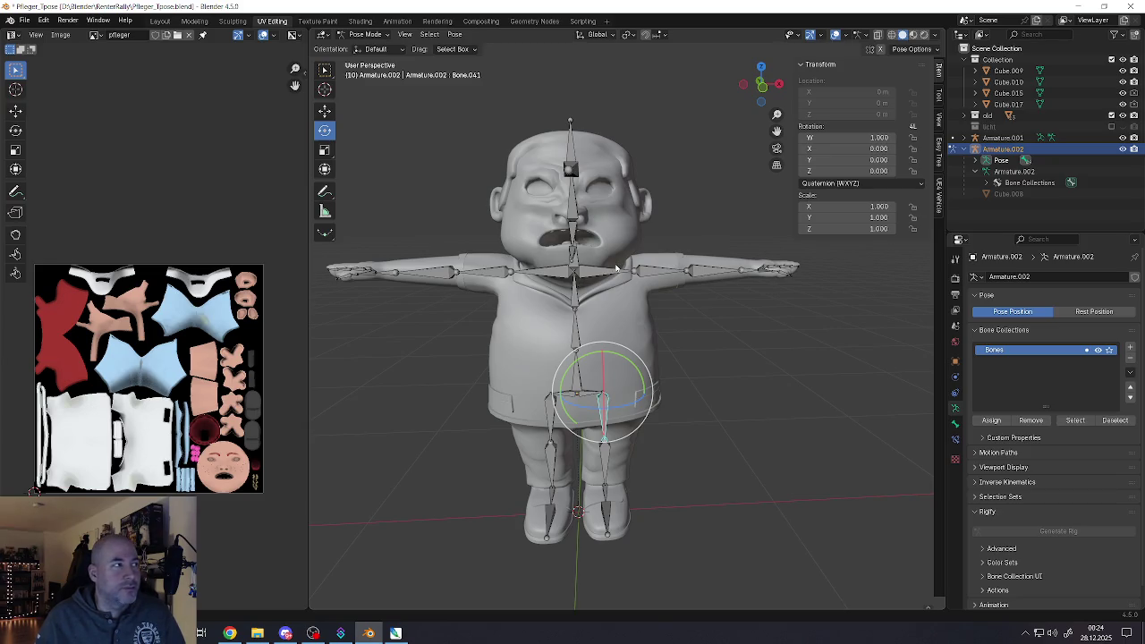
Select the head and spine bones, then switch the armature from Pose Mode to Object Mode
{"action": "scroll", "coordinate": [608, 266], "scroll_direction": "up", "scroll_amount": 5}
{"action": "left_click", "coordinate": [585, 295]}
{"action": "mouse_move", "coordinate": [585, 296]}
{"action": "middle_mouse_down"}
{"action": "mouse_move", "coordinate": [507, 281]}
{"action": "mouse_move", "coordinate": [582, 275]}
{"action": "mouse_move", "coordinate": [606, 330]}
{"action": "middle_mouse_up"}
{"action": "scroll", "coordinate": [595, 293], "scroll_direction": "down", "scroll_amount": 5}
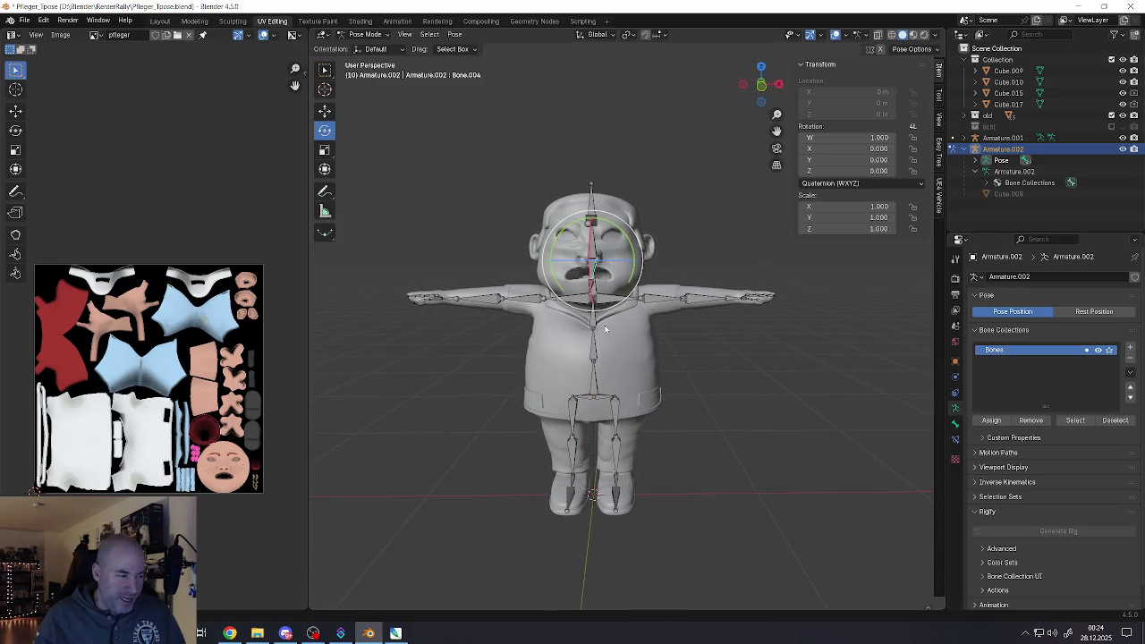
{"action": "left_click", "coordinate": [591, 363]}
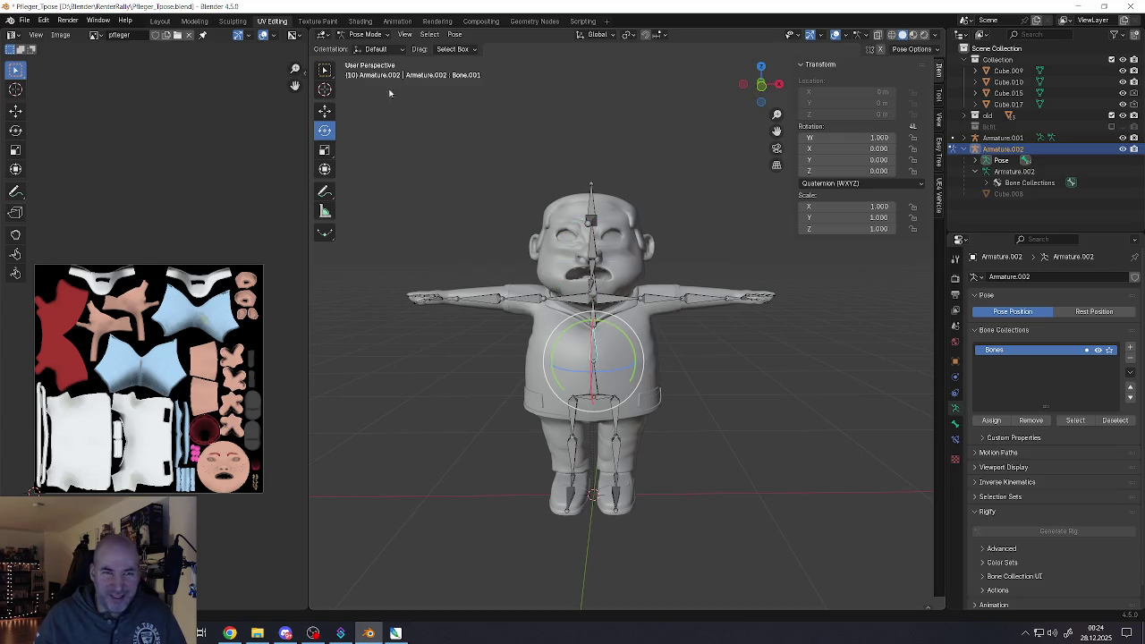
{"action": "left_click", "coordinate": [376, 35]}
{"action": "left_click", "coordinate": [371, 47]}
{"action": "scroll", "coordinate": [612, 340], "scroll_direction": "up", "scroll_amount": 2}
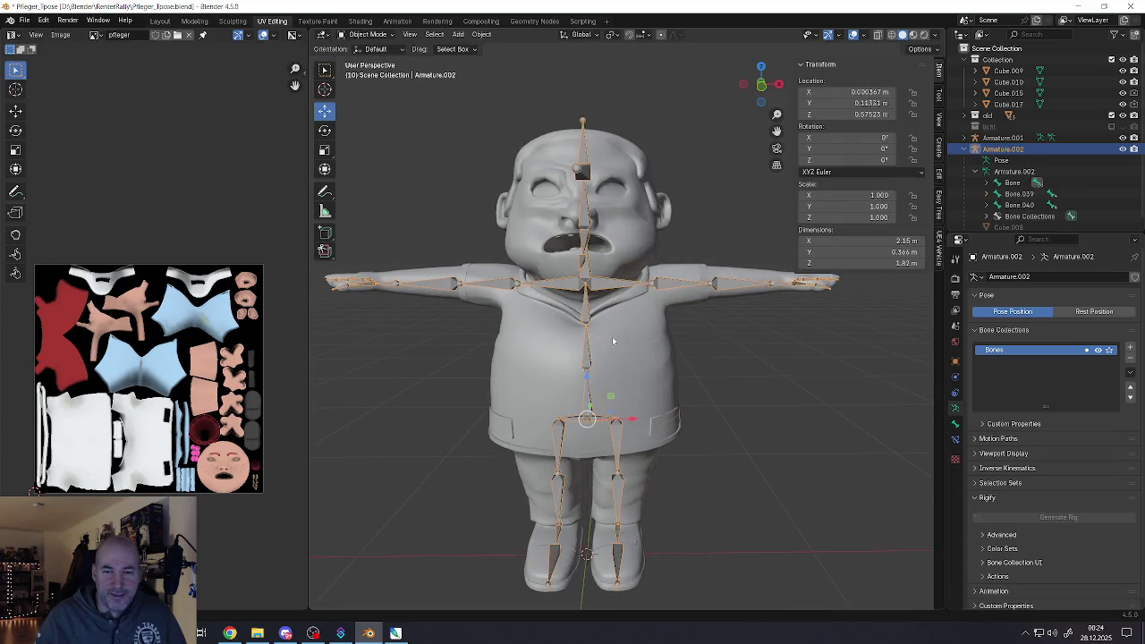
{"action": "mouse_move", "coordinate": [583, 350]}
{"action": "middle_mouse_down", "text": "shift"}
{"action": "mouse_move", "coordinate": [592, 293]}
{"action": "mouse_move", "coordinate": [579, 324]}
{"action": "middle_mouse_up", "text": "shift"}
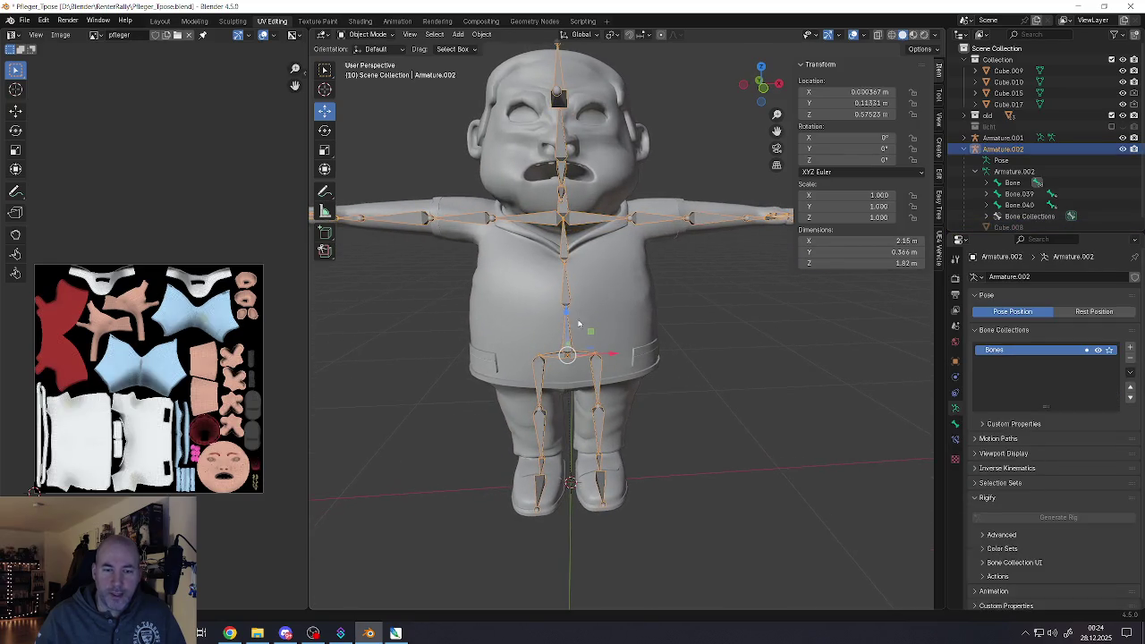
Close the pfleger_01_AO and Grandpa_01_AO textures without saving and quit Photoshop
{"action": "left_click", "coordinate": [395, 634]}
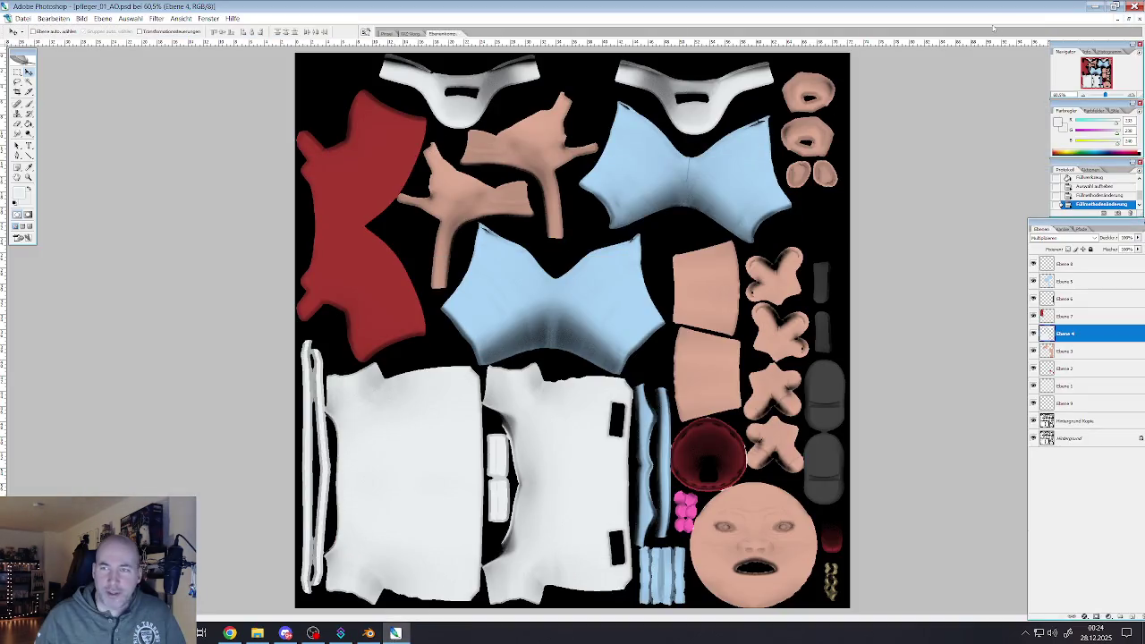
{"action": "left_click", "coordinate": [1116, 18]}
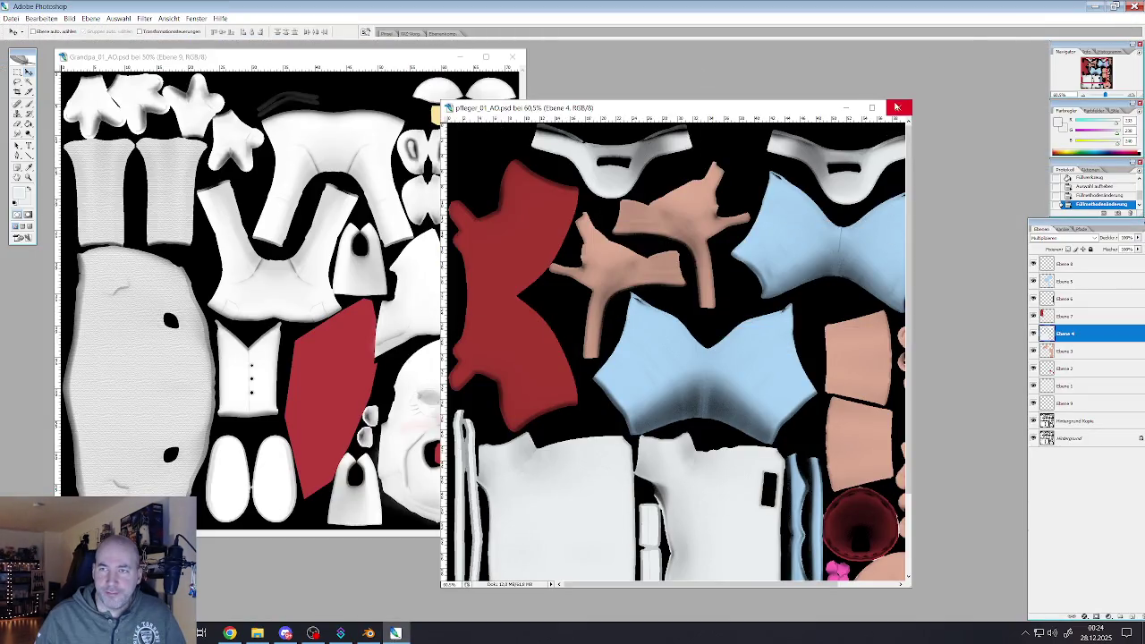
{"action": "left_click", "coordinate": [898, 107]}
{"action": "left_click", "coordinate": [511, 57]}
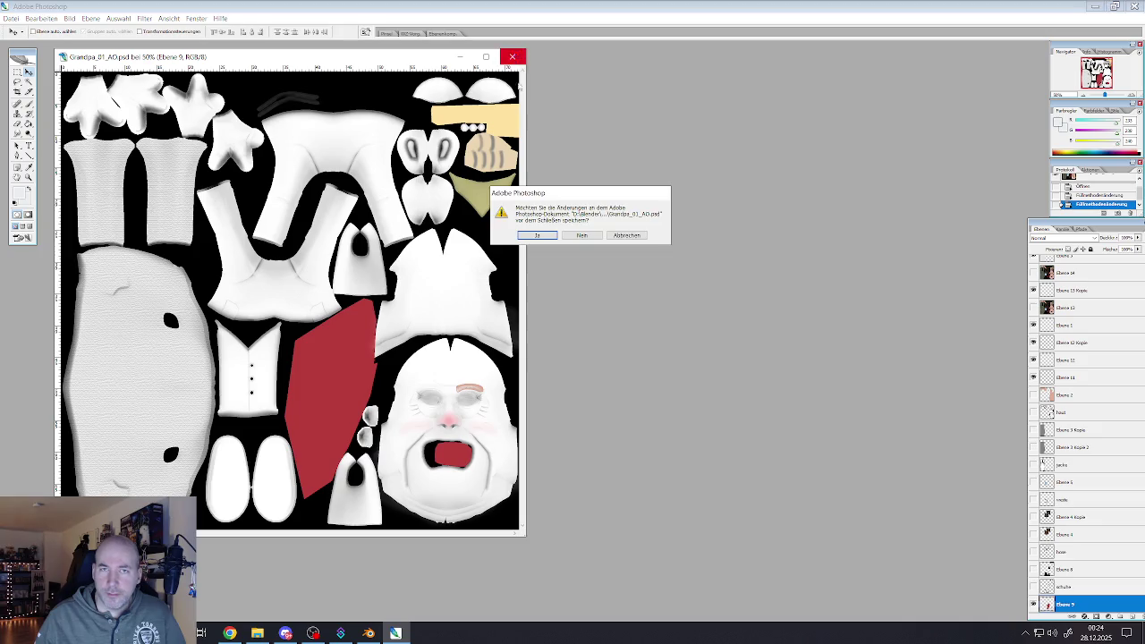
{"action": "left_click", "coordinate": [582, 235]}
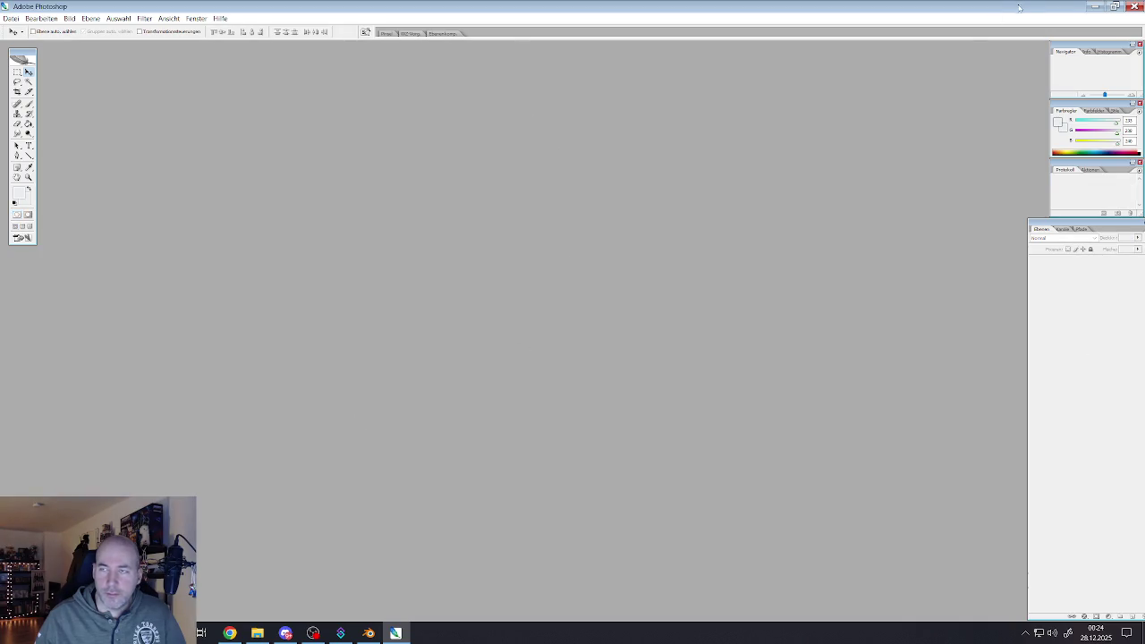
{"action": "left_click", "coordinate": [1134, 7]}
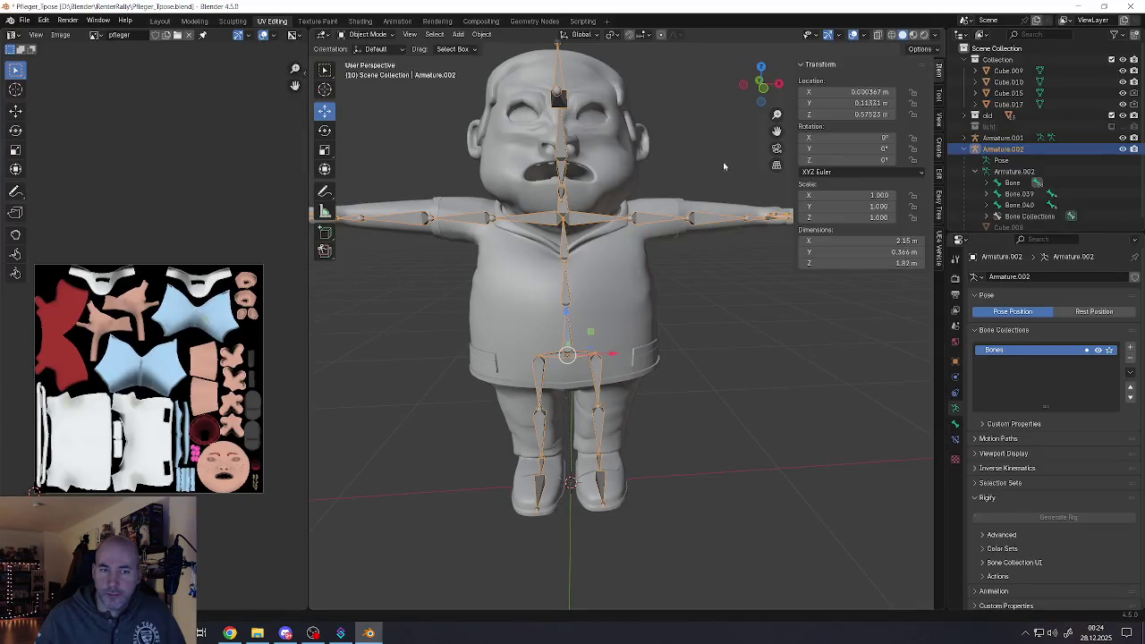
{"action": "mouse_move", "coordinate": [590, 306]}
{"action": "middle_mouse_down"}
{"action": "mouse_move", "coordinate": [676, 329]}
{"action": "mouse_move", "coordinate": [540, 340]}
{"action": "mouse_move", "coordinate": [560, 362]}
{"action": "mouse_move", "coordinate": [596, 318]}
{"action": "middle_mouse_up"}
{"action": "left_click", "coordinate": [603, 336]}
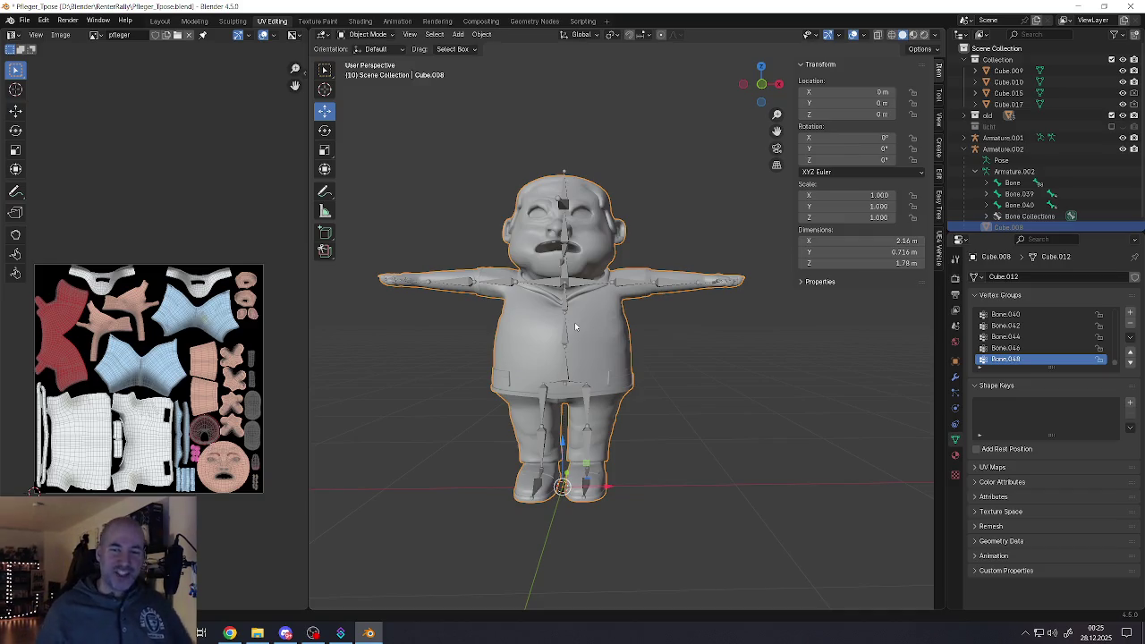
{"action": "left_click", "coordinate": [567, 330]}
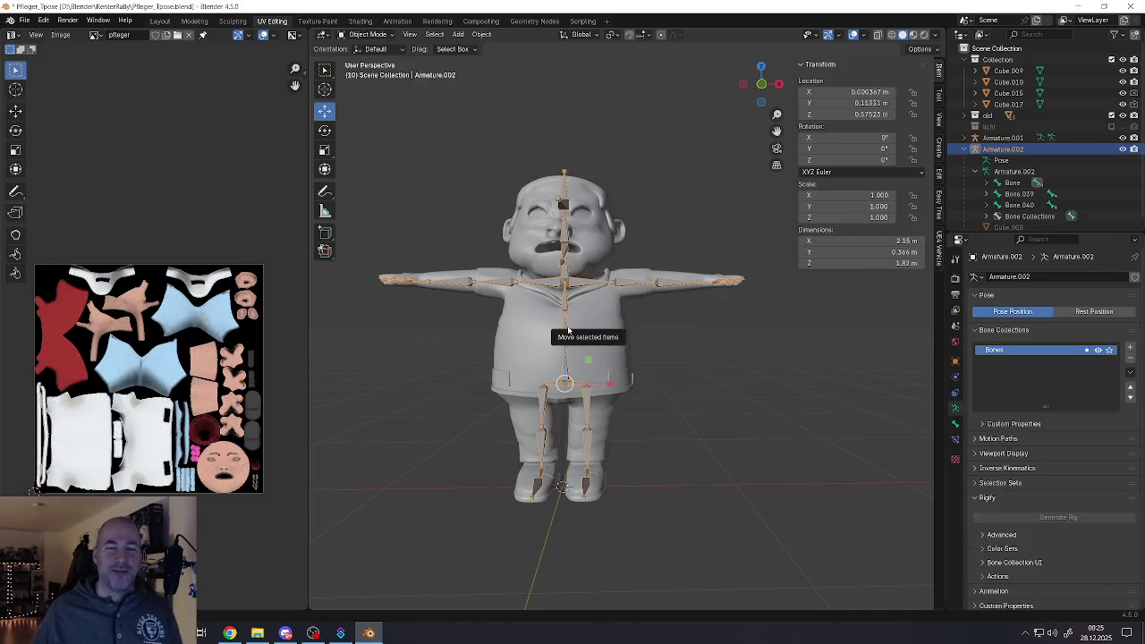
Launch a second Blender, open the Rollstuhl file from Open Recent, then return to Pfleger_Tpose
{"action": "left_click", "coordinate": [1079, 9]}
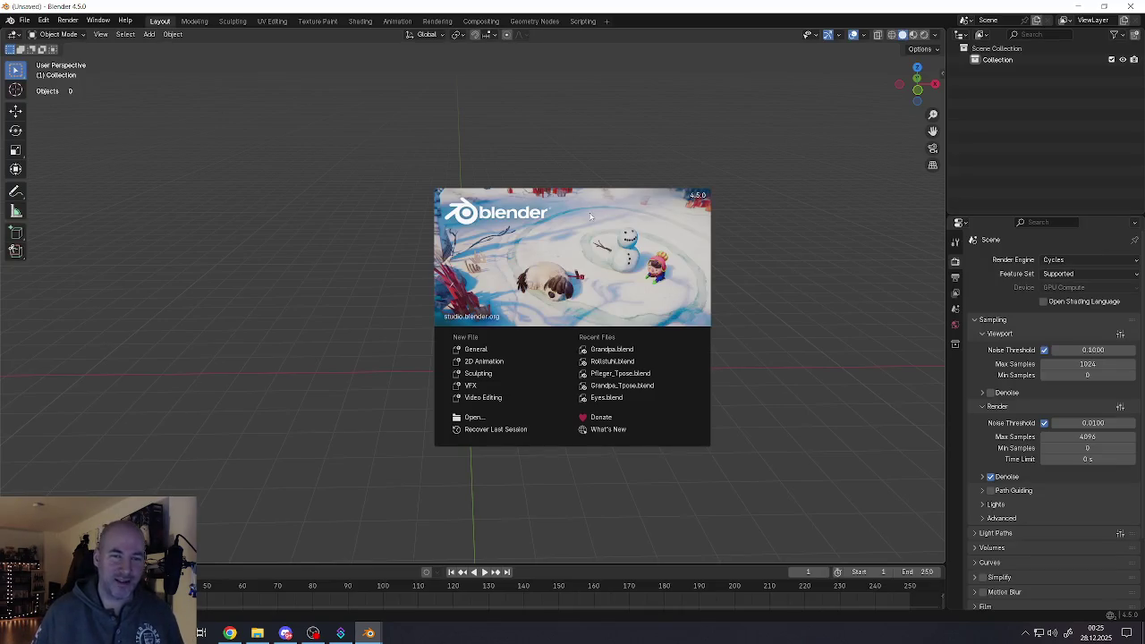
{"action": "left_click", "coordinate": [255, 107]}
{"action": "left_click", "coordinate": [26, 21]}
{"action": "mouse_move", "coordinate": [52, 55]}
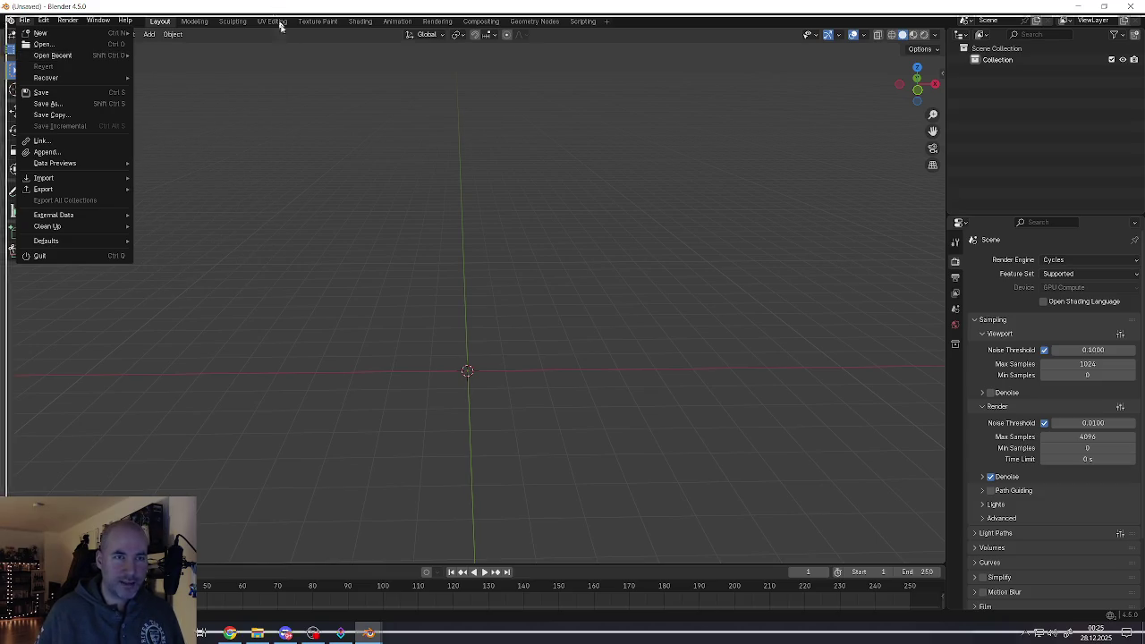
{"action": "key", "text": "super+d"}
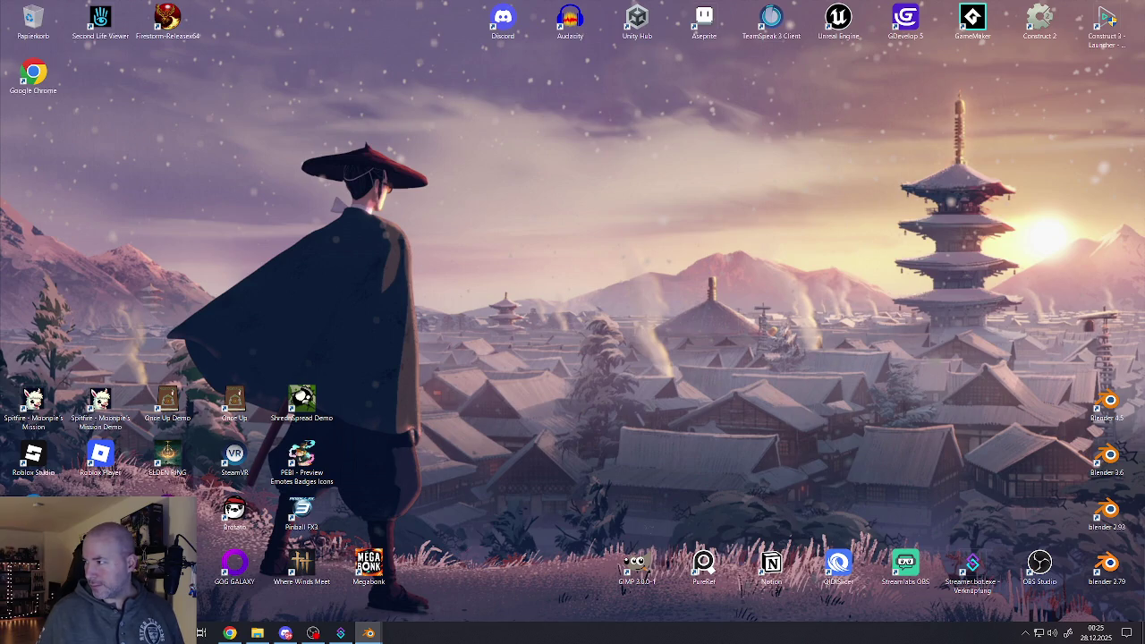
{"action": "mouse_move", "coordinate": [369, 633]}
{"action": "left_click", "coordinate": [325, 595]}
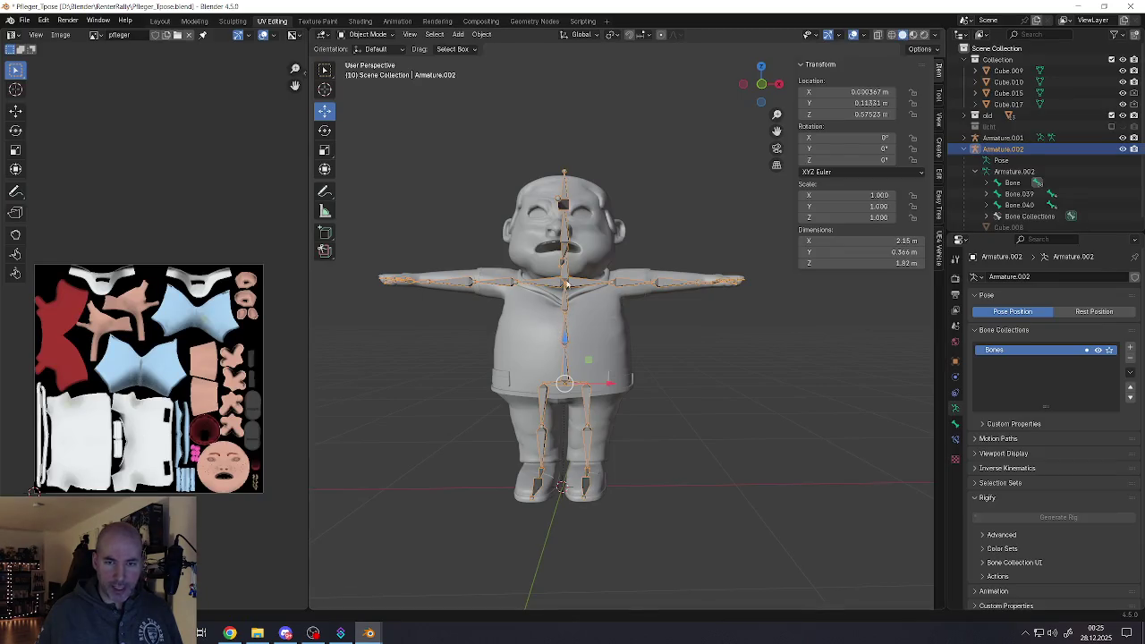
Rename the Armature.002 object to 'Root' in the Outliner
{"action": "scroll", "coordinate": [567, 293], "scroll_direction": "up", "scroll_amount": 3}
{"action": "scroll", "coordinate": [540, 140], "scroll_direction": "up", "scroll_amount": 1}
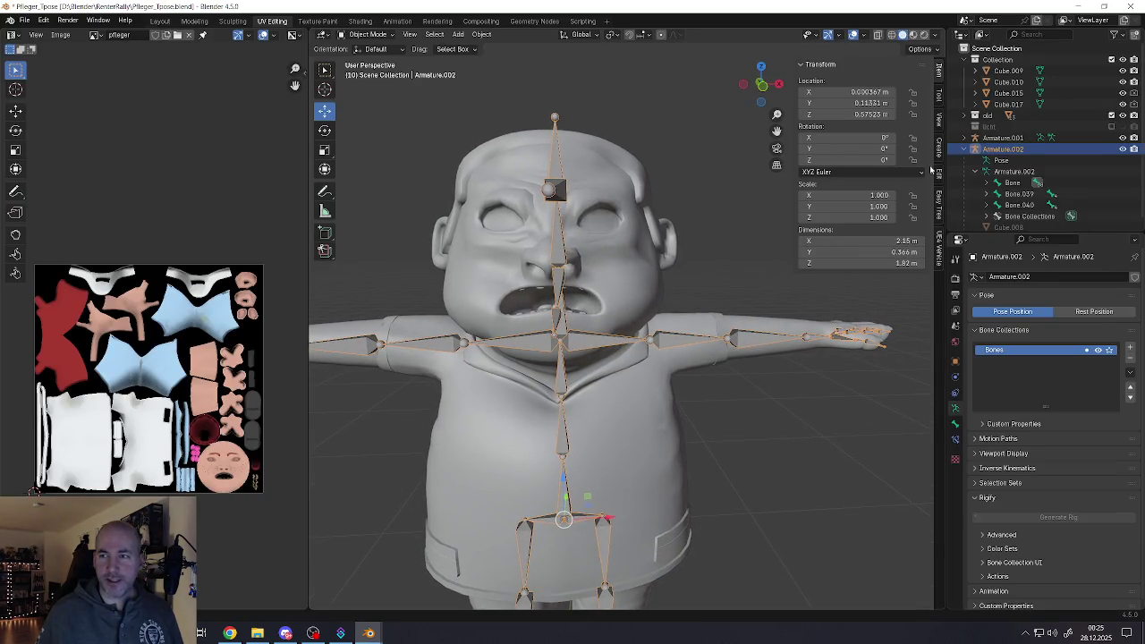
{"action": "double_click", "coordinate": [1003, 149]}
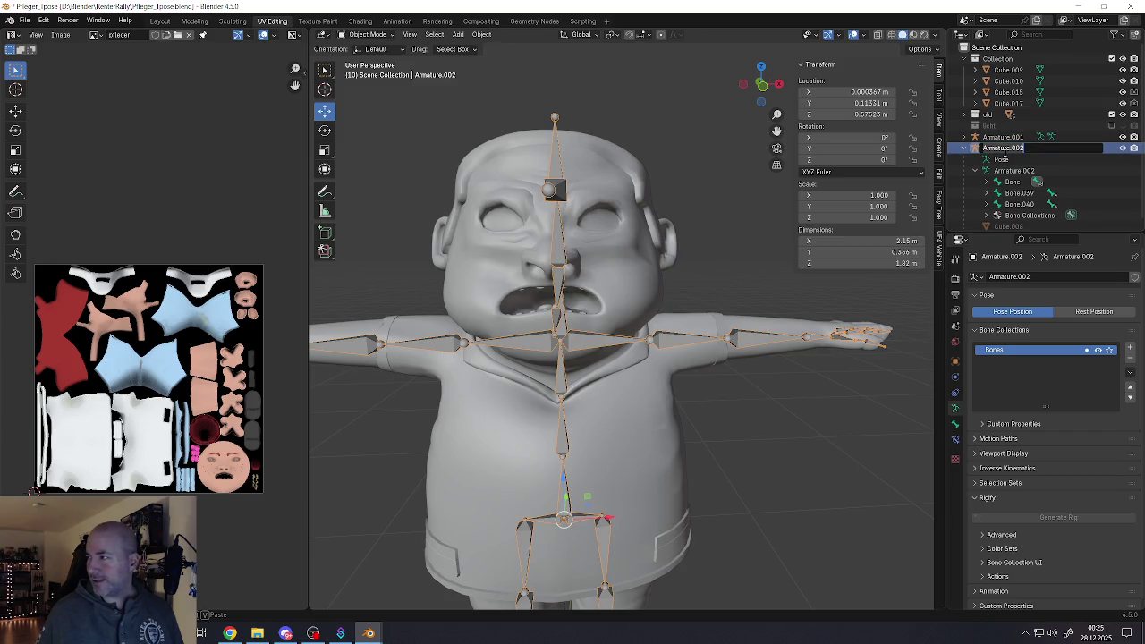
{"action": "type", "text": "Root"}
{"action": "key", "text": "Return"}
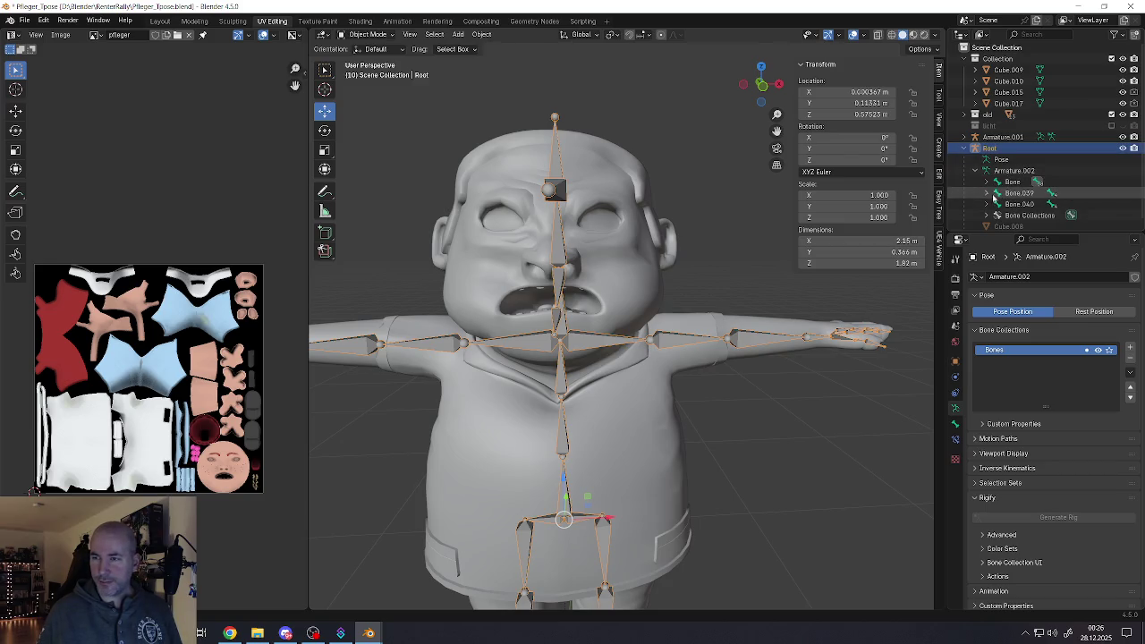
In the Outliner, expand Bone and select only the hip bone Bone.039
{"action": "scroll", "coordinate": [991, 199], "scroll_direction": "down", "scroll_amount": 1}
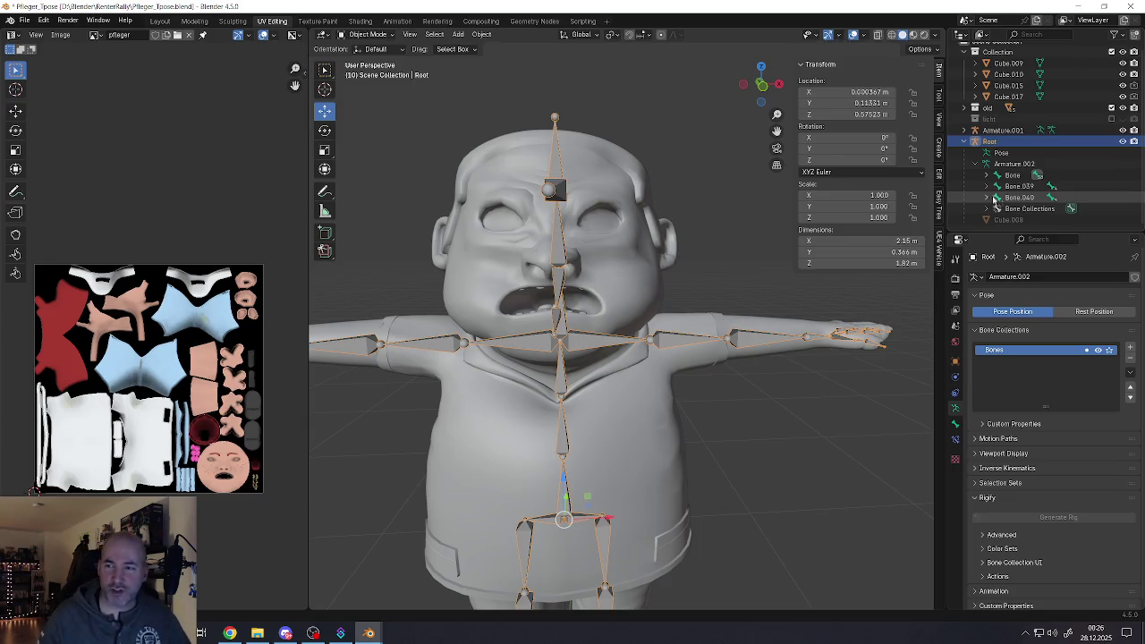
{"action": "scroll", "coordinate": [564, 376], "scroll_direction": "down", "scroll_amount": 5}
{"action": "scroll", "coordinate": [572, 367], "scroll_direction": "up", "scroll_amount": 1}
{"action": "scroll", "coordinate": [586, 358], "scroll_direction": "up", "scroll_amount": 1}
{"action": "scroll", "coordinate": [596, 349], "scroll_direction": "up", "scroll_amount": 2}
{"action": "scroll", "coordinate": [598, 349], "scroll_direction": "up", "scroll_amount": 1}
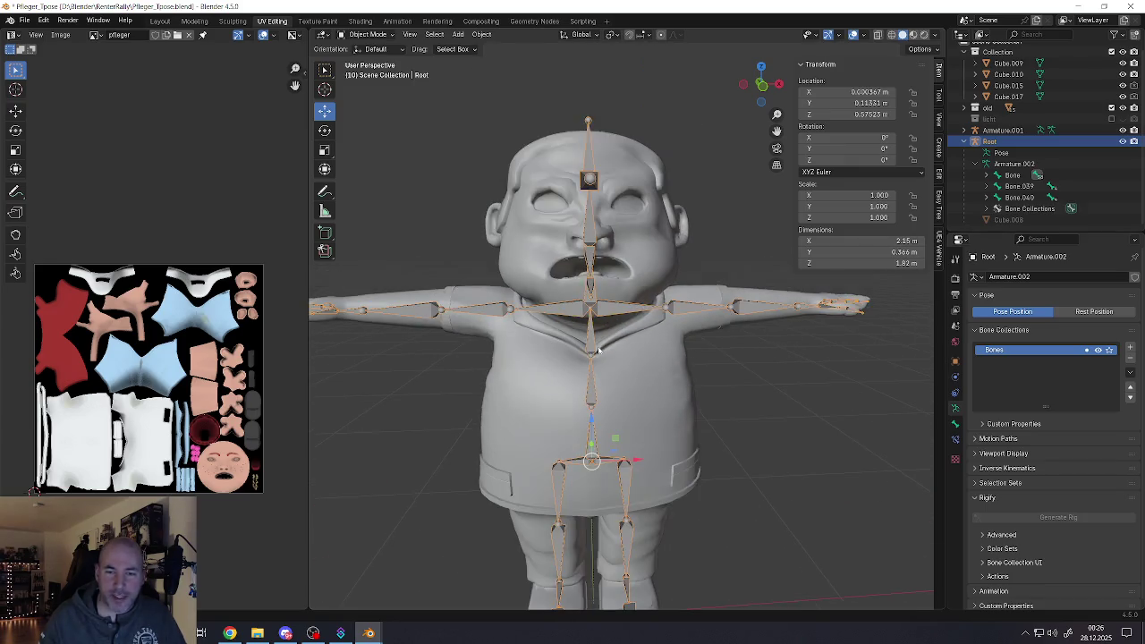
{"action": "scroll", "coordinate": [604, 346], "scroll_direction": "down", "scroll_amount": 3}
{"action": "scroll", "coordinate": [610, 340], "scroll_direction": "up", "scroll_amount": 1}
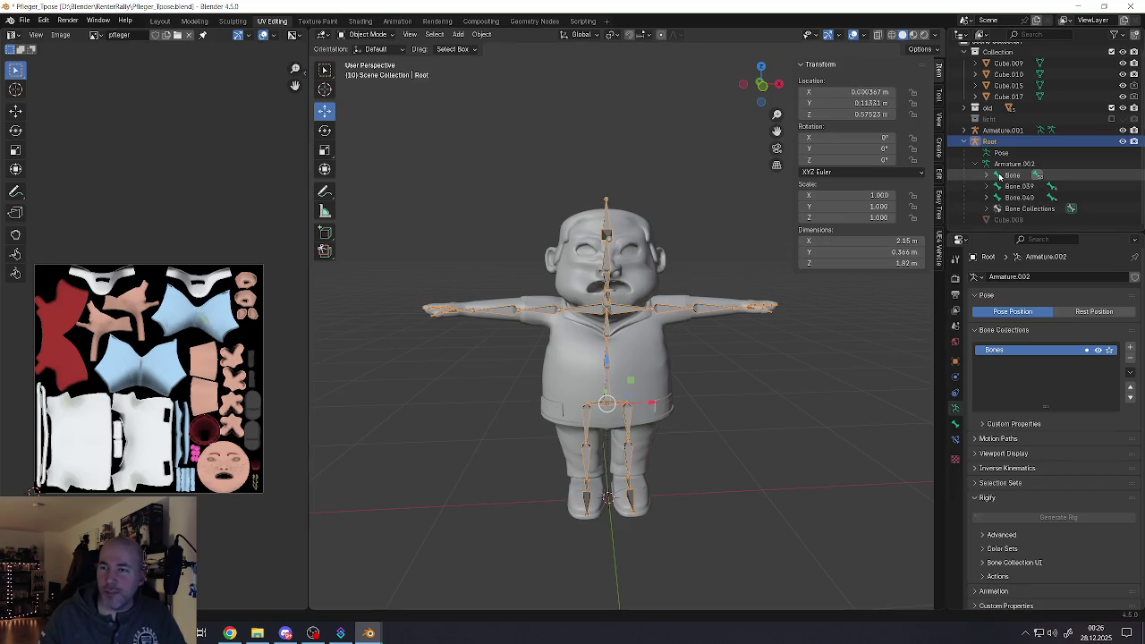
{"action": "left_click", "coordinate": [1016, 196]}
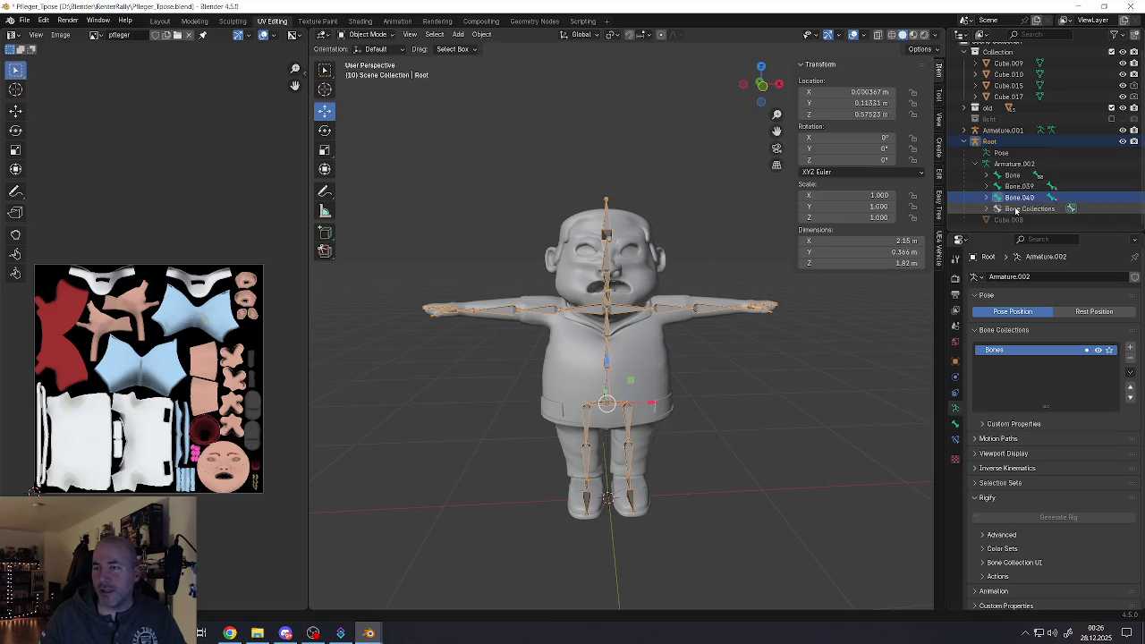
{"action": "left_click", "coordinate": [1014, 187], "text": "ctrl"}
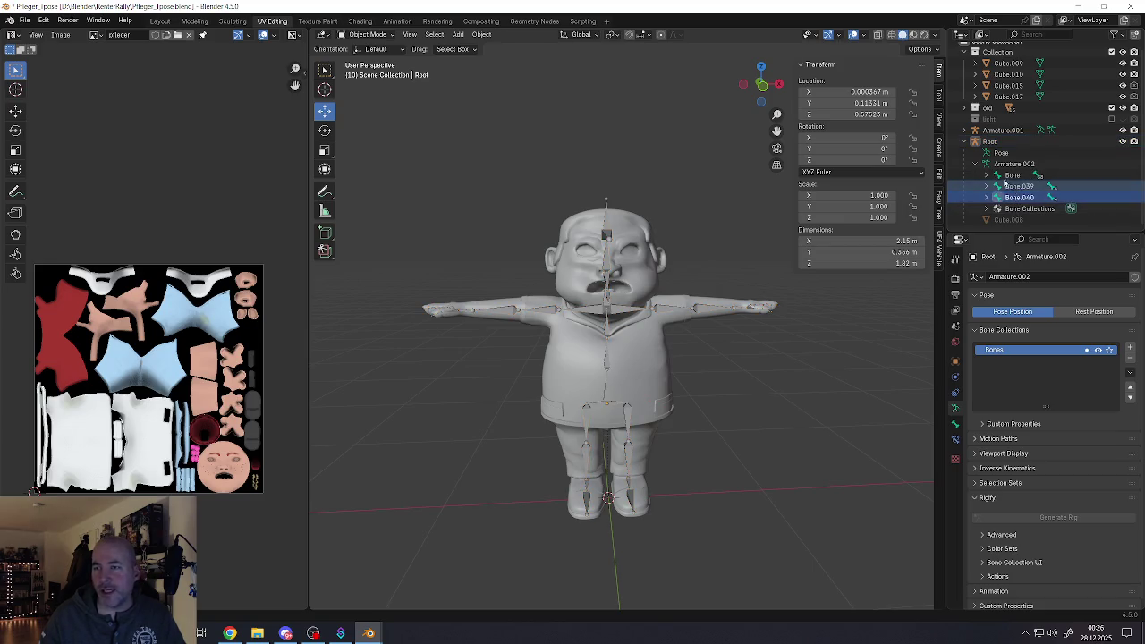
{"action": "left_click", "coordinate": [988, 176]}
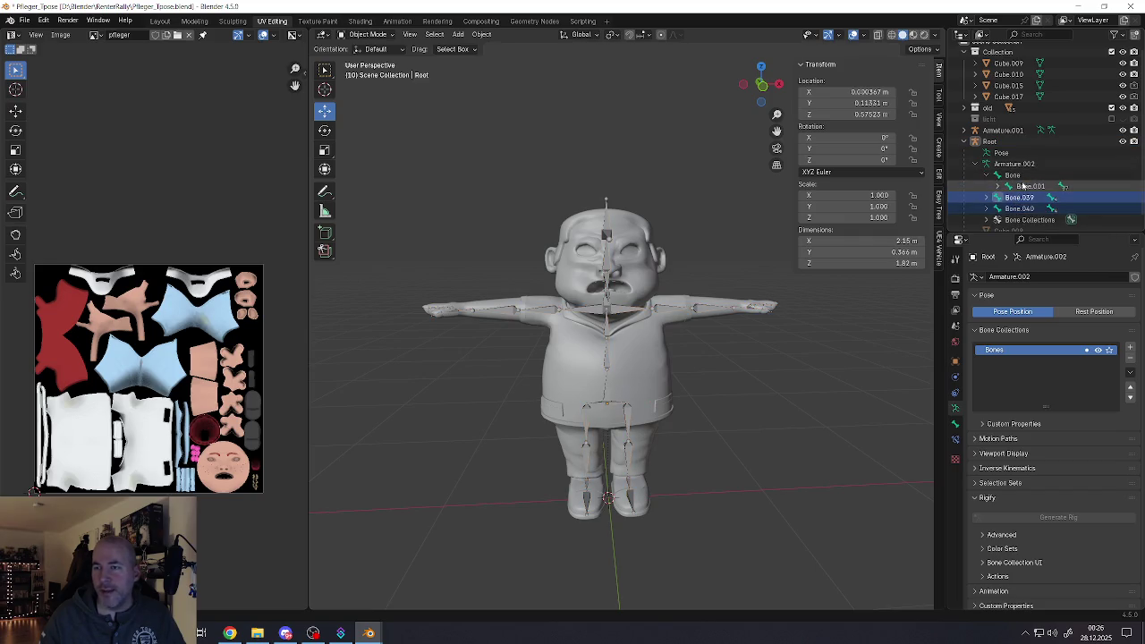
{"action": "left_click", "coordinate": [1020, 197]}
Enter Edit Mode, frame Bone.039, and add Bone.040 to the selection
{"action": "key", "text": "Tab"}
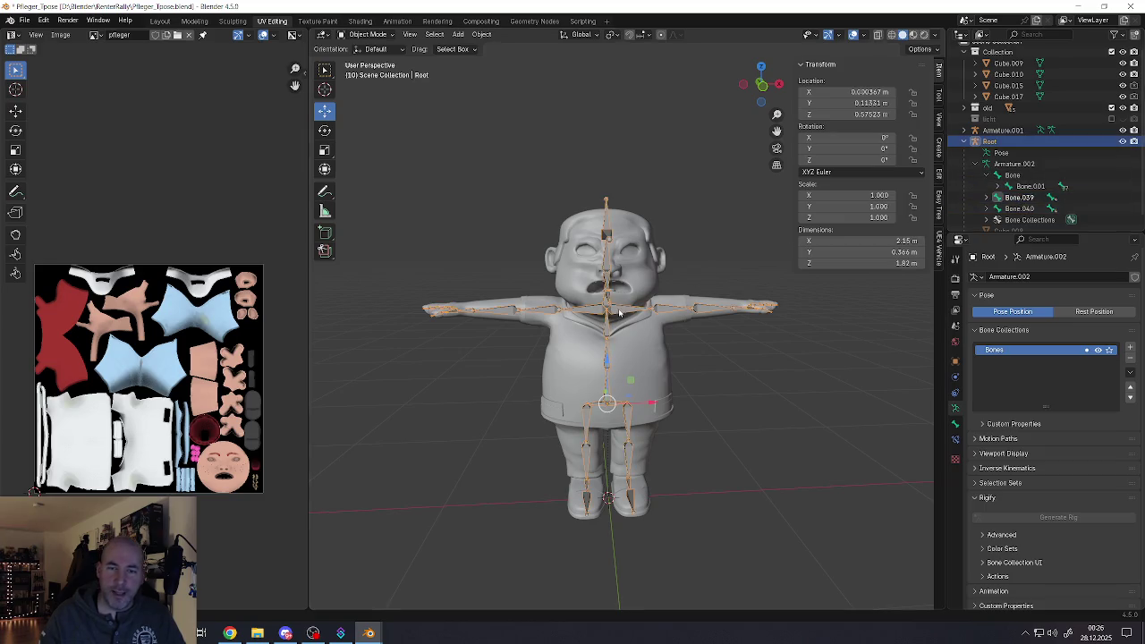
{"action": "key", "text": "KP_Decimal"}
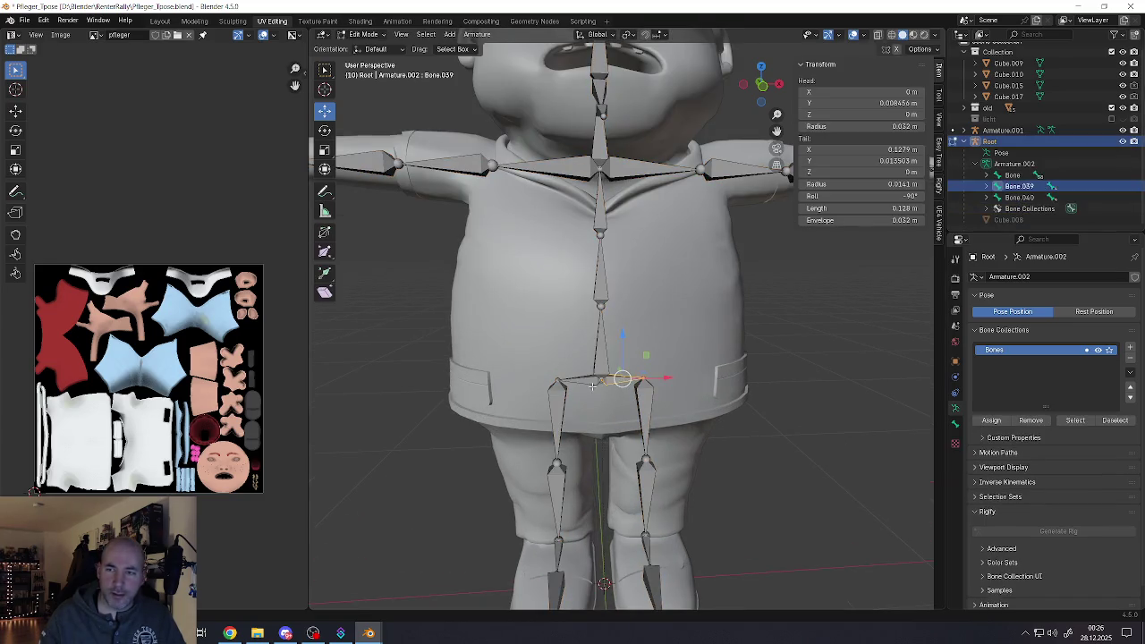
{"action": "left_click", "coordinate": [591, 382], "text": "shift"}
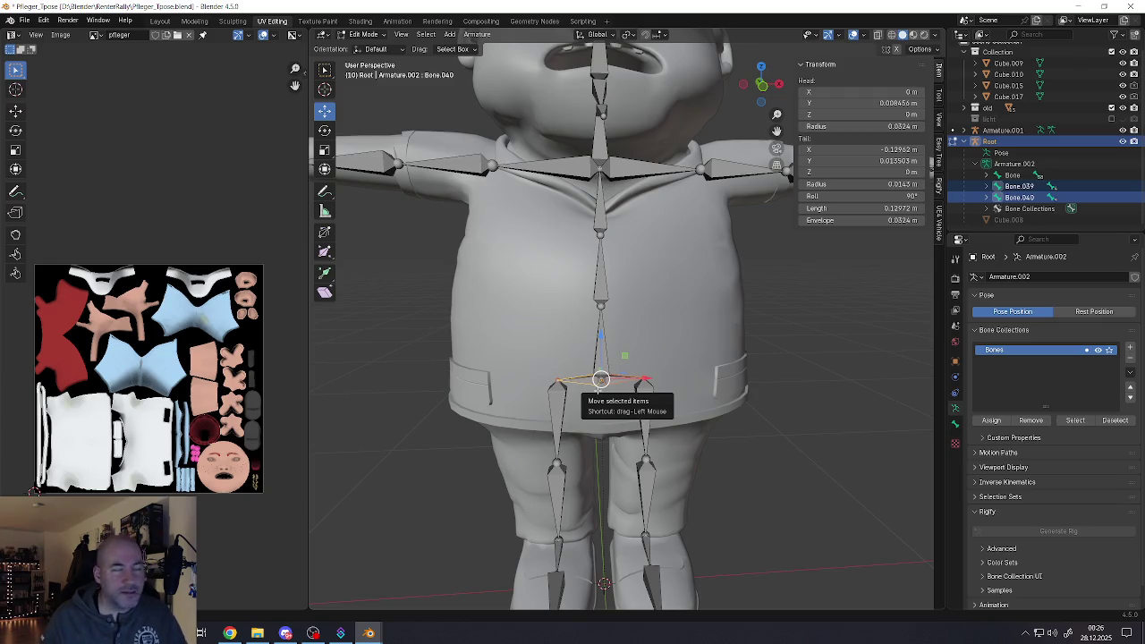
Select hip bones Bone.039 and Bone.040, then the vertical spine Bone last as active
{"action": "scroll", "coordinate": [624, 404], "scroll_direction": "up", "scroll_amount": 3}
{"action": "left_click", "coordinate": [582, 382]}
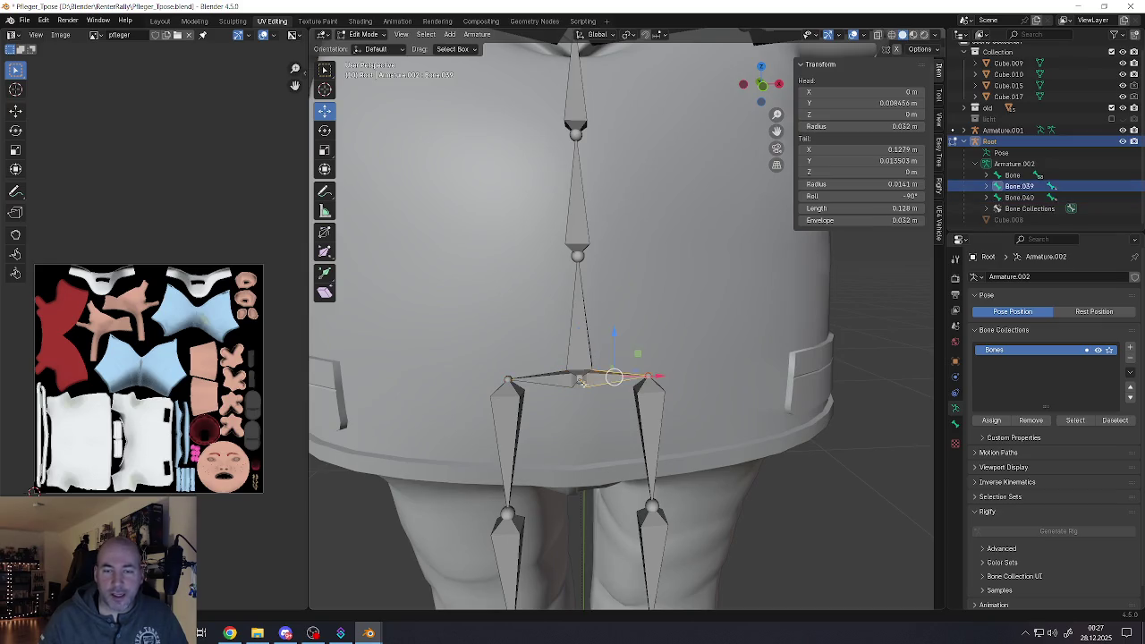
{"action": "left_click", "coordinate": [557, 383], "text": "shift"}
{"action": "middle_click_drag", "start_coordinate": [557, 383], "coordinate": [598, 407], "text": "shift"}
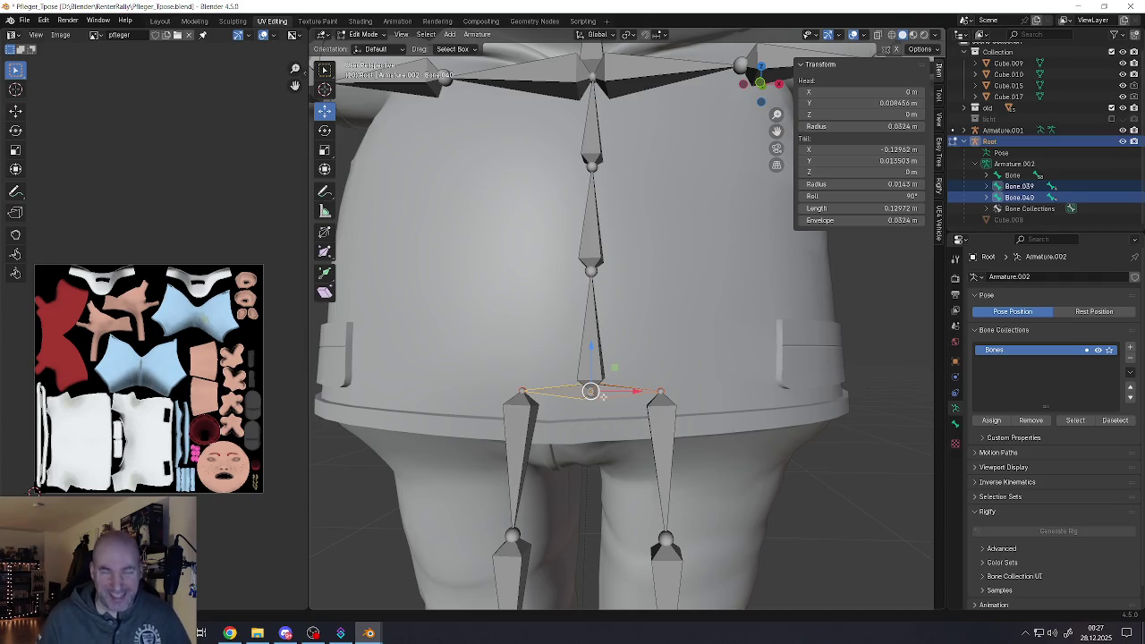
{"action": "scroll", "coordinate": [594, 370], "scroll_direction": "up", "scroll_amount": 2}
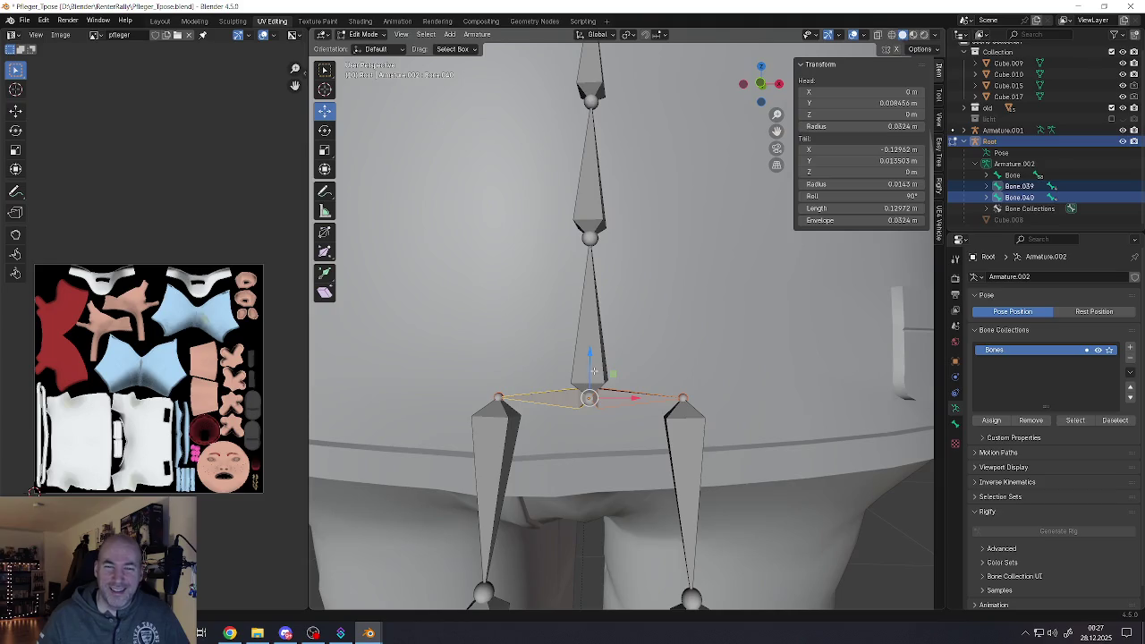
{"action": "left_click", "coordinate": [593, 333], "text": "shift"}
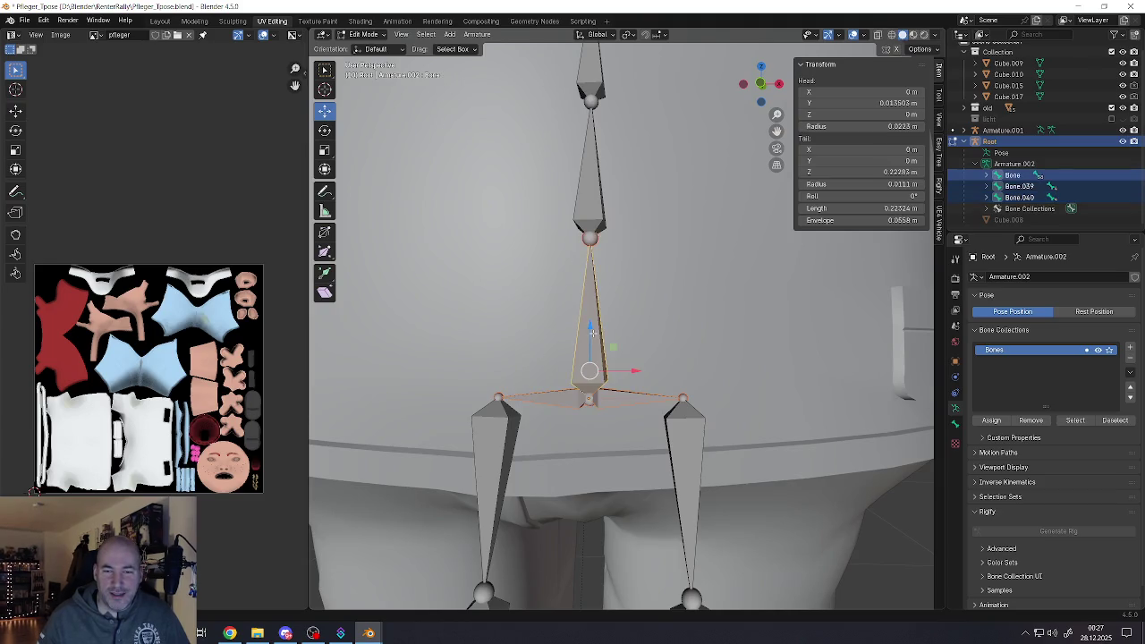
{"action": "right_click", "coordinate": [593, 333]}
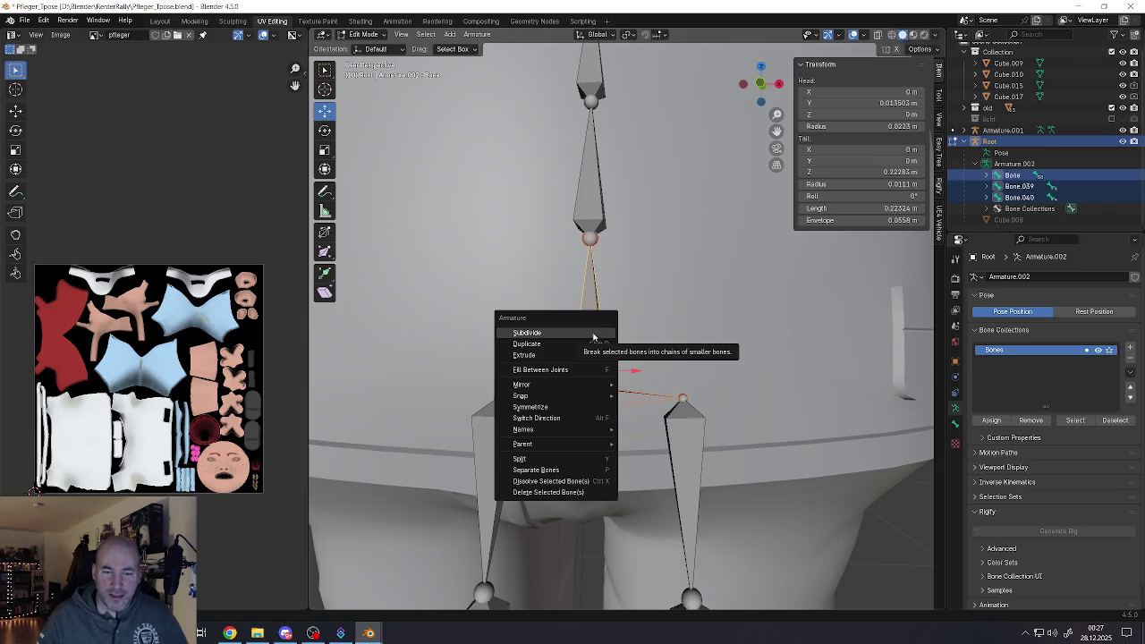
{"action": "left_click", "coordinate": [593, 332]}
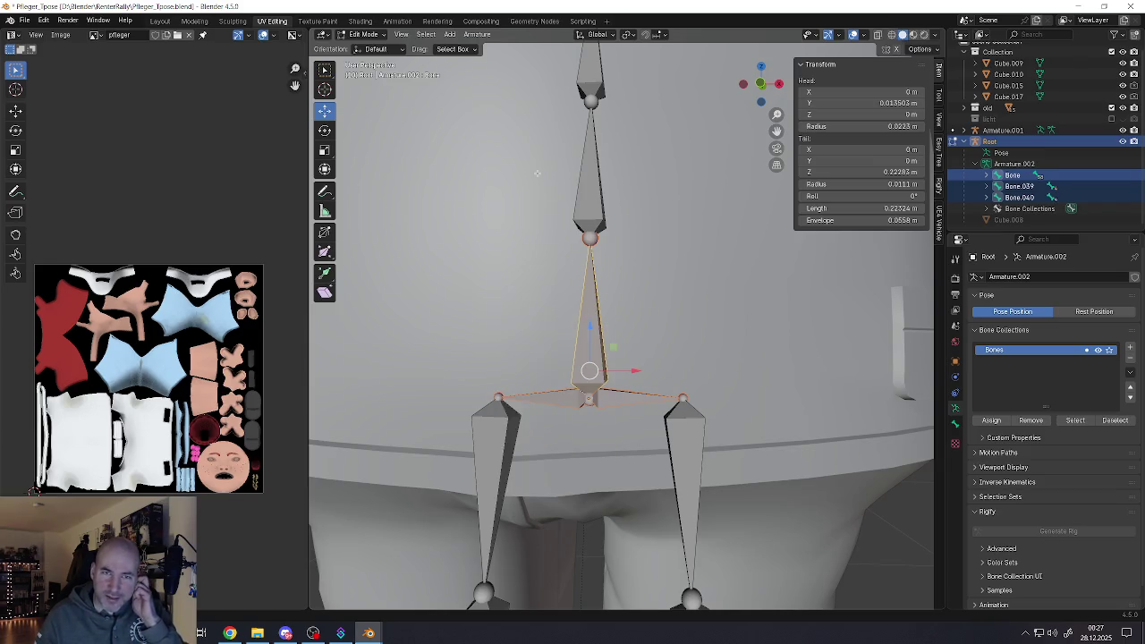
{"action": "left_click", "coordinate": [477, 35]}
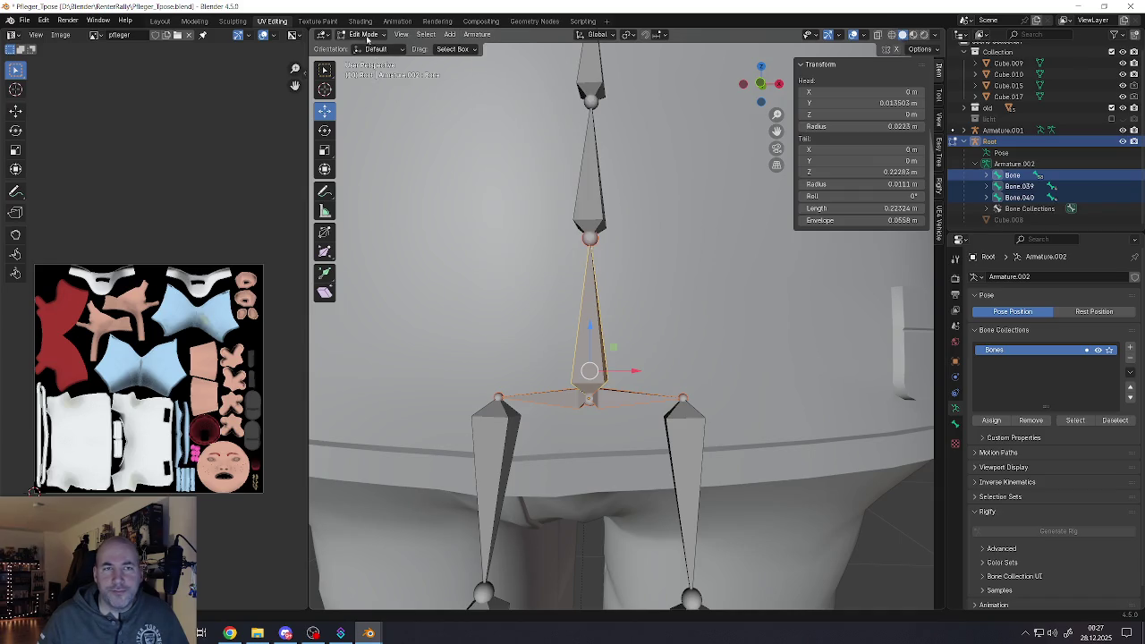
Toggle the armature between Pose Mode and Edit Mode, ending back in Edit Mode
{"action": "left_click", "coordinate": [362, 34]}
{"action": "left_click", "coordinate": [366, 72]}
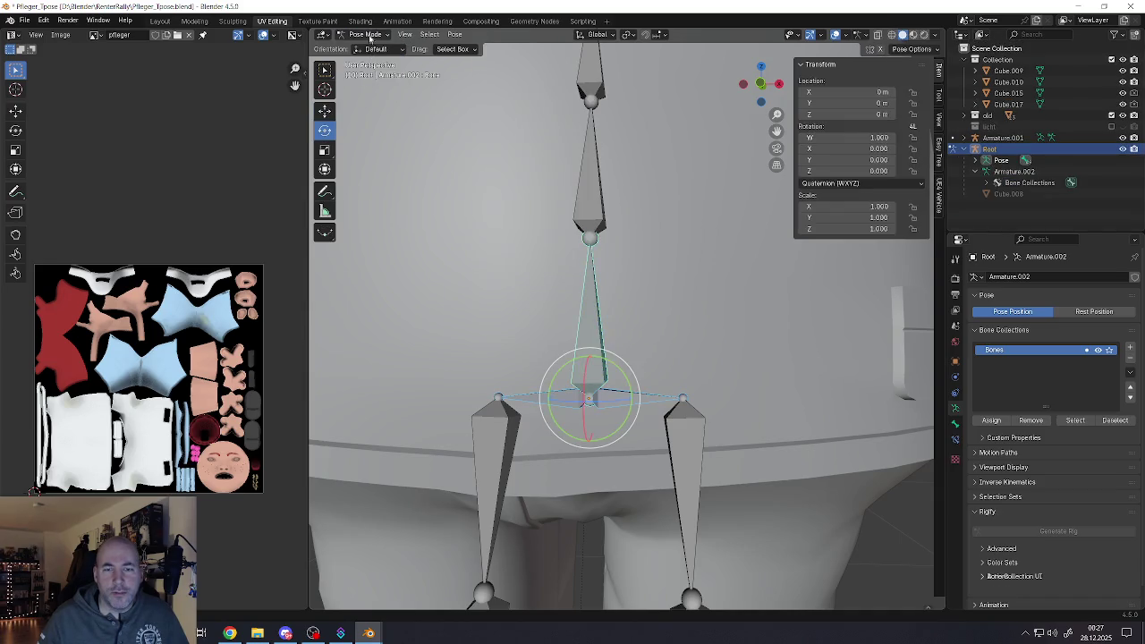
{"action": "left_click", "coordinate": [363, 34]}
{"action": "left_click", "coordinate": [366, 58]}
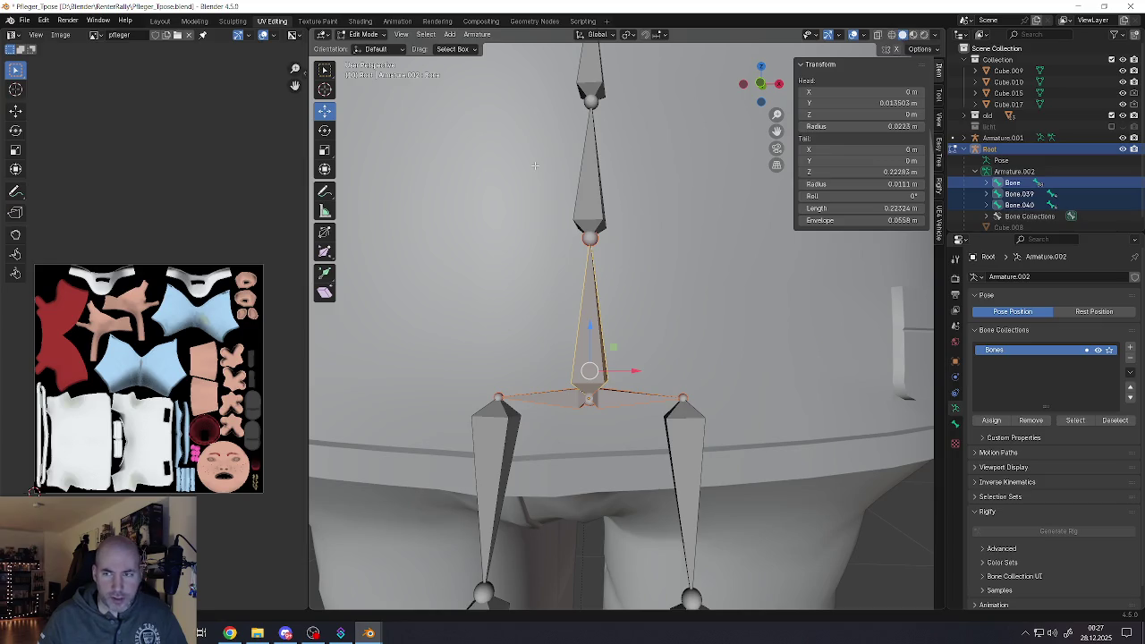
{"action": "key", "text": "ctrl+Tab"}
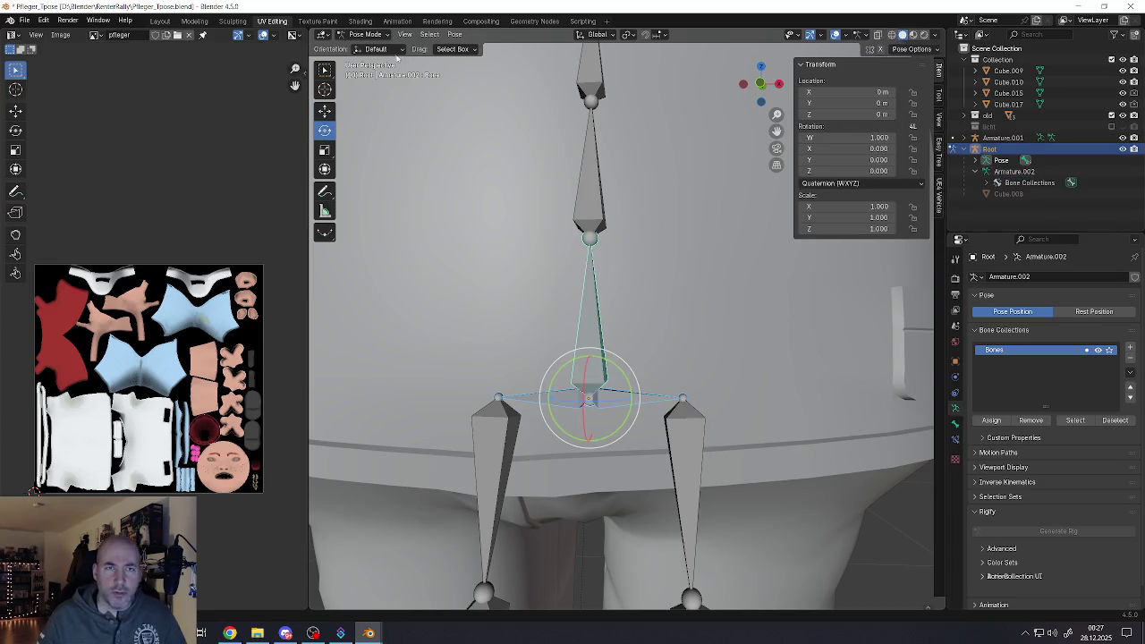
{"action": "left_click", "coordinate": [367, 34]}
{"action": "left_click", "coordinate": [371, 57]}
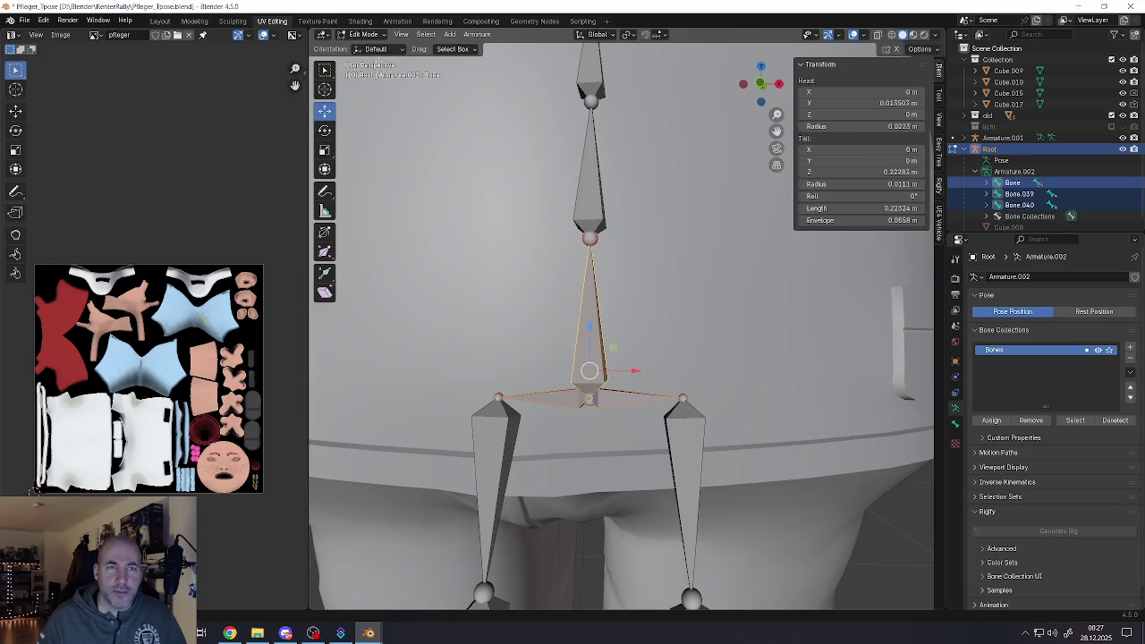
Parent hip bones Bone.039 and Bone.040 to Bone with Make Parent > Keep Offset
{"action": "left_click", "coordinate": [473, 34]}
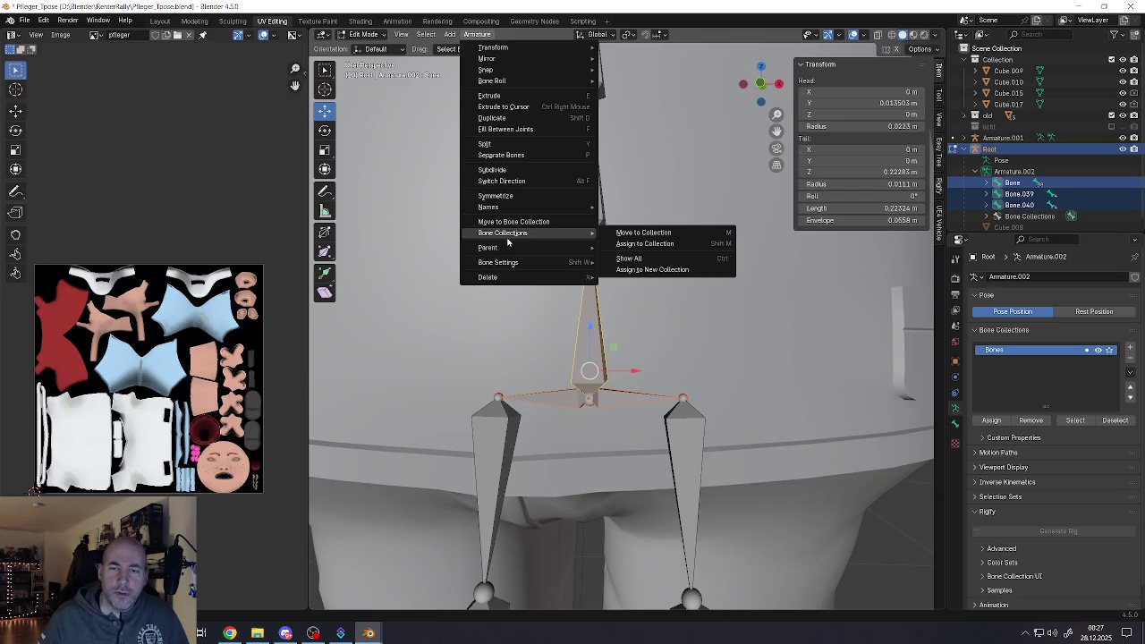
{"action": "left_click", "coordinate": [477, 34]}
{"action": "mouse_move", "coordinate": [489, 248]}
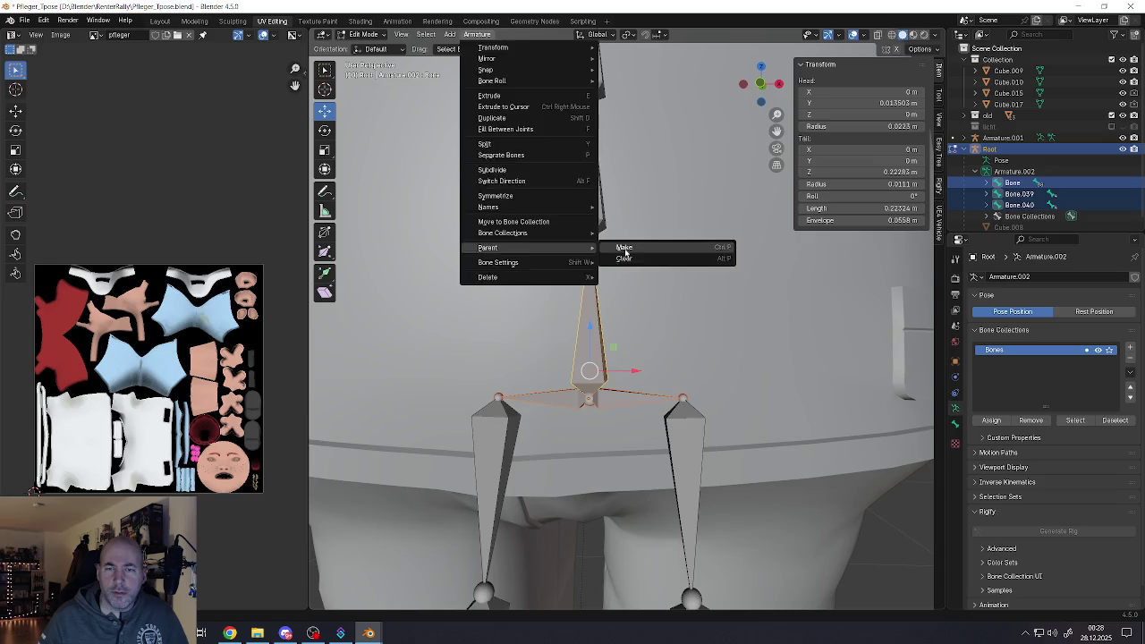
{"action": "left_click", "coordinate": [624, 249]}
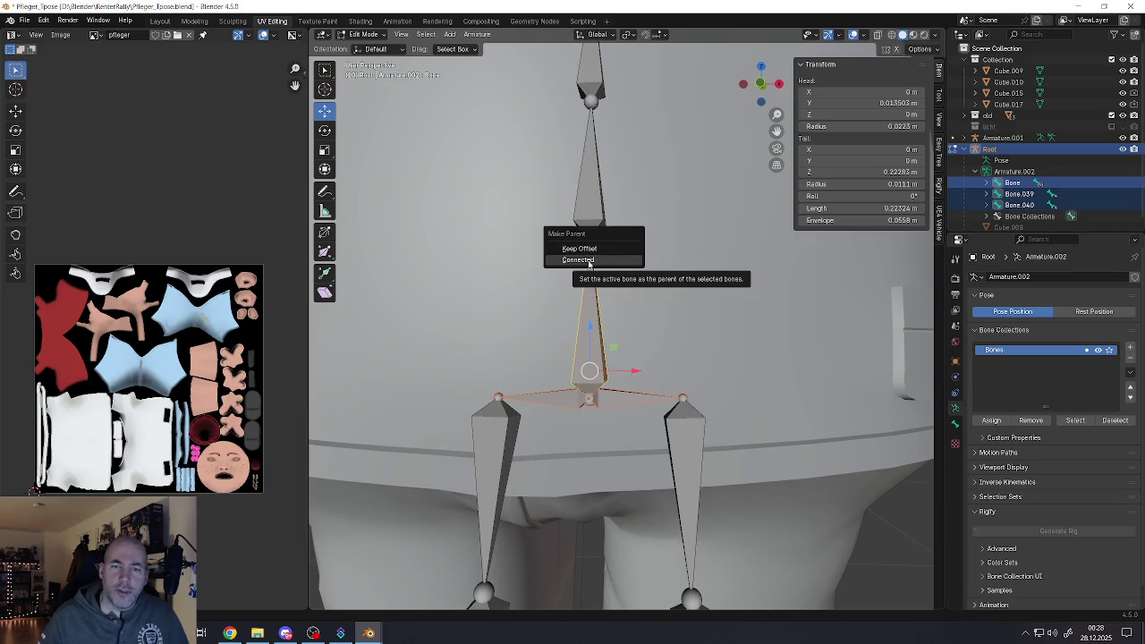
{"action": "left_click", "coordinate": [583, 250]}
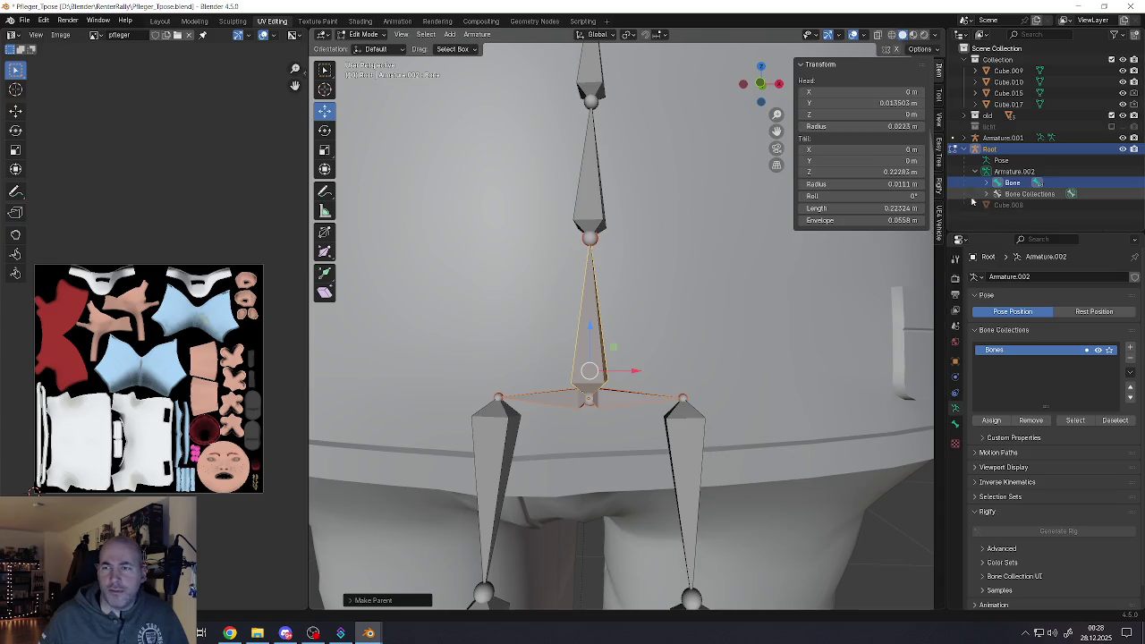
Expand Bone in the Outliner to check its children, then select neck bone Bone.024
{"action": "left_click", "coordinate": [987, 183]}
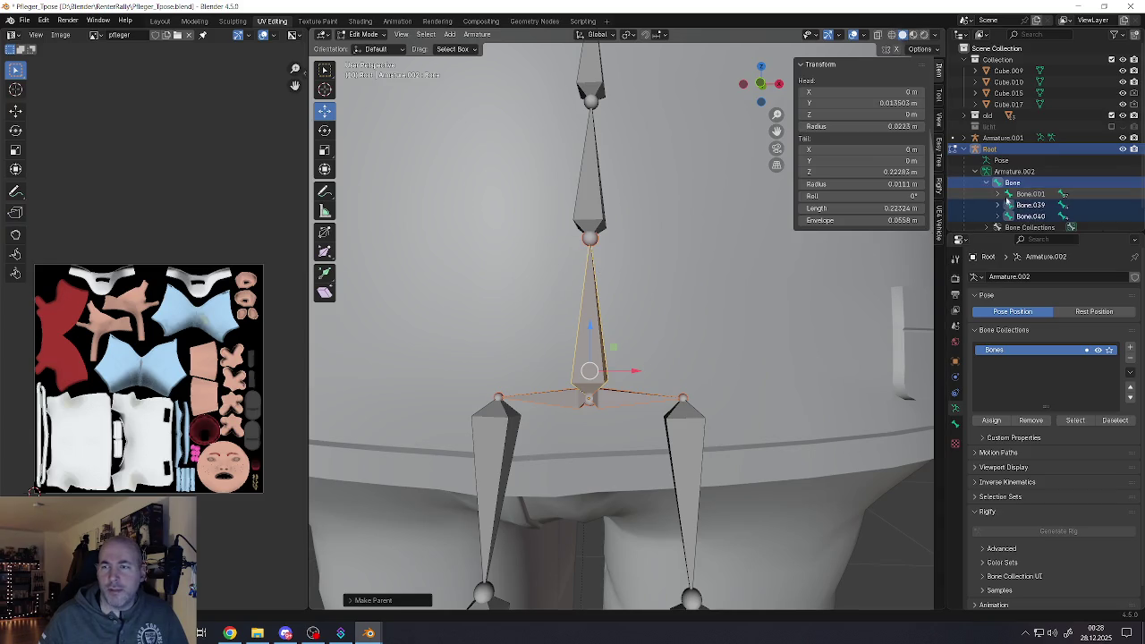
{"action": "scroll", "coordinate": [987, 186], "scroll_direction": "down", "scroll_amount": 1}
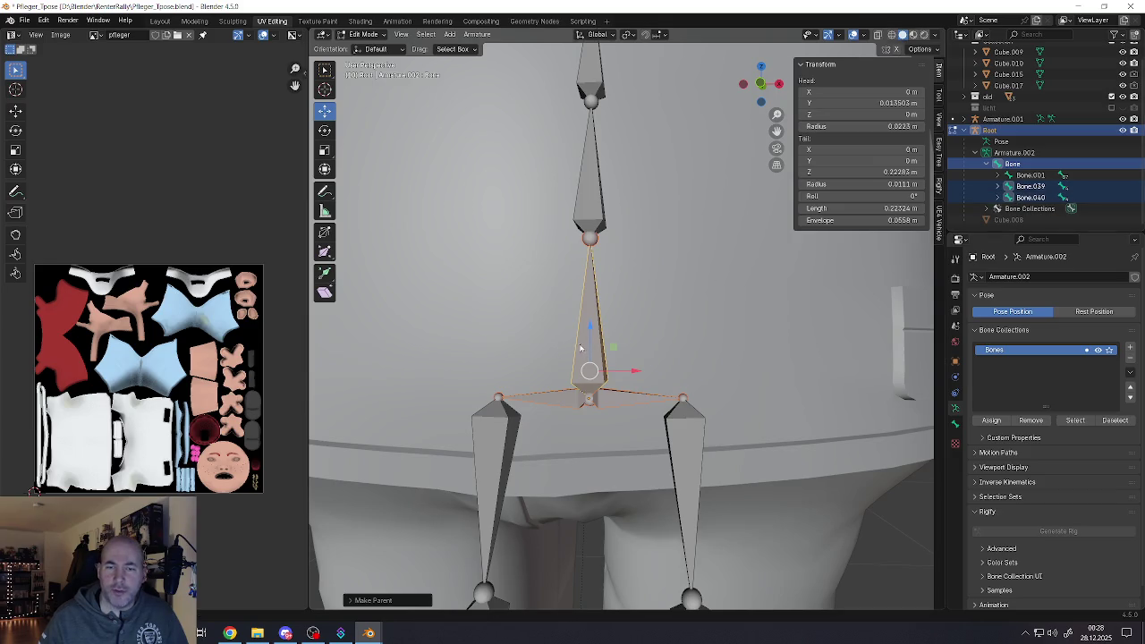
{"action": "scroll", "coordinate": [581, 348], "scroll_direction": "down", "scroll_amount": 6}
{"action": "mouse_move", "coordinate": [585, 350]}
{"action": "middle_mouse_down"}
{"action": "mouse_move", "coordinate": [615, 285]}
{"action": "mouse_move", "coordinate": [643, 272]}
{"action": "middle_mouse_up"}
{"action": "left_click", "coordinate": [615, 274]}
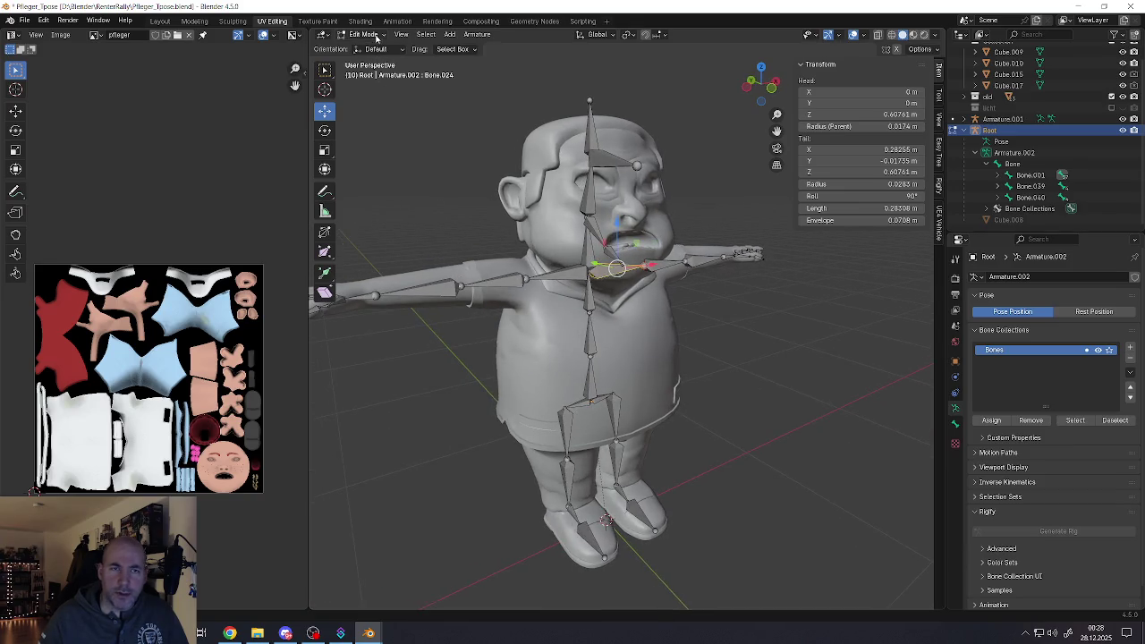
In Pose Mode, test-rotate arm bone Bone.005 and Bone.004, then reset the rotation
{"action": "left_click", "coordinate": [377, 37]}
{"action": "left_click", "coordinate": [372, 76]}
{"action": "middle_click_drag", "start_coordinate": [566, 251], "coordinate": [608, 255]}
{"action": "scroll", "coordinate": [609, 255], "scroll_direction": "up", "scroll_amount": 3}
{"action": "left_click", "coordinate": [630, 246]}
{"action": "mouse_move", "coordinate": [630, 246]}
{"action": "left_mouse_down"}
{"action": "mouse_move", "coordinate": [654, 234]}
{"action": "mouse_move", "coordinate": [616, 212]}
{"action": "mouse_move", "coordinate": [619, 224]}
{"action": "left_mouse_up"}
{"action": "left_click", "coordinate": [601, 223]}
{"action": "mouse_move", "coordinate": [619, 223]}
{"action": "middle_mouse_down"}
{"action": "mouse_move", "coordinate": [576, 217]}
{"action": "mouse_move", "coordinate": [580, 294]}
{"action": "mouse_move", "coordinate": [644, 268]}
{"action": "middle_mouse_up"}
{"action": "scroll", "coordinate": [578, 259], "scroll_direction": "up", "scroll_amount": 2}
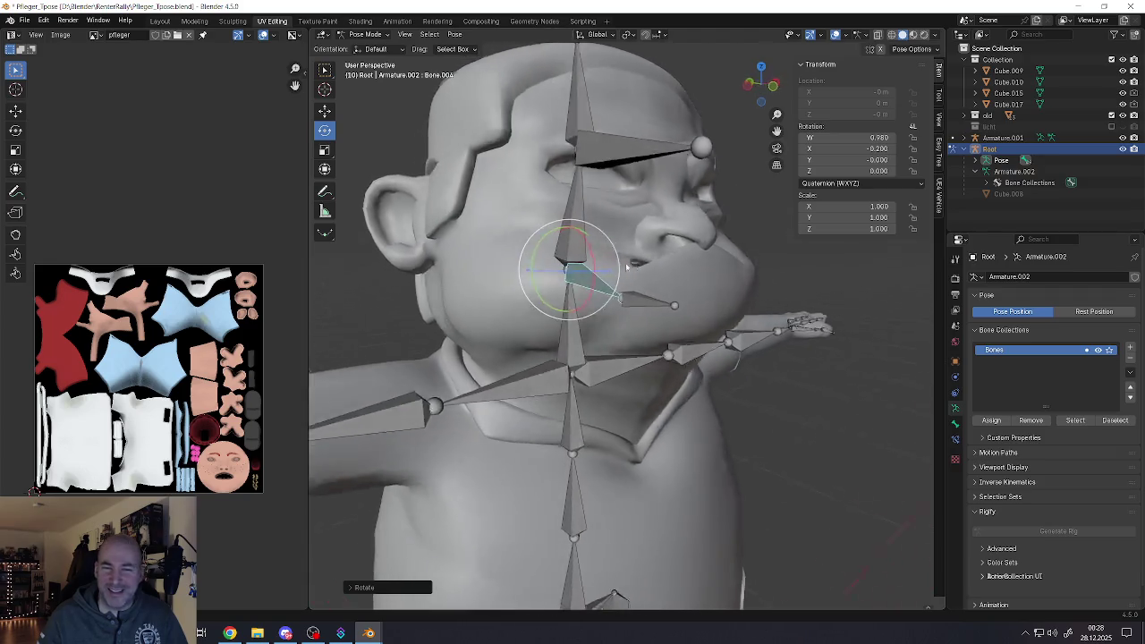
{"action": "key", "text": "alt+r"}
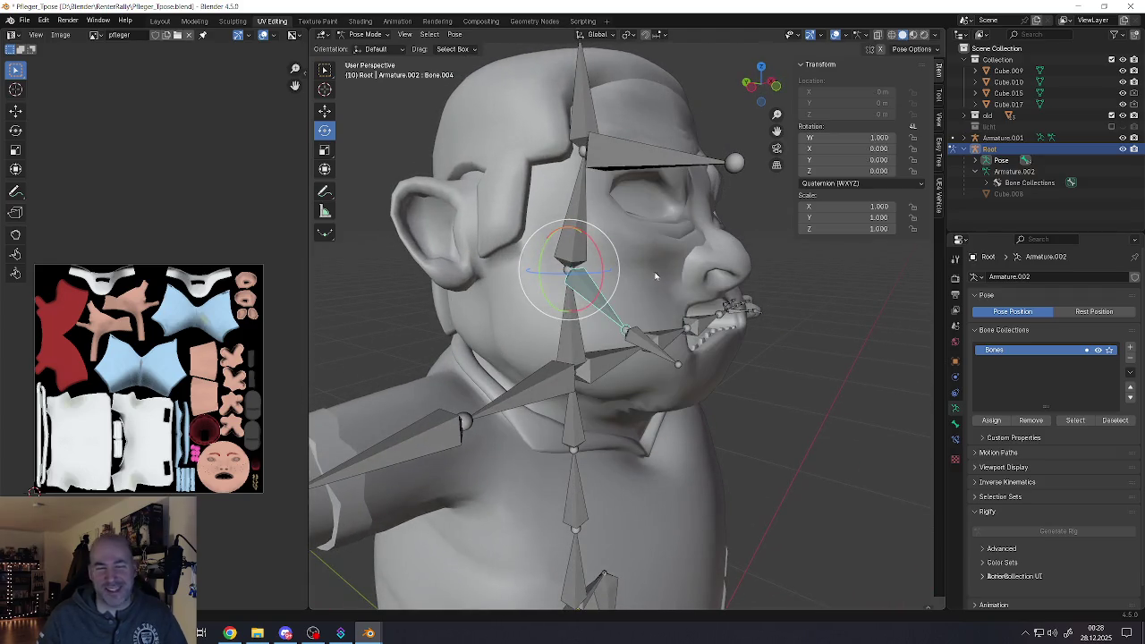
Select torso bone Bone.001, then test-move the right foot bone and cancel
{"action": "middle_click_drag", "start_coordinate": [640, 268], "coordinate": [582, 265]}
{"action": "scroll", "coordinate": [583, 264], "scroll_direction": "down", "scroll_amount": 2}
{"action": "scroll", "coordinate": [591, 277], "scroll_direction": "down", "scroll_amount": 2}
{"action": "scroll", "coordinate": [626, 304], "scroll_direction": "down", "scroll_amount": 1}
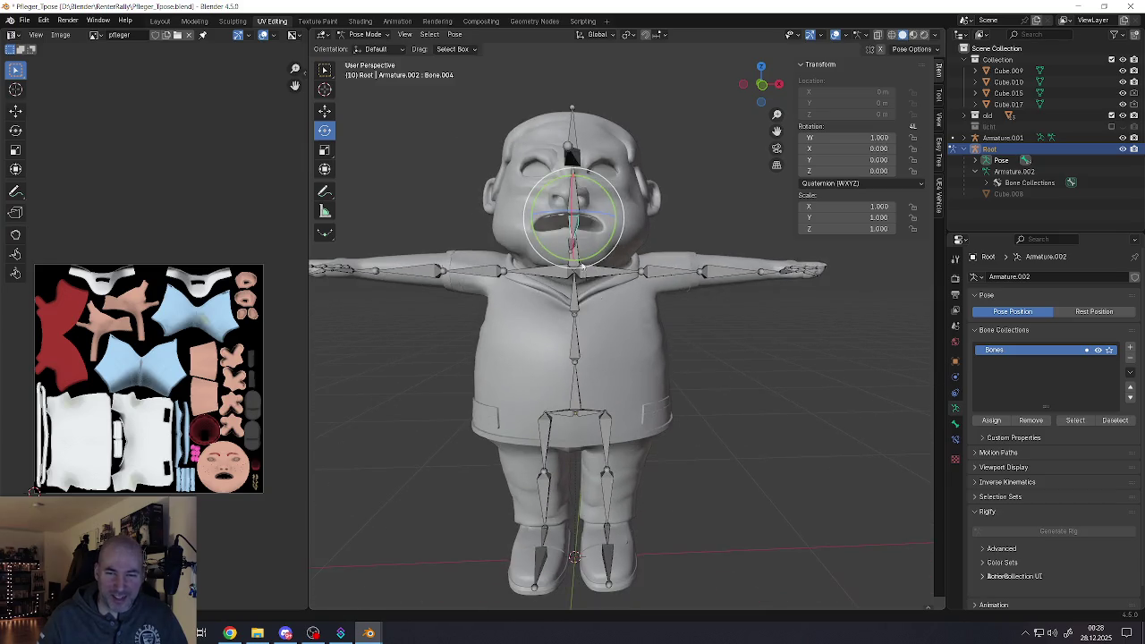
{"action": "left_click", "coordinate": [573, 358]}
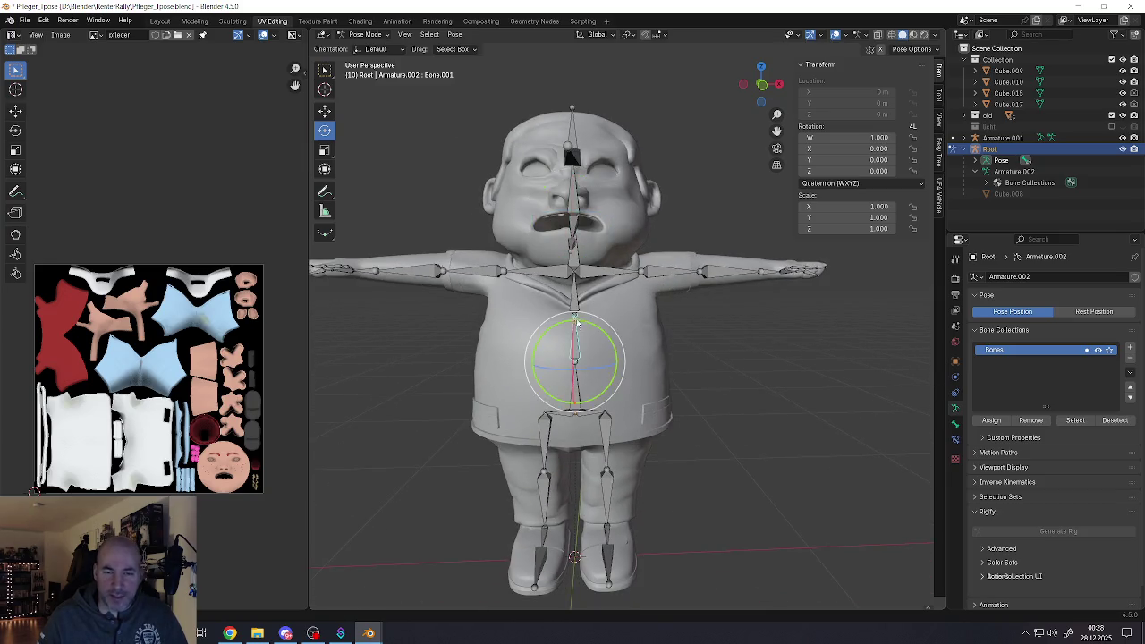
{"action": "scroll", "coordinate": [585, 420], "scroll_direction": "down", "scroll_amount": 2}
{"action": "left_click", "coordinate": [598, 466]}
{"action": "scroll", "coordinate": [597, 469], "scroll_direction": "up", "scroll_amount": 1}
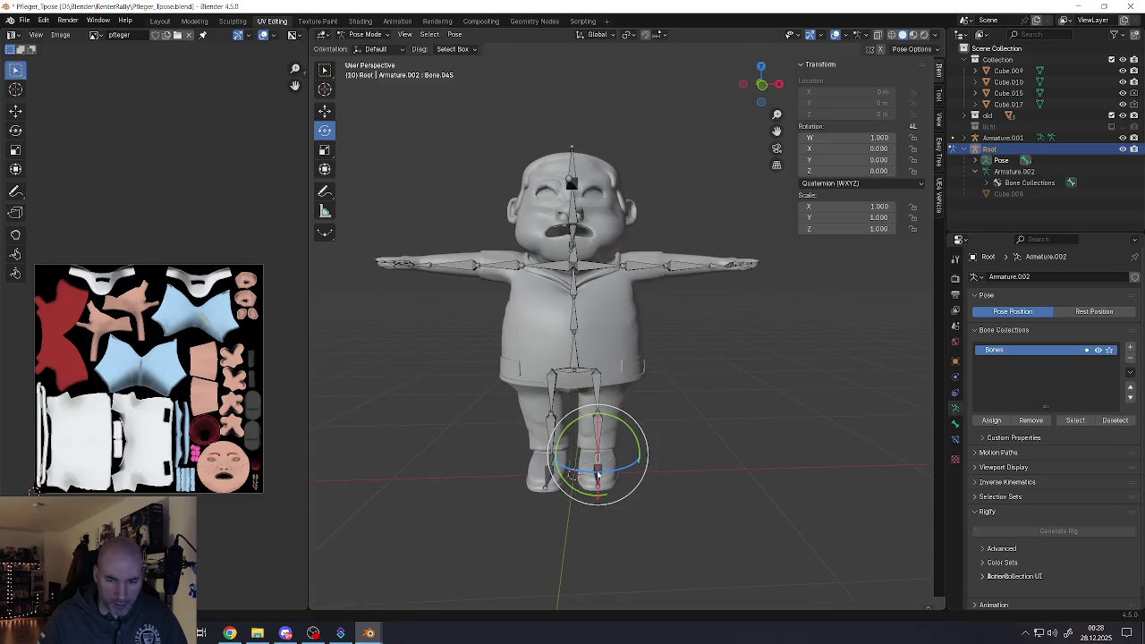
{"action": "scroll", "coordinate": [597, 470], "scroll_direction": "up", "scroll_amount": 1}
{"action": "scroll", "coordinate": [600, 473], "scroll_direction": "up", "scroll_amount": 1}
{"action": "key", "text": "g"}
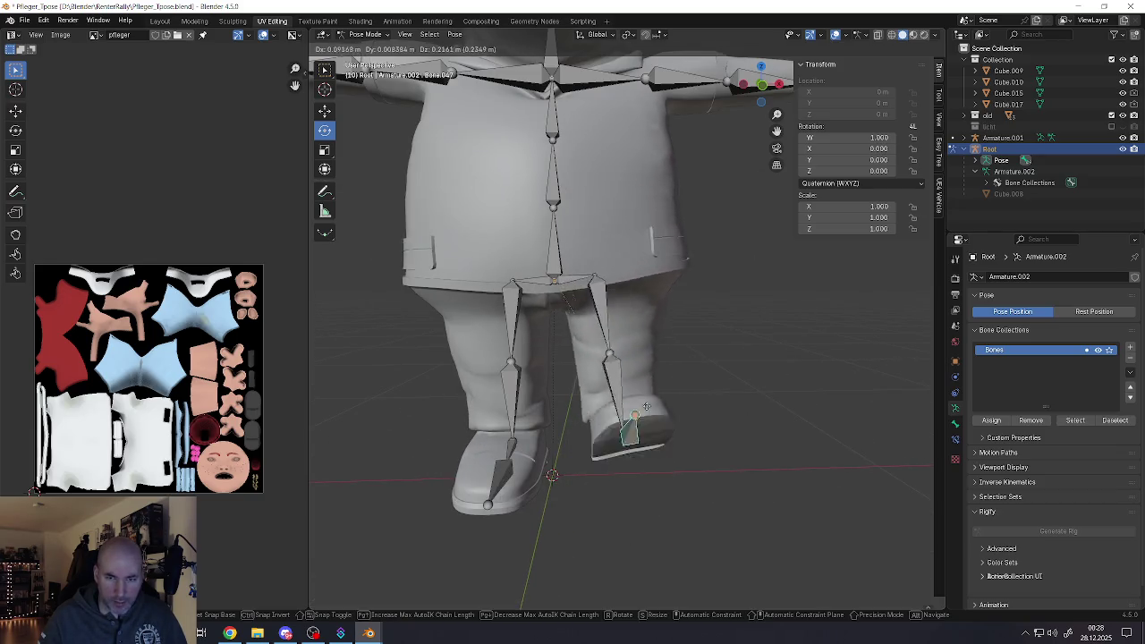
{"action": "right_click", "coordinate": [649, 459]}
Test-move the left foot and a hand bone, cancelling back to the T-pose
{"action": "left_click", "coordinate": [508, 474]}
{"action": "key", "text": "g"}
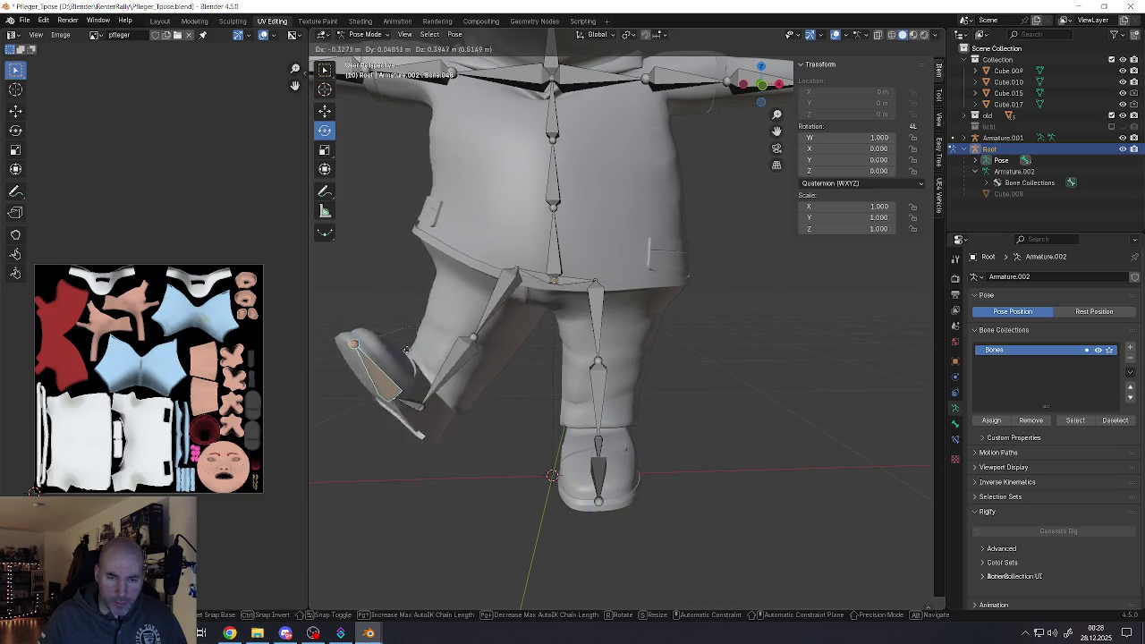
{"action": "scroll", "coordinate": [595, 340], "scroll_direction": "down", "scroll_amount": 5}
{"action": "scroll", "coordinate": [629, 312], "scroll_direction": "up", "scroll_amount": 4}
{"action": "scroll", "coordinate": [627, 371], "scroll_direction": "up", "scroll_amount": 3}
{"action": "scroll", "coordinate": [662, 427], "scroll_direction": "up", "scroll_amount": 2}
{"action": "left_click", "coordinate": [662, 427]}
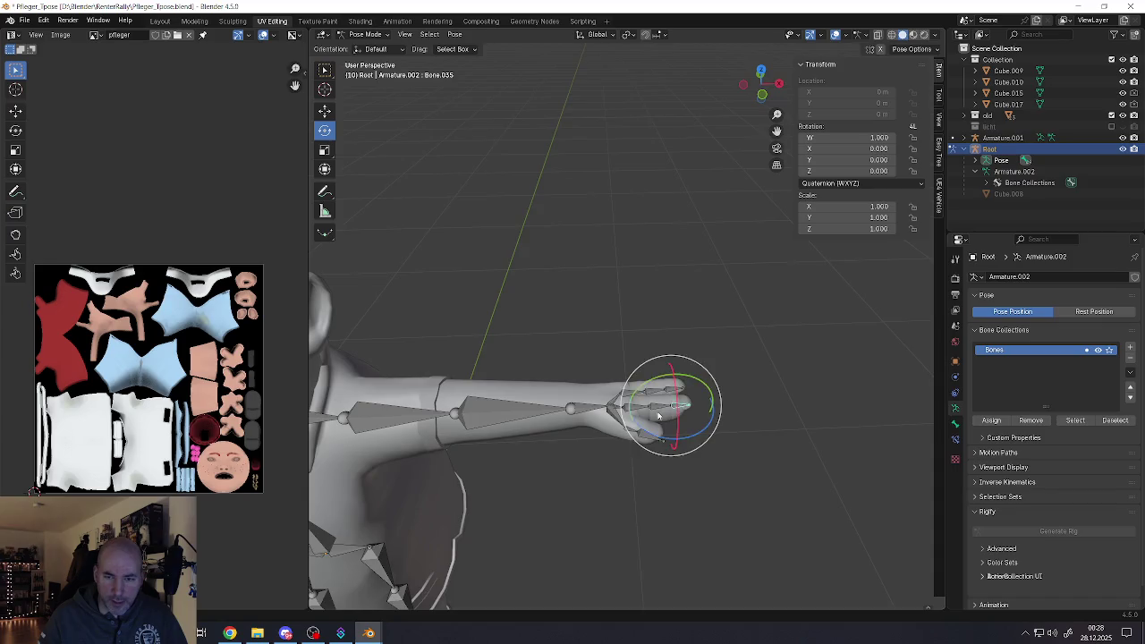
{"action": "middle_click_drag", "start_coordinate": [660, 421], "coordinate": [680, 411]}
{"action": "key", "text": "g"}
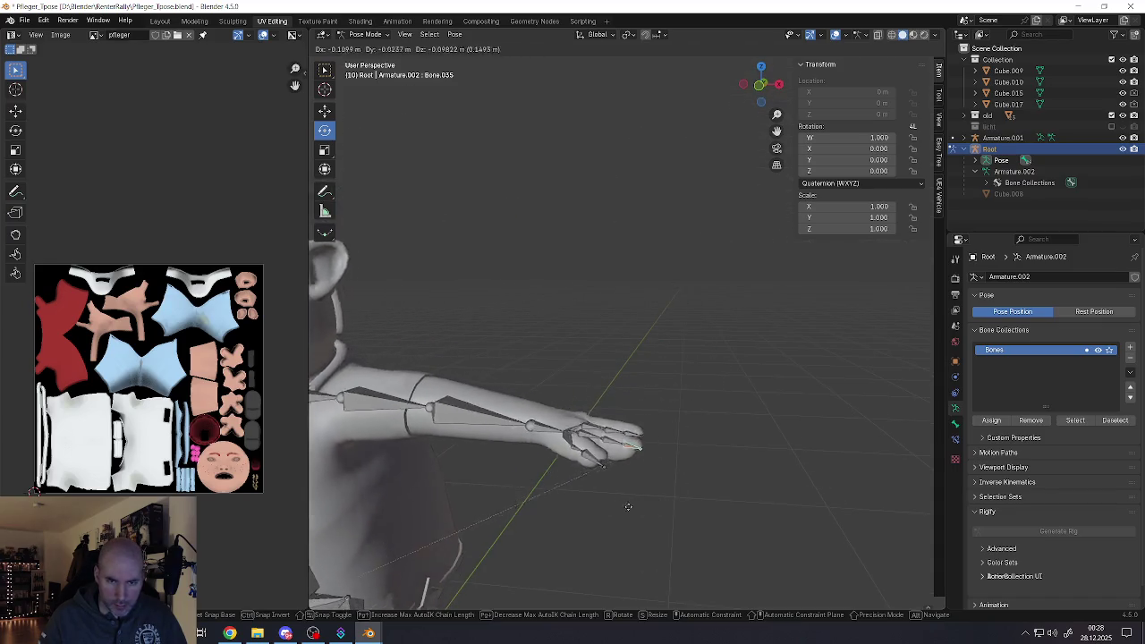
{"action": "key", "text": "Escape"}
From the front view, test-rotate the selected bone and test-move the left arm, cancelling both
{"action": "key", "text": "KP_1"}
{"action": "scroll", "coordinate": [738, 402], "scroll_direction": "down", "scroll_amount": 1}
{"action": "scroll", "coordinate": [738, 412], "scroll_direction": "down", "scroll_amount": 2}
{"action": "scroll", "coordinate": [738, 421], "scroll_direction": "down", "scroll_amount": 1}
{"action": "key", "text": "r"}
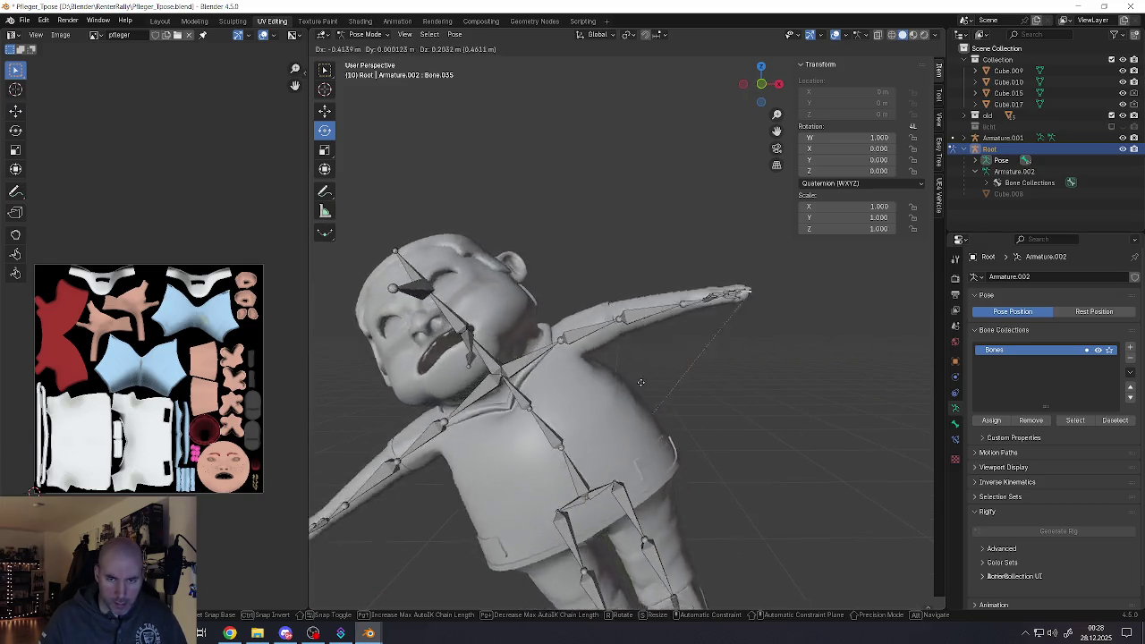
{"action": "key", "text": "Escape"}
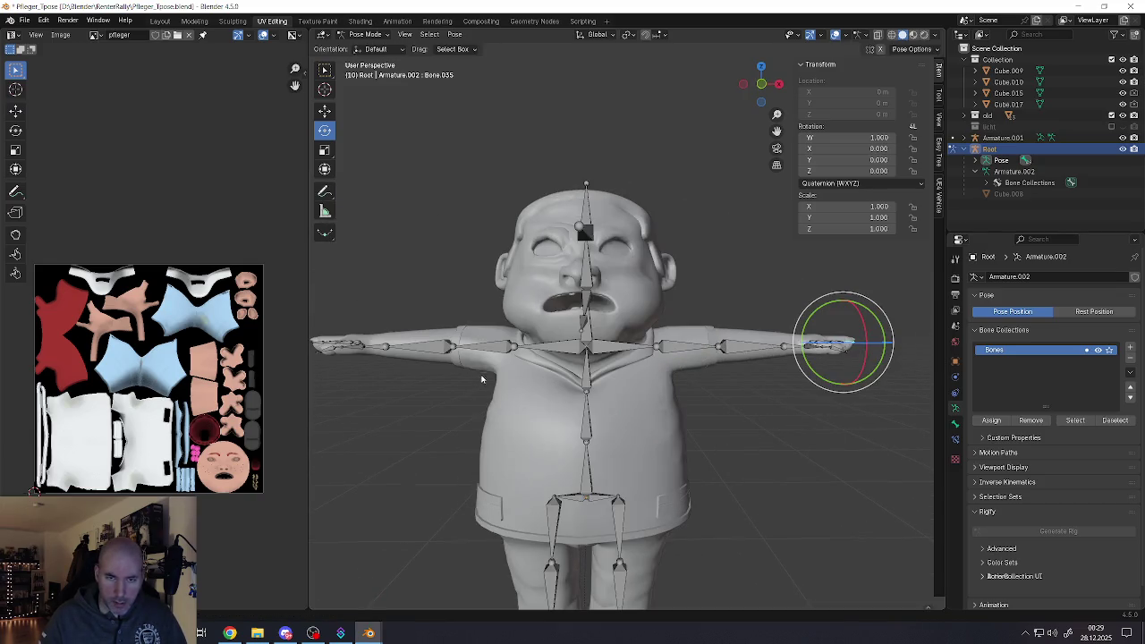
{"action": "left_click", "coordinate": [415, 355]}
{"action": "key", "text": "g"}
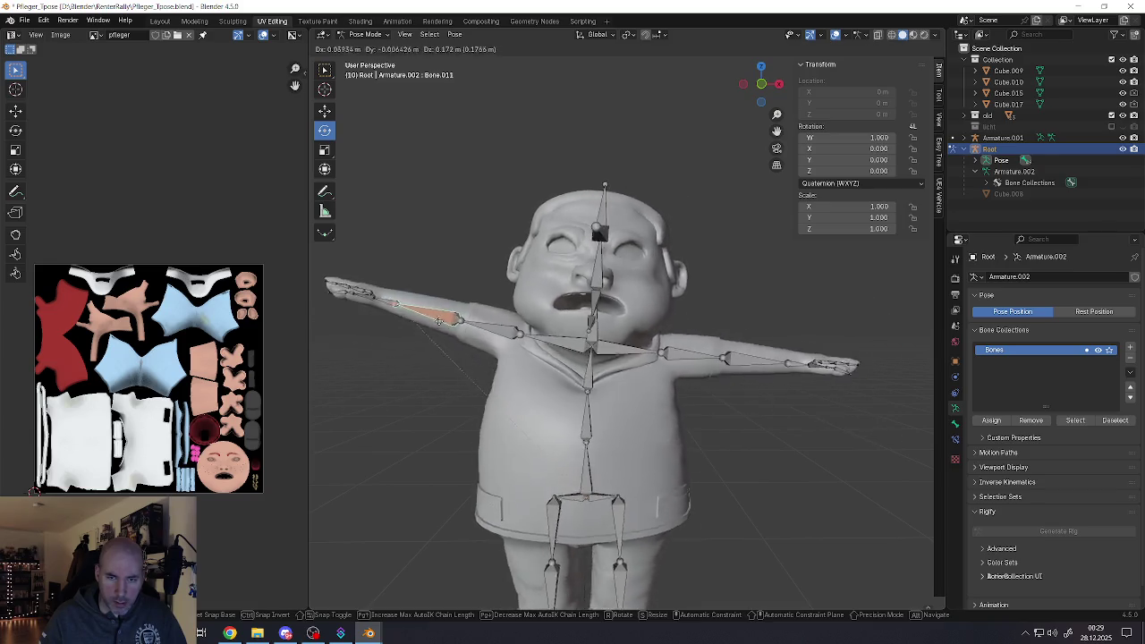
{"action": "key", "text": "Escape"}
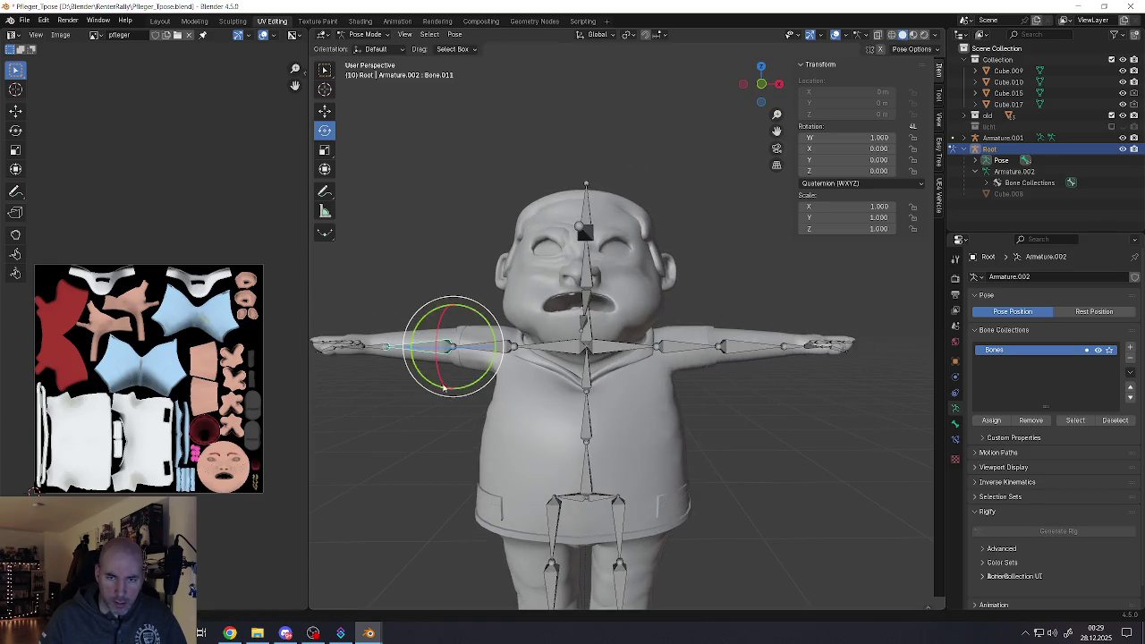
Test-rotate the head and neck bones, cancel, then return to Object Mode and select the body mesh
{"action": "left_click", "coordinate": [600, 301]}
{"action": "key", "text": "r"}
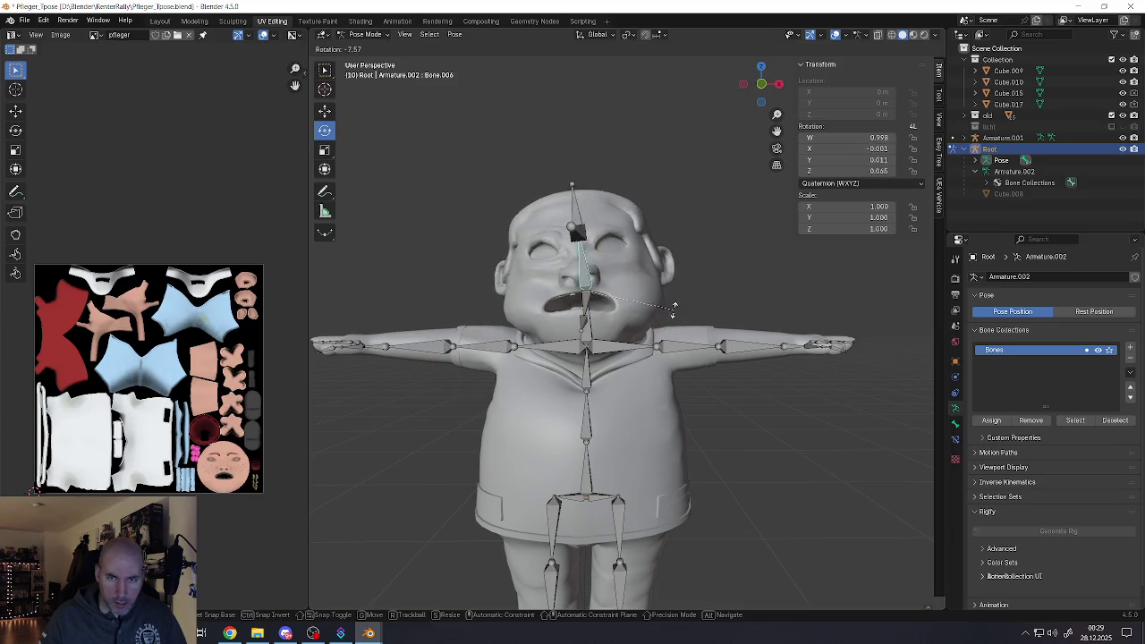
{"action": "key", "text": "Escape"}
{"action": "left_click", "coordinate": [595, 333]}
{"action": "key", "text": "r"}
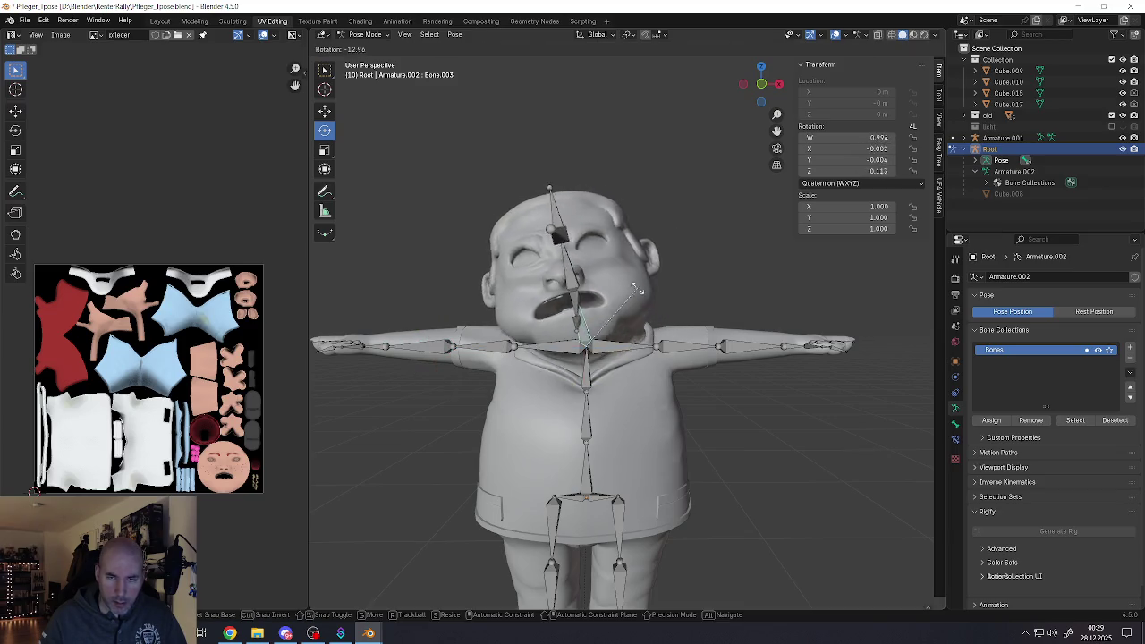
{"action": "key", "text": "Escape"}
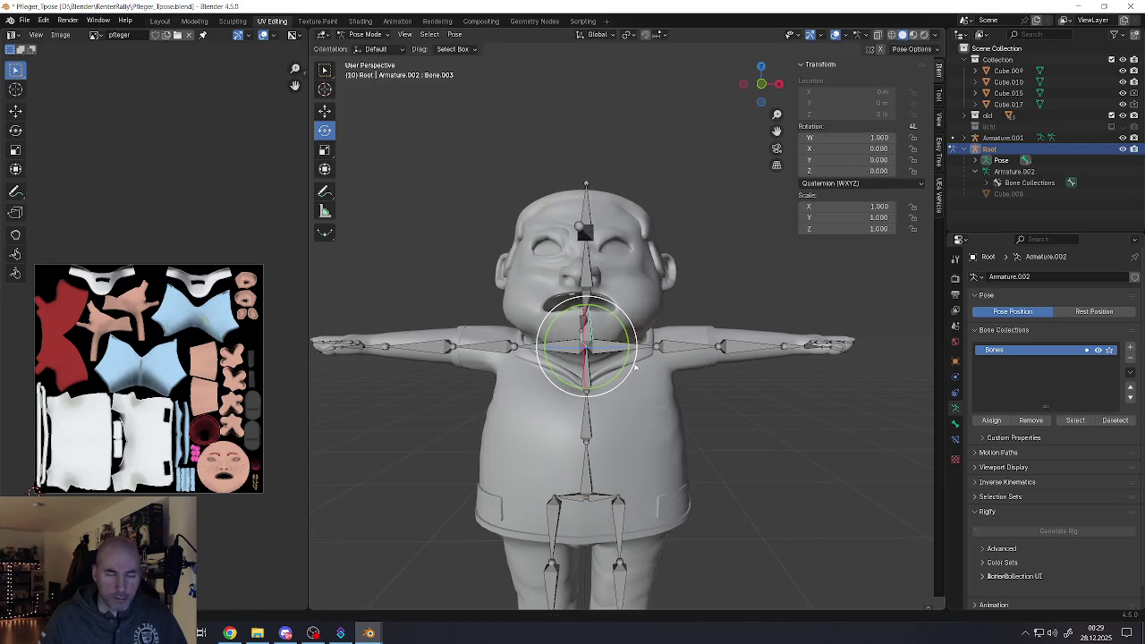
{"action": "middle_click_drag", "start_coordinate": [613, 396], "coordinate": [613, 346], "text": "shift"}
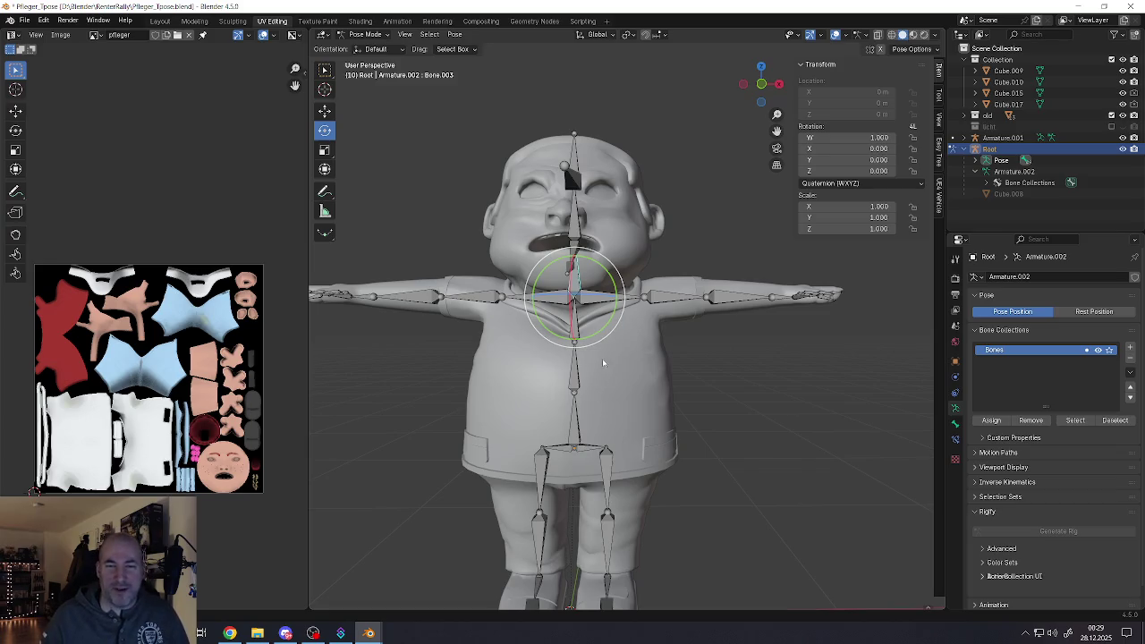
{"action": "middle_click_drag", "start_coordinate": [614, 338], "coordinate": [626, 322]}
{"action": "left_click", "coordinate": [362, 36]}
{"action": "left_click", "coordinate": [365, 41]}
{"action": "left_click", "coordinate": [518, 239]}
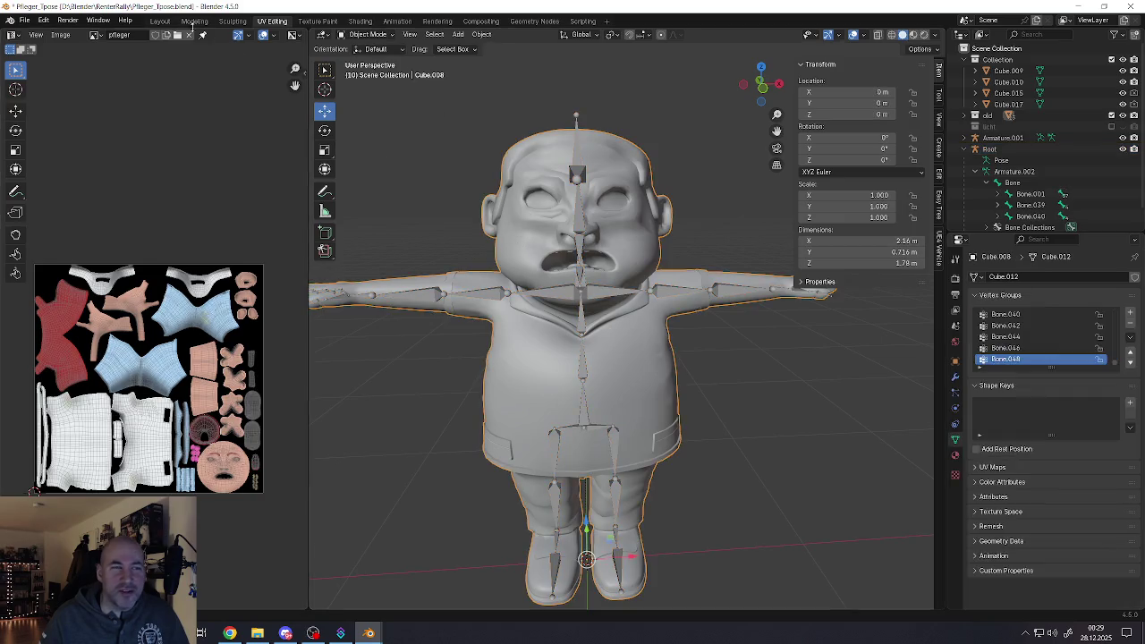
Save the file as Pflieger_Tpose.blend
{"action": "left_click", "coordinate": [24, 19]}
{"action": "left_click", "coordinate": [60, 95]}
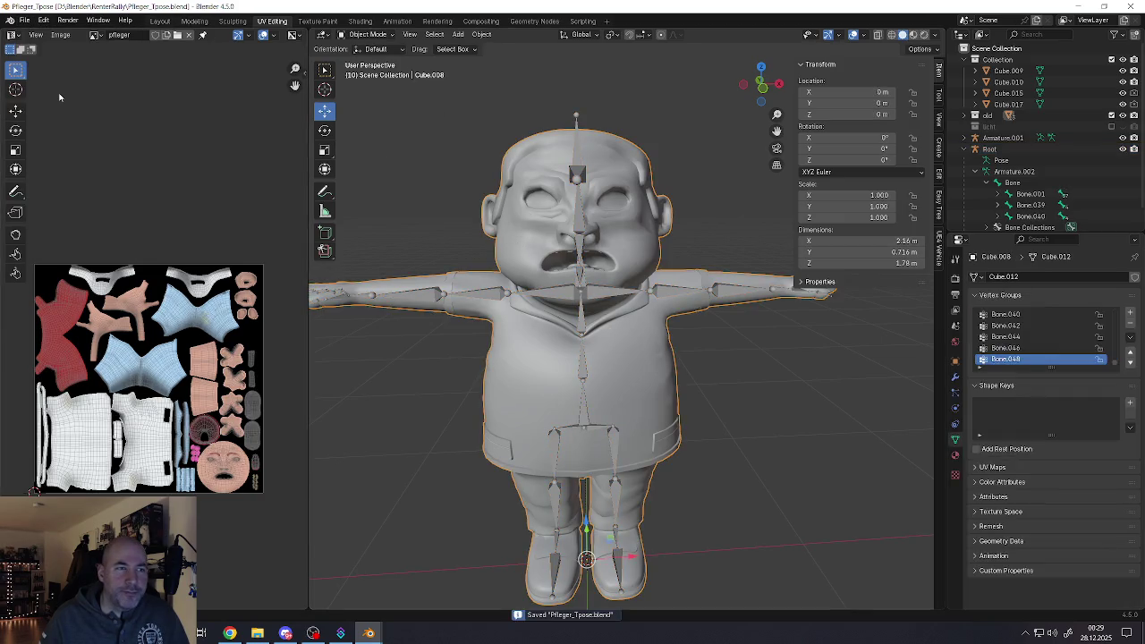
{"action": "scroll", "coordinate": [551, 385], "scroll_direction": "down", "scroll_amount": 2, "text": "shift"}
{"action": "scroll", "coordinate": [582, 343], "scroll_direction": "up", "scroll_amount": 1, "text": "shift"}
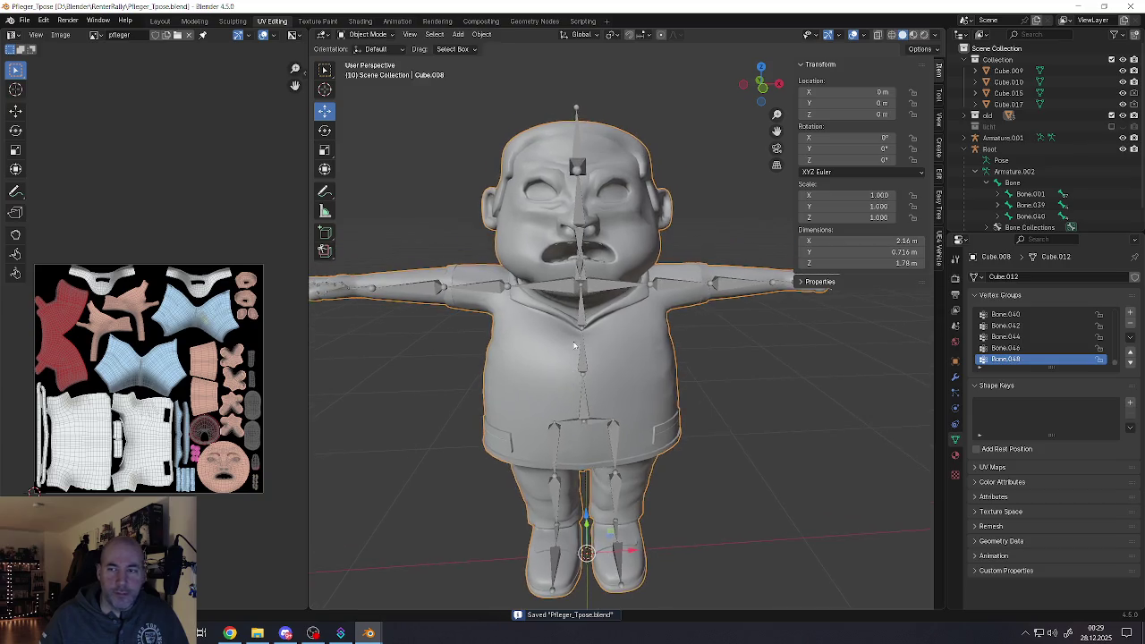
Select the armature and start renaming its top bone Bone in the Outliner
{"action": "left_click", "coordinate": [607, 316]}
{"action": "scroll", "coordinate": [607, 316], "scroll_direction": "up", "scroll_amount": 1, "text": "shift"}
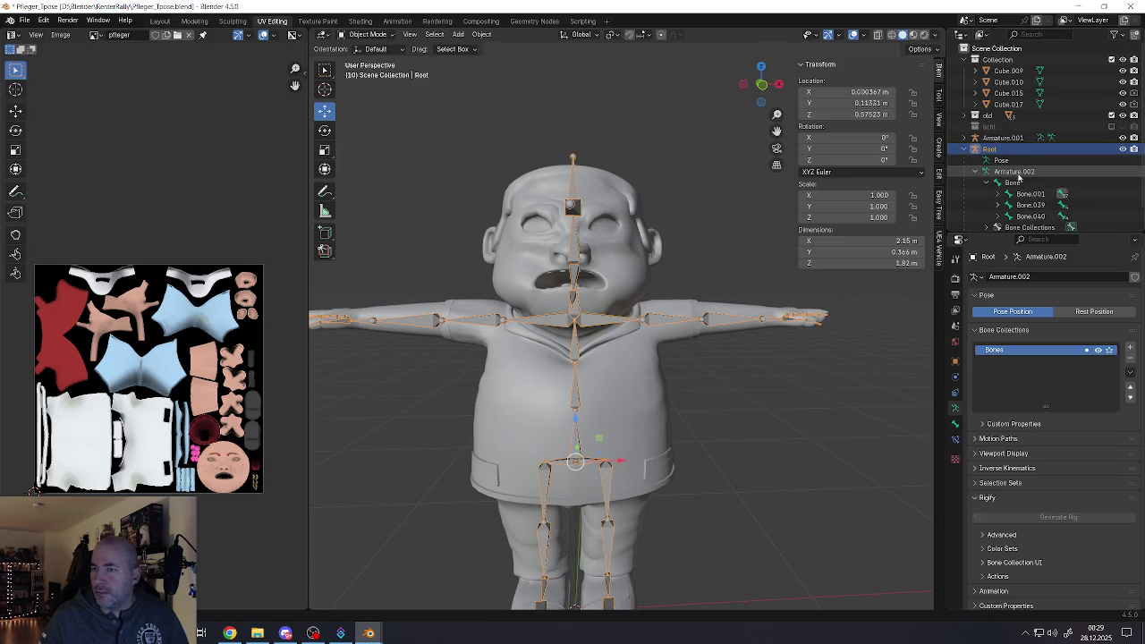
{"action": "left_click", "coordinate": [1016, 183]}
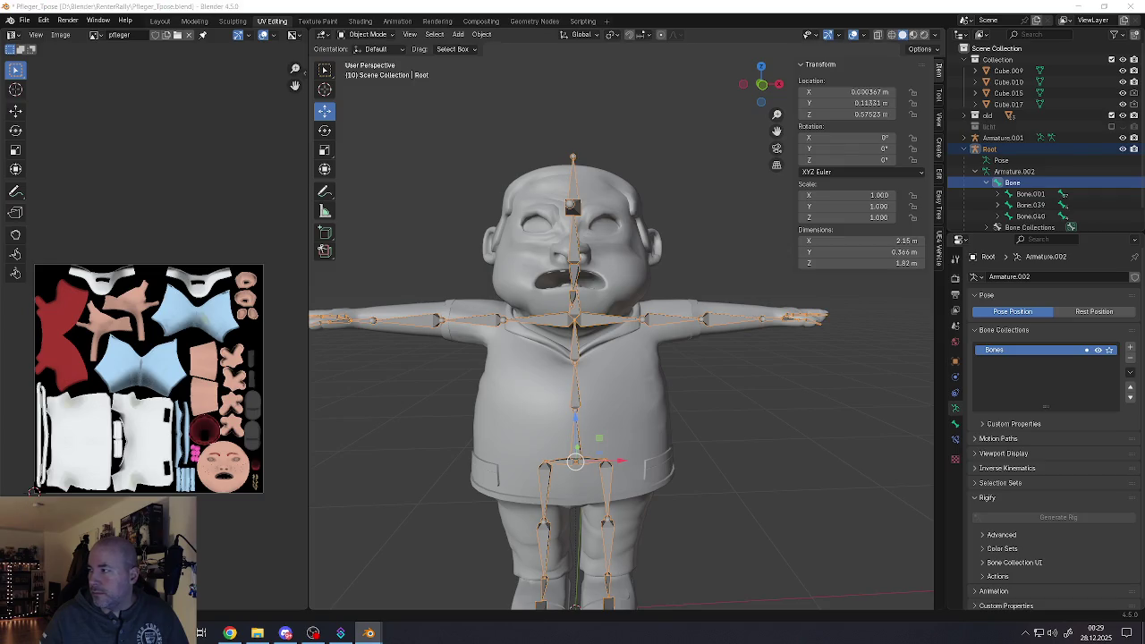
{"action": "double_click", "coordinate": [1014, 183]}
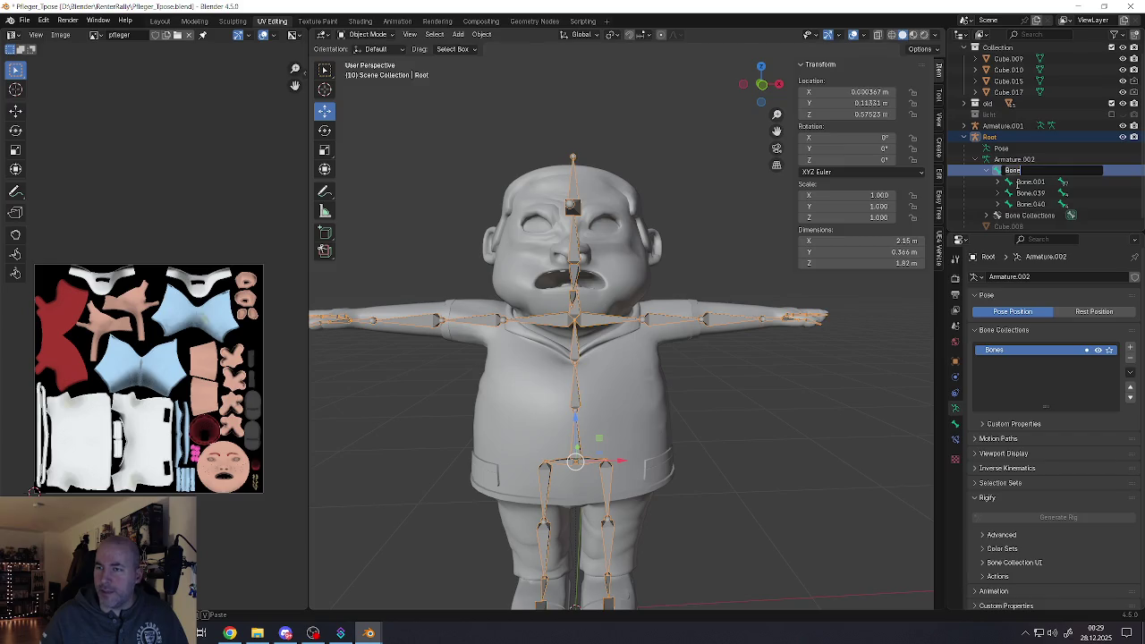
Switch to Pose Mode and browse the Armature.002 and Pose entries in the Outliner
{"action": "left_click", "coordinate": [369, 35]}
{"action": "left_click", "coordinate": [367, 73]}
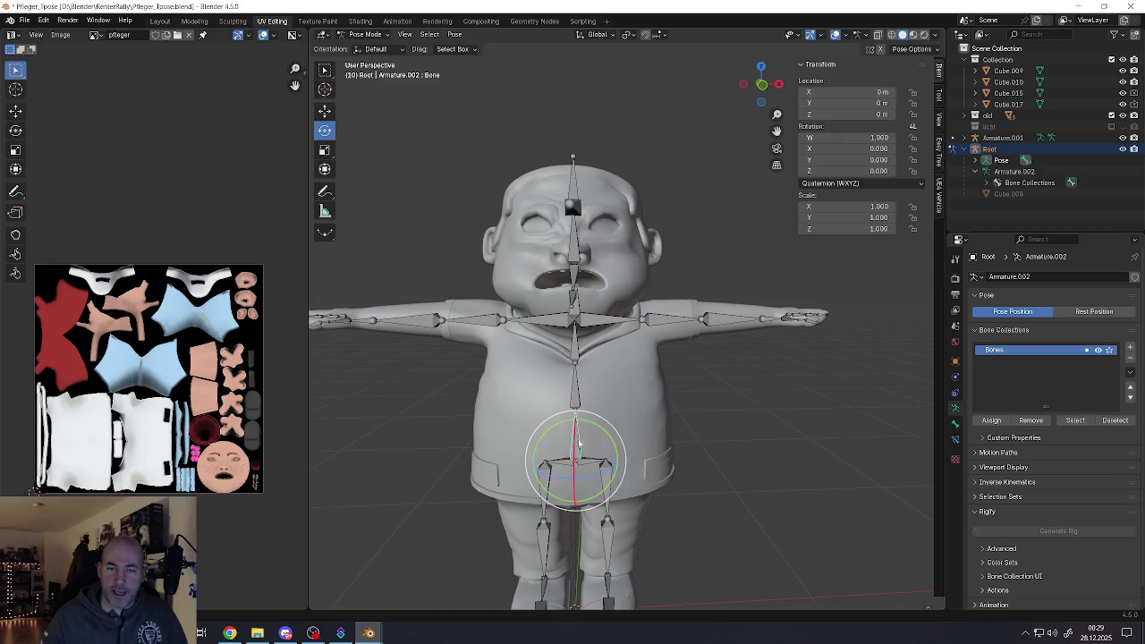
{"action": "left_click", "coordinate": [1010, 172]}
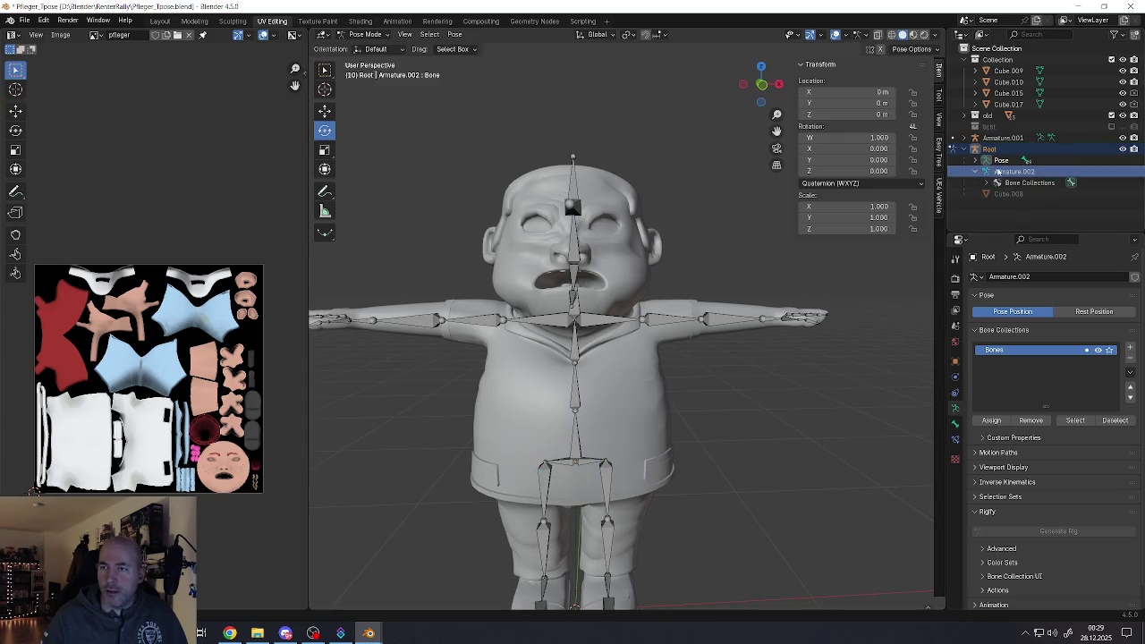
{"action": "left_click", "coordinate": [998, 162]}
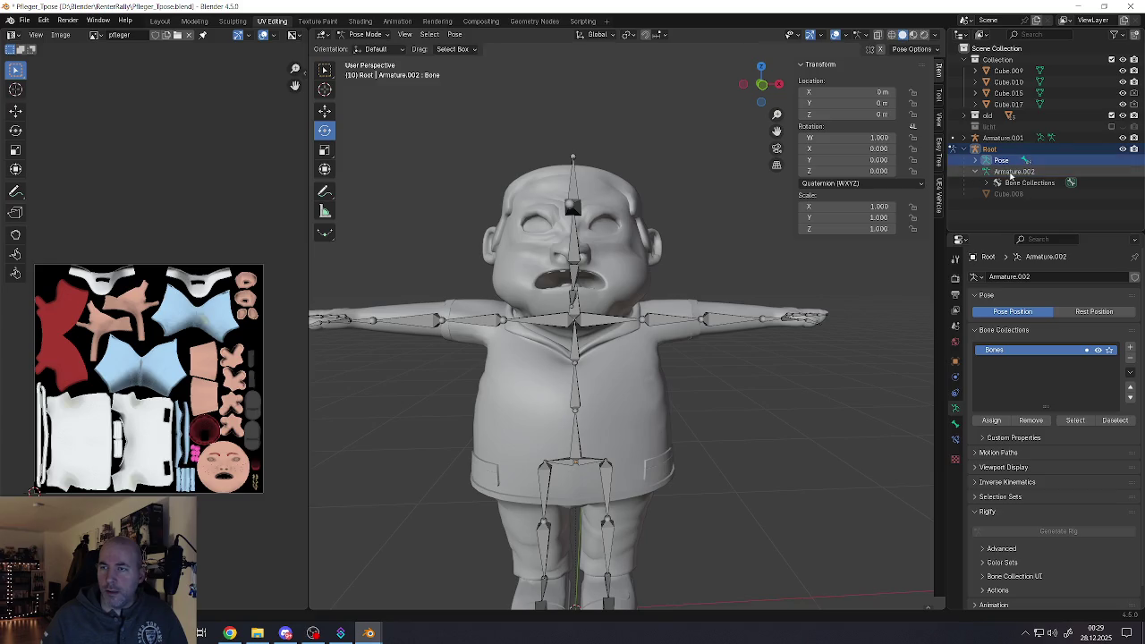
{"action": "left_click", "coordinate": [1011, 172]}
{"action": "left_click", "coordinate": [978, 172]}
{"action": "left_click", "coordinate": [977, 172]}
{"action": "left_click", "coordinate": [988, 184]}
{"action": "left_click", "coordinate": [987, 183]}
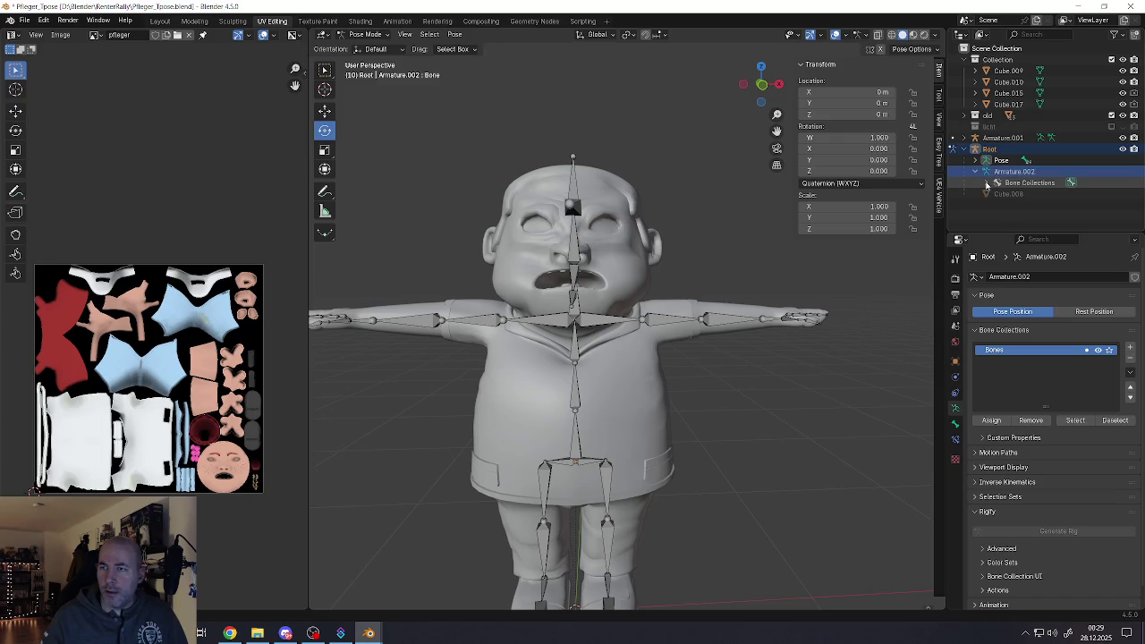
{"action": "left_click", "coordinate": [976, 172]}
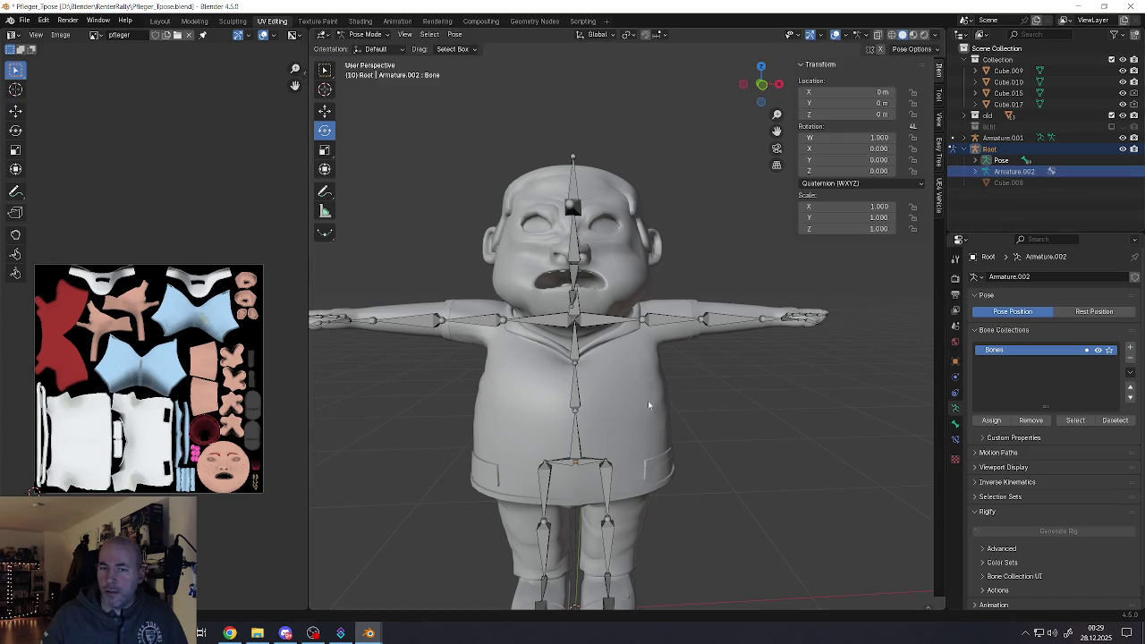
Select the hip bone and expand Pose > Bone to show its child bones
{"action": "left_click", "coordinate": [576, 451]}
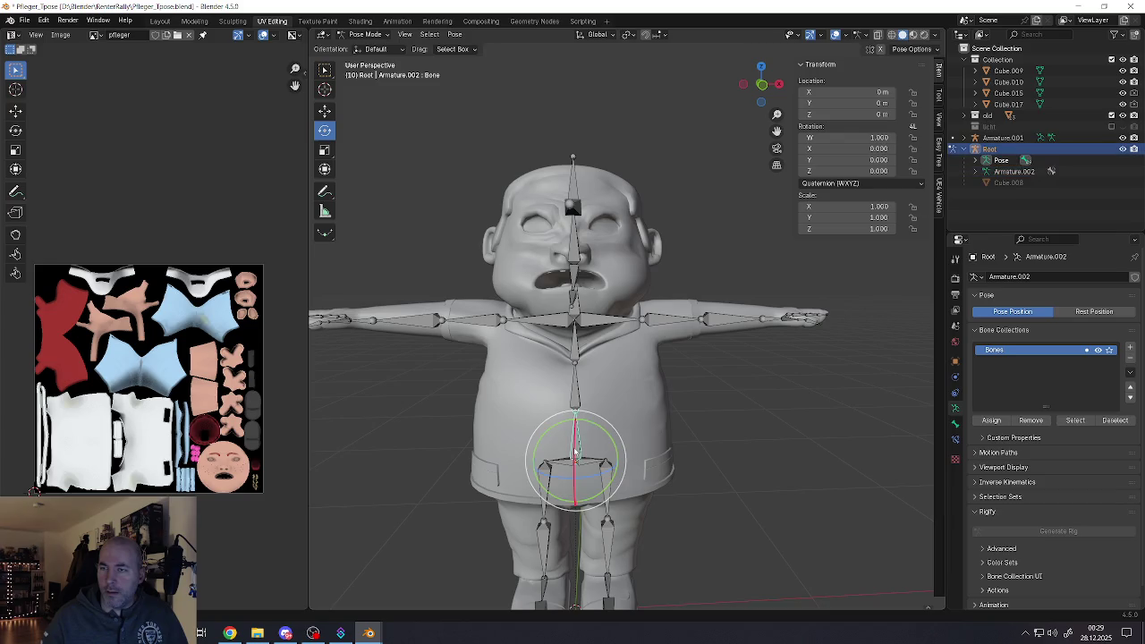
{"action": "left_click", "coordinate": [975, 160]}
{"action": "left_click", "coordinate": [1012, 171]}
{"action": "left_click", "coordinate": [986, 171]}
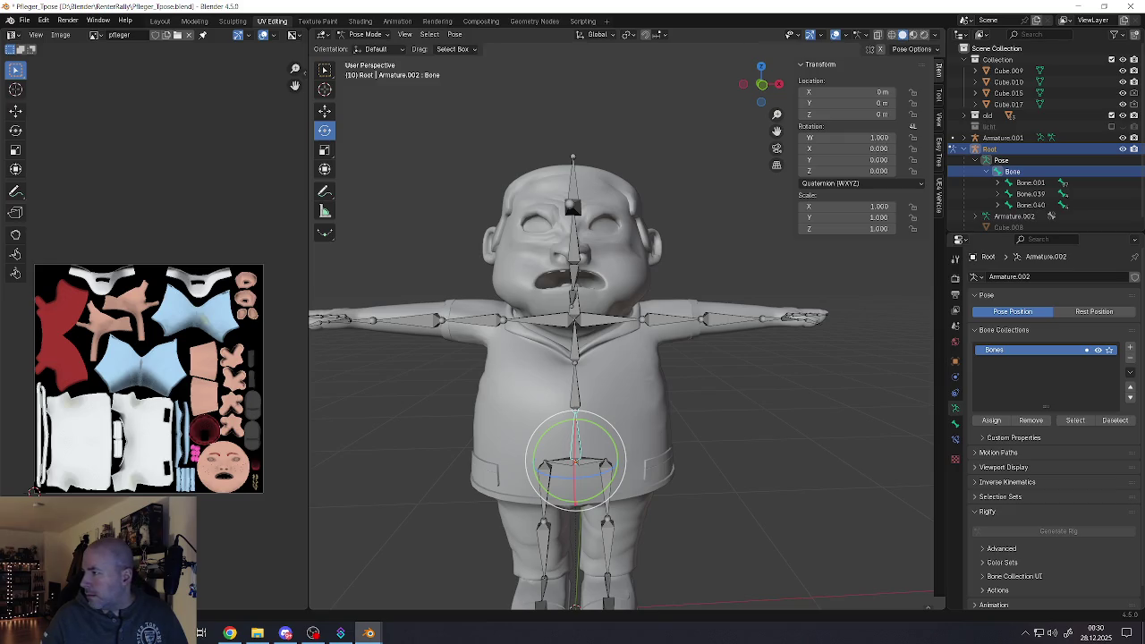
{"action": "left_click", "coordinate": [1002, 161]}
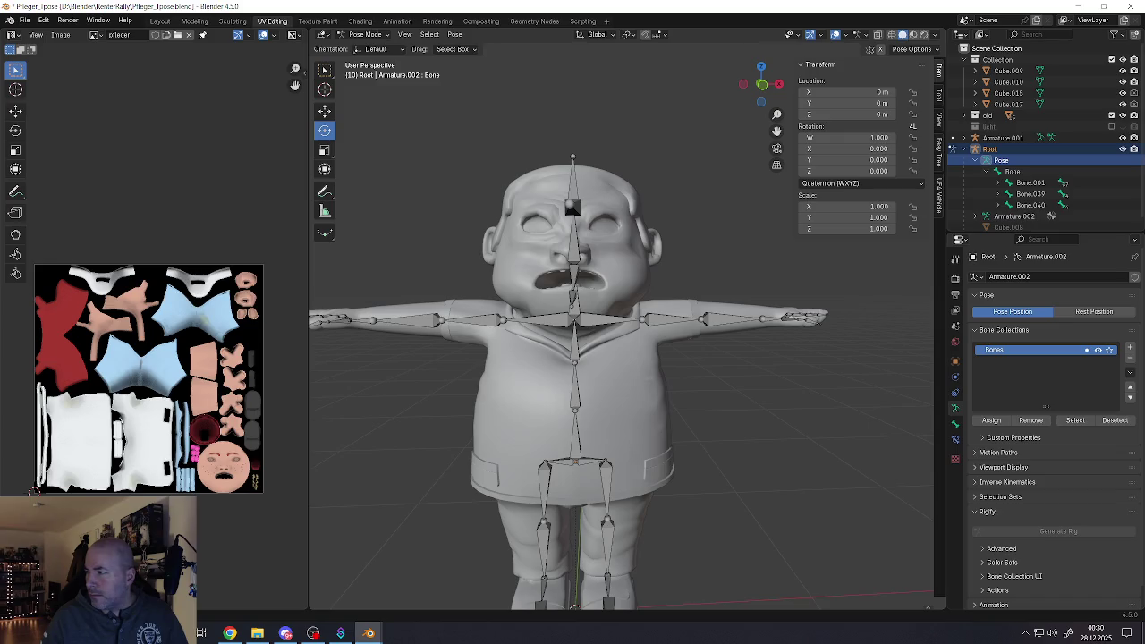
{"action": "left_click", "coordinate": [1012, 171]}
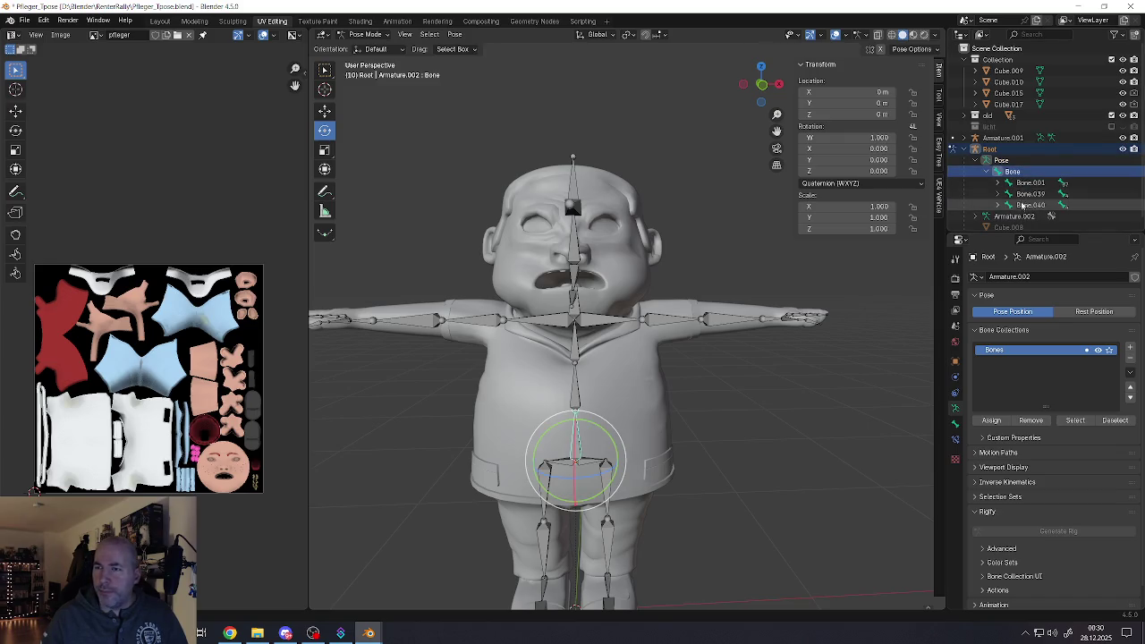
{"action": "left_click", "coordinate": [990, 164]}
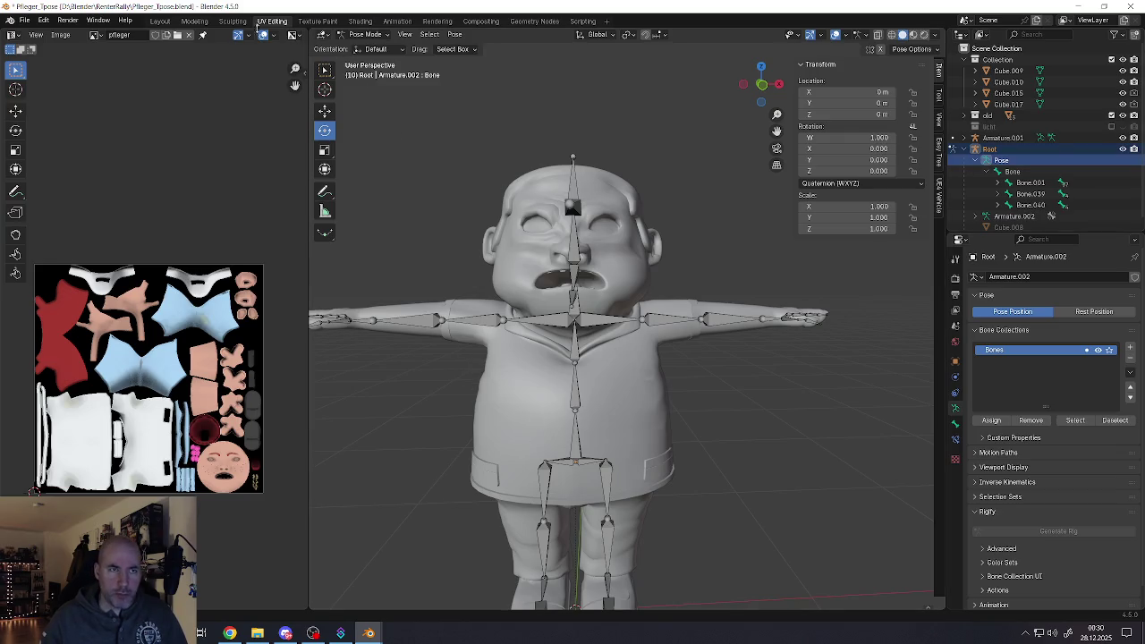
{"action": "left_click", "coordinate": [160, 21]}
Look through the scene's characters and select the nurse's Root armature
{"action": "key", "text": "a"}
{"action": "left_click", "coordinate": [473, 302]}
{"action": "left_click", "coordinate": [473, 302]}
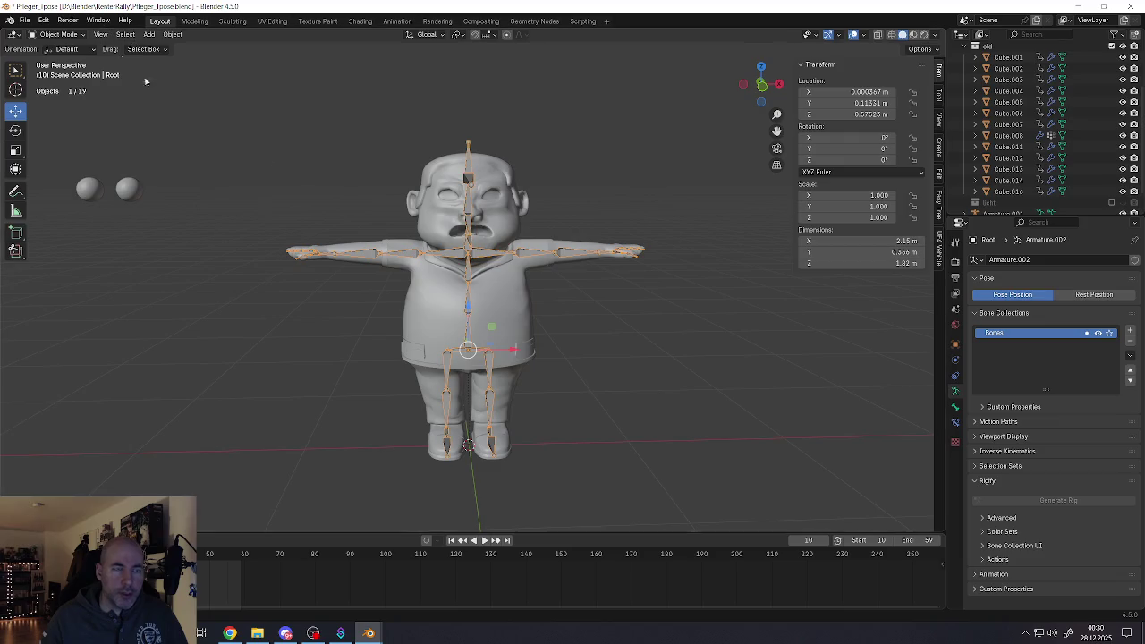
{"action": "scroll", "coordinate": [388, 256], "scroll_direction": "down", "scroll_amount": 6}
{"action": "mouse_move", "coordinate": [388, 255]}
{"action": "middle_mouse_down"}
{"action": "mouse_move", "coordinate": [621, 301]}
{"action": "mouse_move", "coordinate": [457, 309]}
{"action": "mouse_move", "coordinate": [546, 312]}
{"action": "middle_mouse_up"}
{"action": "scroll", "coordinate": [524, 304], "scroll_direction": "up", "scroll_amount": 2}
{"action": "left_click", "coordinate": [523, 302]}
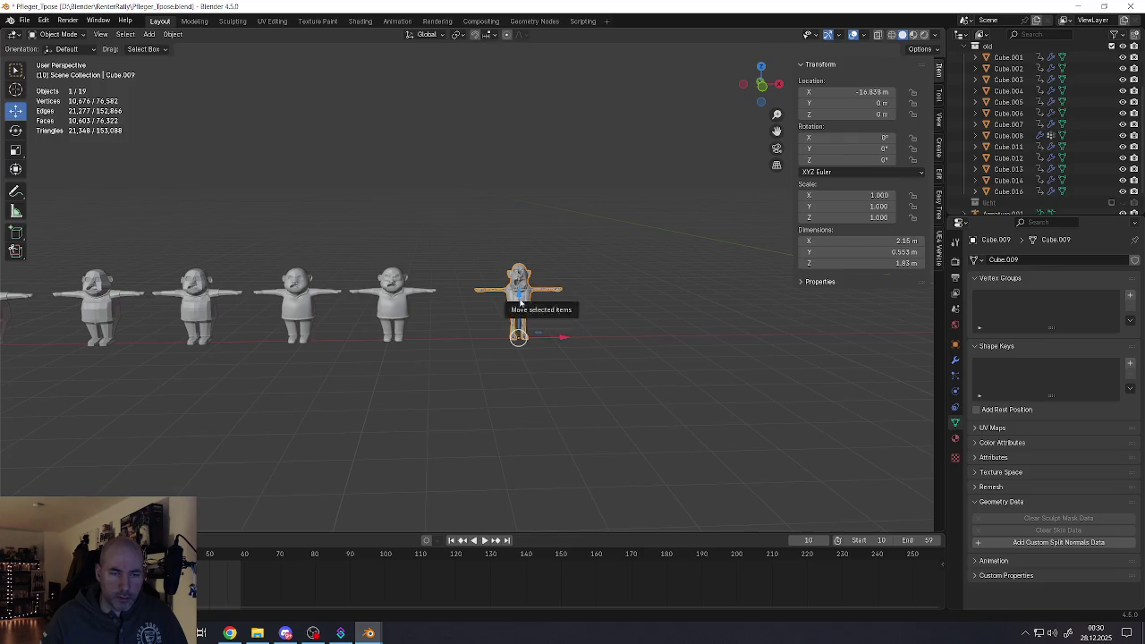
{"action": "left_click", "coordinate": [522, 303]}
{"action": "scroll", "coordinate": [520, 304], "scroll_direction": "down", "scroll_amount": 3}
{"action": "mouse_move", "coordinate": [639, 328]}
{"action": "middle_mouse_down"}
{"action": "mouse_move", "coordinate": [564, 340]}
{"action": "mouse_move", "coordinate": [440, 331]}
{"action": "middle_mouse_up"}
{"action": "scroll", "coordinate": [564, 340], "scroll_direction": "up", "scroll_amount": 5}
{"action": "scroll", "coordinate": [564, 340], "scroll_direction": "up", "scroll_amount": 2}
{"action": "scroll", "coordinate": [440, 331], "scroll_direction": "up", "scroll_amount": 1}
{"action": "scroll", "coordinate": [440, 331], "scroll_direction": "up", "scroll_amount": 2}
{"action": "left_click", "coordinate": [440, 331]}
{"action": "scroll", "coordinate": [440, 331], "scroll_direction": "up", "scroll_amount": 1}
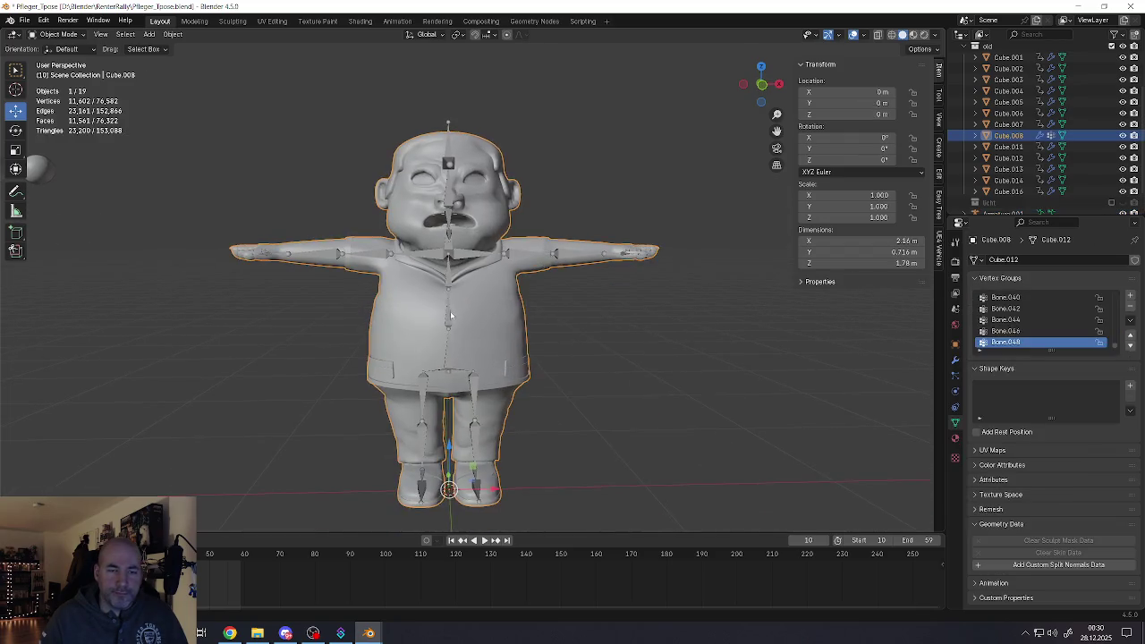
{"action": "left_click", "coordinate": [448, 304]}
Expand Root > Armature.002 > Bone in the Outliner and start renaming the top Bone
{"action": "scroll", "coordinate": [98, 563], "scroll_direction": "up", "scroll_amount": 1}
{"action": "scroll", "coordinate": [98, 564], "scroll_direction": "up", "scroll_amount": 1}
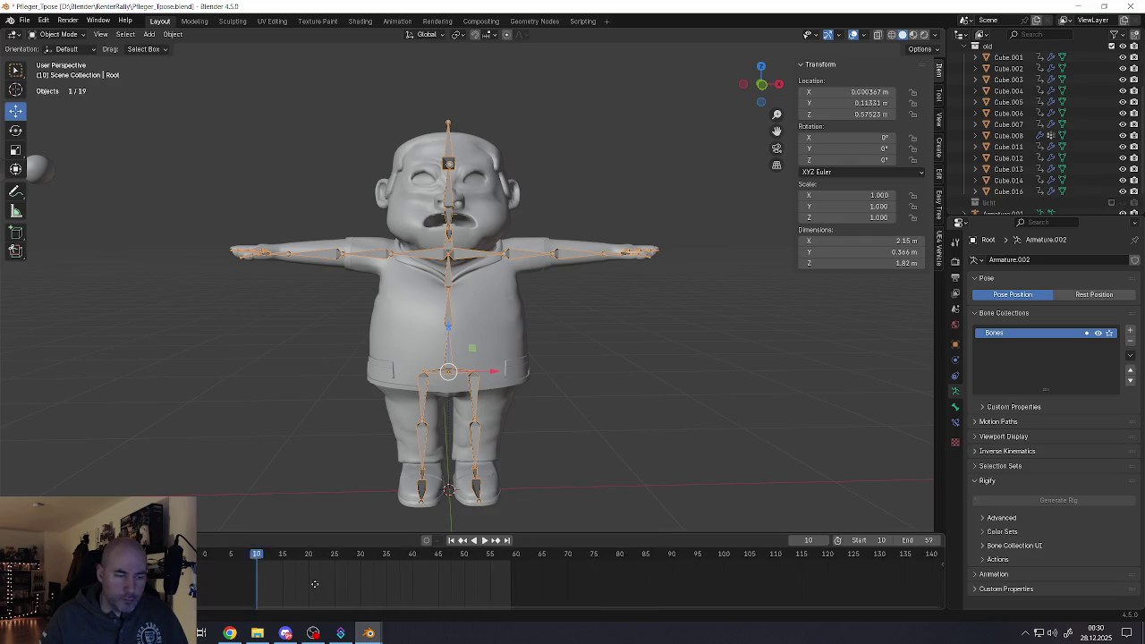
{"action": "scroll", "coordinate": [268, 572], "scroll_direction": "up", "scroll_amount": 6, "text": "ctrl"}
{"action": "mouse_move", "coordinate": [366, 555]}
{"action": "left_mouse_down"}
{"action": "mouse_move", "coordinate": [322, 556]}
{"action": "mouse_move", "coordinate": [364, 556]}
{"action": "left_mouse_up"}
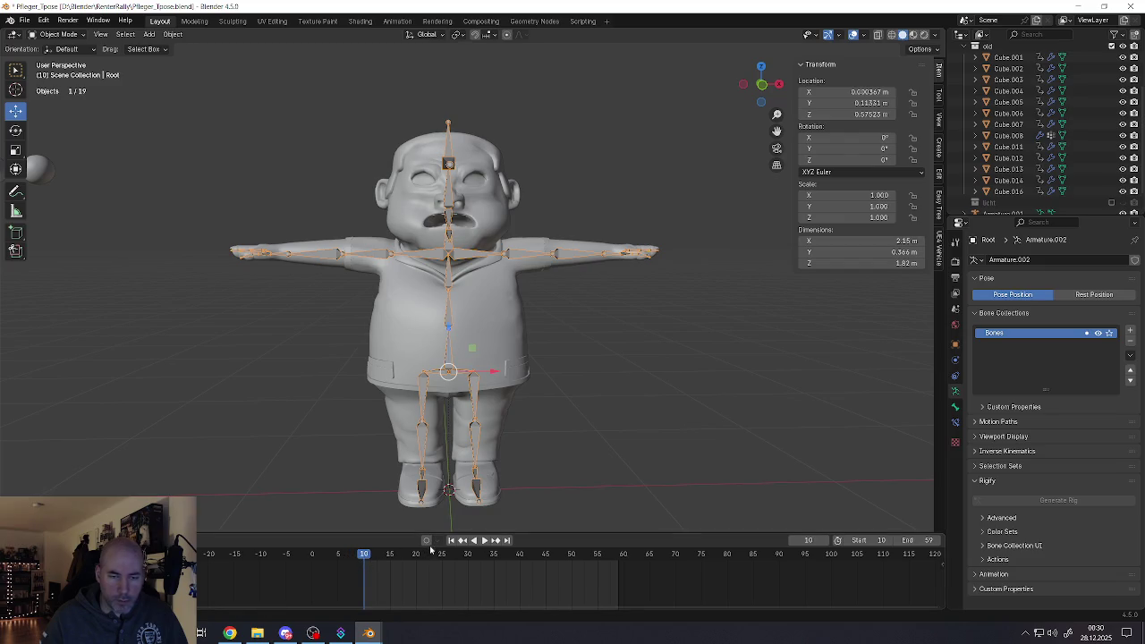
{"action": "scroll", "coordinate": [979, 196], "scroll_direction": "down", "scroll_amount": 2}
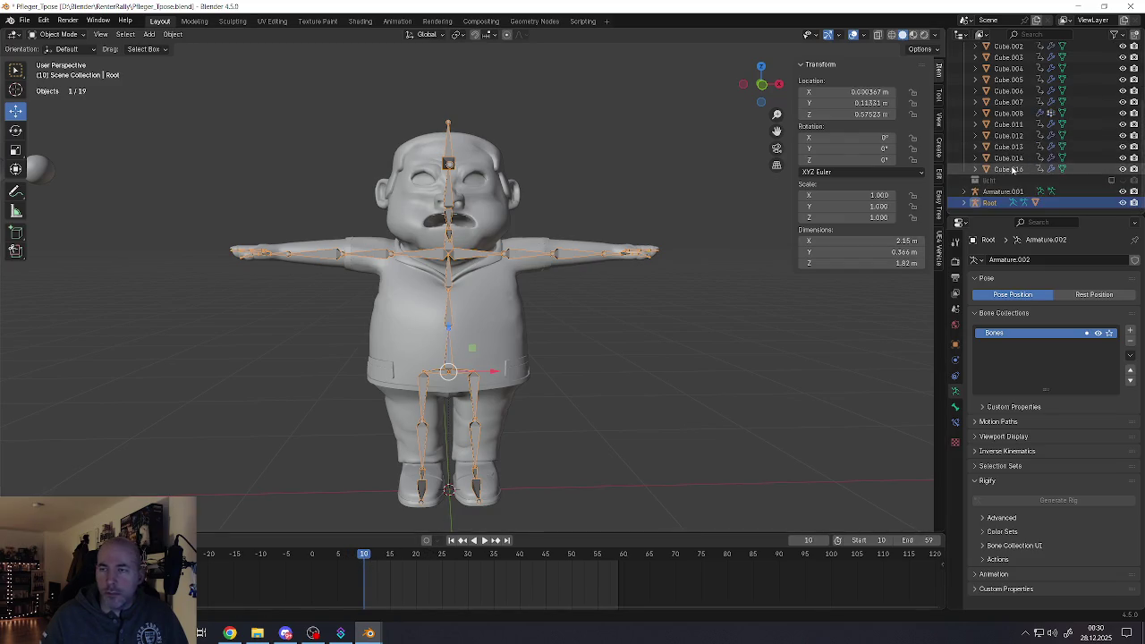
{"action": "left_click", "coordinate": [964, 203]}
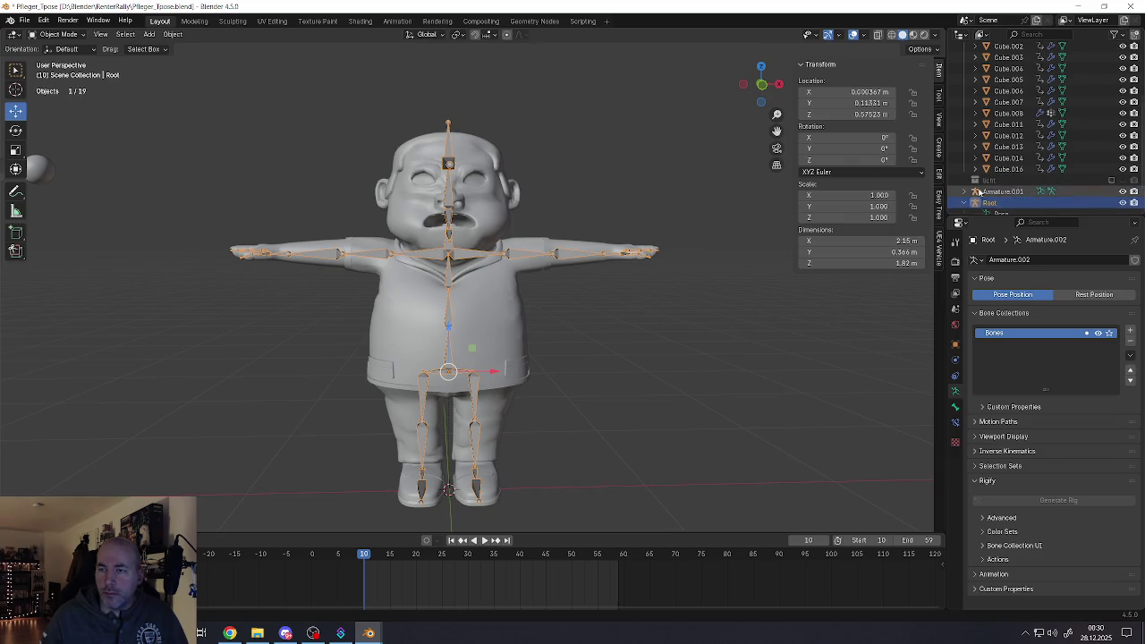
{"action": "scroll", "coordinate": [980, 192], "scroll_direction": "down", "scroll_amount": 2}
{"action": "left_click", "coordinate": [978, 193]}
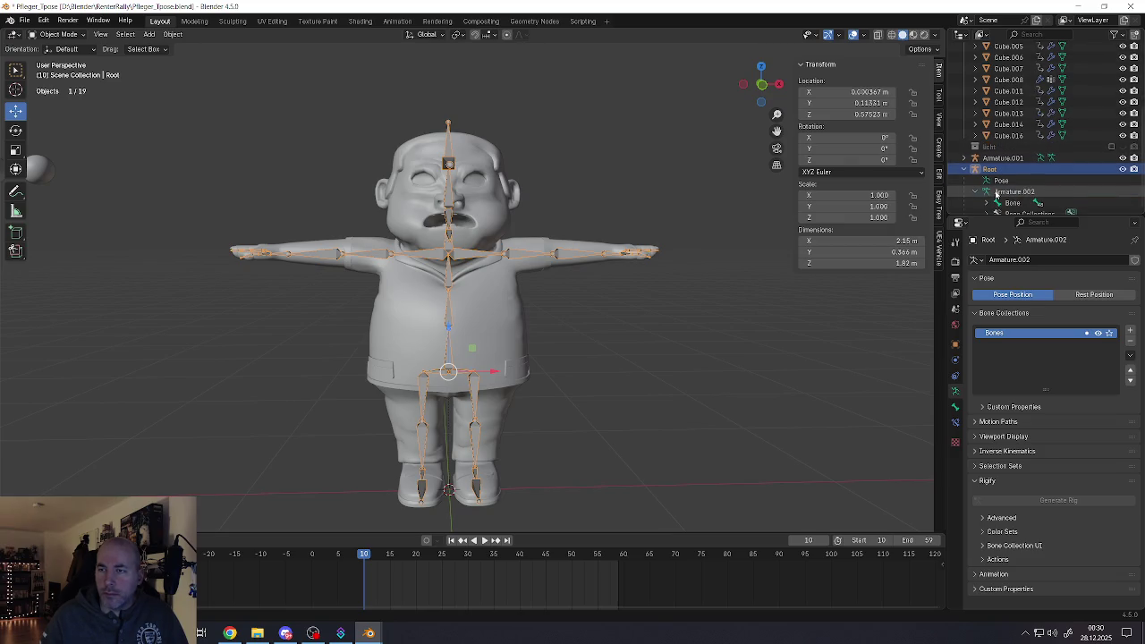
{"action": "scroll", "coordinate": [997, 195], "scroll_direction": "down", "scroll_amount": 2}
{"action": "left_click", "coordinate": [1012, 182]}
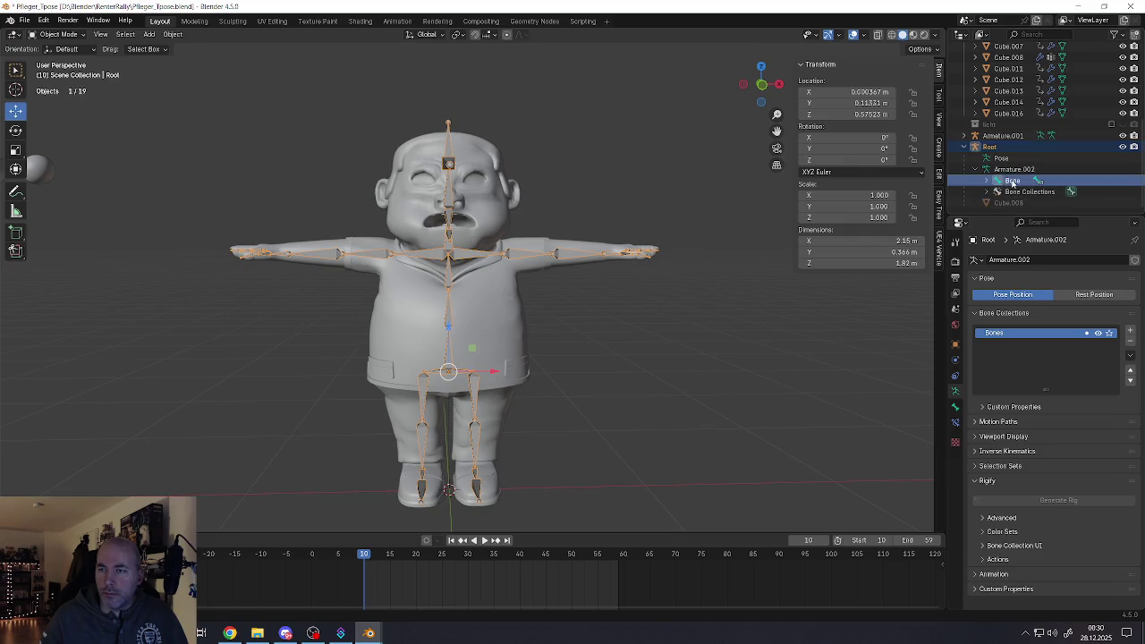
{"action": "left_click", "coordinate": [988, 183]}
{"action": "scroll", "coordinate": [993, 179], "scroll_direction": "down", "scroll_amount": 3}
{"action": "double_click", "coordinate": [1014, 147]}
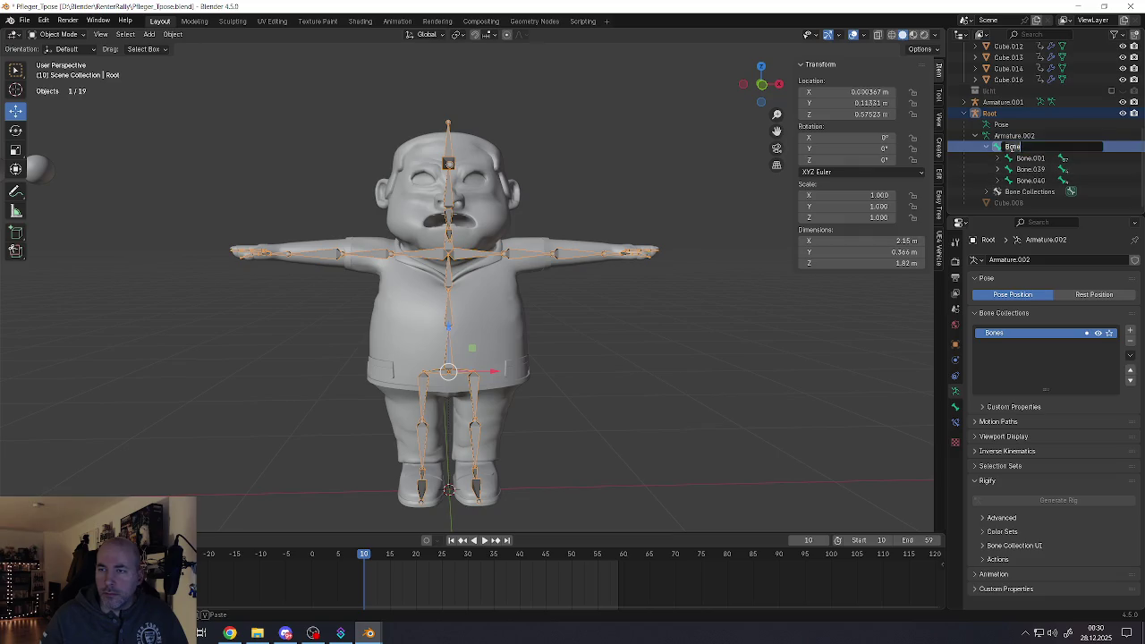
Rename Bone to Pelvis, switch to Edit Mode, and expand Pelvis to show its children
{"action": "type", "text": "Pelvis"}
{"action": "key", "text": "Return"}
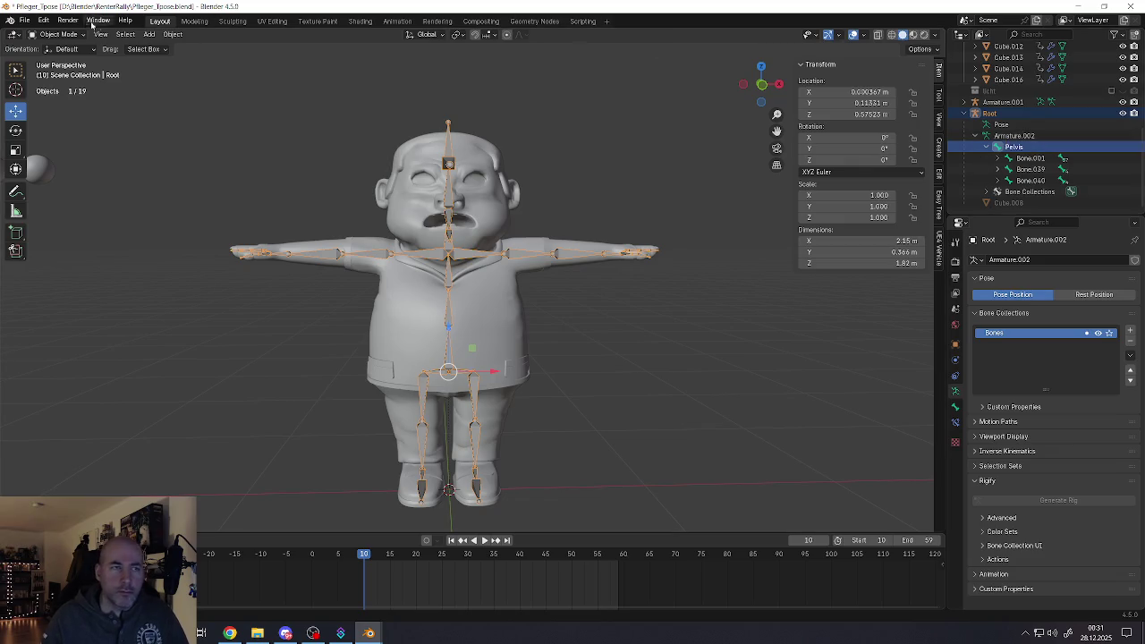
{"action": "left_click", "coordinate": [60, 34]}
{"action": "left_click", "coordinate": [58, 60]}
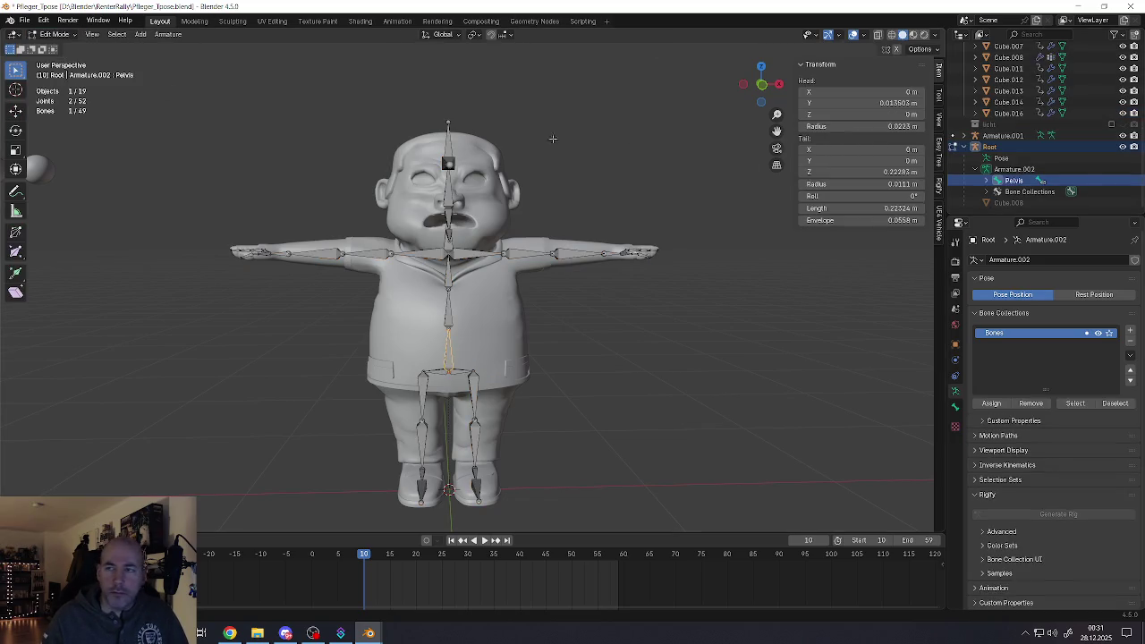
{"action": "left_click", "coordinate": [1014, 182]}
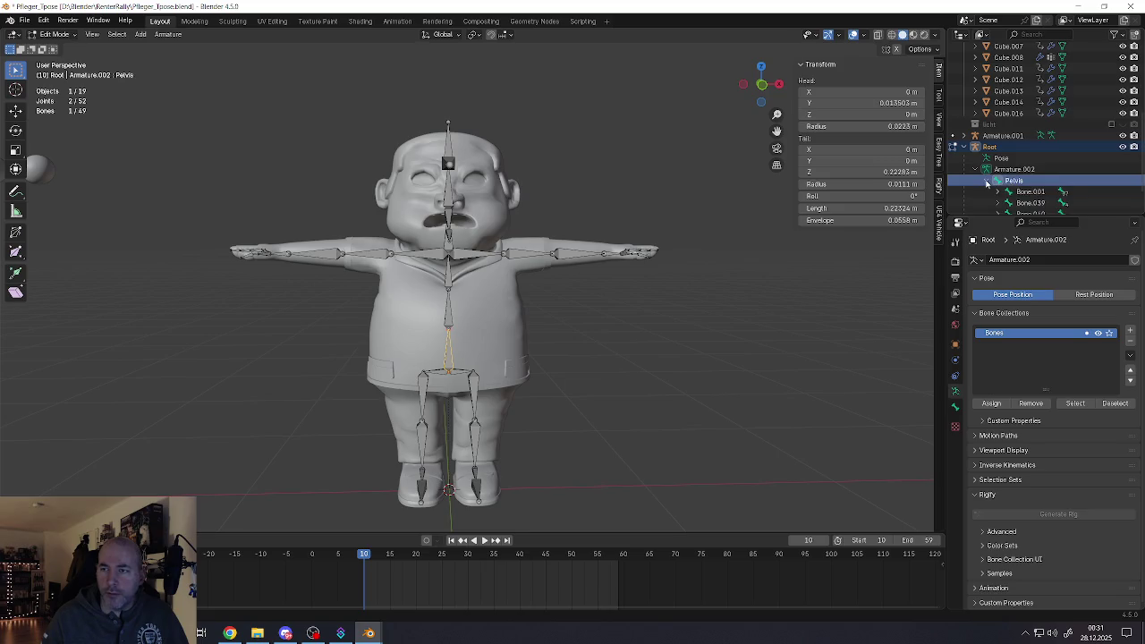
{"action": "left_click", "coordinate": [987, 180]}
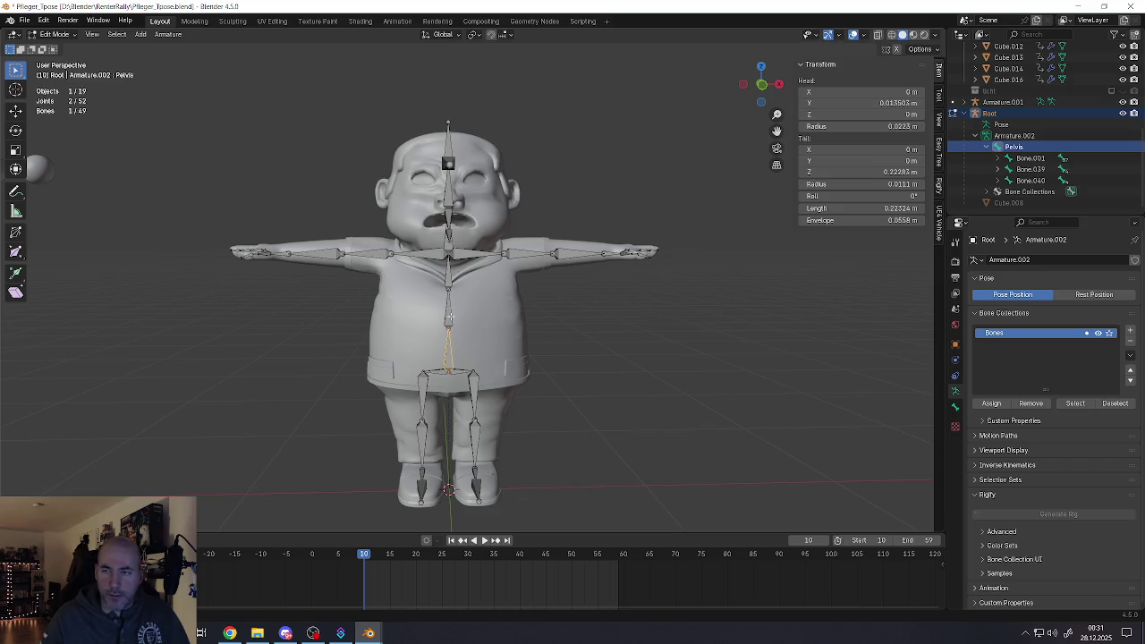
Rename the first spine bone Bone.001 to spine_01
{"action": "left_click", "coordinate": [450, 316]}
{"action": "double_click", "coordinate": [1029, 157]}
{"action": "type", "text": "Sp"}
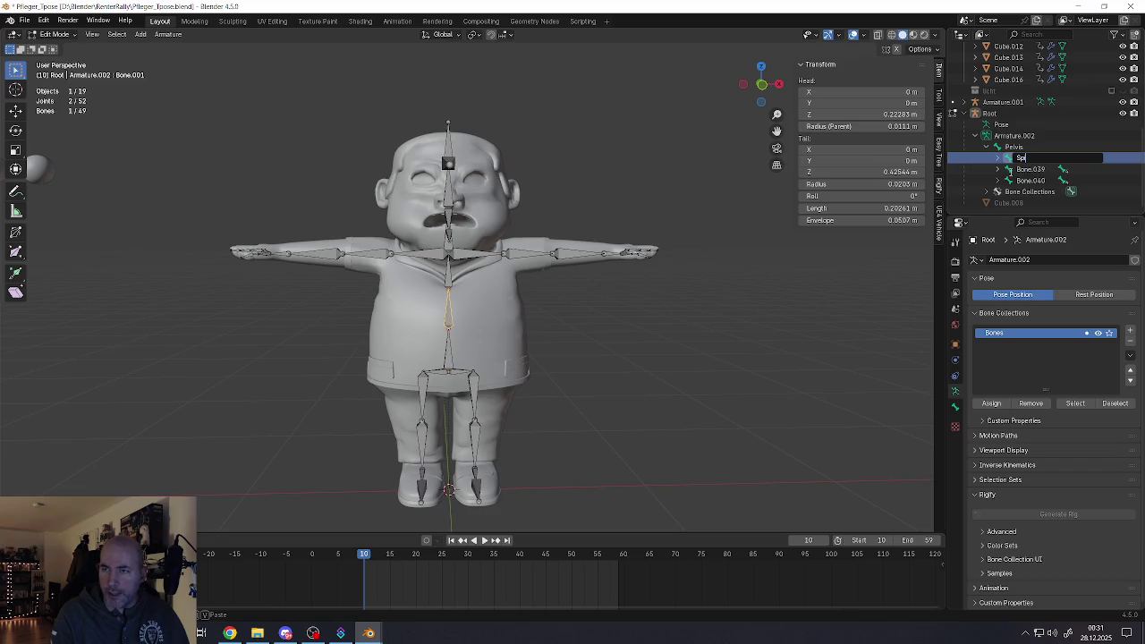
{"action": "type", "text": "inespine_"}
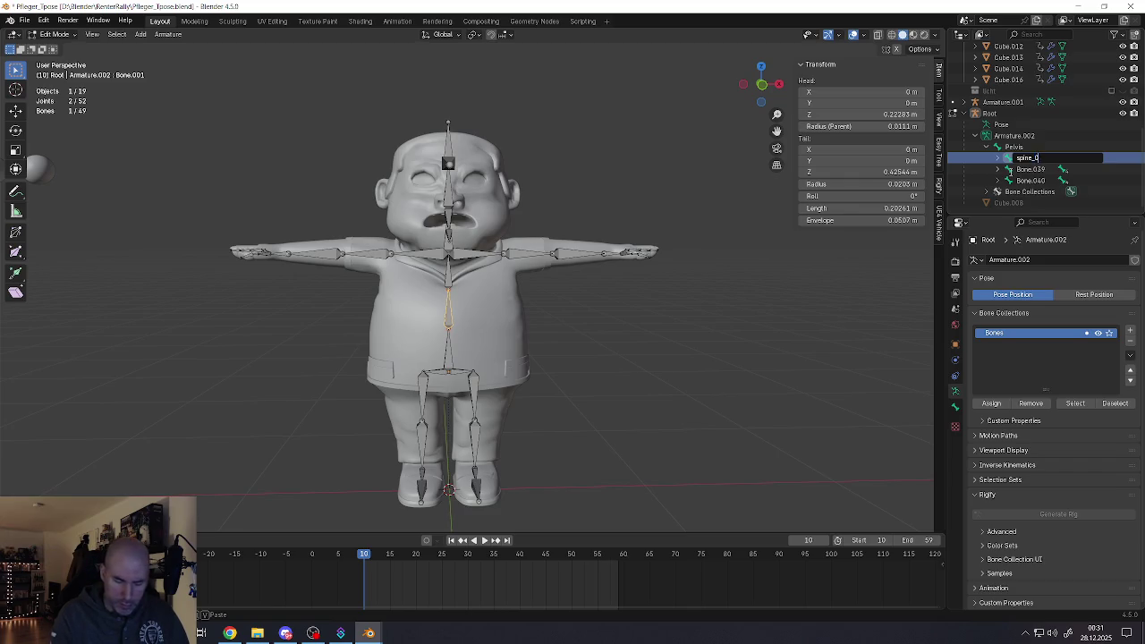
{"action": "type", "text": "01"}
{"action": "key", "text": "Return"}
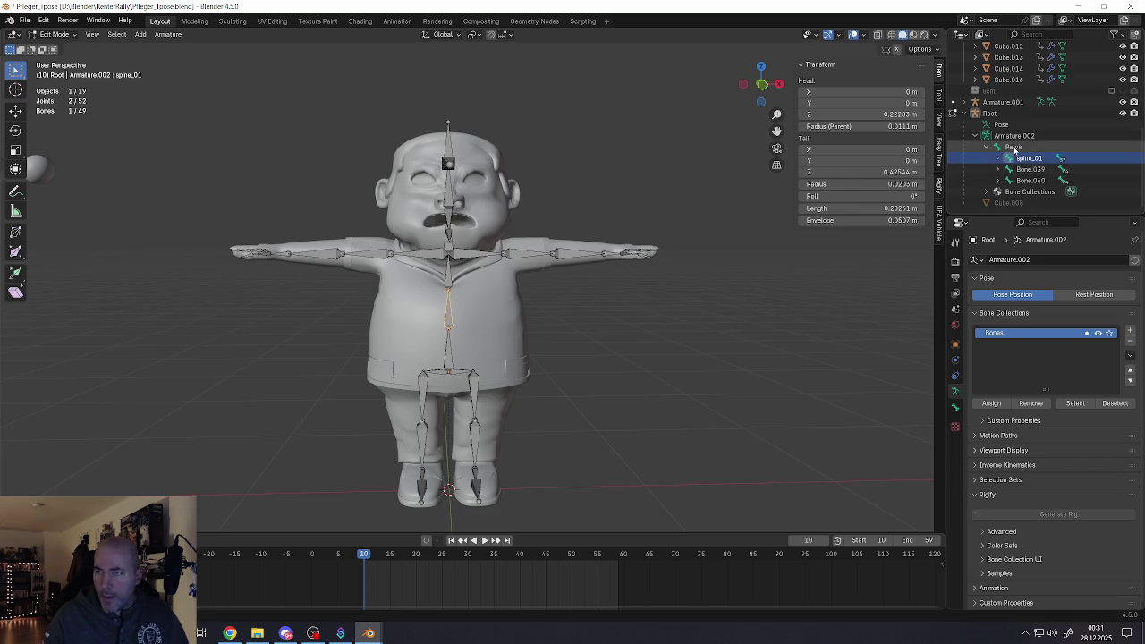
Correct Pelvis to lowercase 'pelvis', expand spine_01, and select neck bone Bone.003
{"action": "double_click", "coordinate": [1014, 146]}
{"action": "type", "text": "pelvis"}
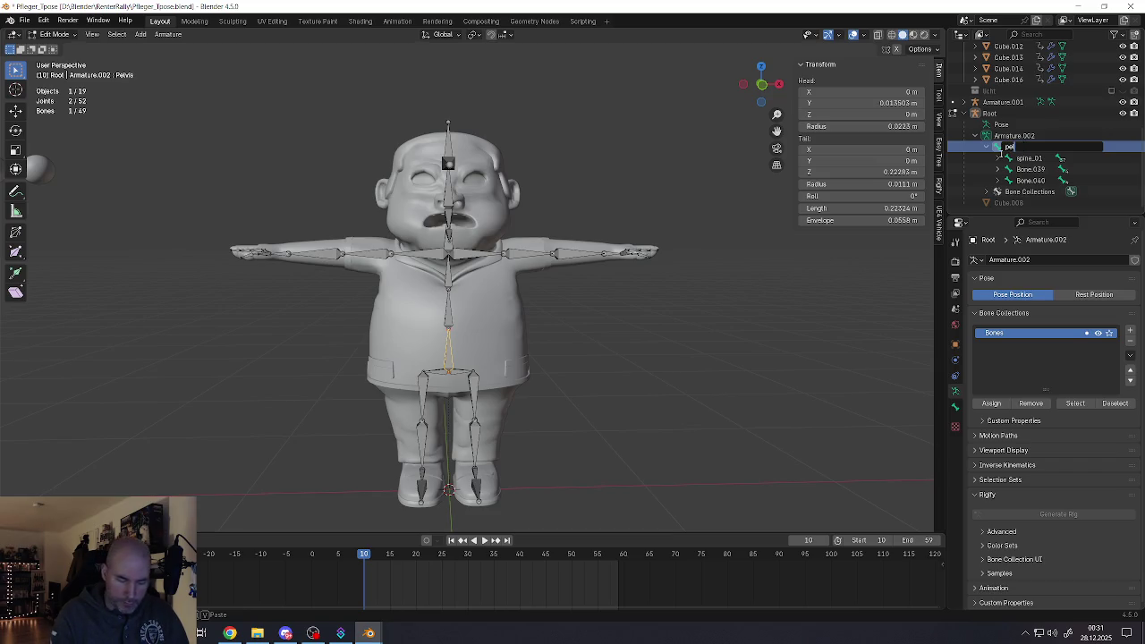
{"action": "key", "text": "Return"}
{"action": "left_click", "coordinate": [1000, 159]}
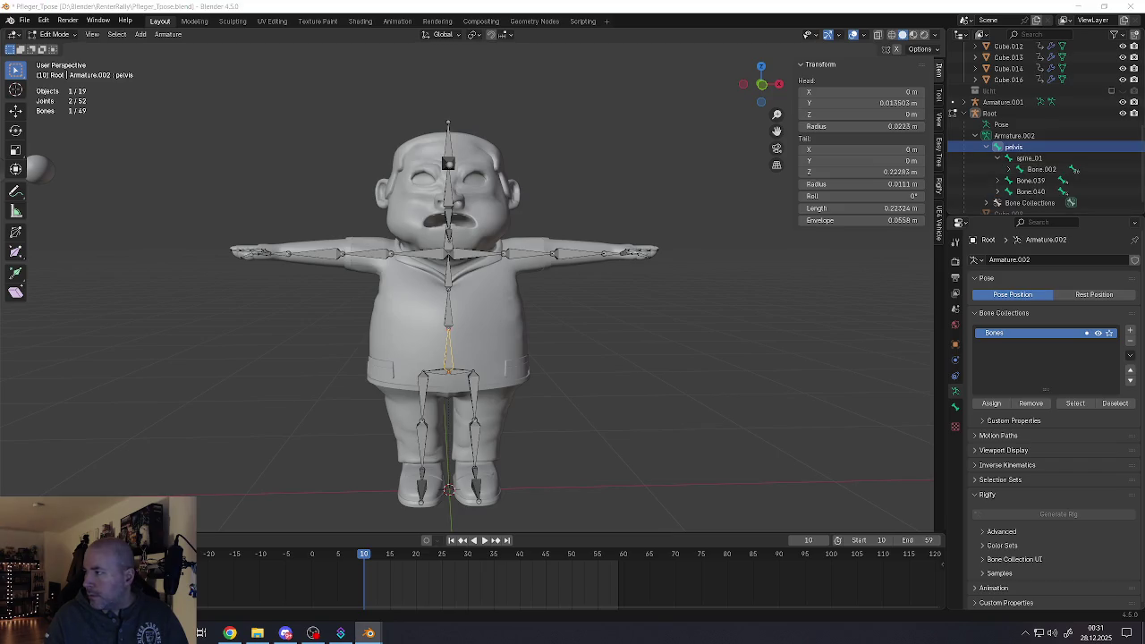
{"action": "left_click", "coordinate": [1048, 143]}
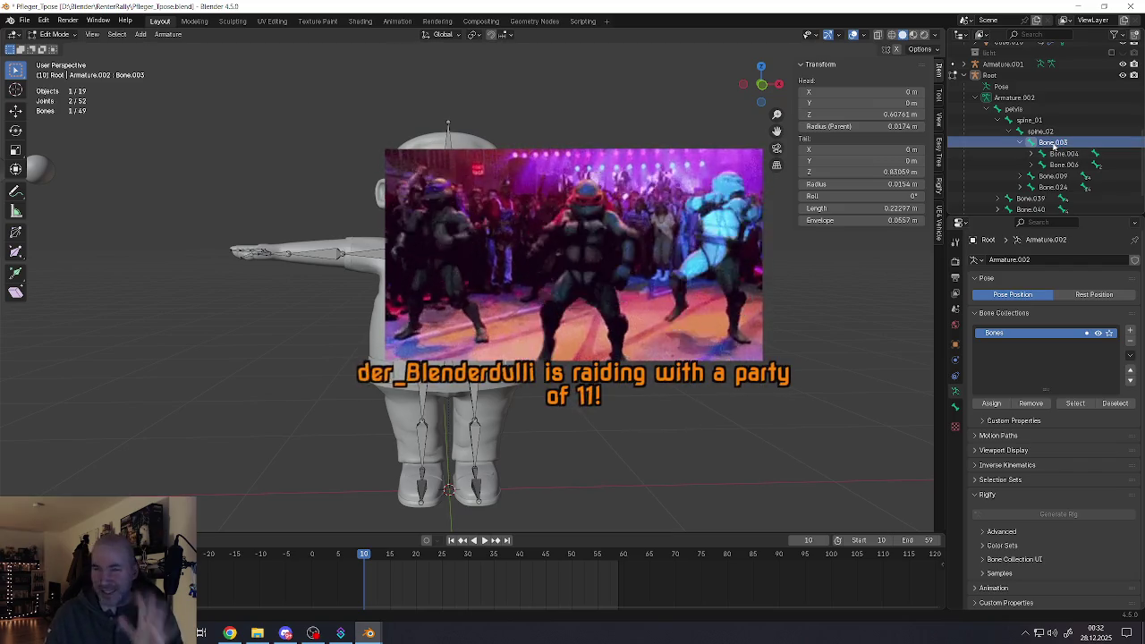
{"action": "left_click", "coordinate": [1058, 153]}
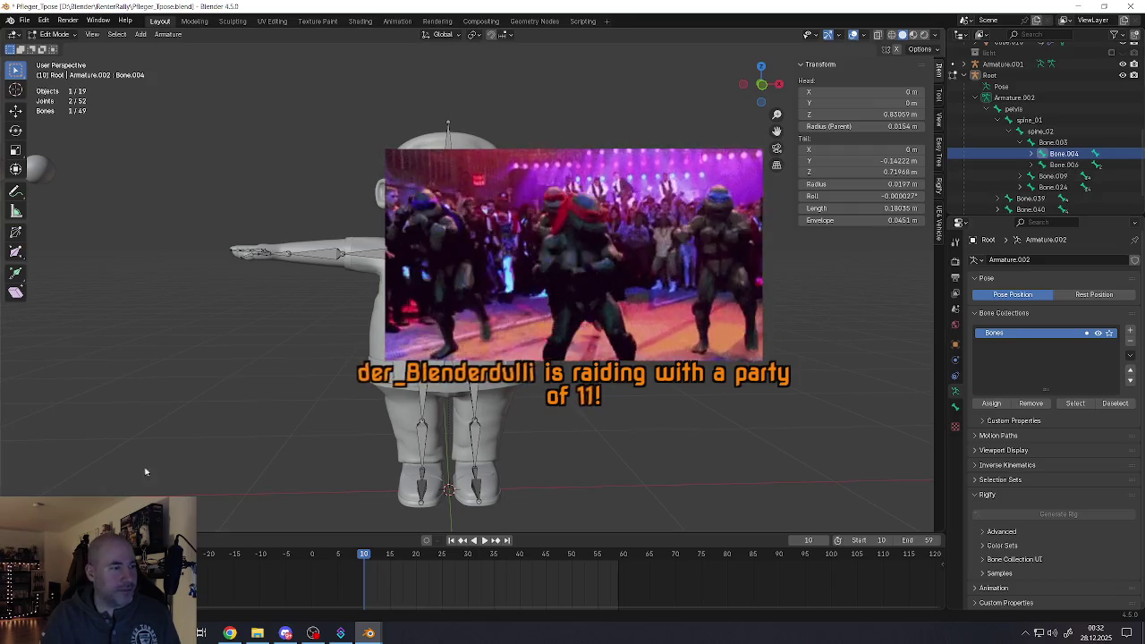
{"action": "key", "text": "alt+Tab"}
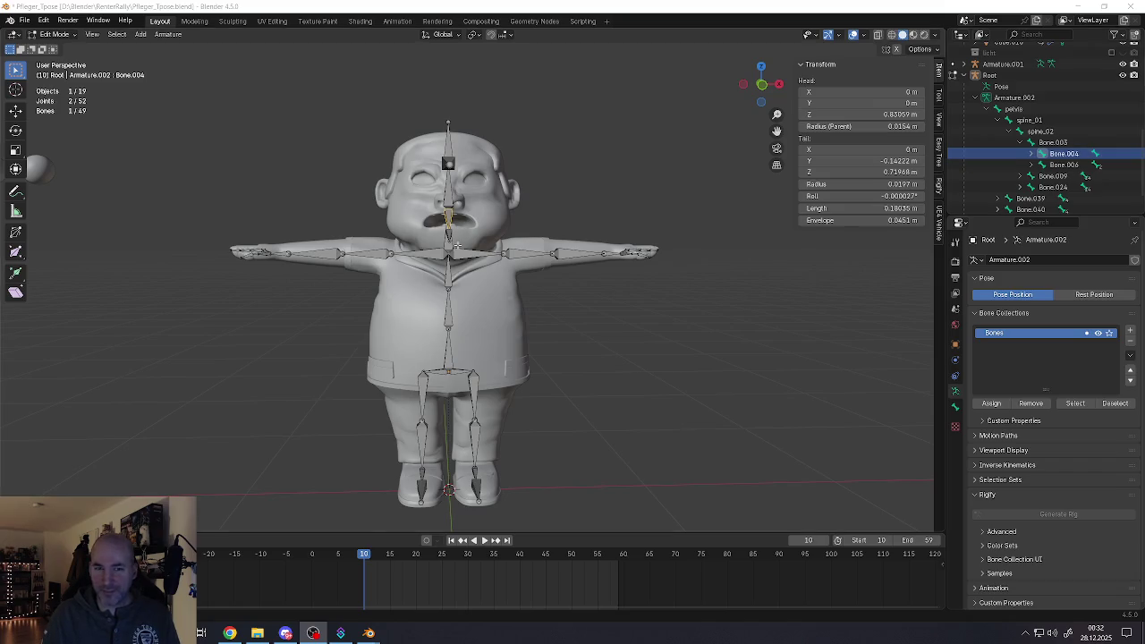
{"action": "scroll", "coordinate": [453, 244], "scroll_direction": "up", "scroll_amount": 3}
{"action": "middle_click_drag", "start_coordinate": [453, 243], "coordinate": [501, 237]}
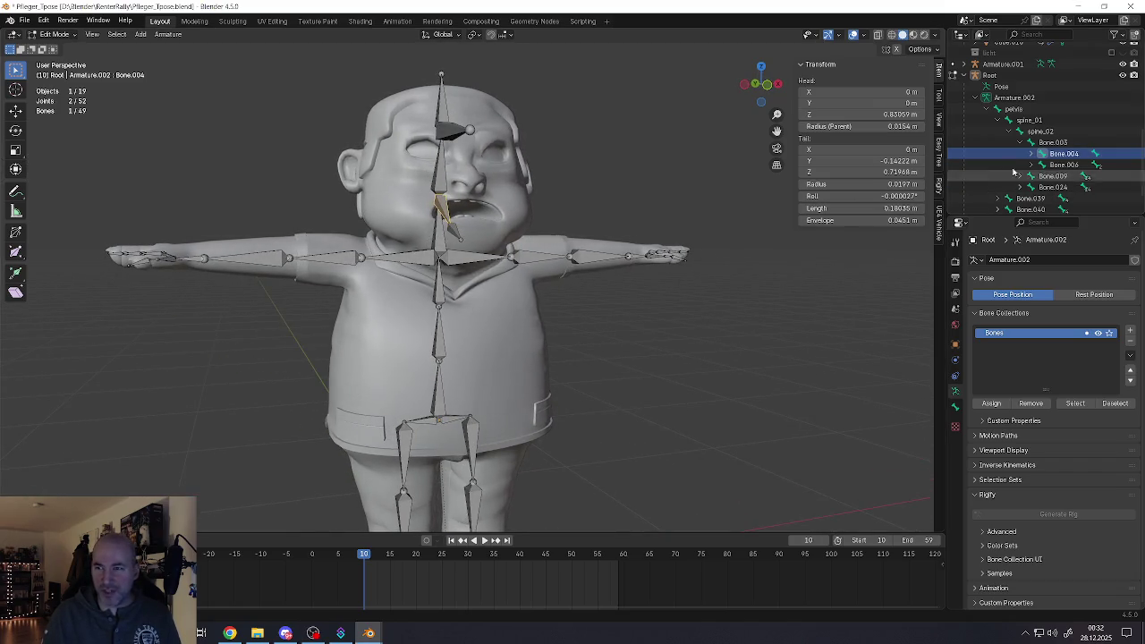
{"action": "left_click", "coordinate": [1048, 142]}
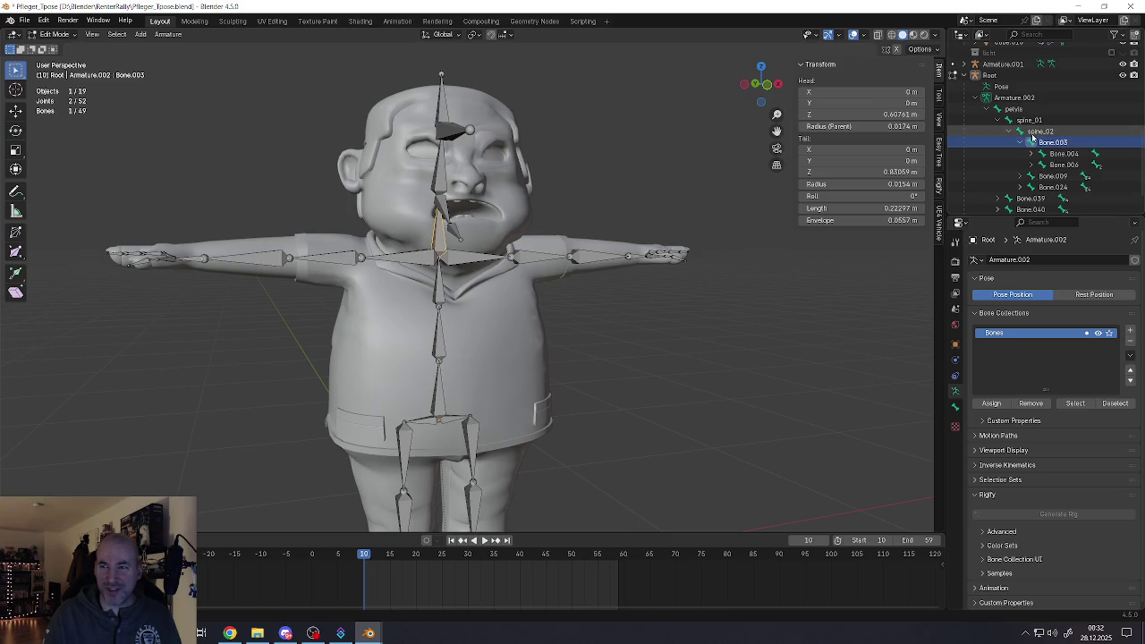
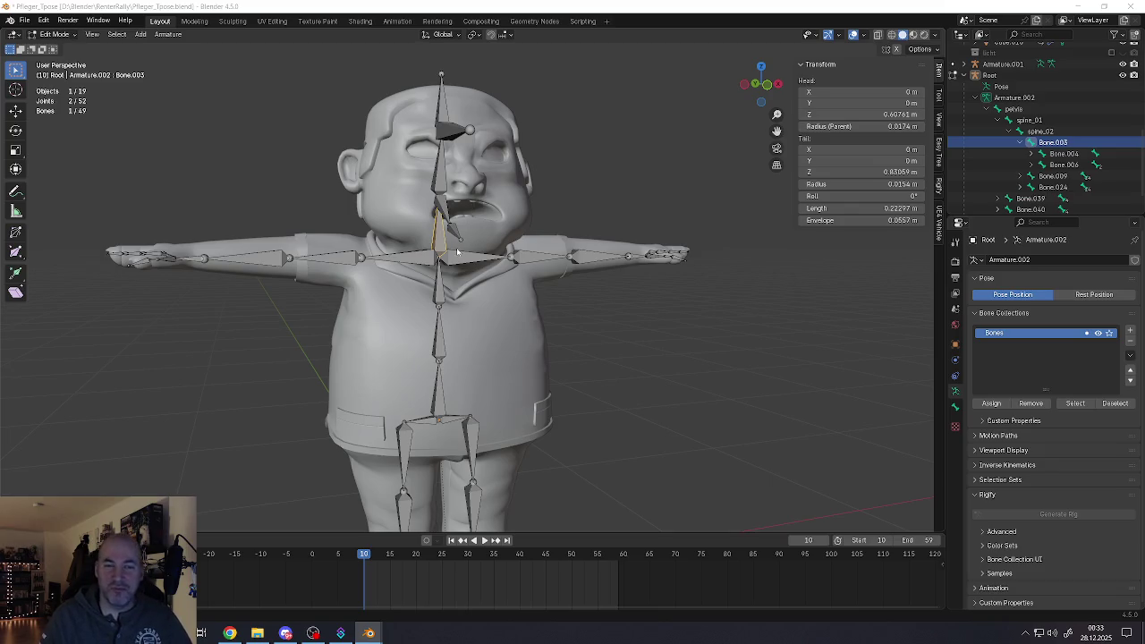
Inspect the spine bones from spine_02 up to Bone.003 and save the file
{"action": "scroll", "coordinate": [435, 311], "scroll_direction": "up", "scroll_amount": 3}
{"action": "left_click", "coordinate": [437, 311]}
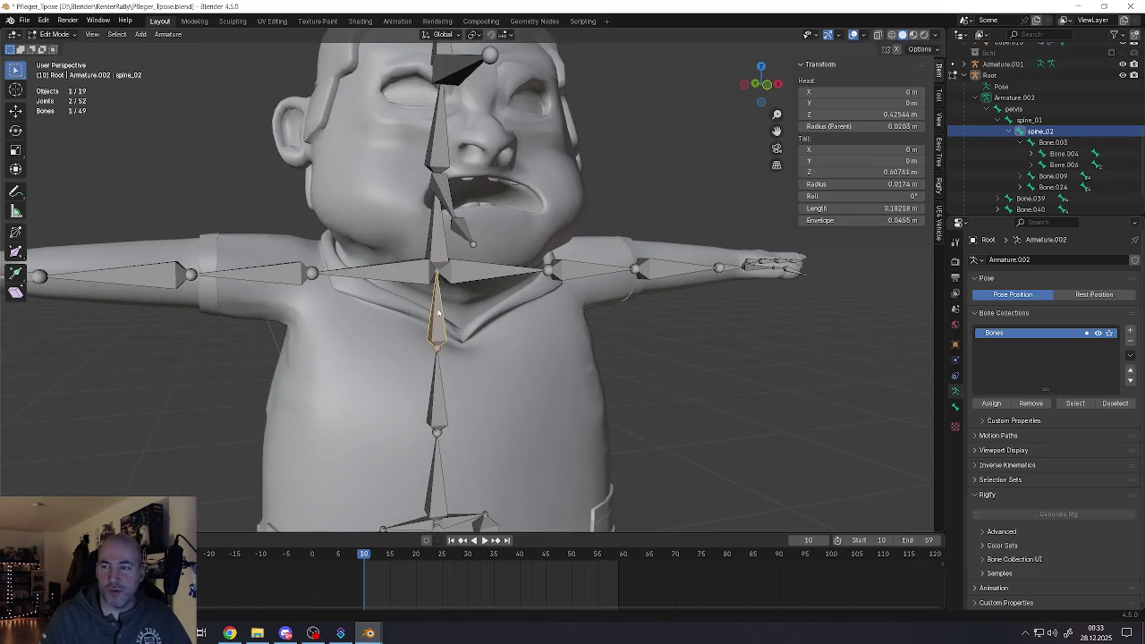
{"action": "left_click", "coordinate": [430, 387]}
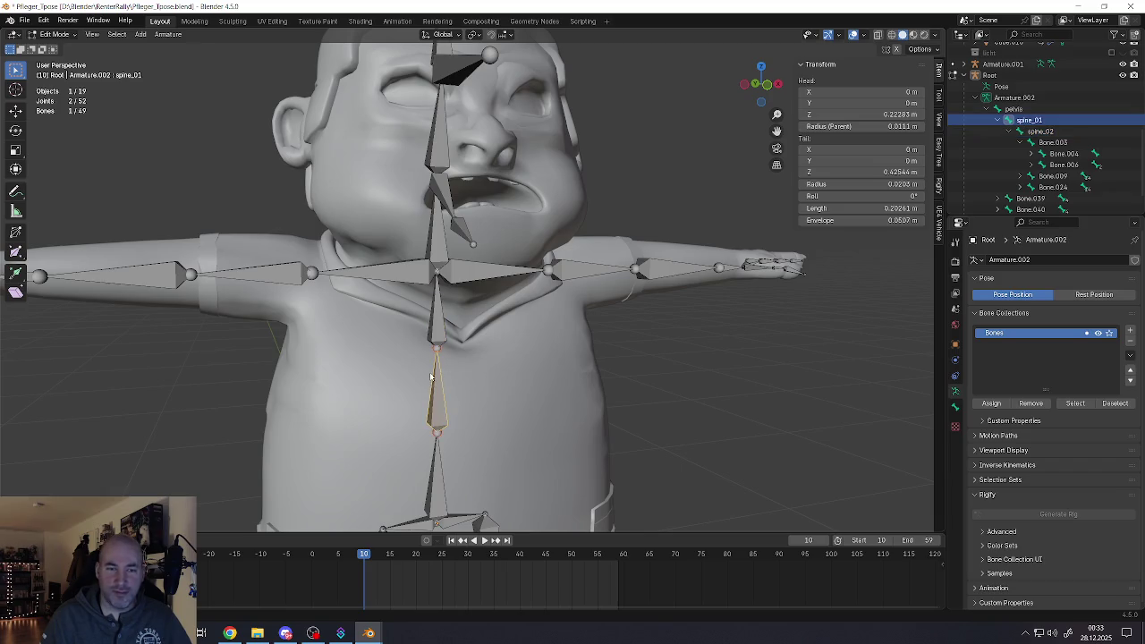
{"action": "left_click", "coordinate": [434, 337]}
{"action": "left_click", "coordinate": [437, 253]}
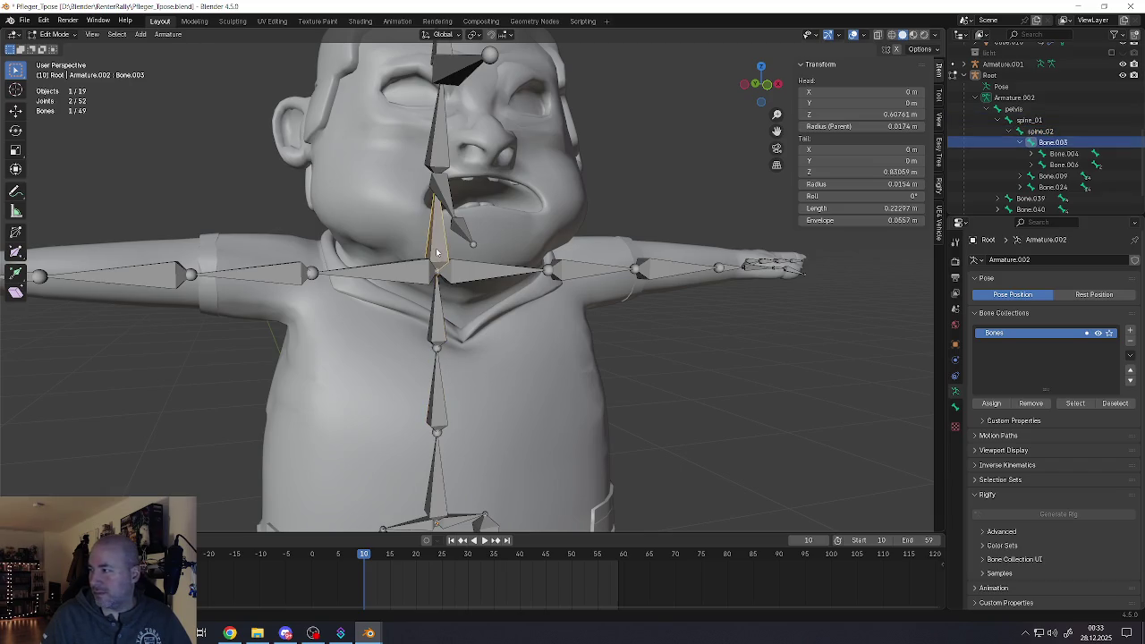
{"action": "key", "text": "ctrl+s"}
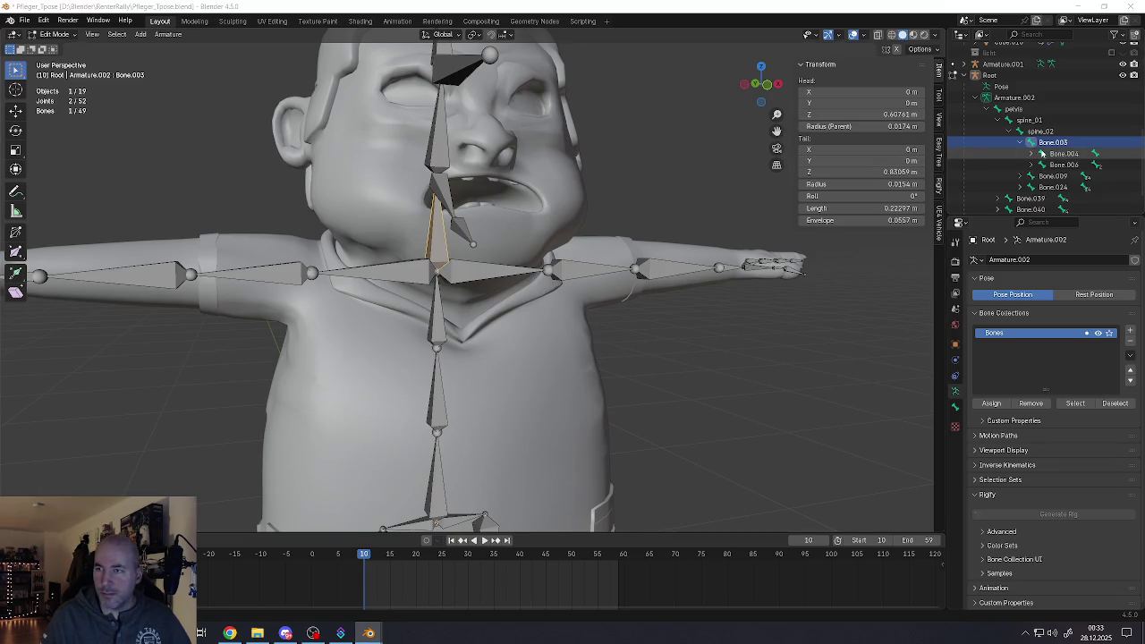
Identify Bone.024 and Bone.009 as the clavicles and Bone.003 as the neck bone
{"action": "left_click", "coordinate": [1031, 154]}
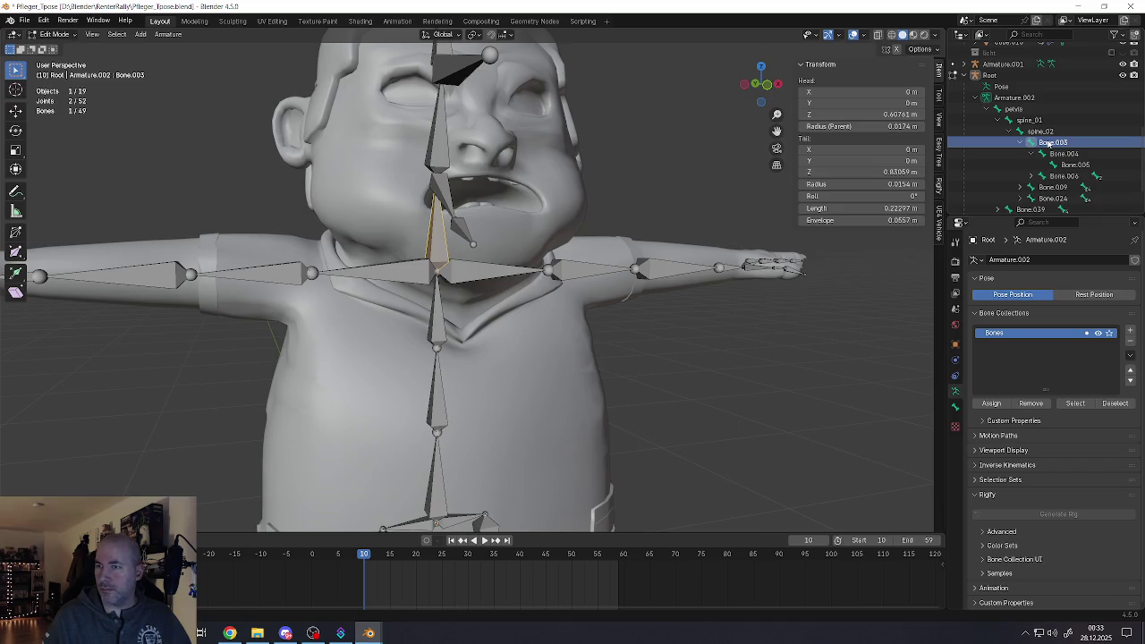
{"action": "left_click", "coordinate": [1033, 154]}
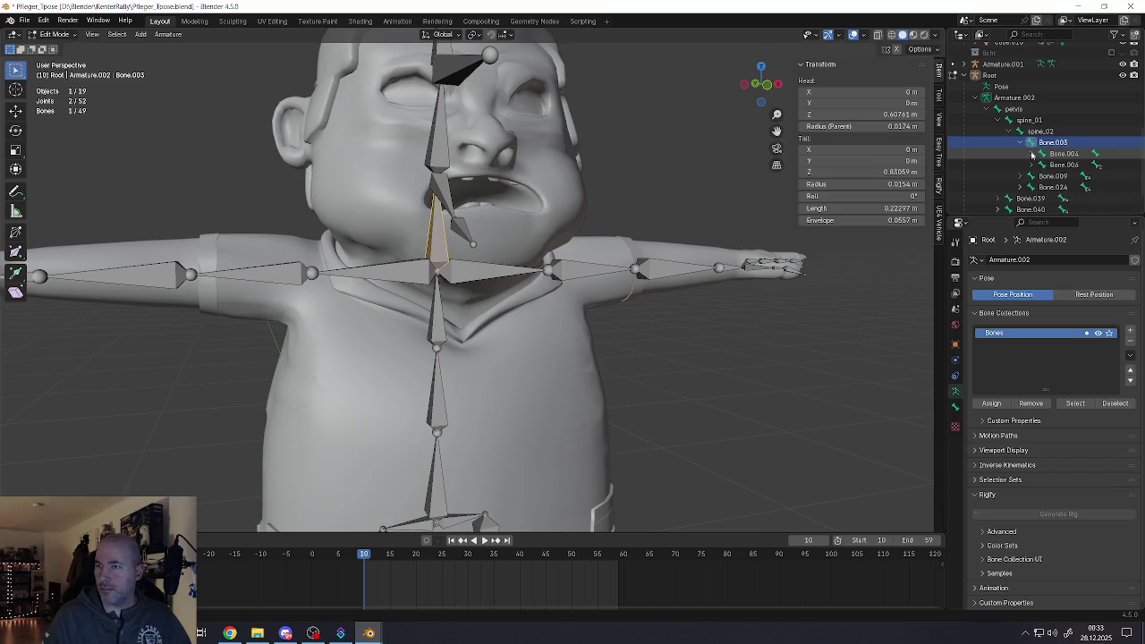
{"action": "left_click", "coordinate": [1020, 144]}
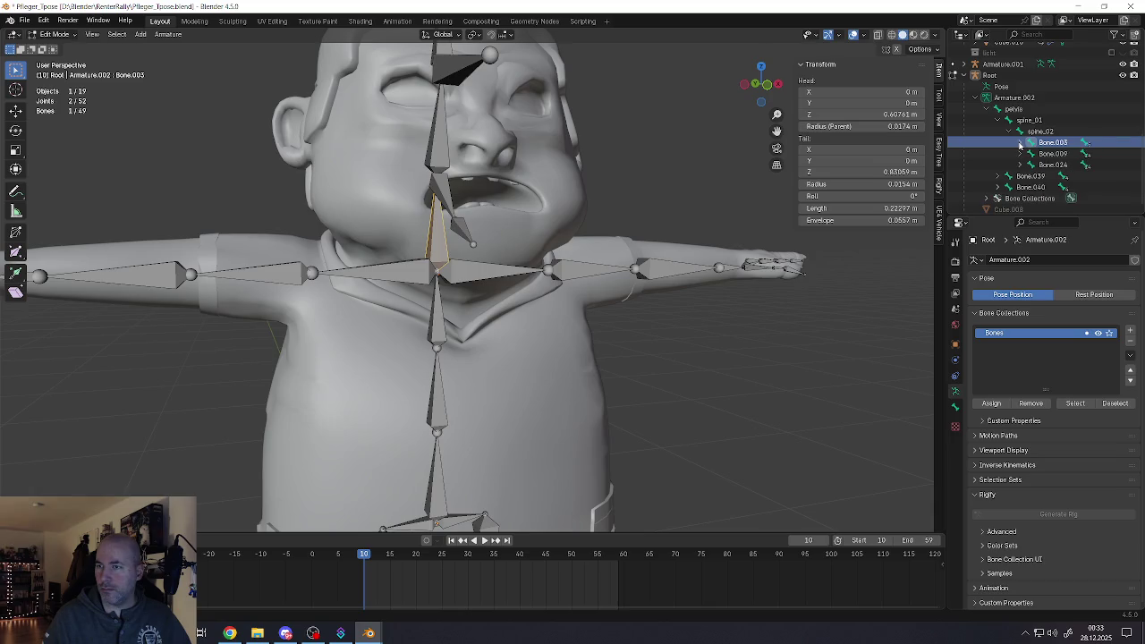
{"action": "left_click", "coordinate": [1020, 154]}
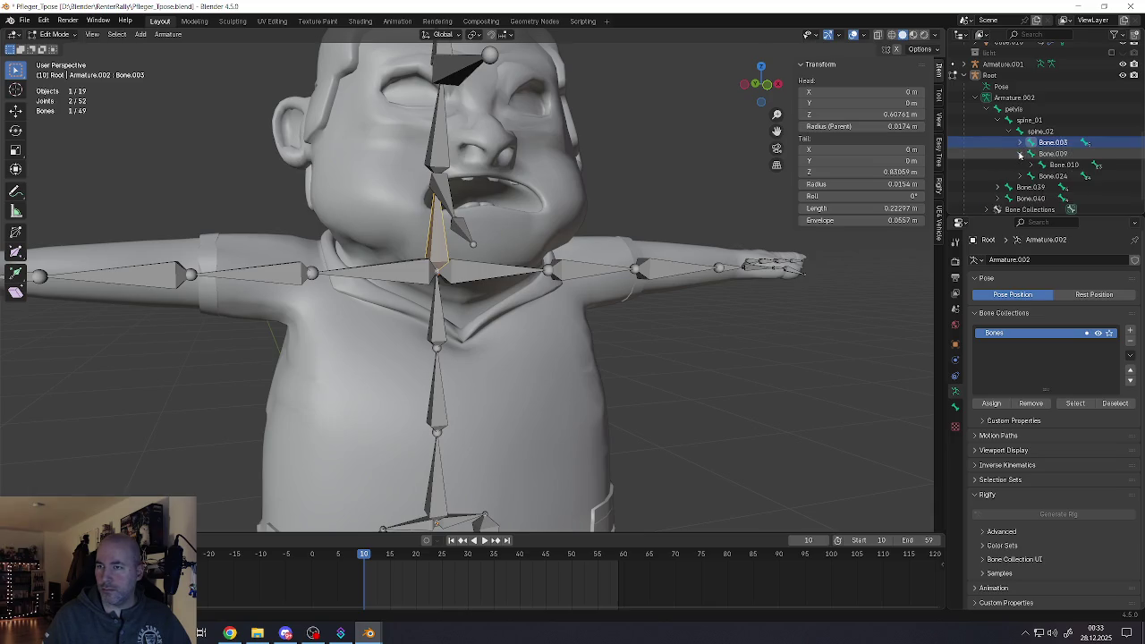
{"action": "left_click", "coordinate": [489, 273]}
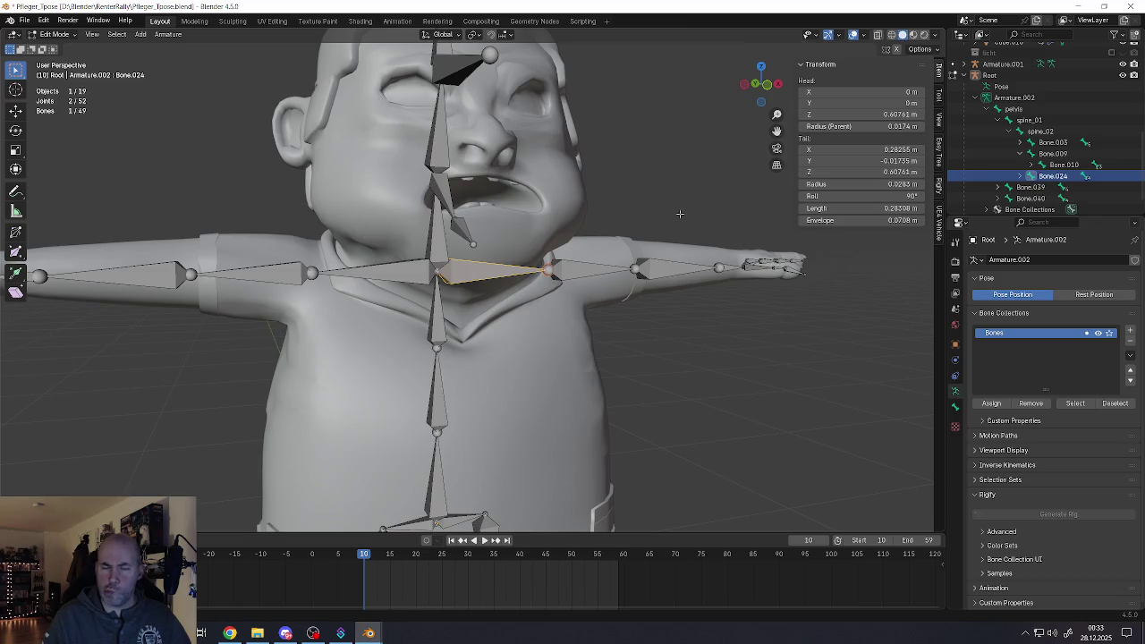
{"action": "middle_click_drag", "start_coordinate": [680, 214], "coordinate": [454, 270]}
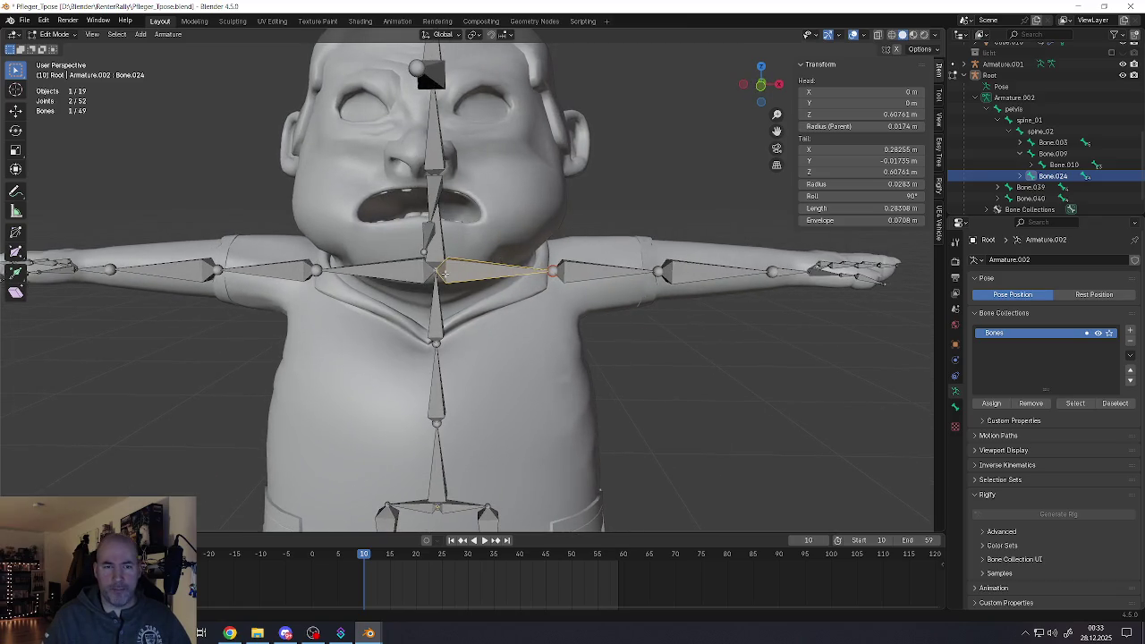
{"action": "left_click", "coordinate": [423, 278]}
{"action": "left_click", "coordinate": [1019, 154]}
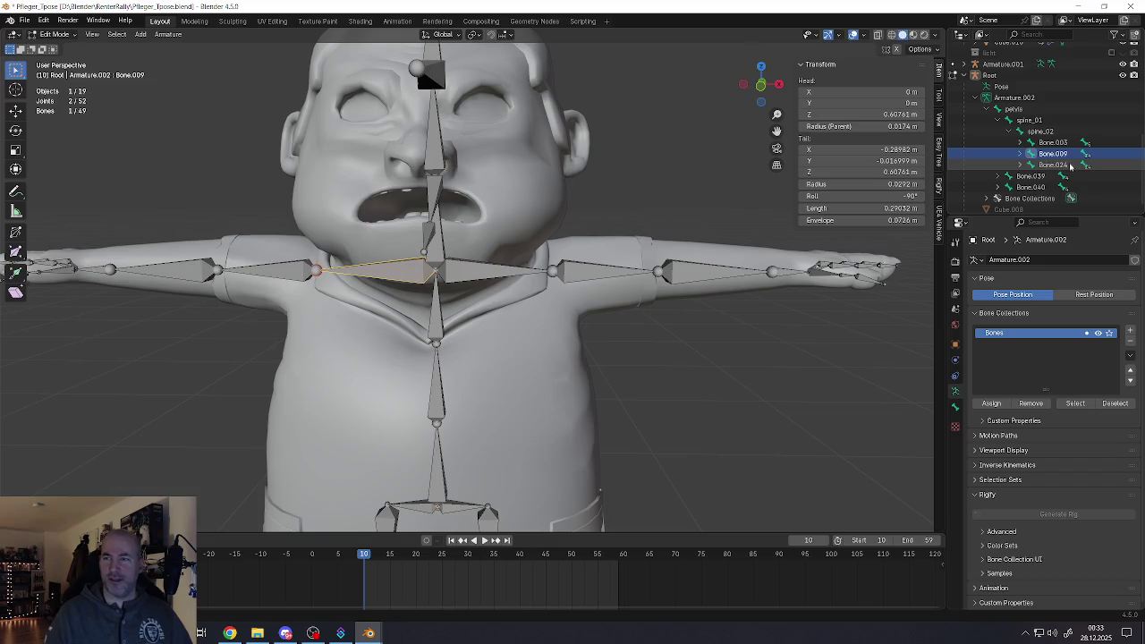
{"action": "left_click", "coordinate": [1051, 143]}
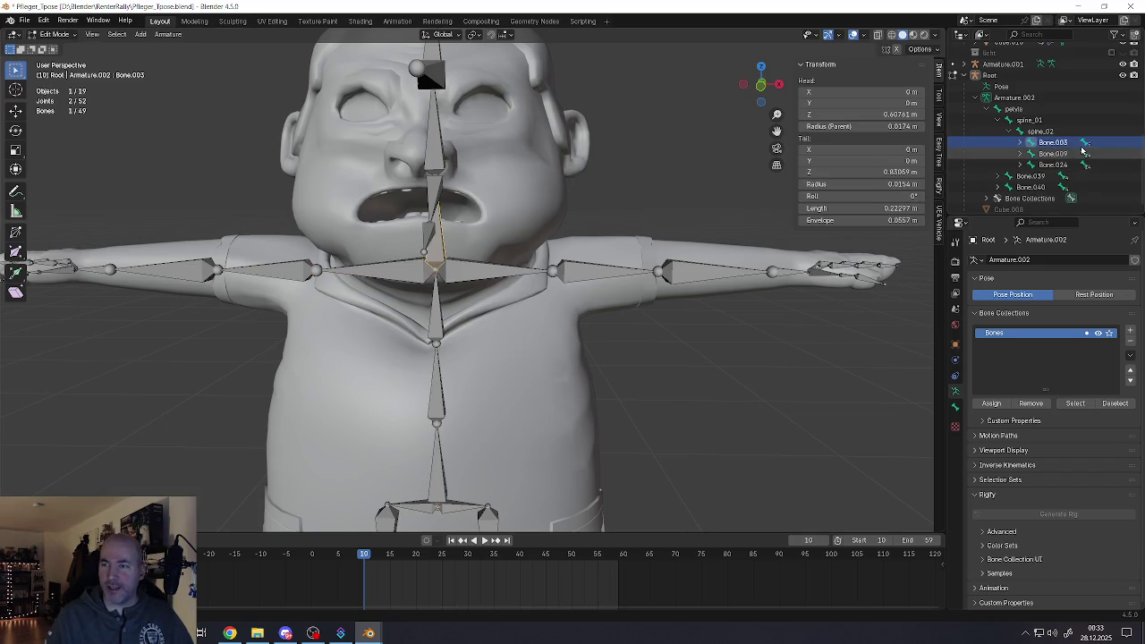
Rename Bone.003, Bone.009 and Bone.024 to neck, shoulder_r and shoulder_l
{"action": "double_click", "coordinate": [1054, 144]}
{"action": "type", "text": "neck"}
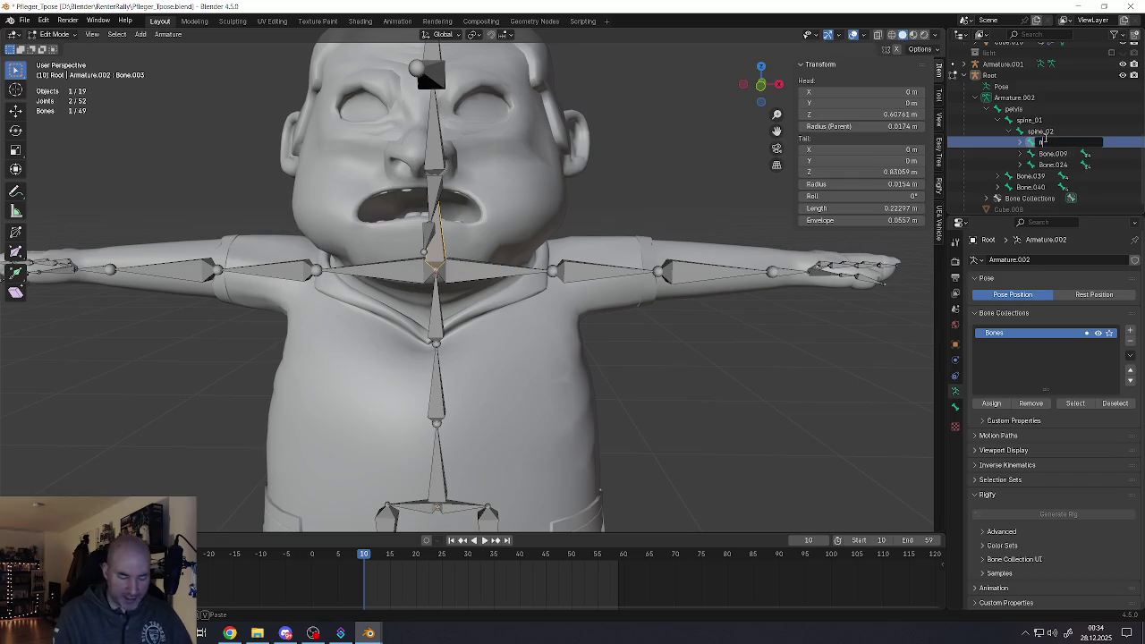
{"action": "key", "text": "Return"}
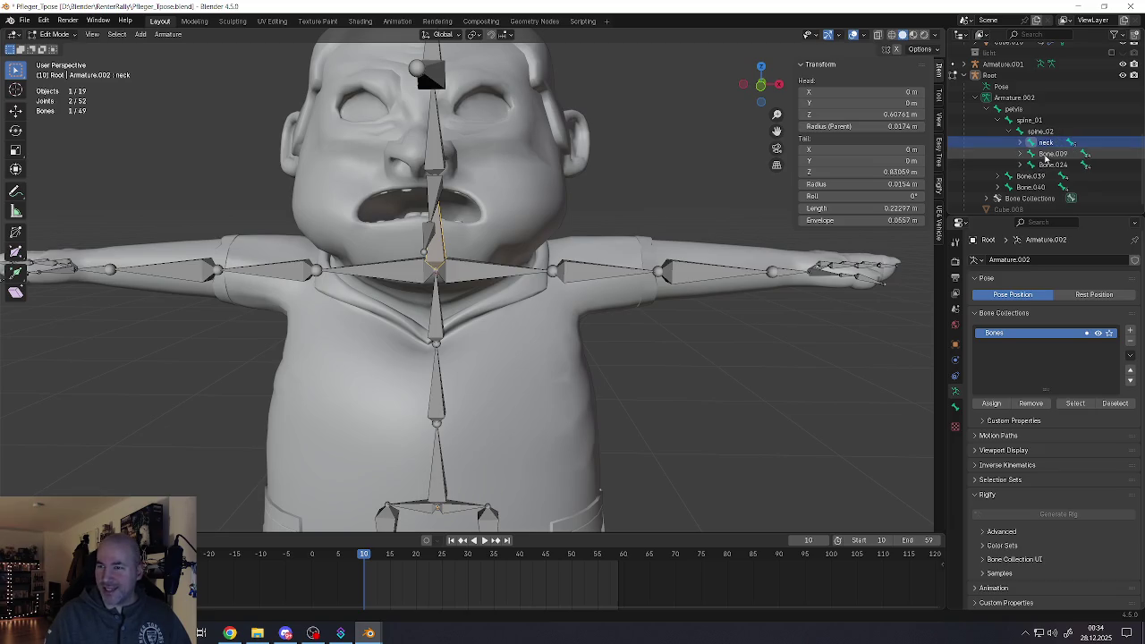
{"action": "double_click", "coordinate": [1054, 154]}
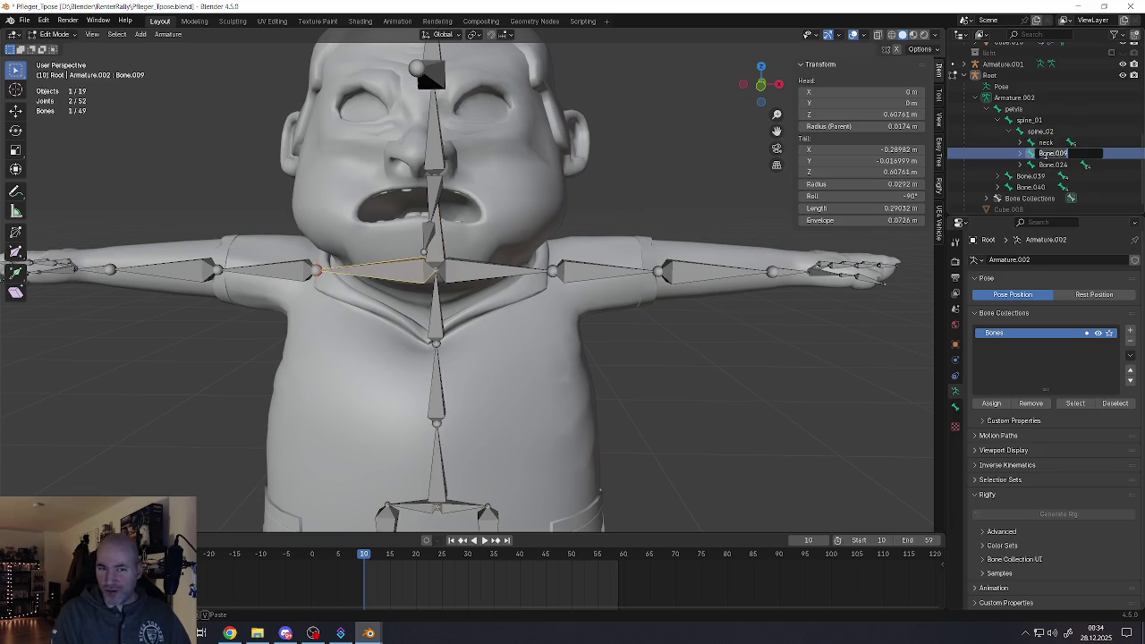
{"action": "type", "text": "shoulder_"}
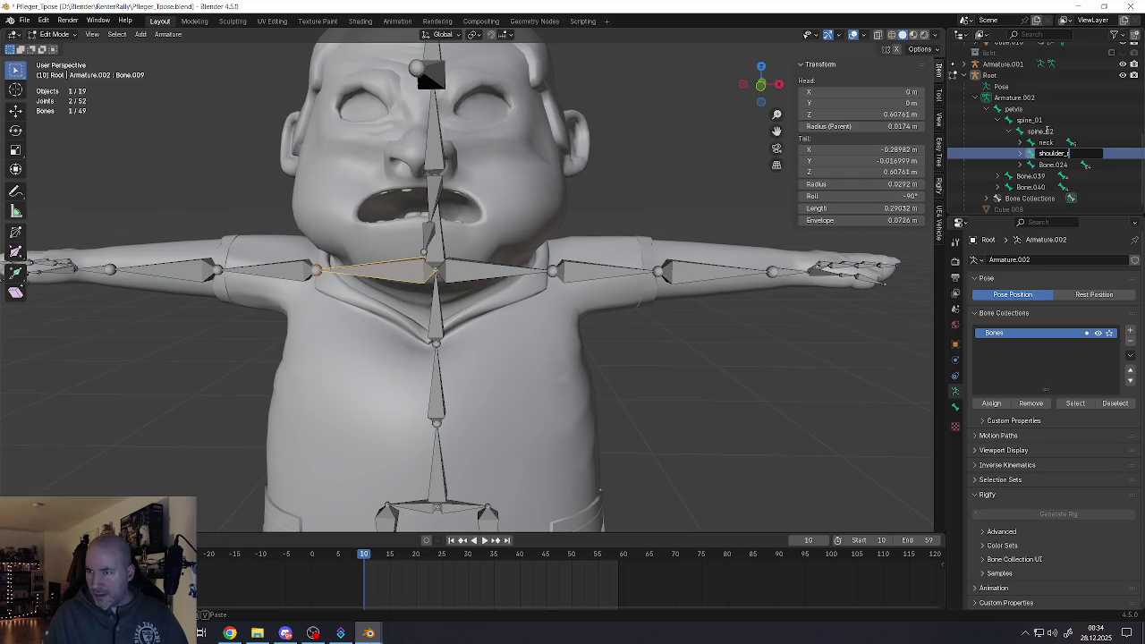
{"action": "key", "text": "Return"}
{"action": "double_click", "coordinate": [1044, 165]}
{"action": "key", "text": "BackSpace"}
{"action": "type", "text": "shoulde"}
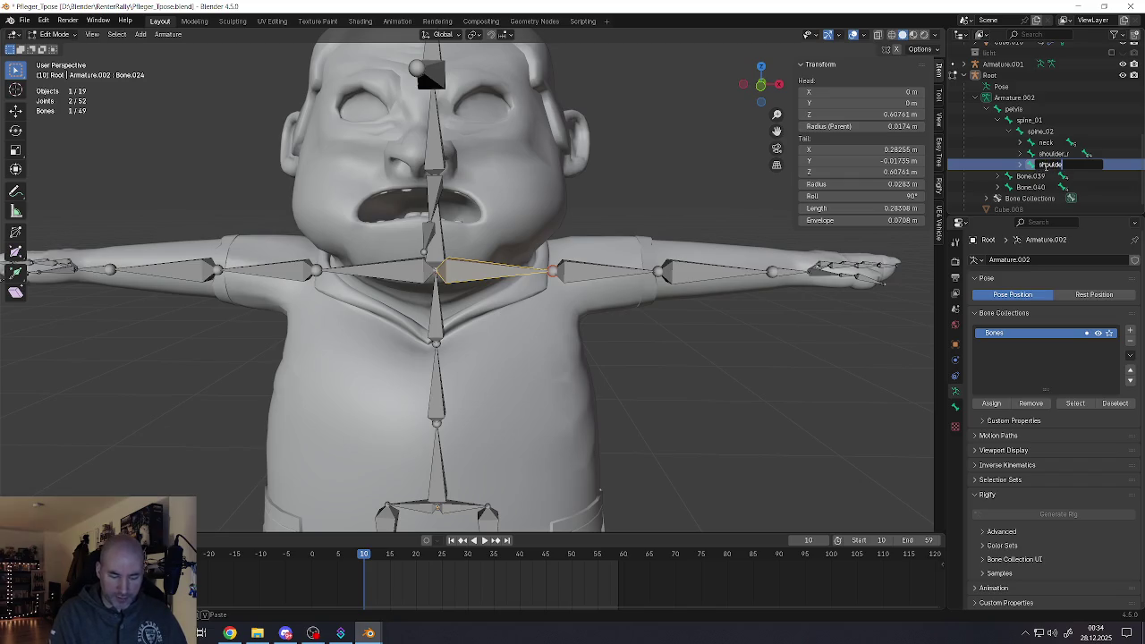
{"action": "type", "text": "r_l"}
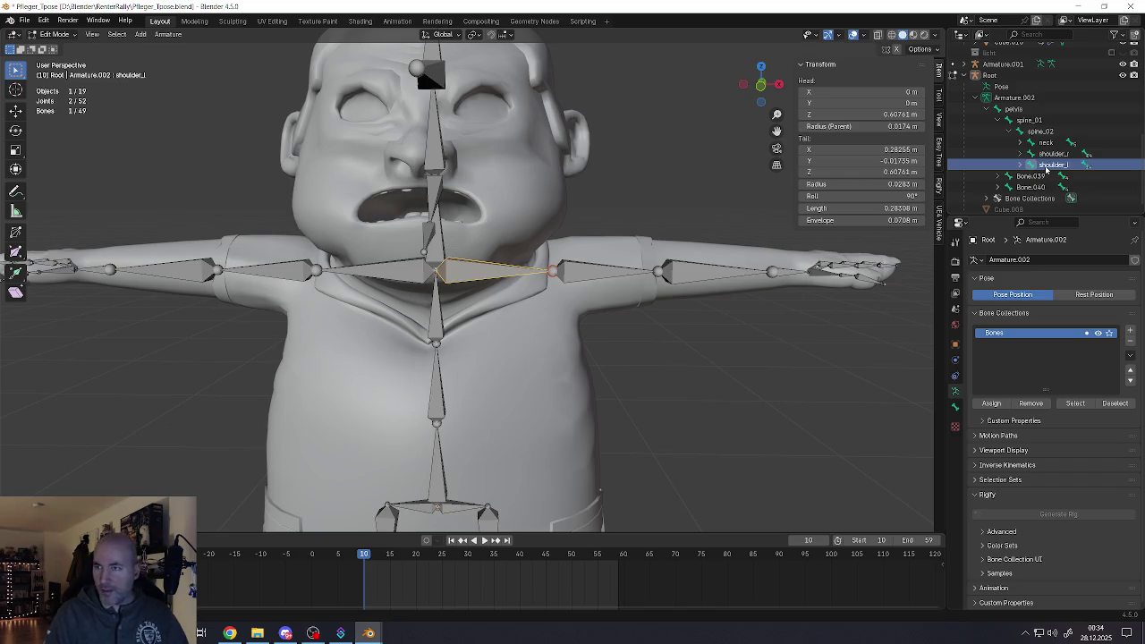
{"action": "key", "text": "Return"}
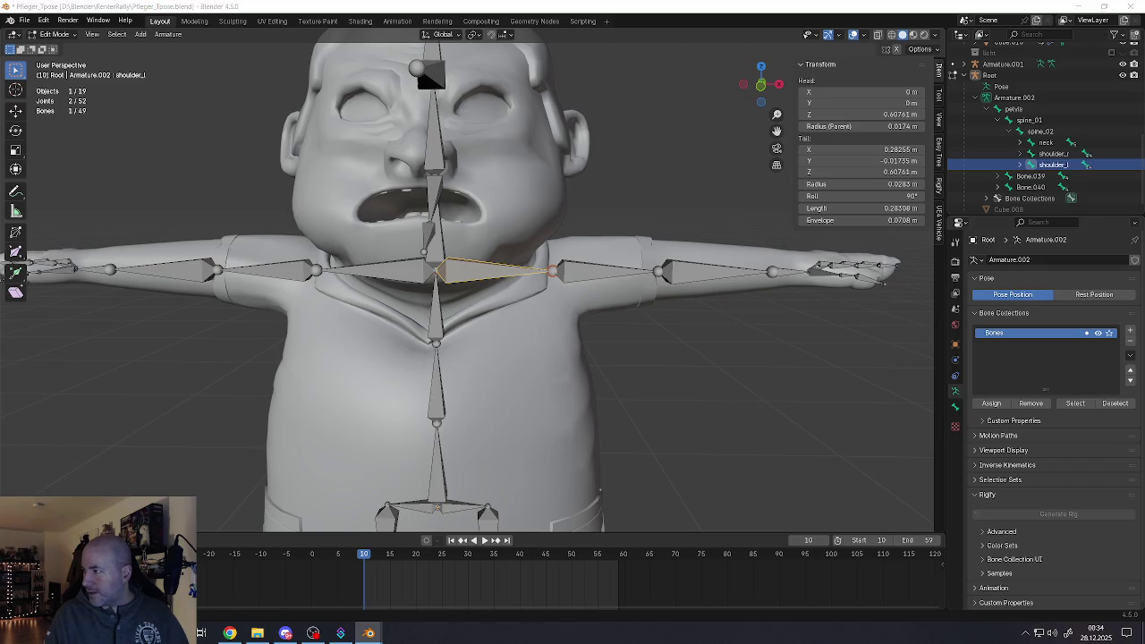
{"action": "left_click", "coordinate": [1021, 143]}
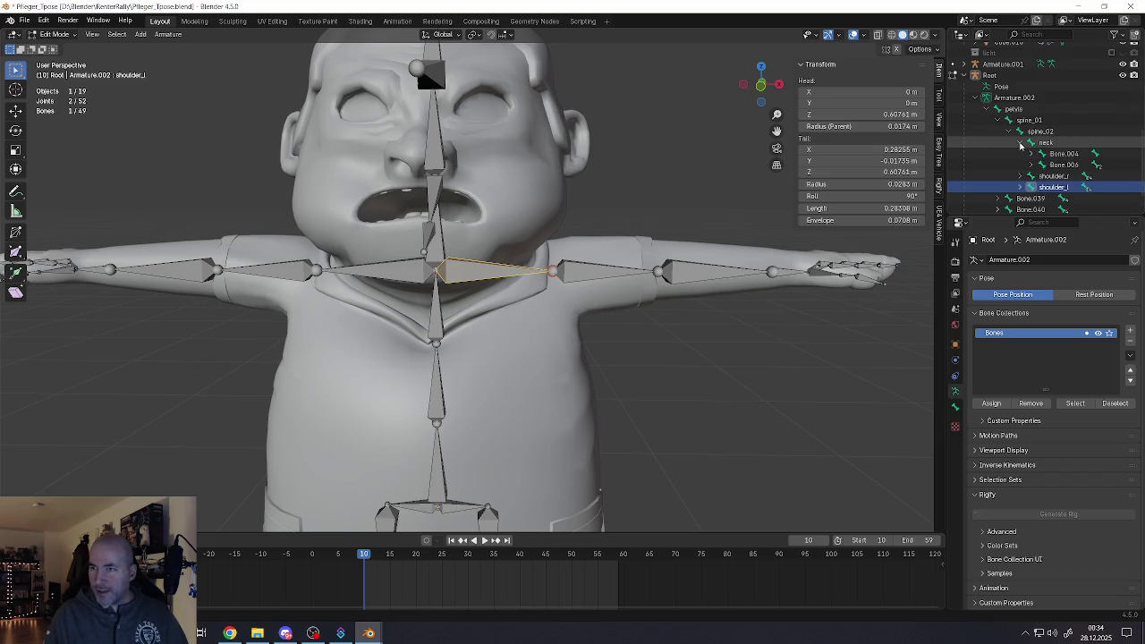
Rename Bone.004 to jaw_01 and Bone.006 to head_01, then save the file
{"action": "left_click", "coordinate": [1063, 154]}
{"action": "double_click", "coordinate": [1060, 155]}
{"action": "scroll", "coordinate": [1056, 154], "scroll_direction": "down", "scroll_amount": 1}
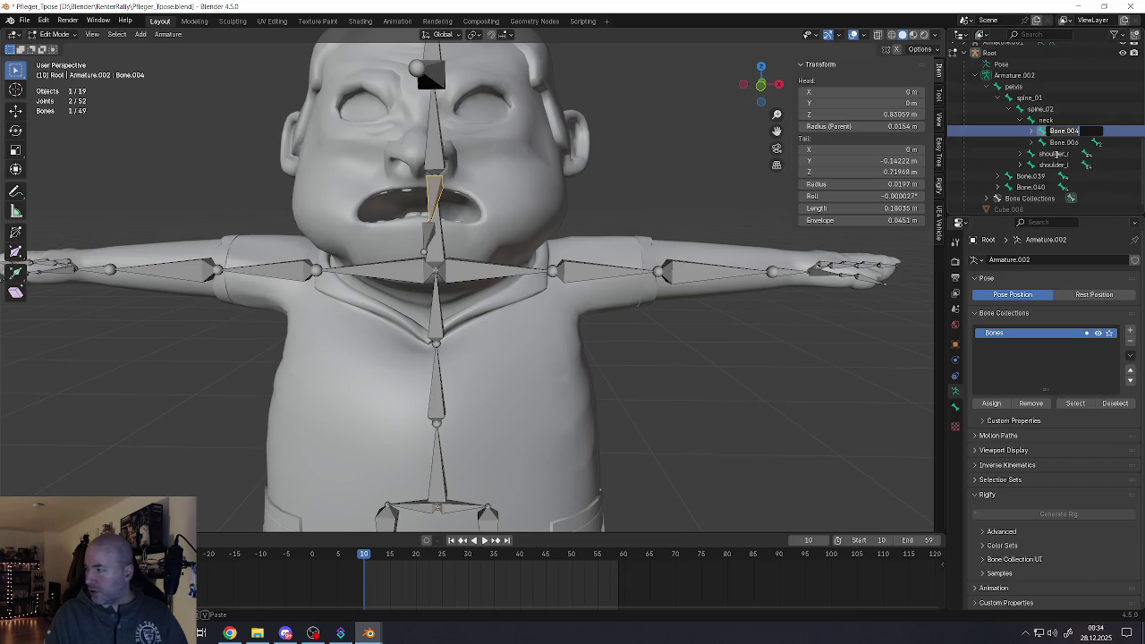
{"action": "type", "text": "jaw_"}
{"action": "type", "text": "C"}
{"action": "type", "text": "1"}
{"action": "key", "text": "Return"}
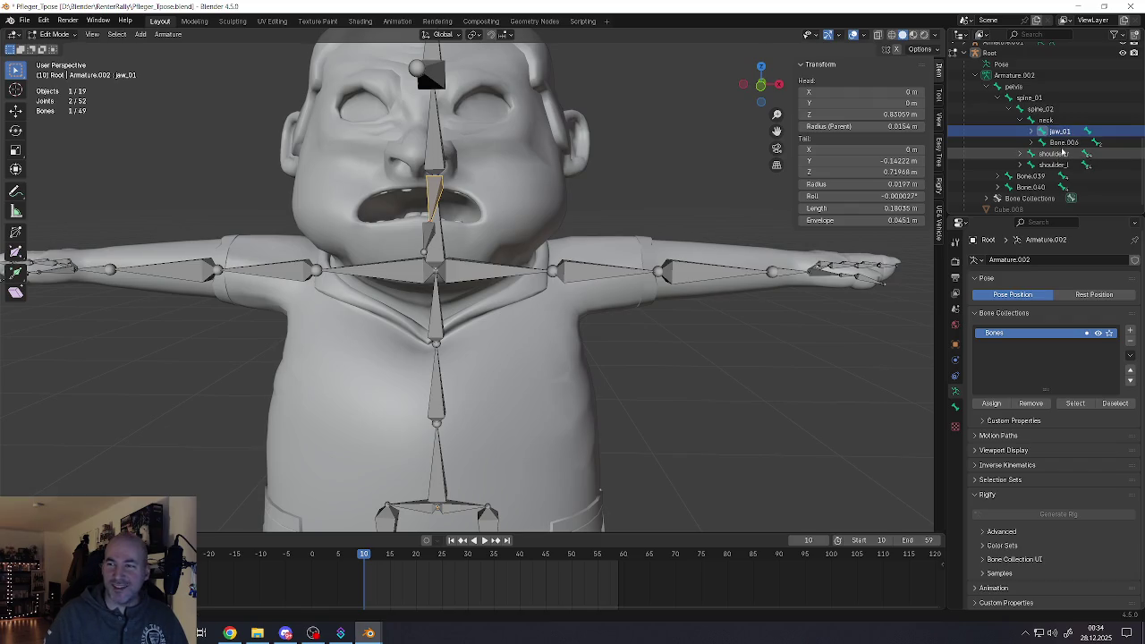
{"action": "left_click", "coordinate": [1061, 143]}
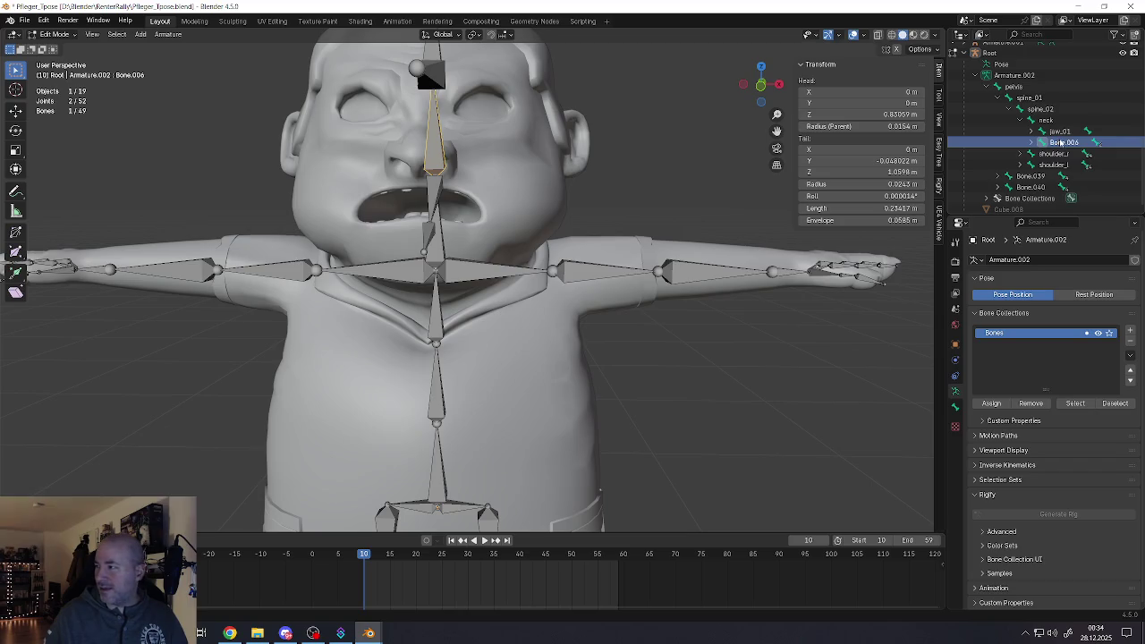
{"action": "double_click", "coordinate": [1061, 143]}
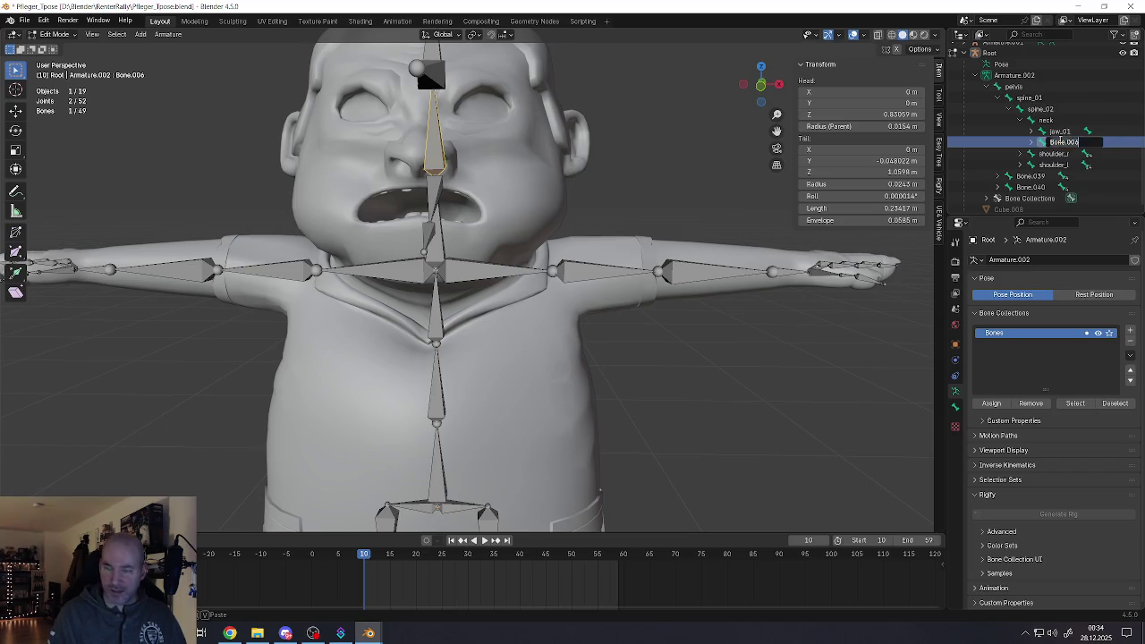
{"action": "type", "text": "head_01"}
{"action": "key", "text": "Return"}
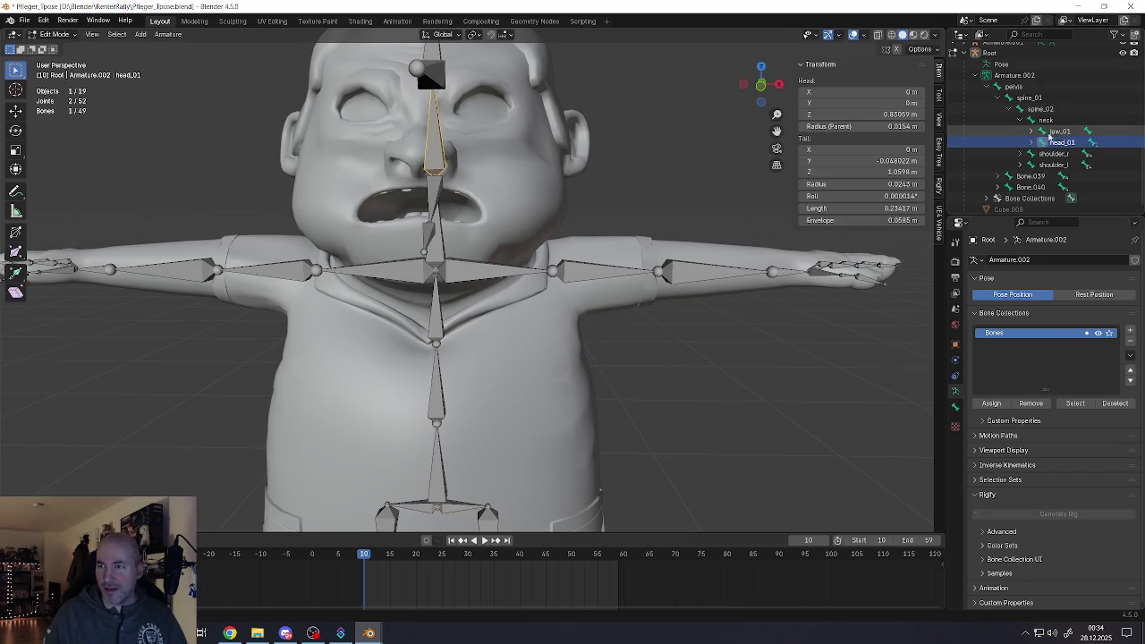
{"action": "left_click", "coordinate": [1033, 132]}
{"action": "key", "text": "ctrl+s"}
Rename Bone.005 to jaw_02, Bone.007 to nose_01 and Bone.008 to head_02
{"action": "double_click", "coordinate": [1070, 142]}
{"action": "scroll", "coordinate": [1070, 142], "scroll_direction": "down", "scroll_amount": 1}
{"action": "type", "text": "jaw_02"}
{"action": "key", "text": "Return"}
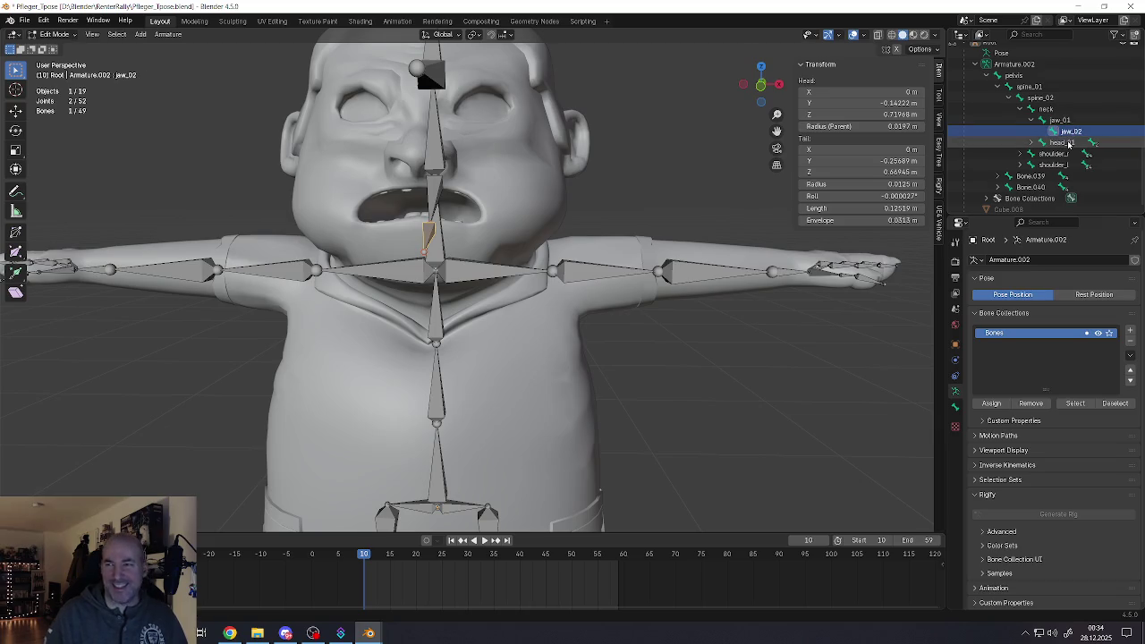
{"action": "left_click", "coordinate": [1062, 142]}
{"action": "left_click", "coordinate": [1032, 143]}
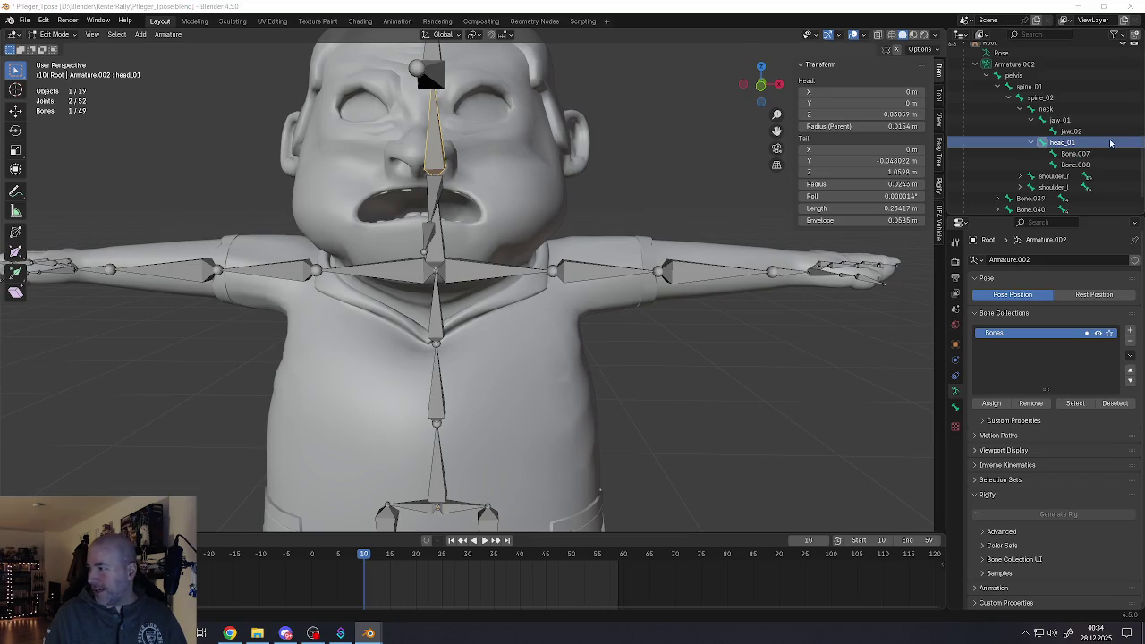
{"action": "double_click", "coordinate": [1090, 155]}
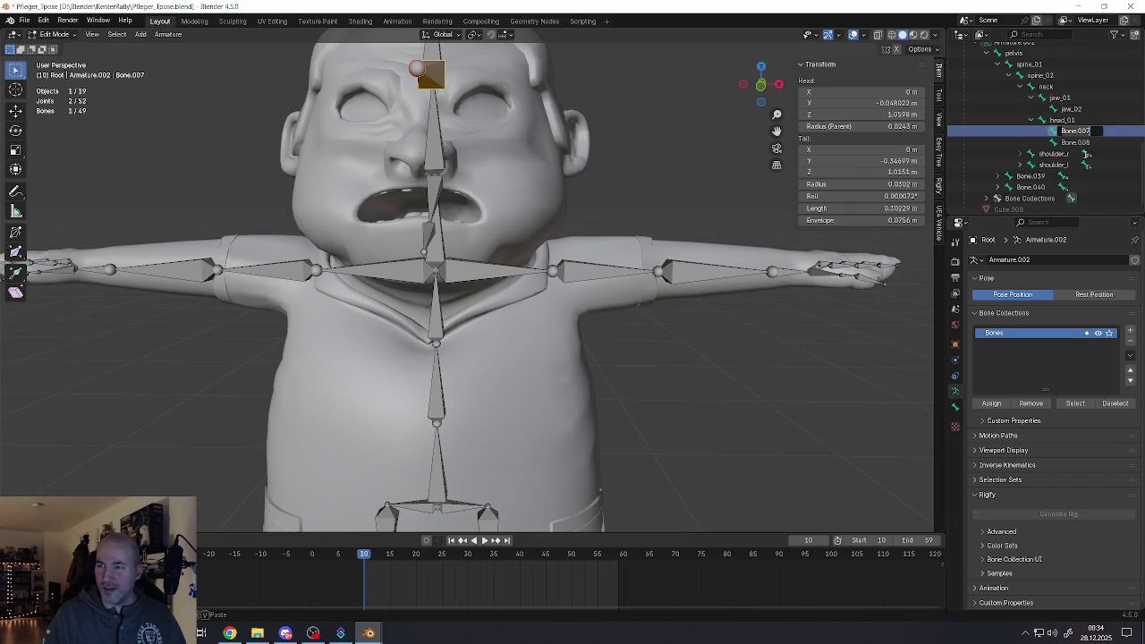
{"action": "type", "text": "nose_01"}
{"action": "key", "text": "Return"}
{"action": "double_click", "coordinate": [1043, 143]}
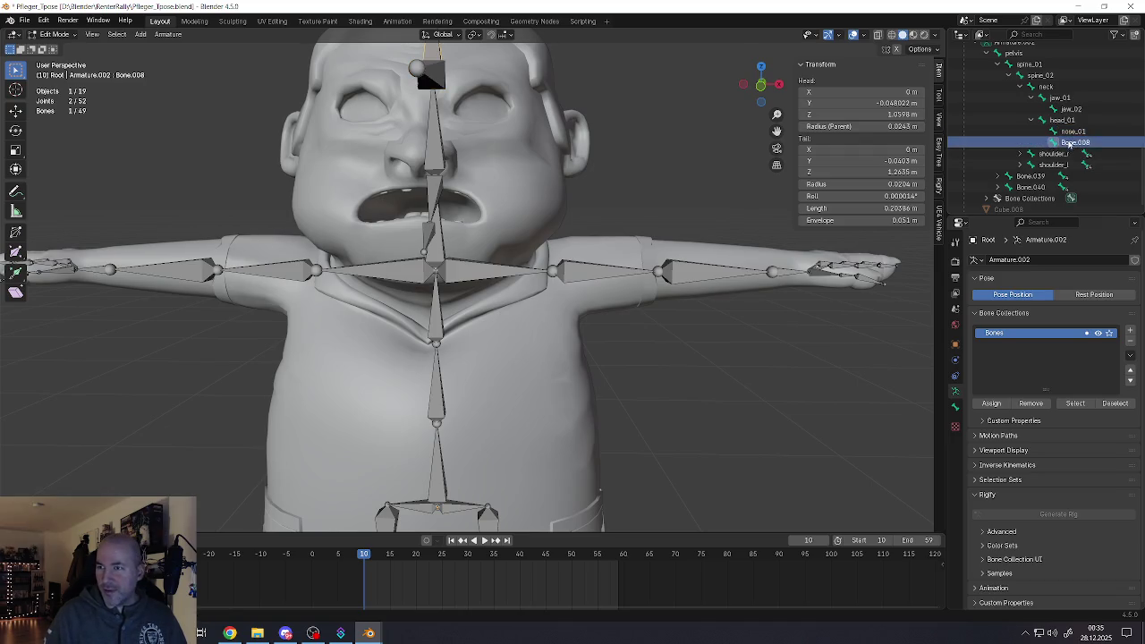
{"action": "type", "text": "head_"}
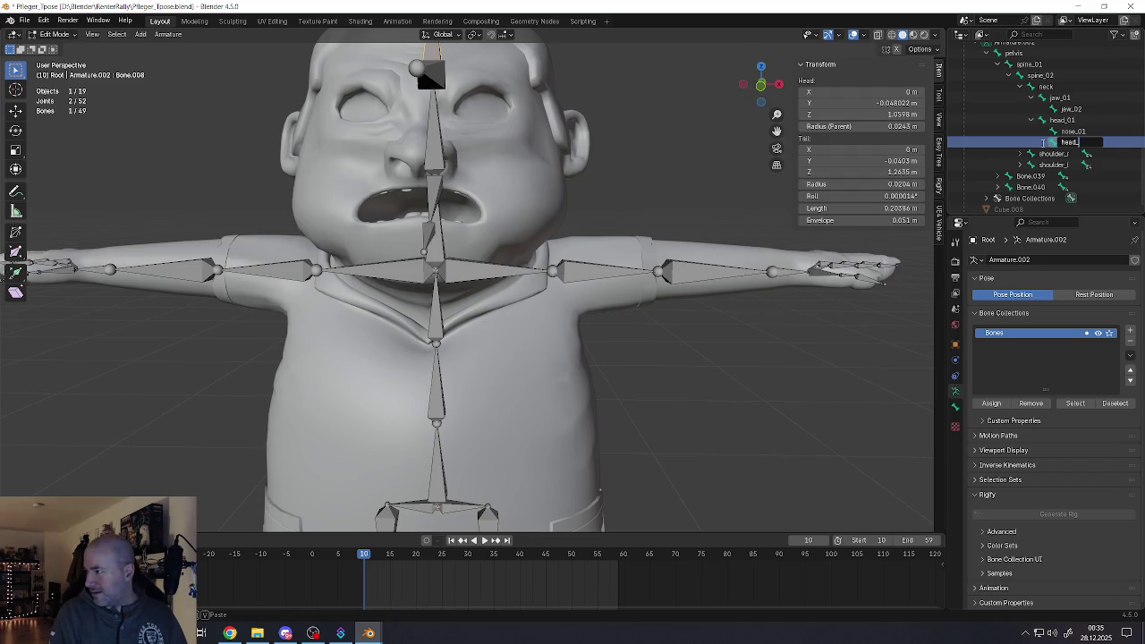
{"action": "type", "text": "02"}
{"action": "key", "text": "Return"}
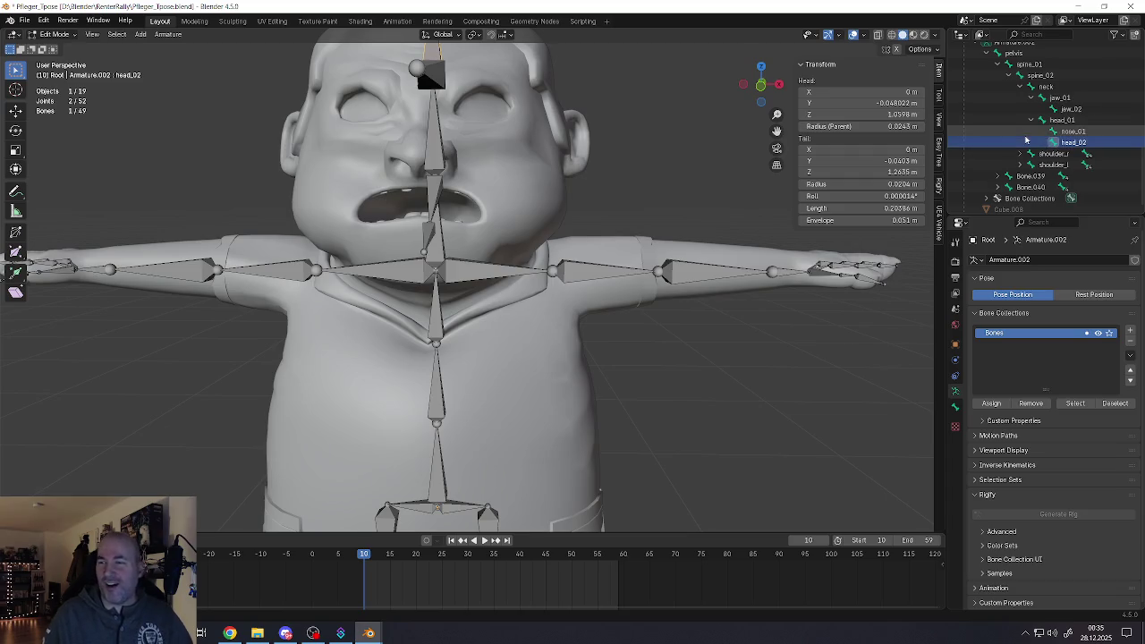
Collapse the head_01 and jaw_01 branches of the bone hierarchy
{"action": "left_click", "coordinate": [1032, 120]}
{"action": "left_click", "coordinate": [1032, 126]}
{"action": "left_click", "coordinate": [1030, 136]}
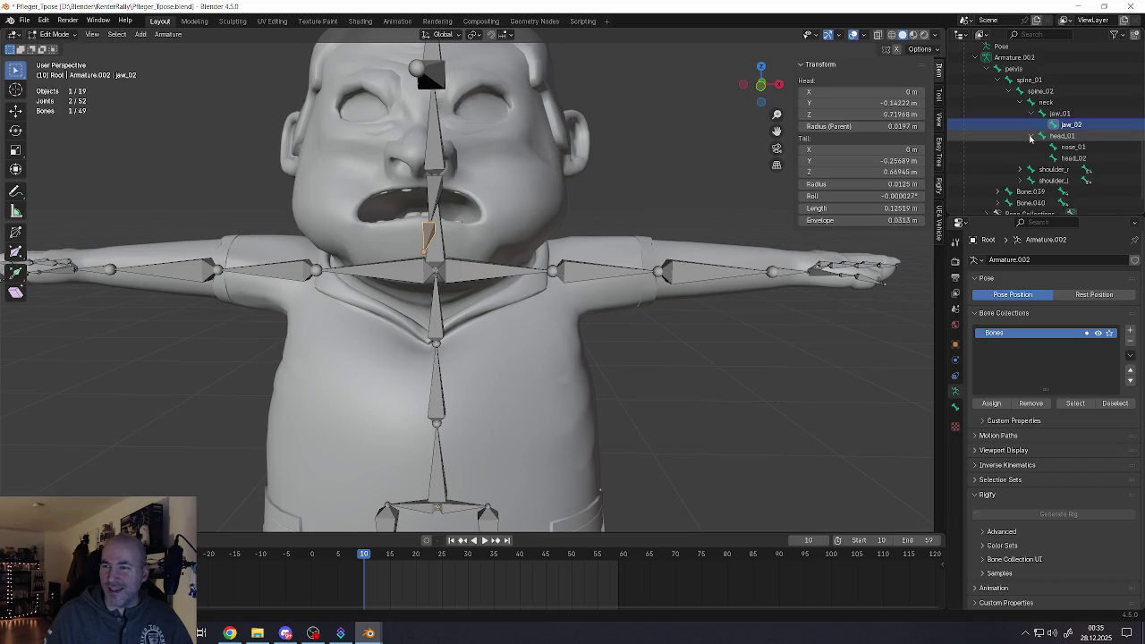
{"action": "left_click", "coordinate": [1030, 137]}
{"action": "left_click", "coordinate": [1031, 124]}
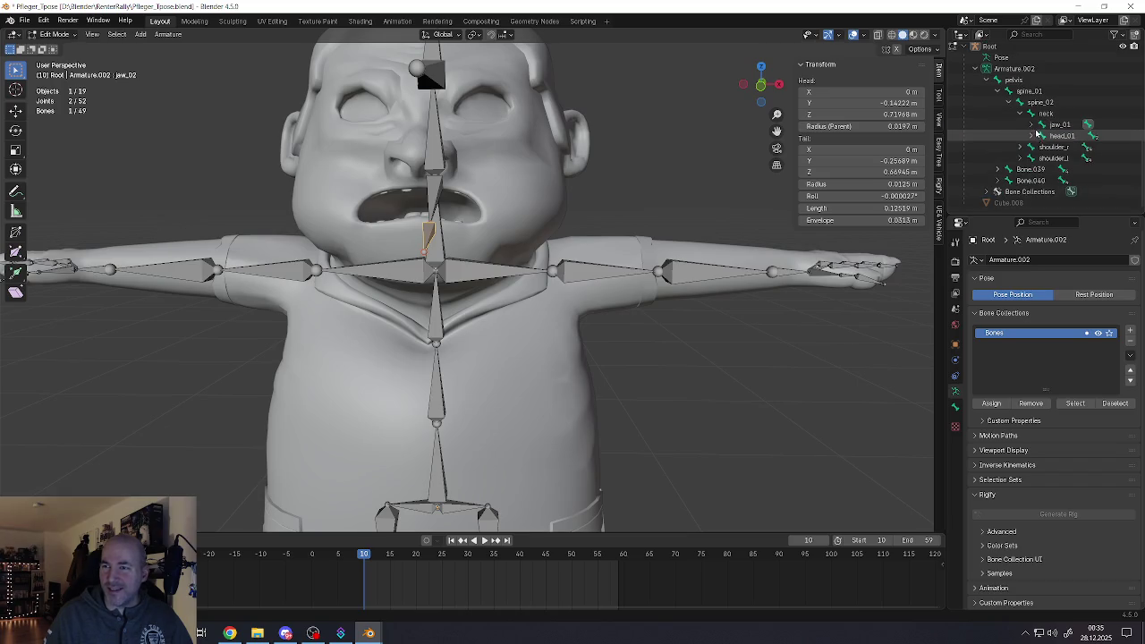
Rename Bone.010 and Bone.011 under shoulder_r to upperarm_r and lowerarm_r
{"action": "left_click", "coordinate": [1021, 114]}
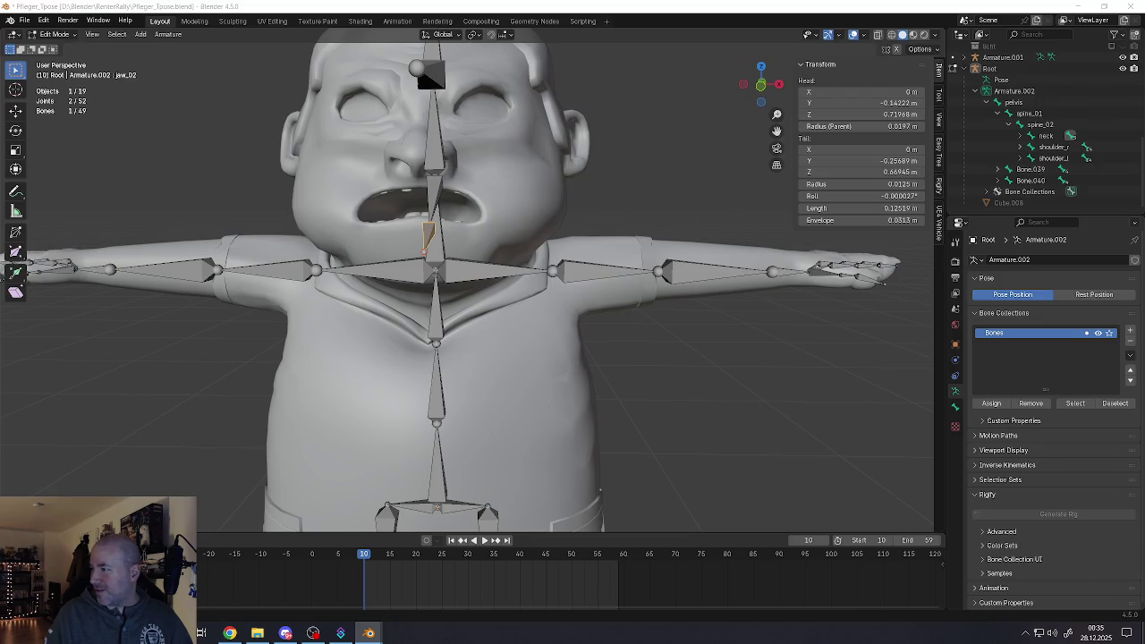
{"action": "left_click", "coordinate": [1021, 147]}
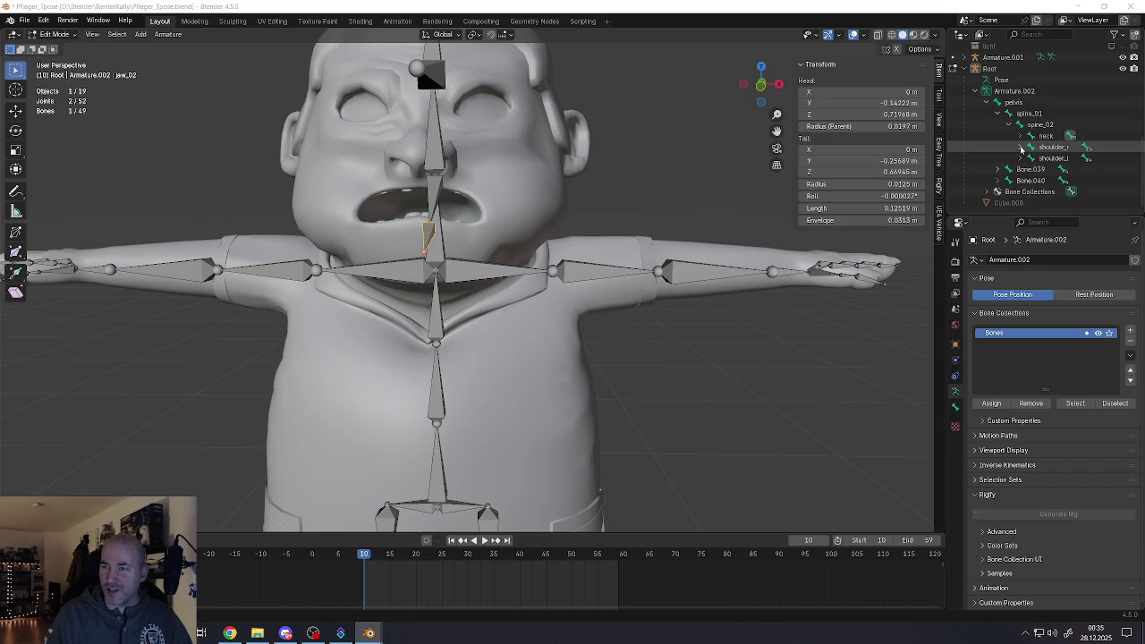
{"action": "scroll", "coordinate": [1028, 155], "scroll_direction": "down", "scroll_amount": 1}
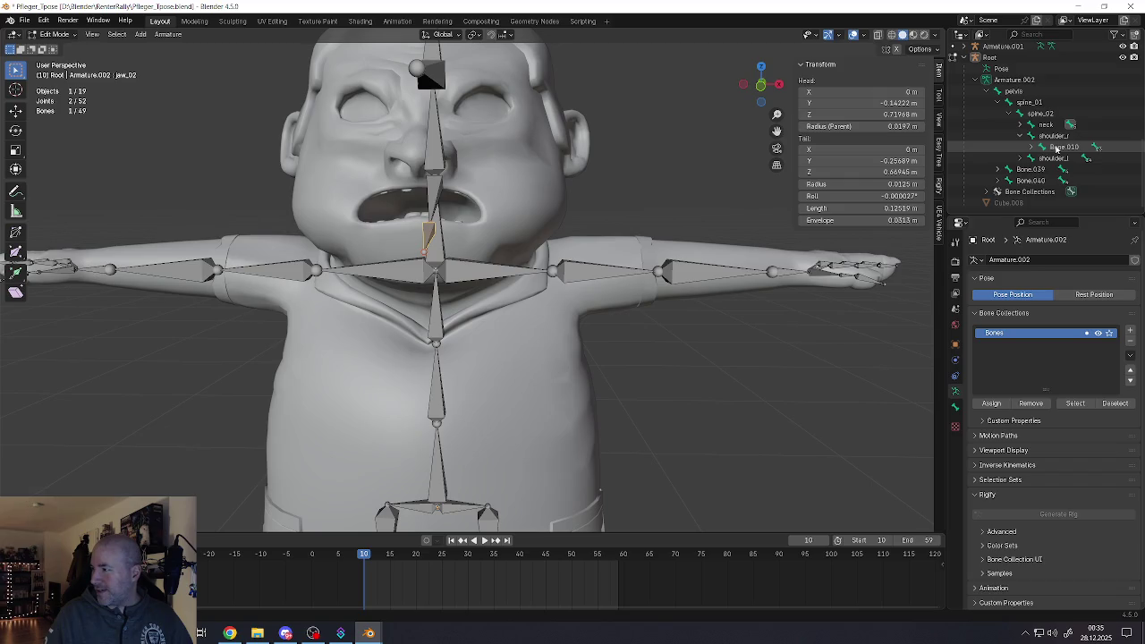
{"action": "double_click", "coordinate": [1058, 147]}
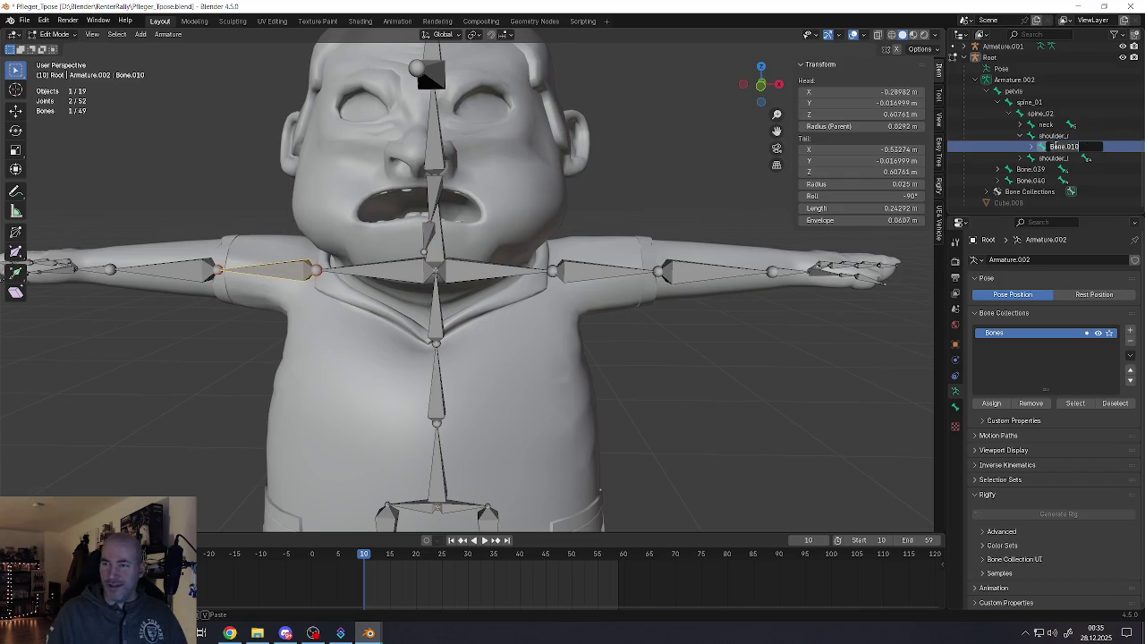
{"action": "type", "text": "upperarm_"}
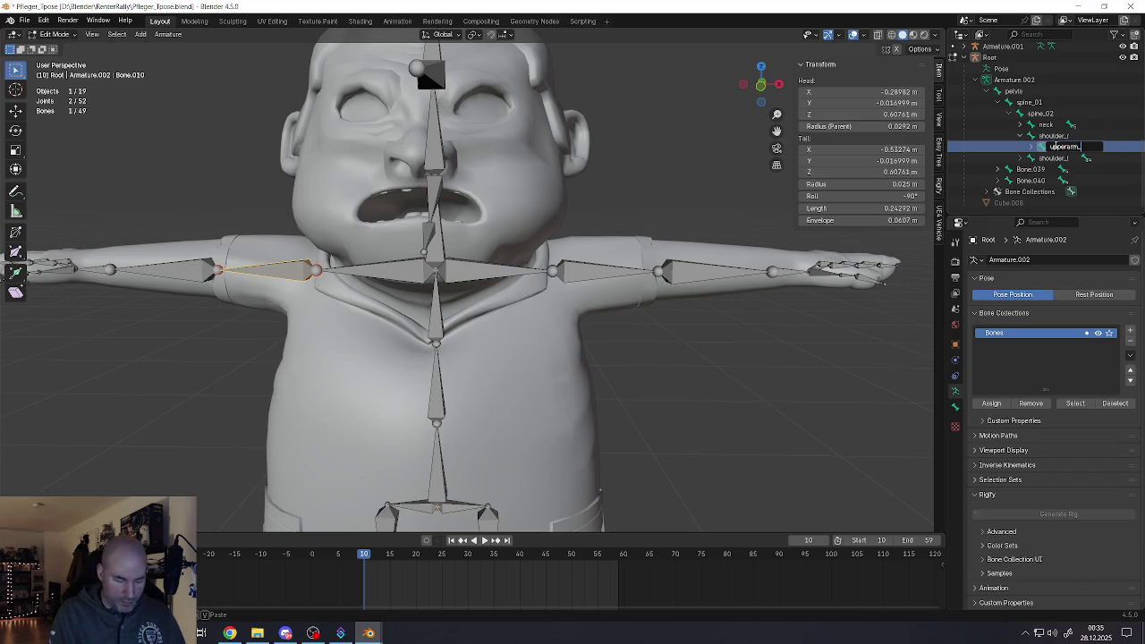
{"action": "type", "text": "r"}
{"action": "key", "text": "Return"}
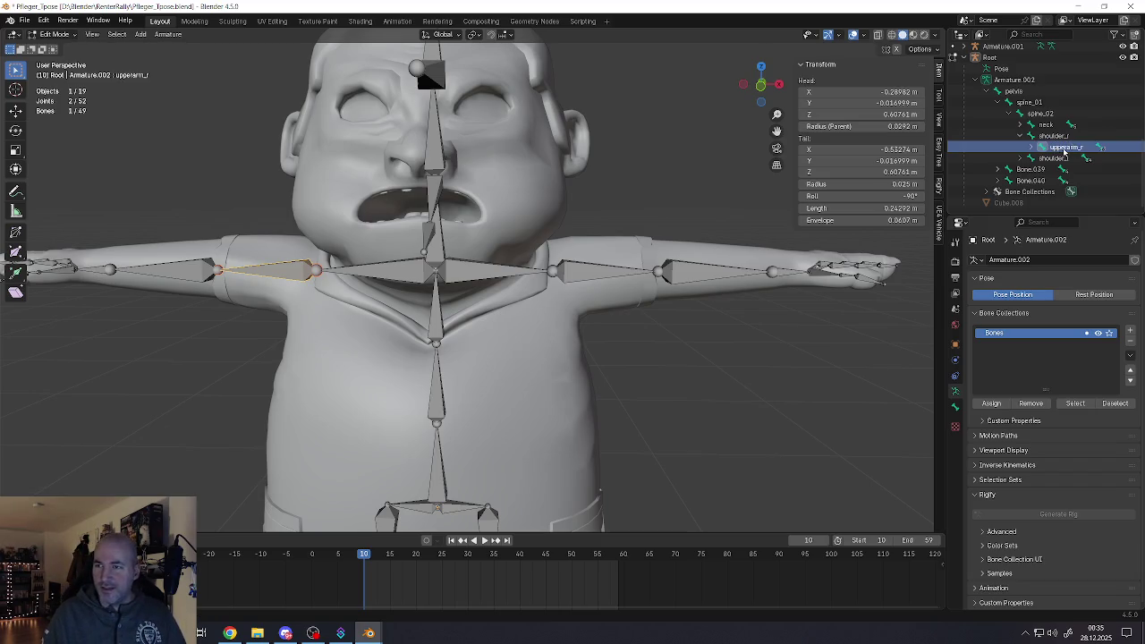
{"action": "left_click", "coordinate": [1034, 146]}
{"action": "left_click", "coordinate": [1064, 160]}
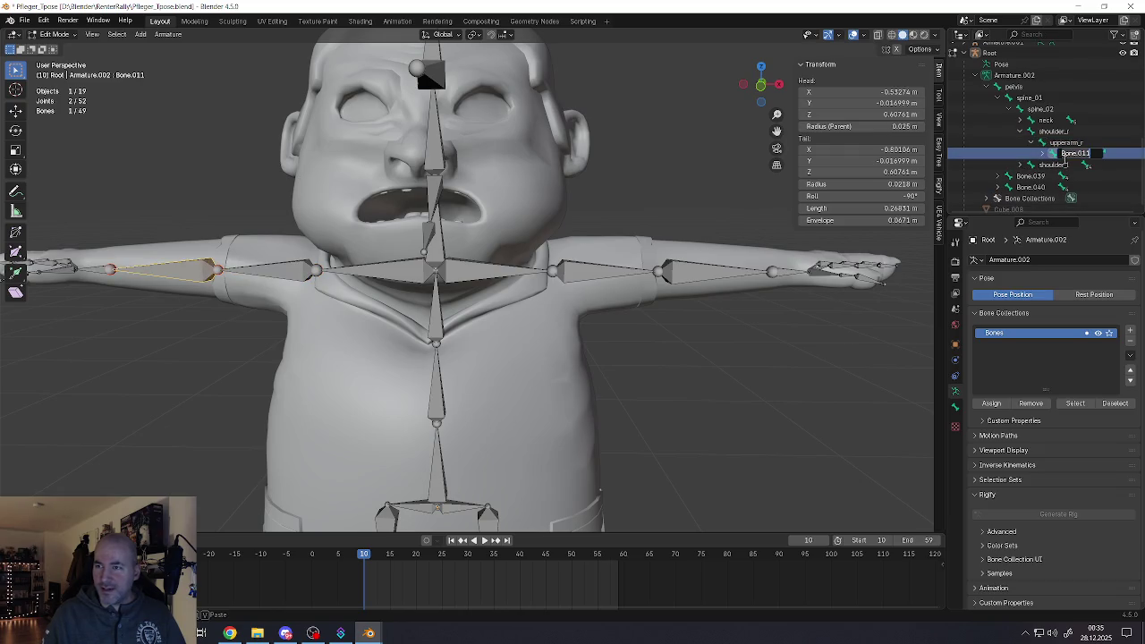
{"action": "double_click", "coordinate": [1064, 158]}
{"action": "type", "text": "lowerarm_r"}
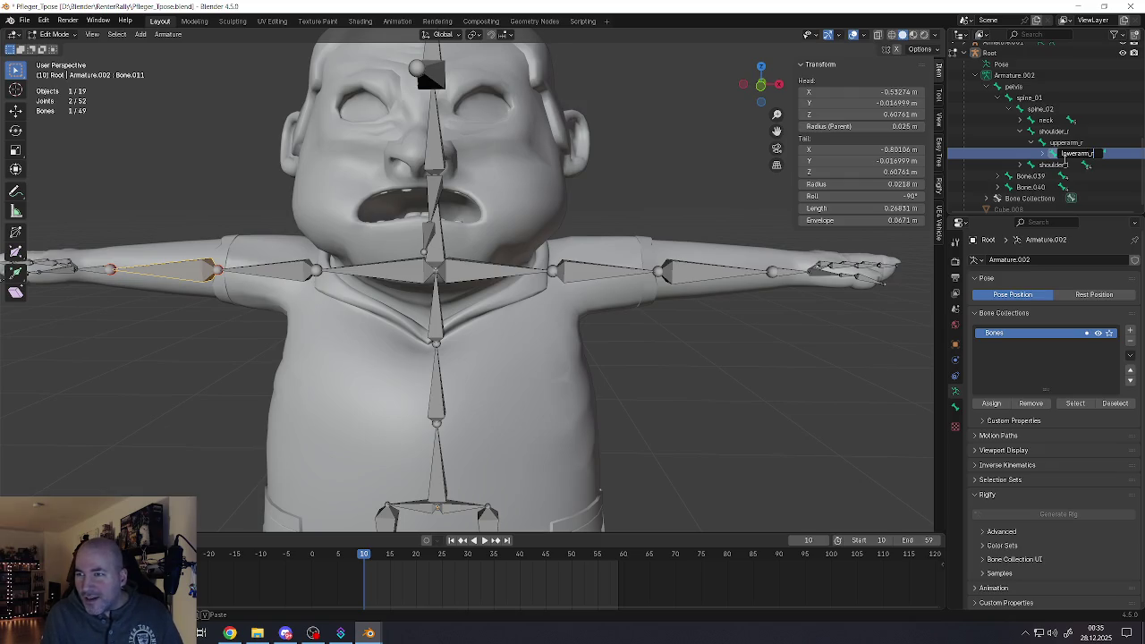
{"action": "key", "text": "Return"}
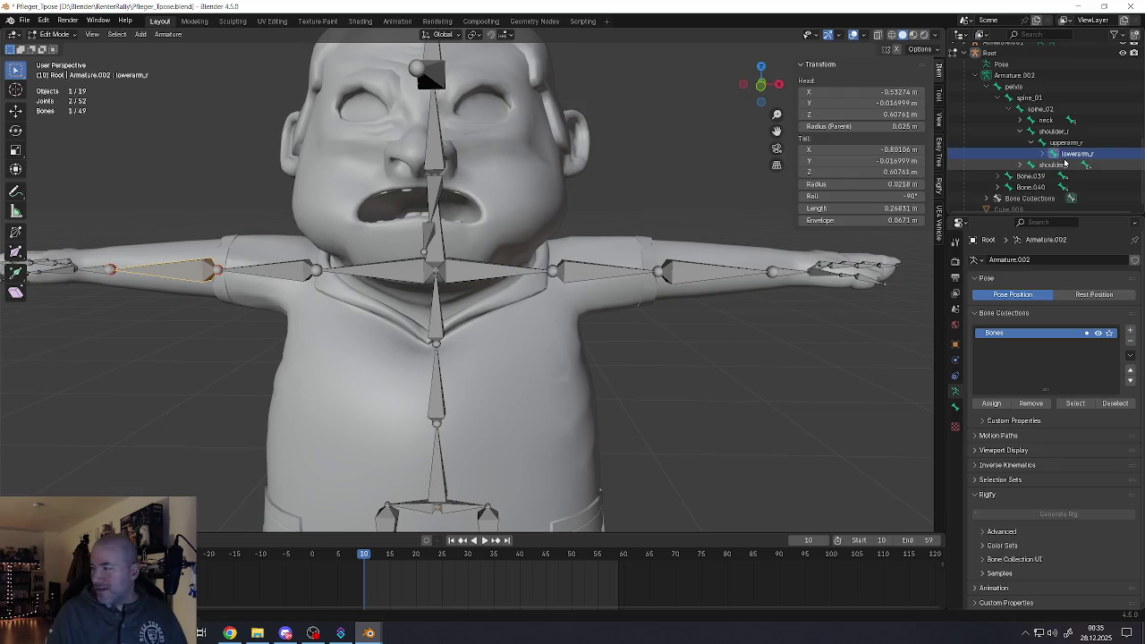
Rename Bone.012 to hand_r and widen the Outliner to show its finger bones
{"action": "left_click", "coordinate": [1042, 155]}
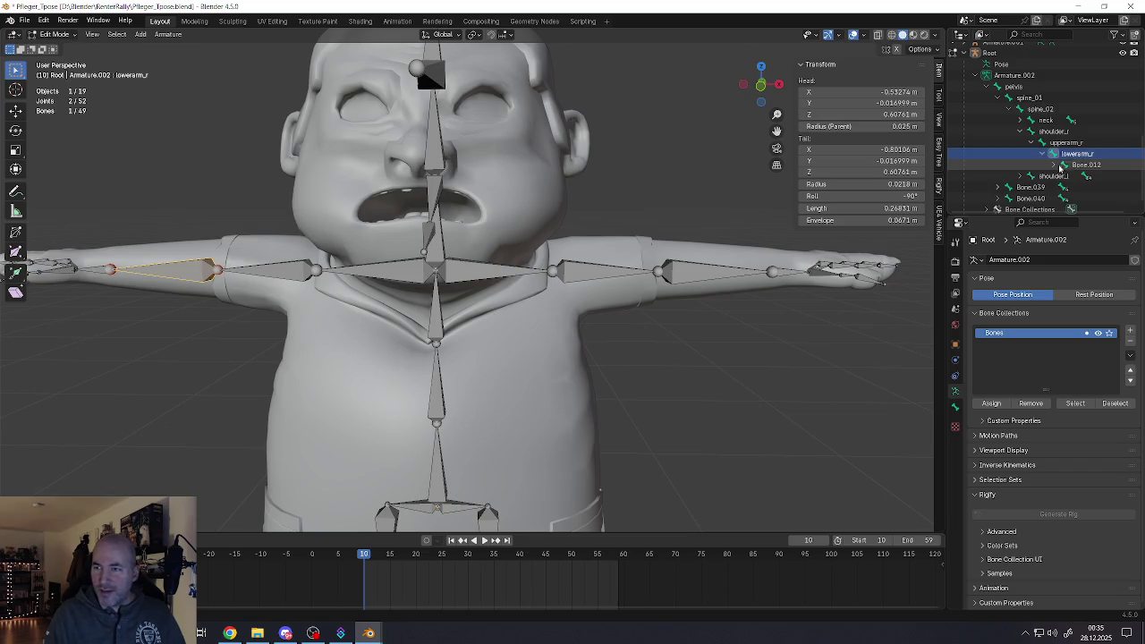
{"action": "double_click", "coordinate": [1084, 165]}
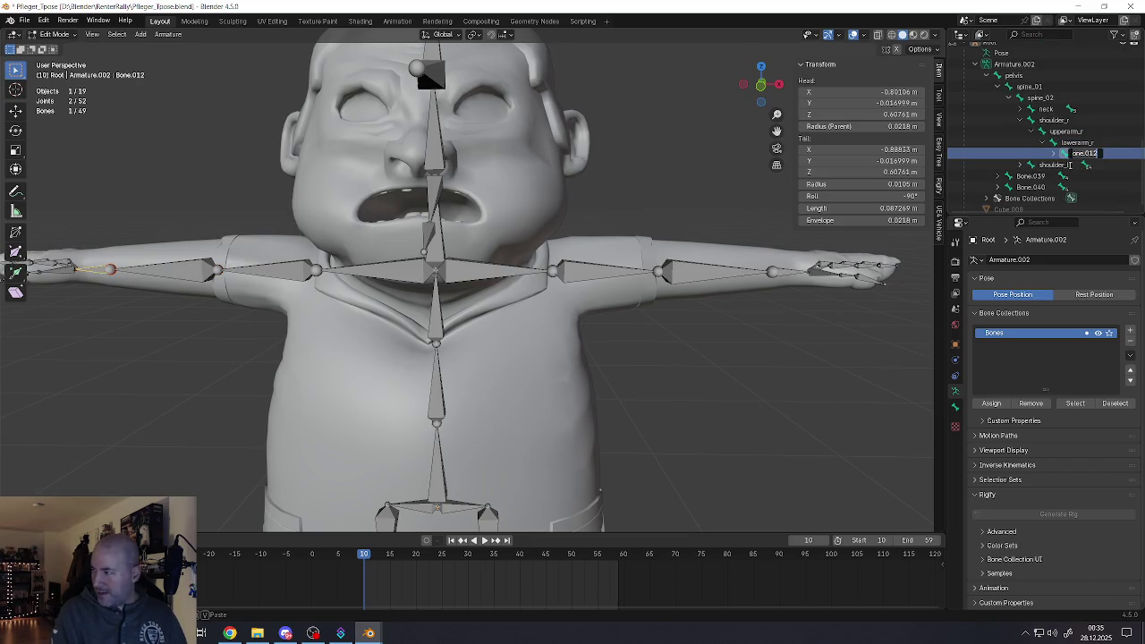
{"action": "type", "text": "hand_"}
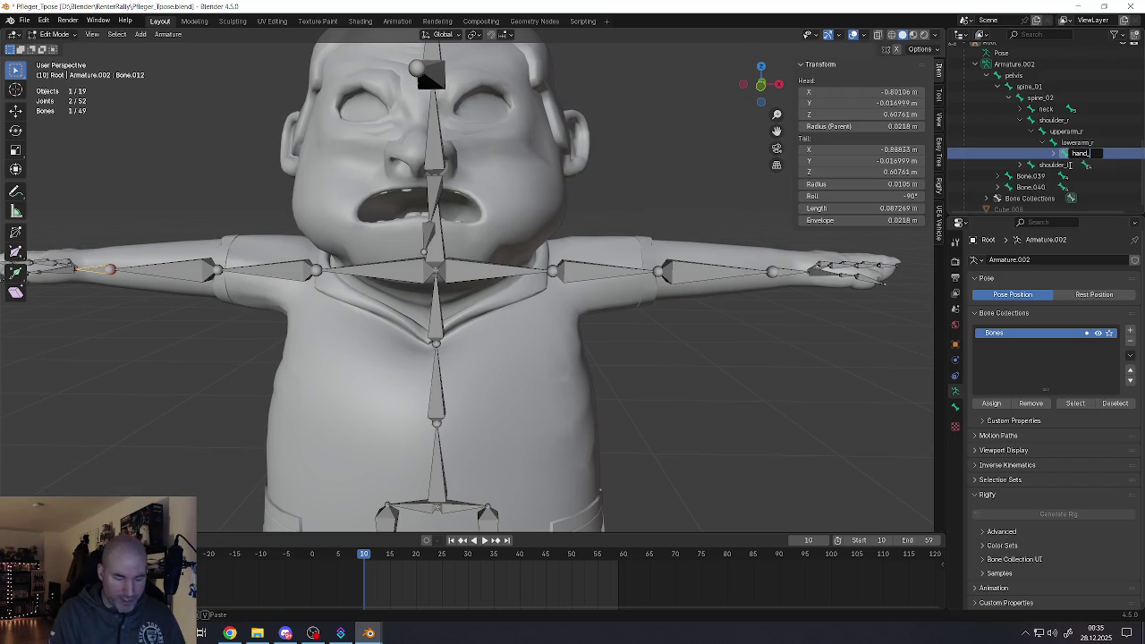
{"action": "type", "text": "r"}
{"action": "key", "text": "Return"}
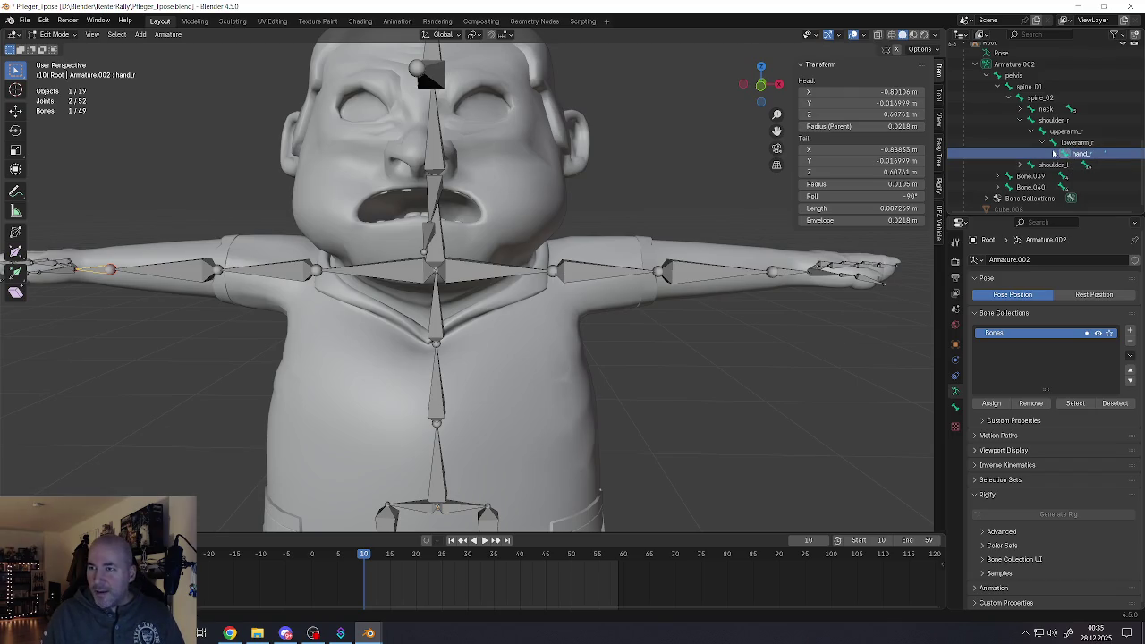
{"action": "left_click", "coordinate": [1054, 154]}
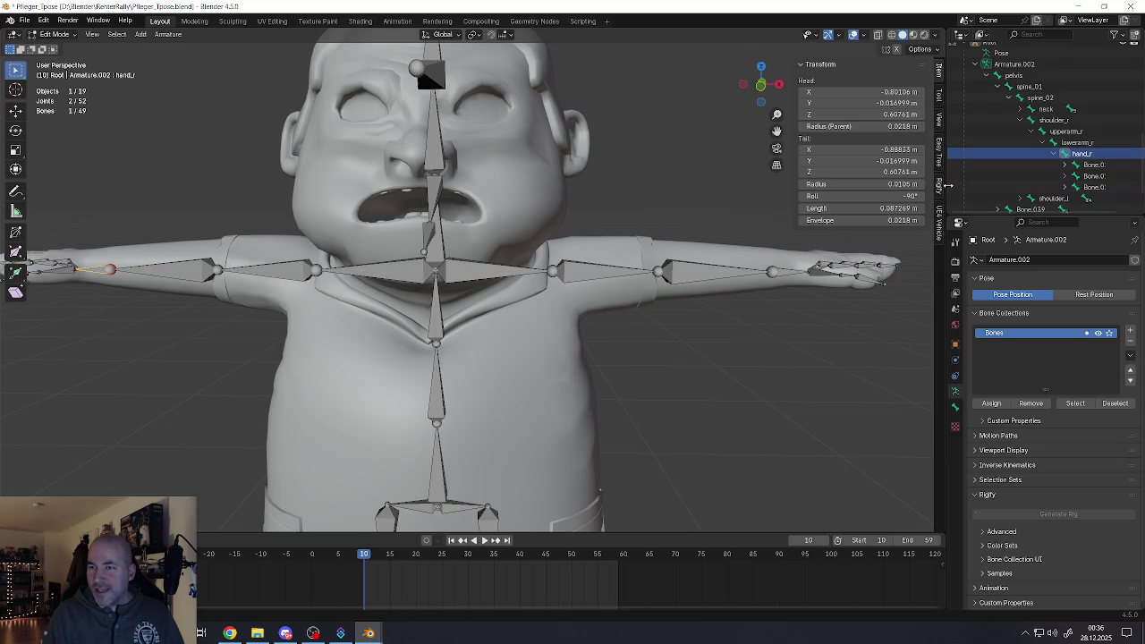
{"action": "left_click_drag", "start_coordinate": [947, 184], "coordinate": [863, 185]}
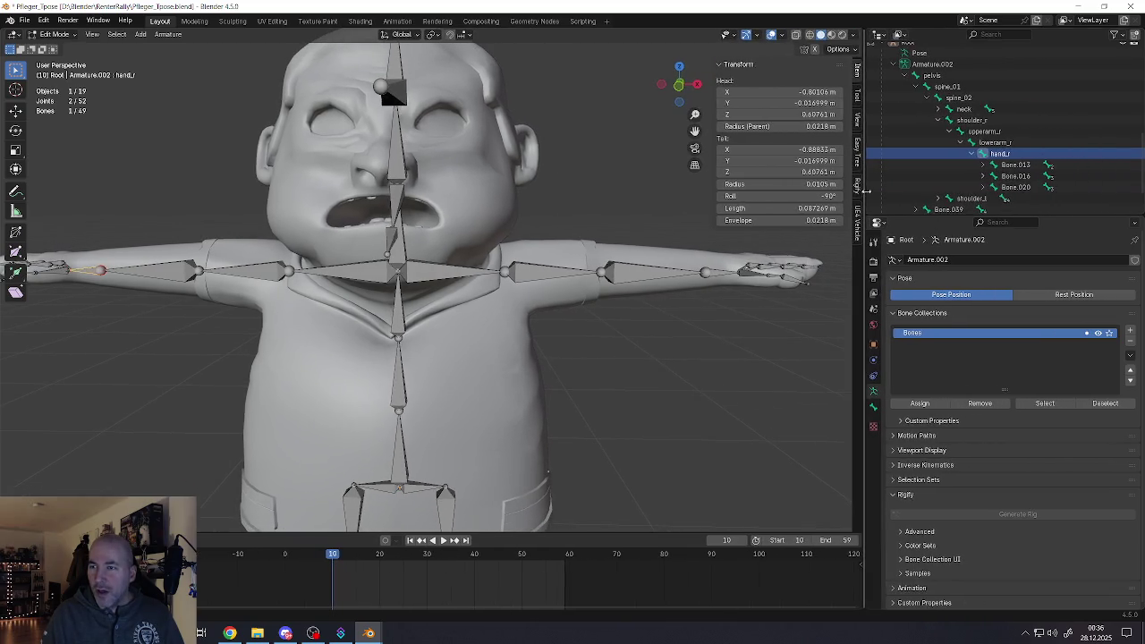
Rename finger bones Bone.013, Bone.016 and Bone.020 to thumb_01_r, index_01_r and pinky_01_r
{"action": "left_click", "coordinate": [1011, 165]}
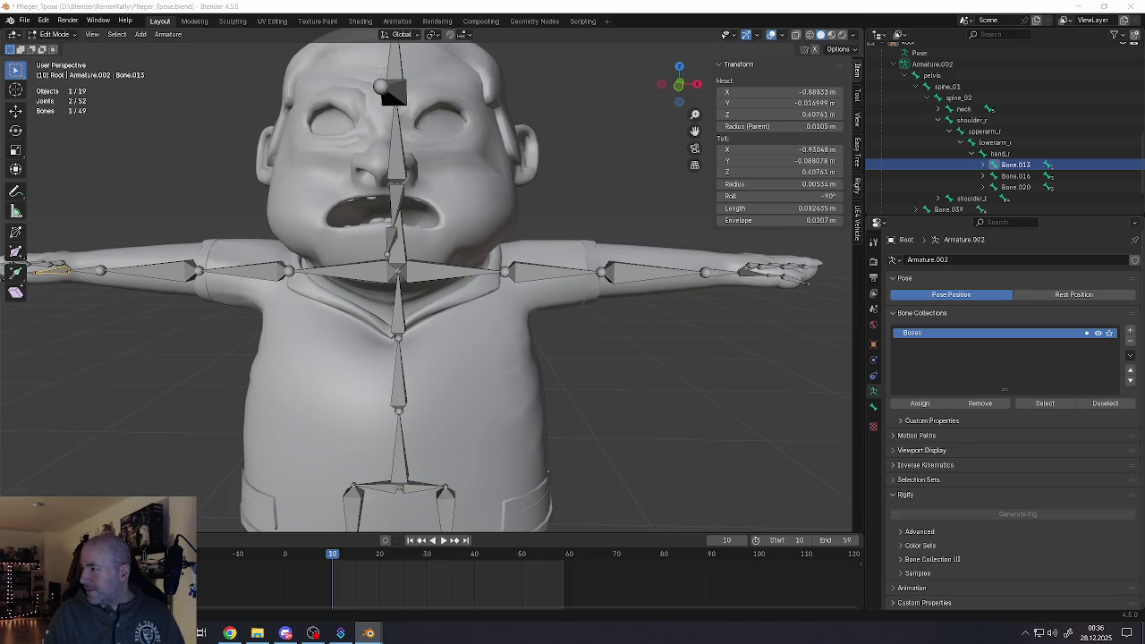
{"action": "double_click", "coordinate": [1011, 168]}
{"action": "type", "text": "thum"}
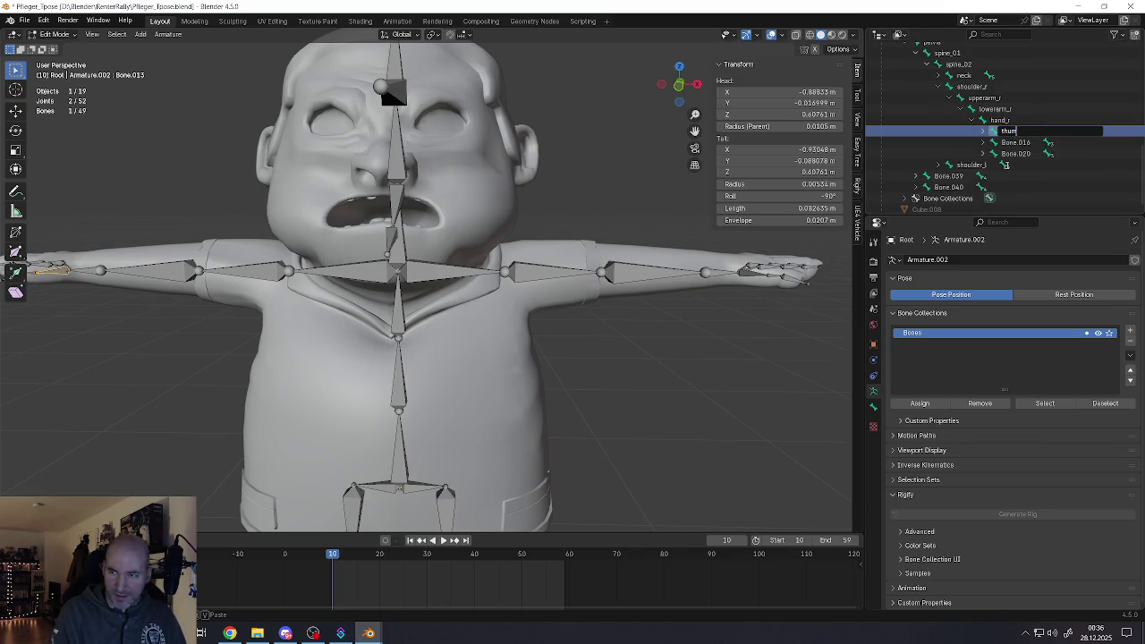
{"action": "type", "text": "b_"}
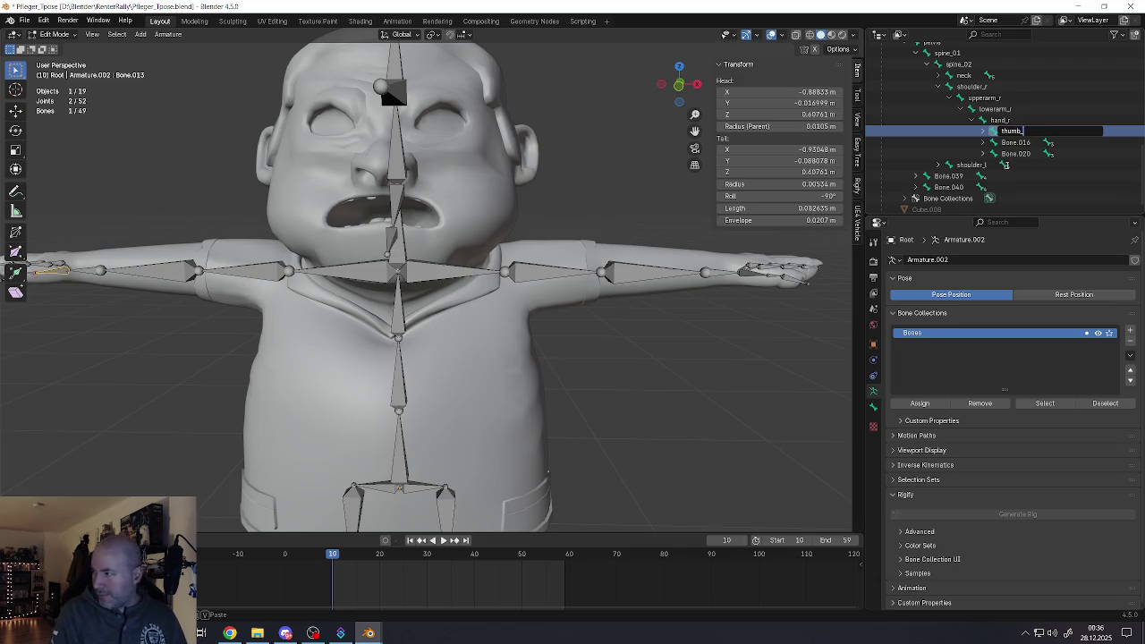
{"action": "type", "text": "01_r"}
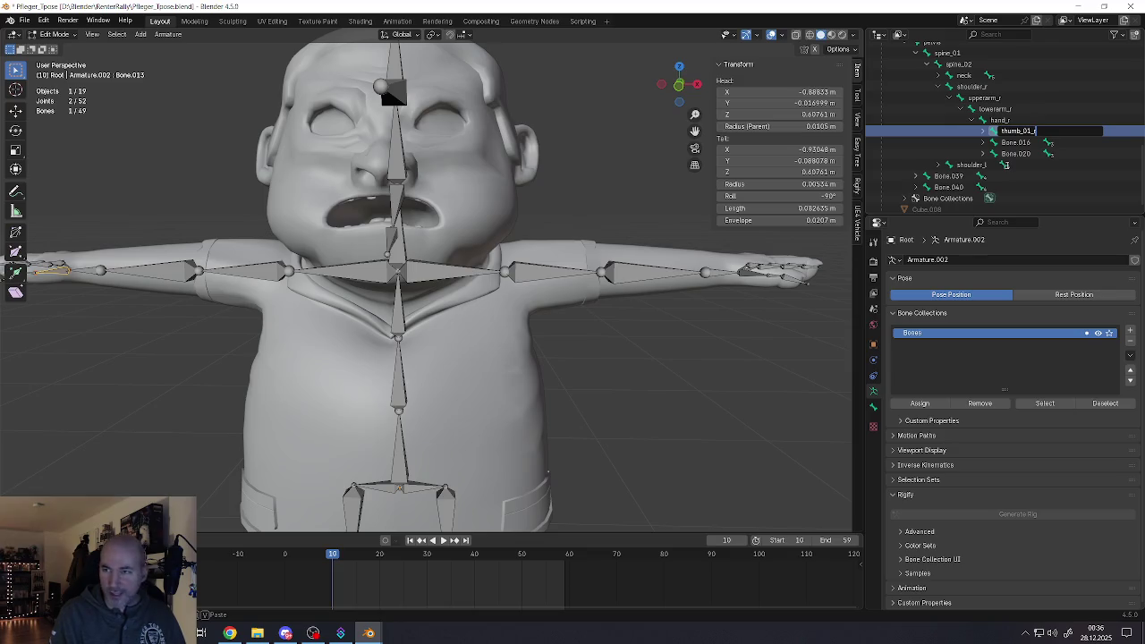
{"action": "key", "text": "Return"}
{"action": "double_click", "coordinate": [1006, 143]}
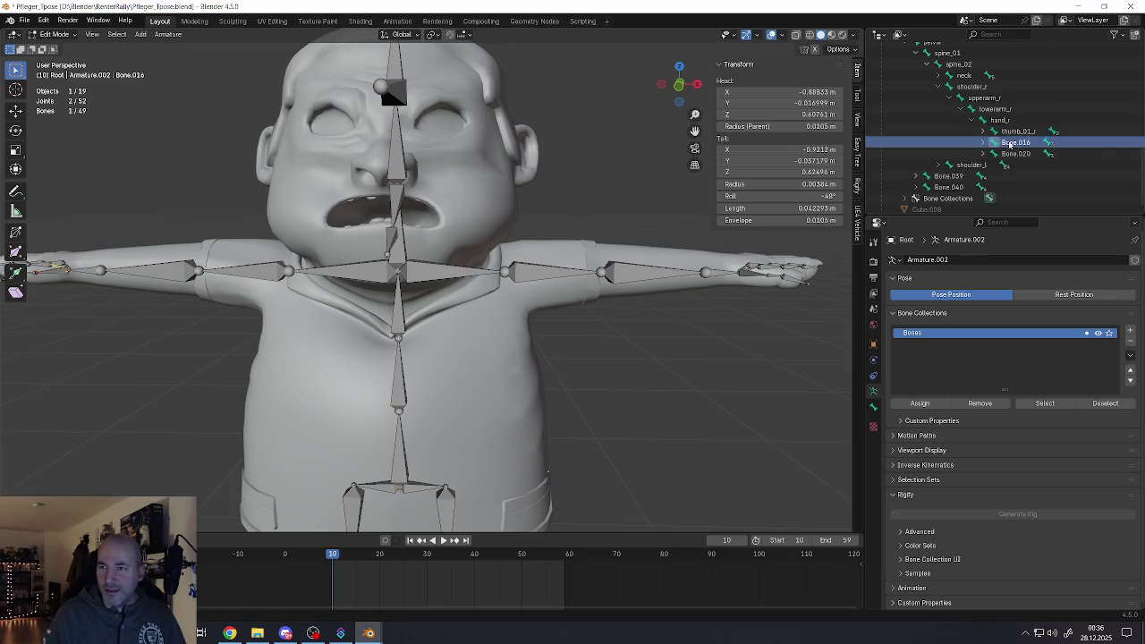
{"action": "type", "text": "index_"}
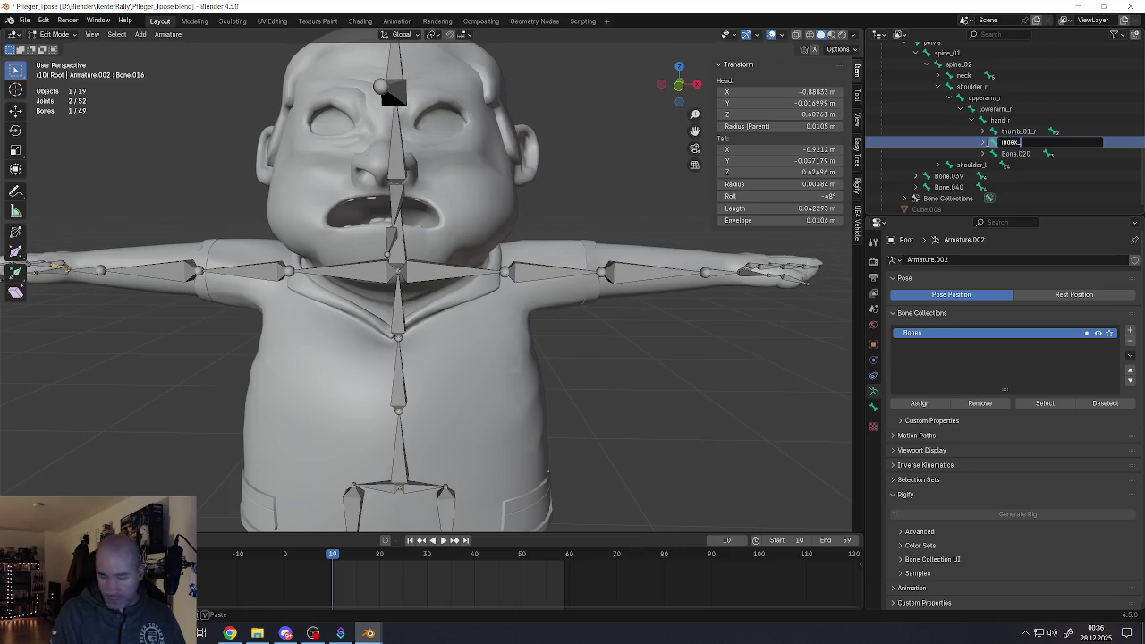
{"action": "type", "text": "01_r"}
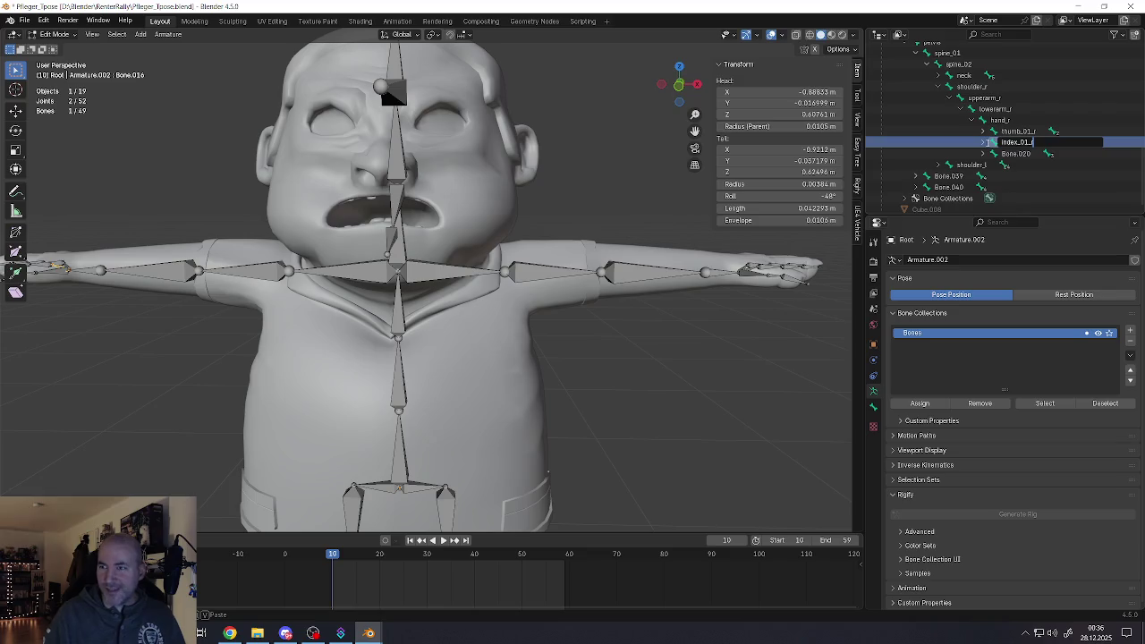
{"action": "left_click", "coordinate": [1012, 154]}
{"action": "double_click", "coordinate": [1012, 154]}
{"action": "type", "text": "pinky_01_"}
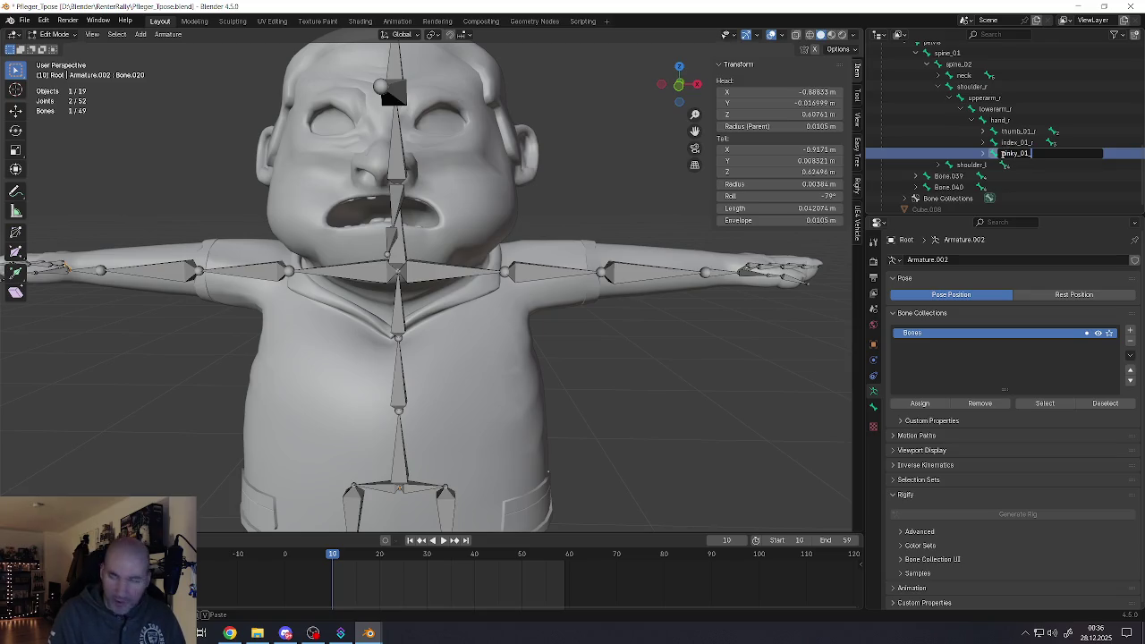
{"action": "type", "text": "r"}
{"action": "key", "text": "Return"}
{"action": "left_click", "coordinate": [983, 132]}
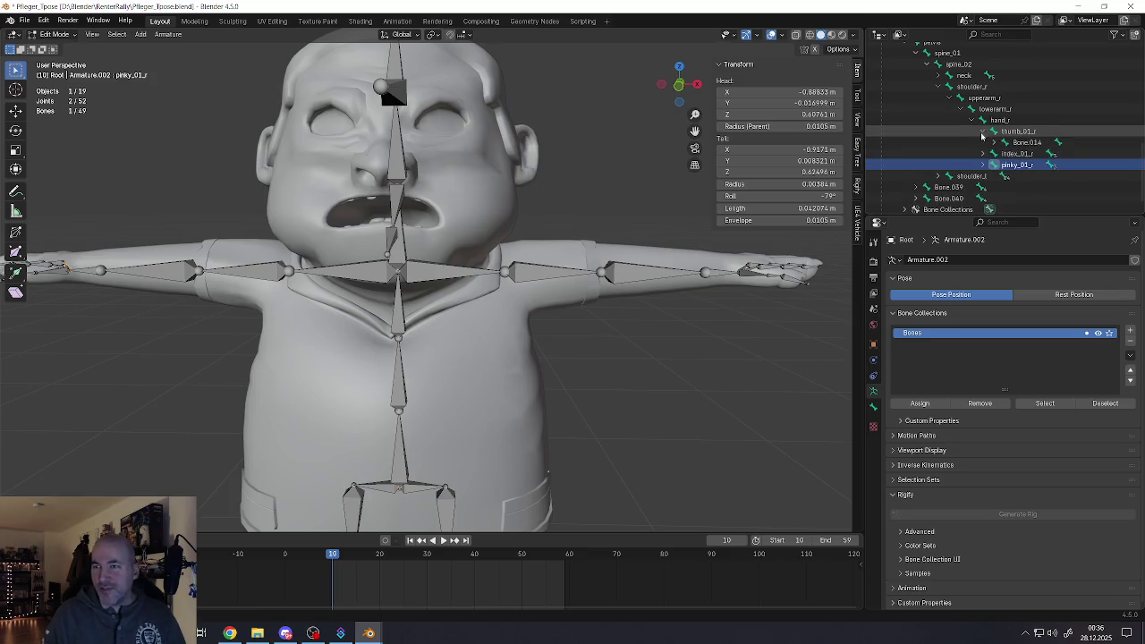
{"action": "left_click", "coordinate": [1025, 142]}
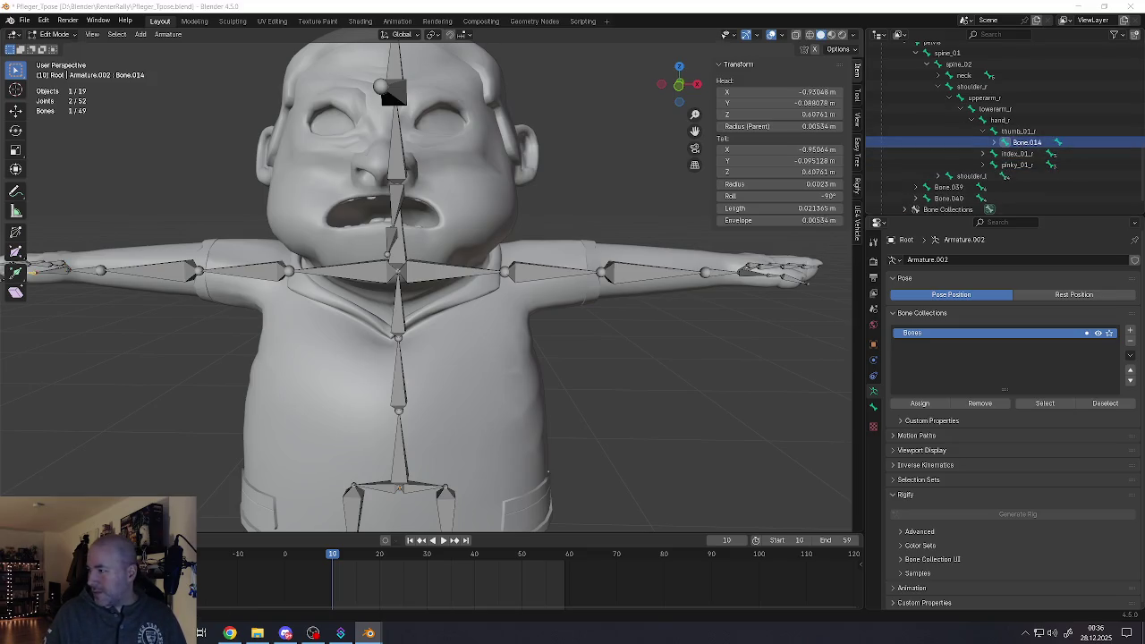
Rename Bone.014 to thumb_02_r
{"action": "double_click", "coordinate": [1020, 143]}
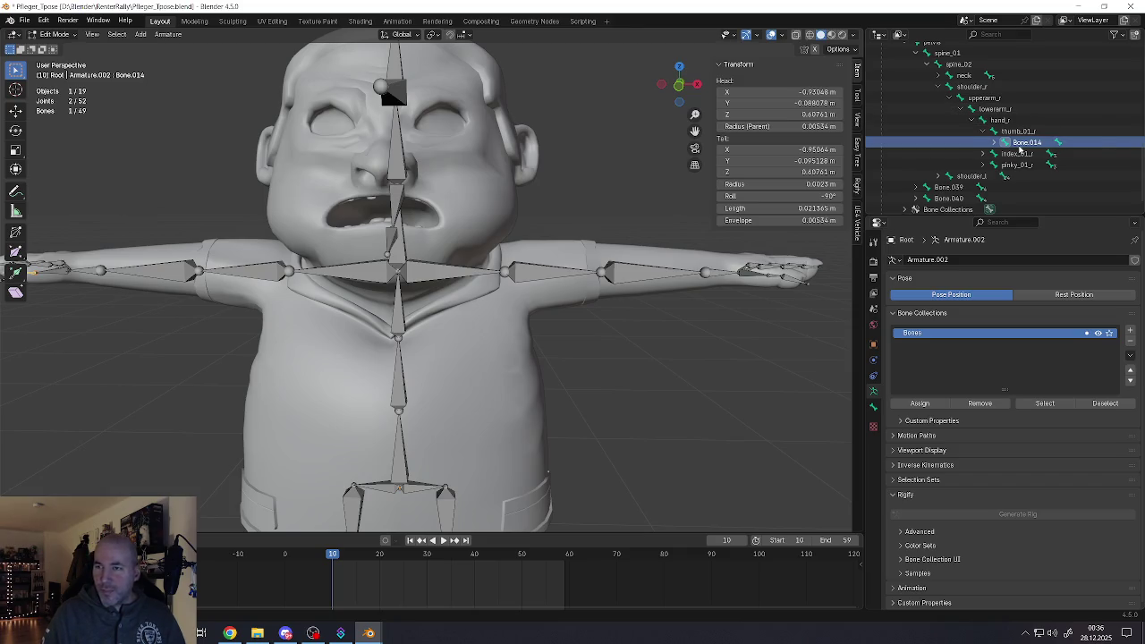
{"action": "scroll", "coordinate": [1020, 145], "scroll_direction": "down", "scroll_amount": 1}
{"action": "type", "text": "tump"}
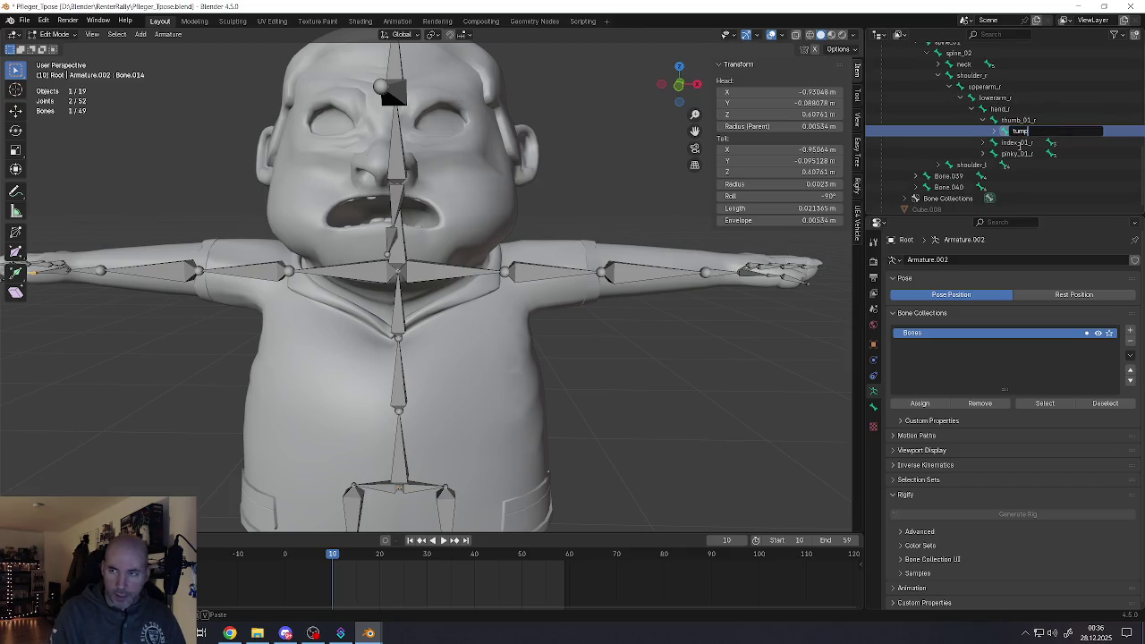
{"action": "type", "text": "b"}
{"action": "key", "text": "BackSpace"}
{"action": "key", "text": "BackSpace"}
{"action": "key", "text": "BackSpace"}
{"action": "type", "text": "humb"}
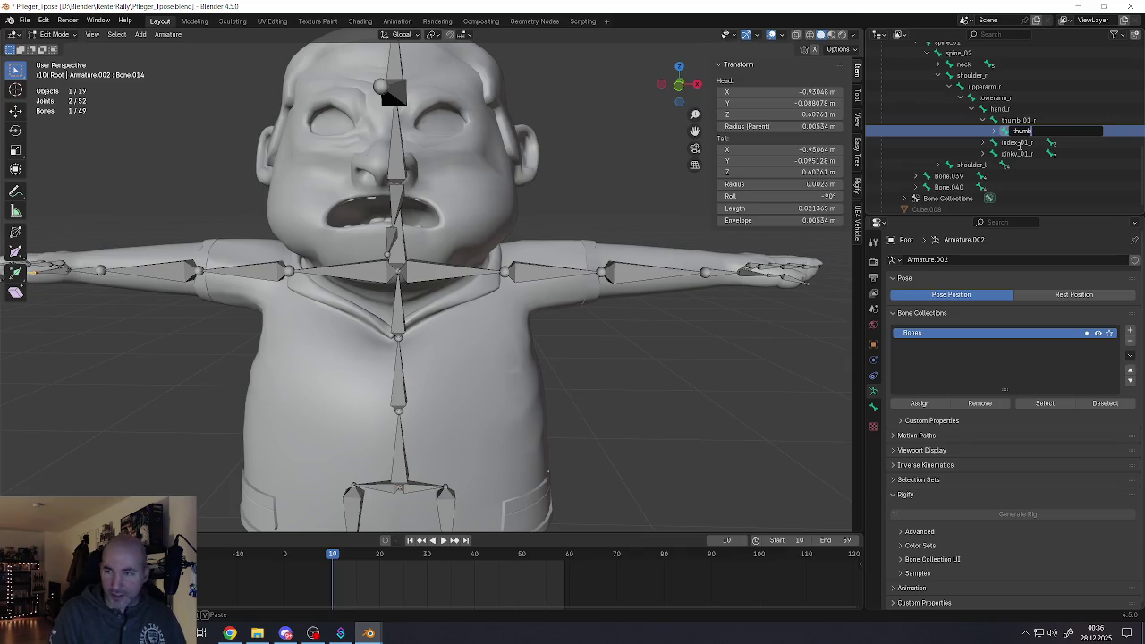
{"action": "type", "text": "_02_"}
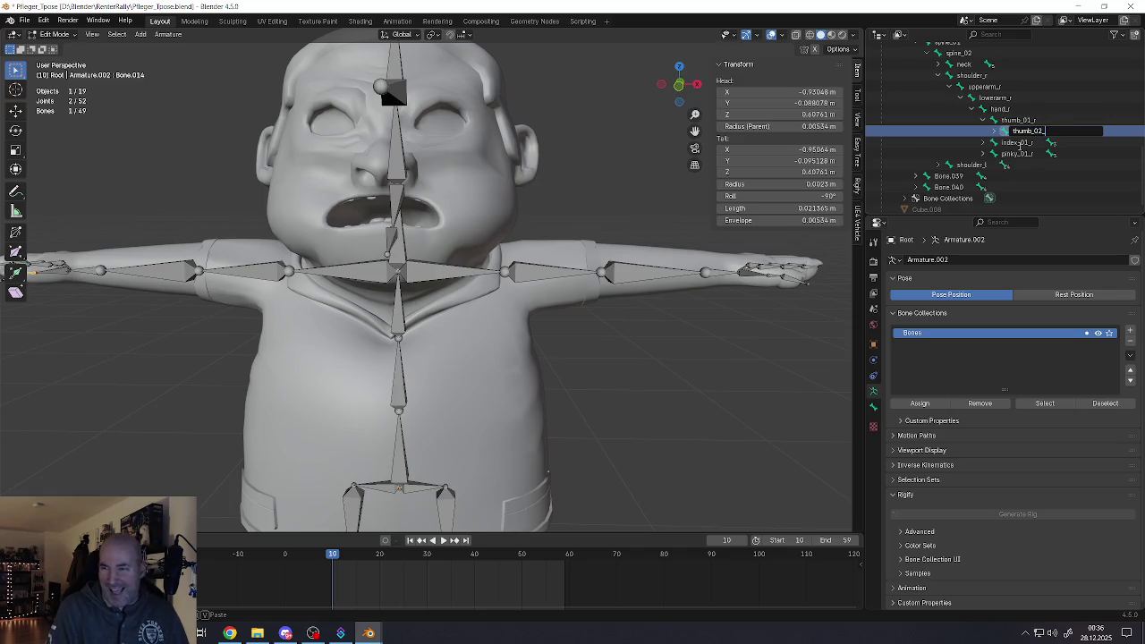
{"action": "type", "text": "r"}
{"action": "key", "text": "Return"}
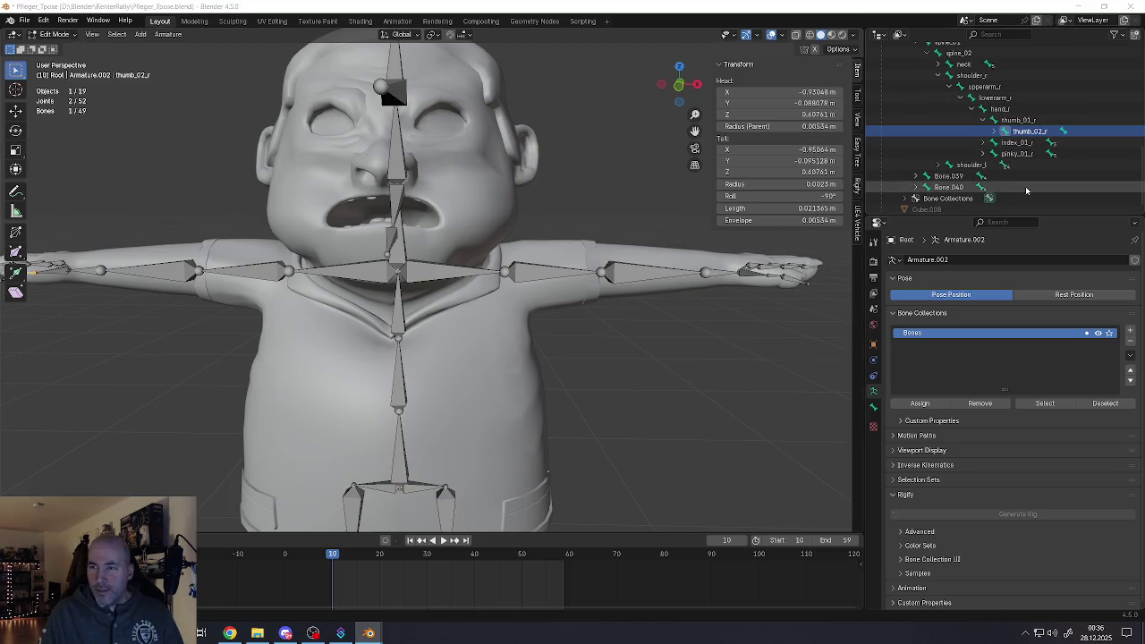
Rename Bone.015 to thumb_03_r and save the file
{"action": "left_click", "coordinate": [994, 132]}
{"action": "left_click", "coordinate": [1033, 143]}
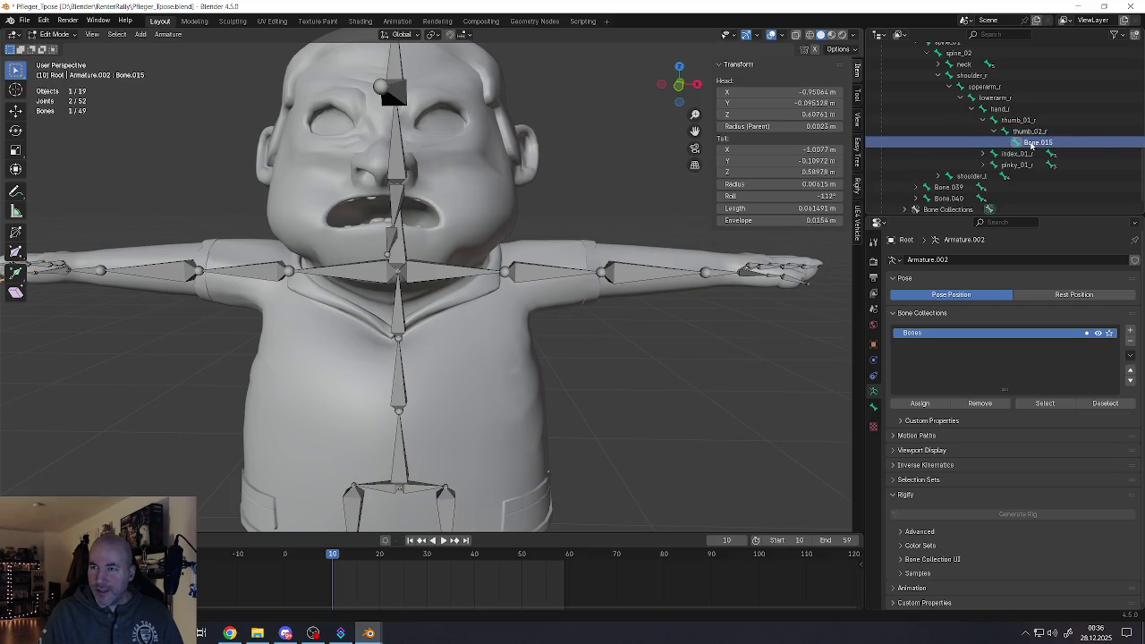
{"action": "double_click", "coordinate": [1034, 143]}
{"action": "type", "text": "thumb_03_r"}
{"action": "key", "text": "Return"}
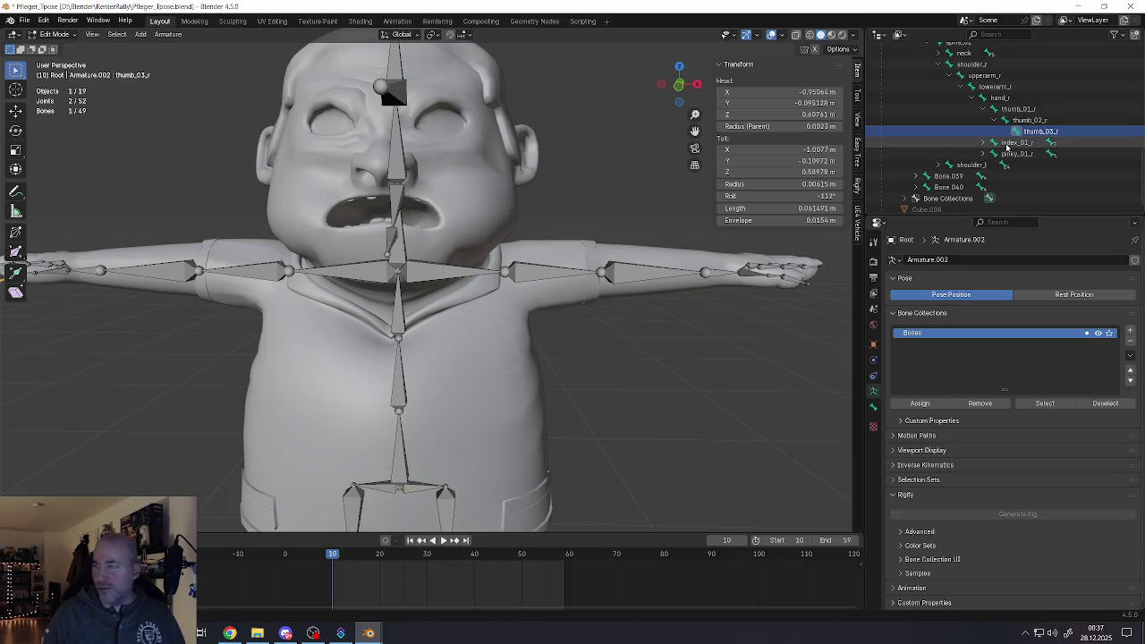
{"action": "key", "text": "ctrl+s"}
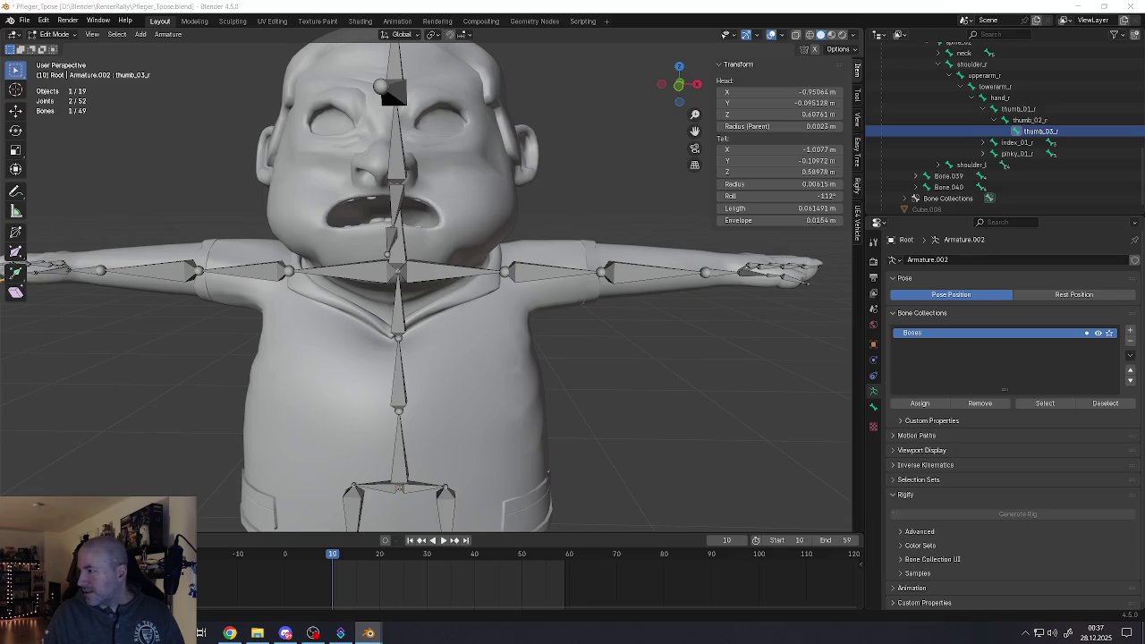
{"action": "left_click", "coordinate": [985, 143]}
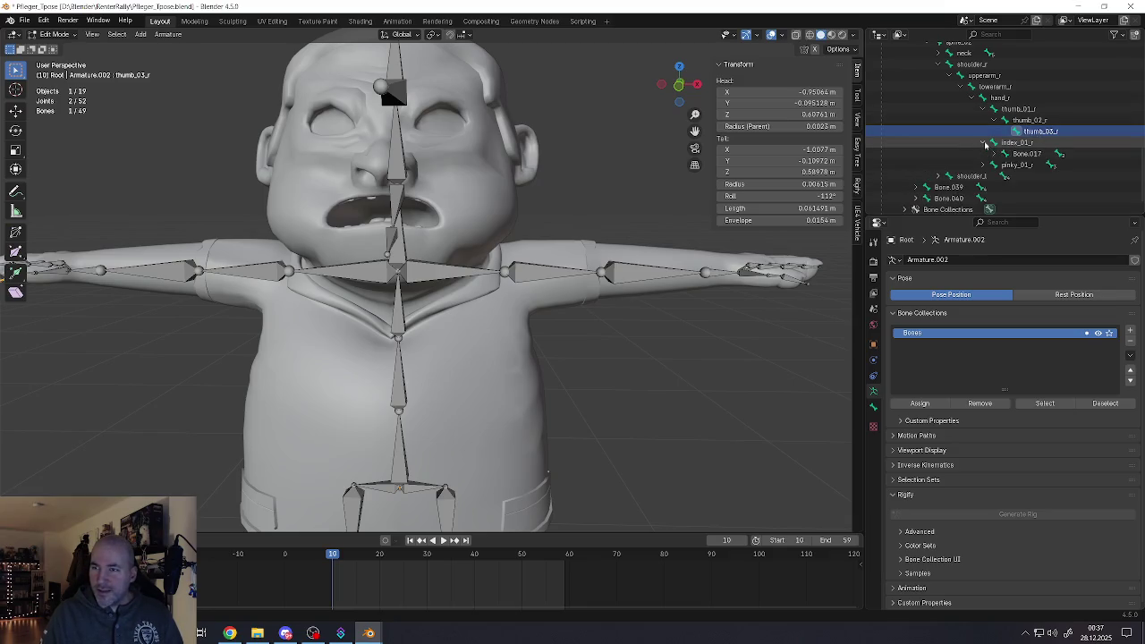
Rename Bone.017, Bone.018 and Bone.019 to index_02_r, index_03_r and index_04_r
{"action": "double_click", "coordinate": [1021, 154]}
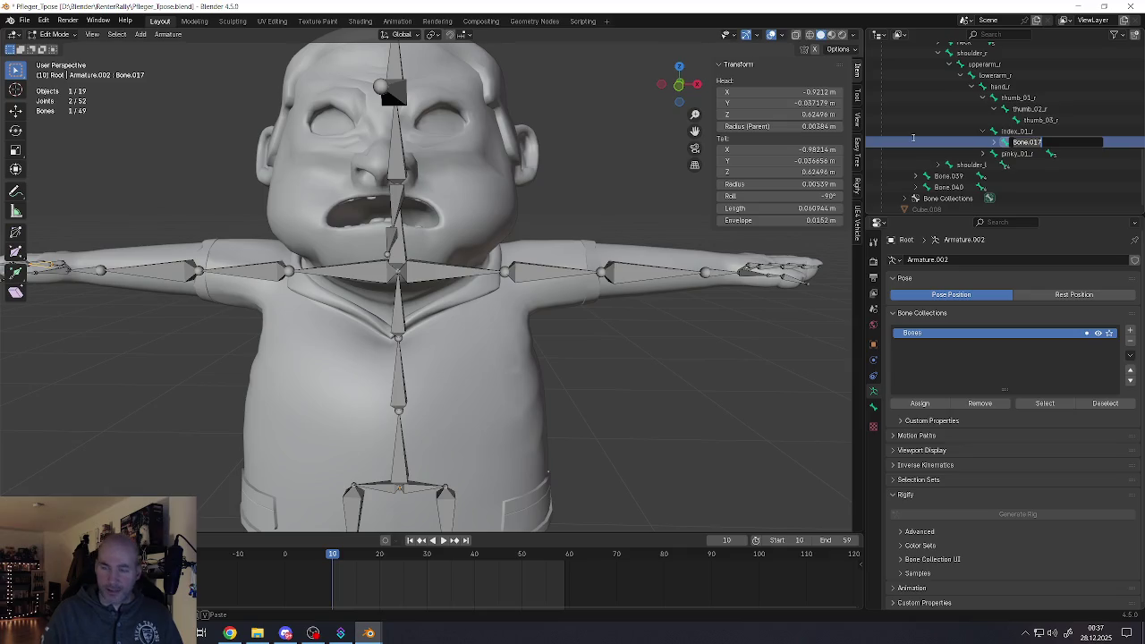
{"action": "type", "text": "index_0"}
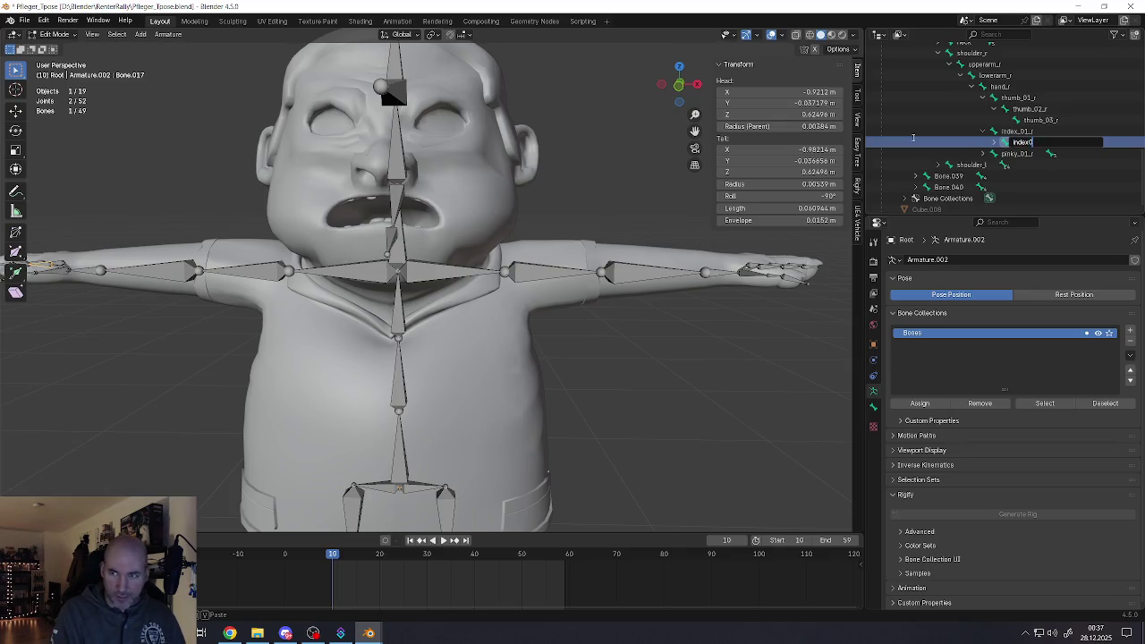
{"action": "type", "text": "2_r"}
{"action": "key", "text": "Return"}
{"action": "left_click", "coordinate": [998, 143]}
{"action": "double_click", "coordinate": [1038, 153]}
{"action": "type", "text": "index_03_r"}
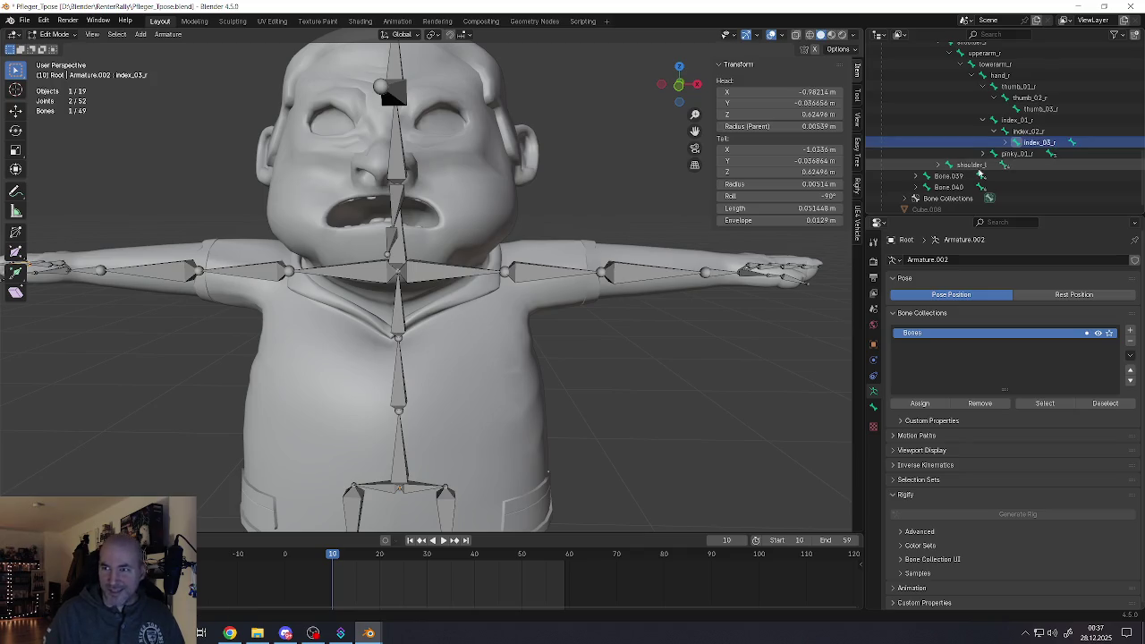
{"action": "key", "text": "Return"}
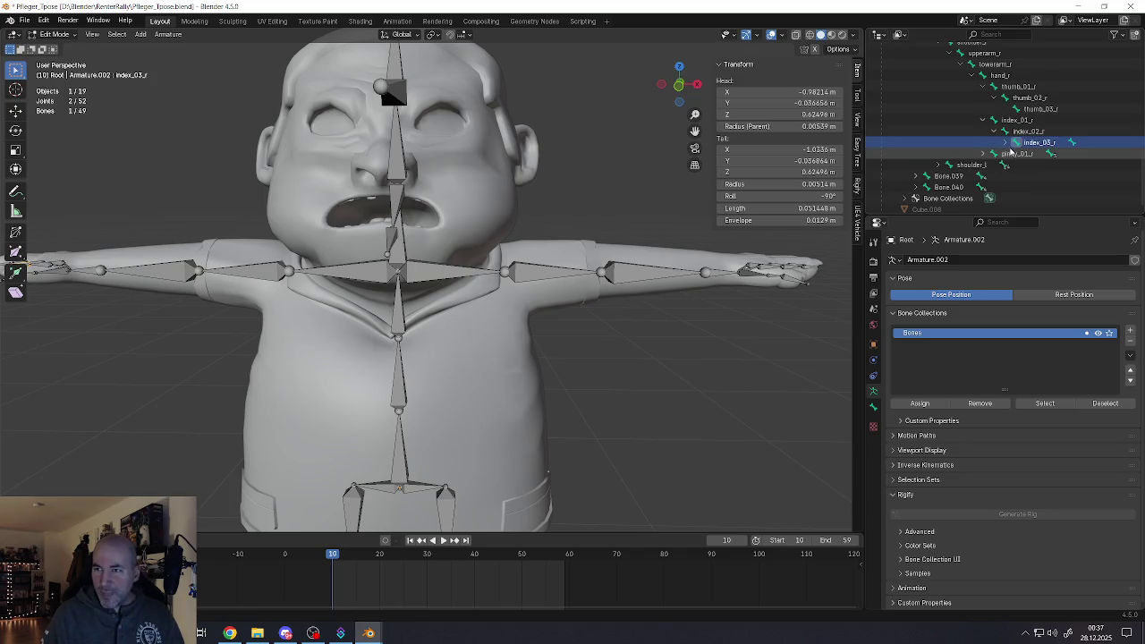
{"action": "left_click", "coordinate": [1005, 142]}
{"action": "left_click", "coordinate": [1043, 154]}
{"action": "double_click", "coordinate": [1043, 155]}
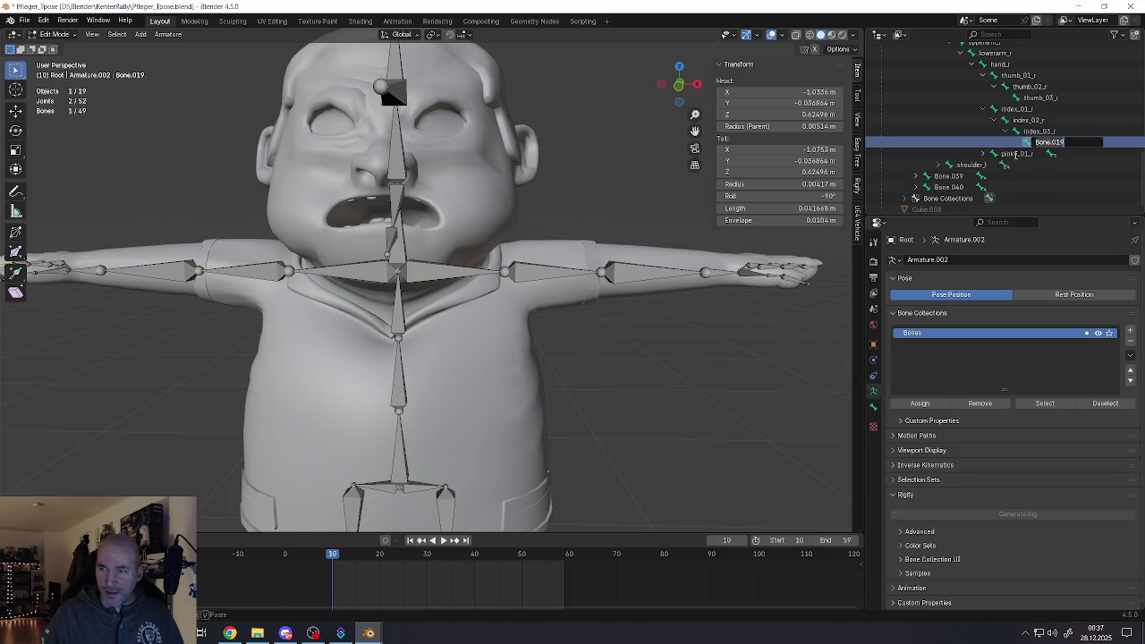
{"action": "type", "text": "ex_04_"}
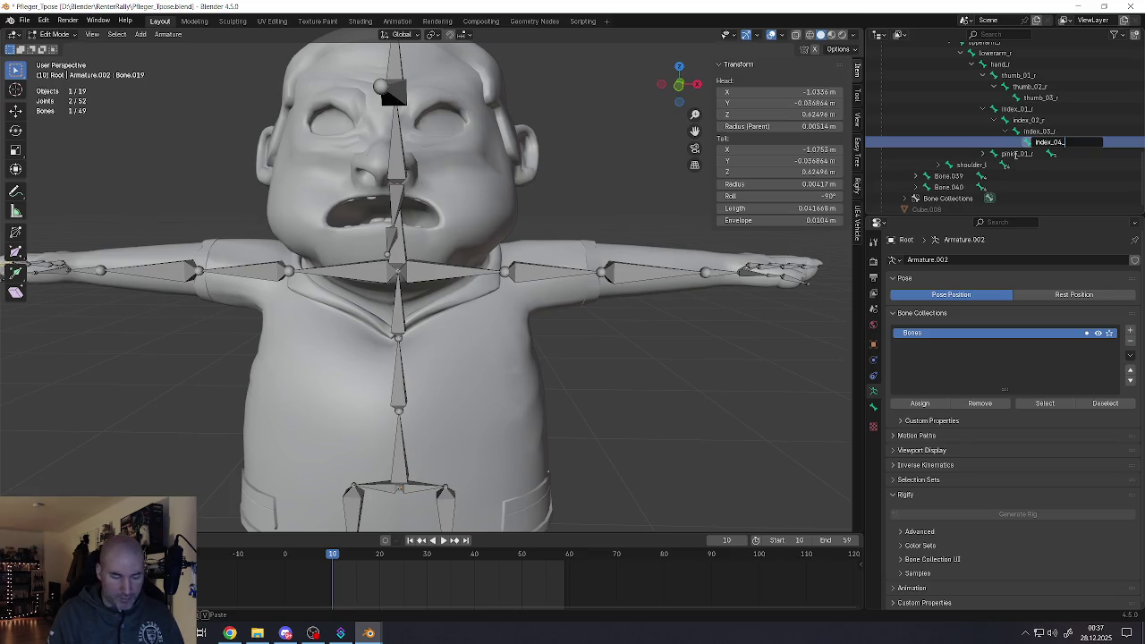
{"action": "type", "text": "r"}
{"action": "key", "text": "Return"}
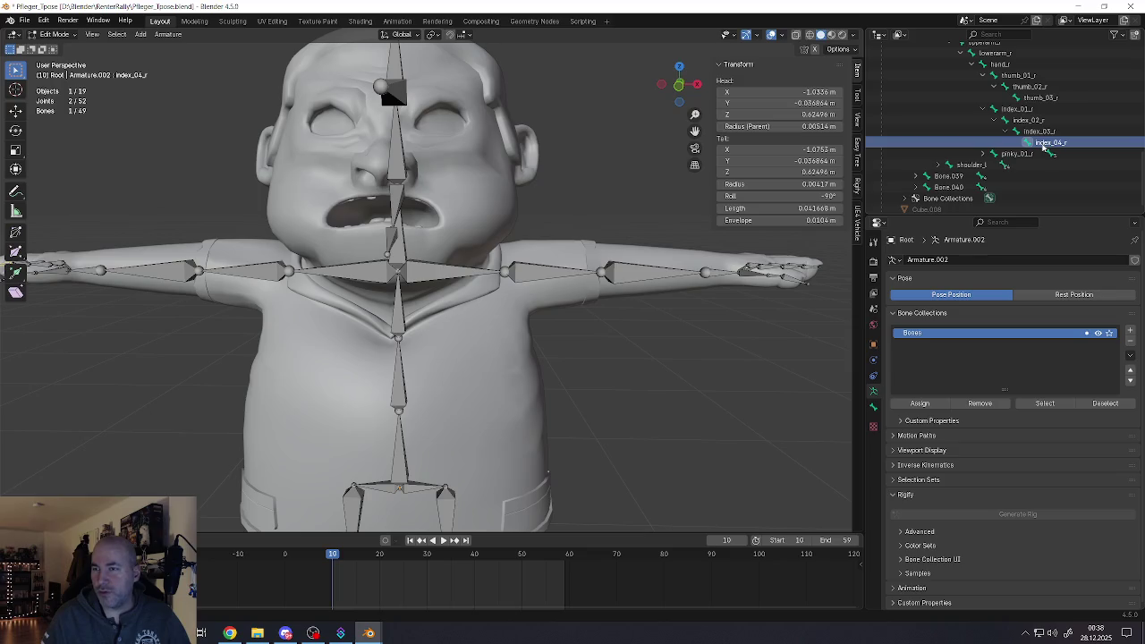
{"action": "left_click", "coordinate": [1011, 154]}
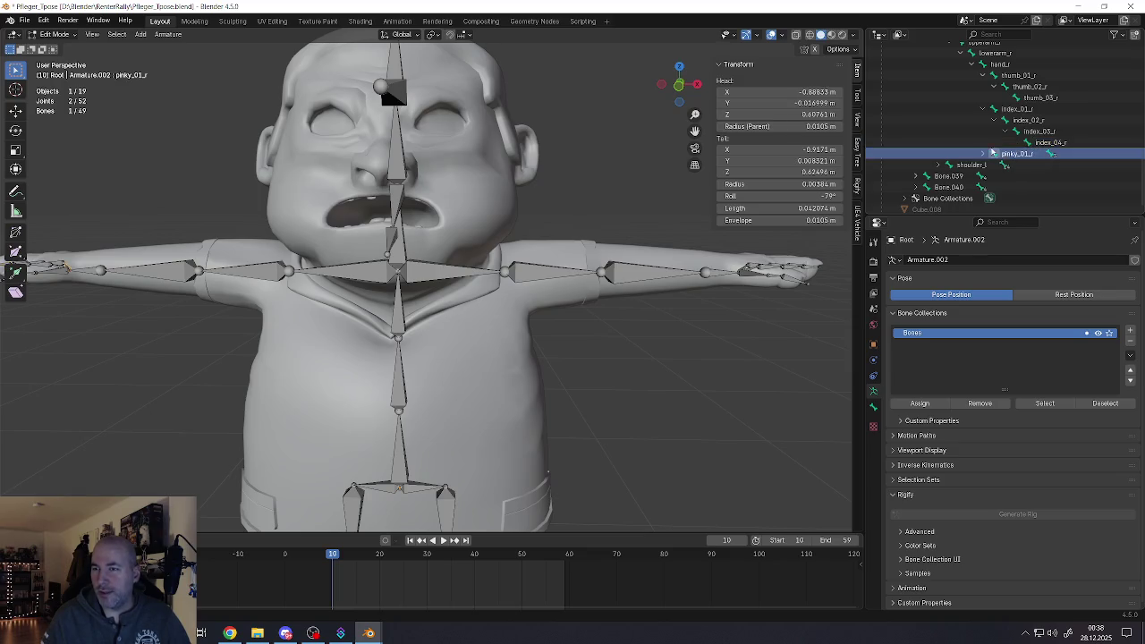
Rename Bone.021, Bone.022 and Bone.023 under pinky_01_r to pinky_02_r, pinky_03_r and pinky_04_r
{"action": "left_click", "coordinate": [984, 153]}
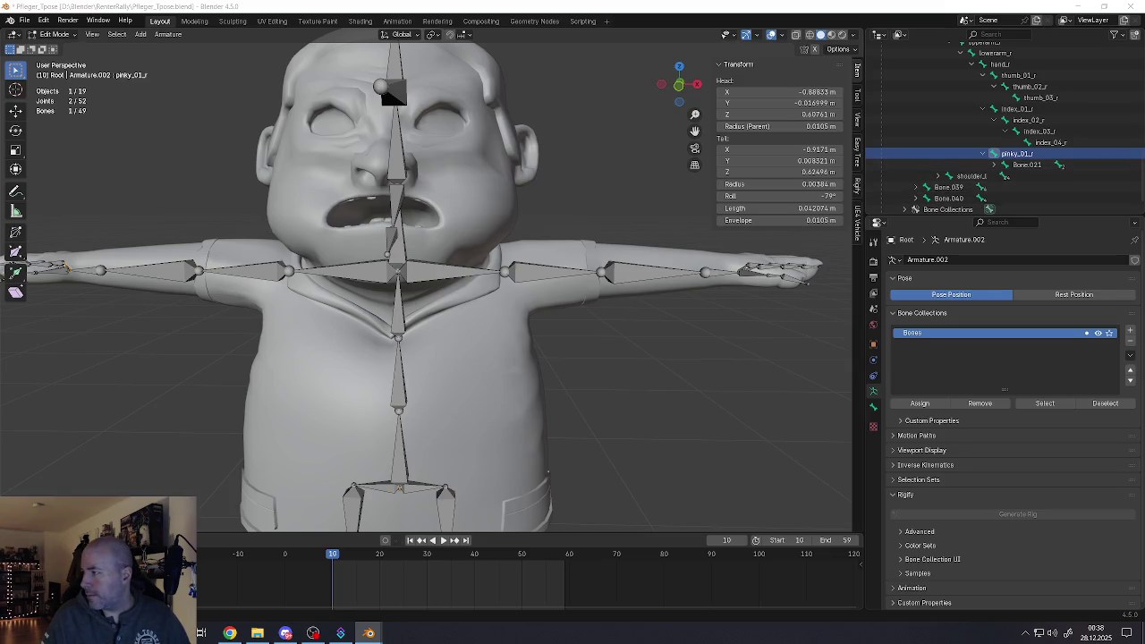
{"action": "double_click", "coordinate": [1006, 165]}
{"action": "type", "text": "rinky_02_"}
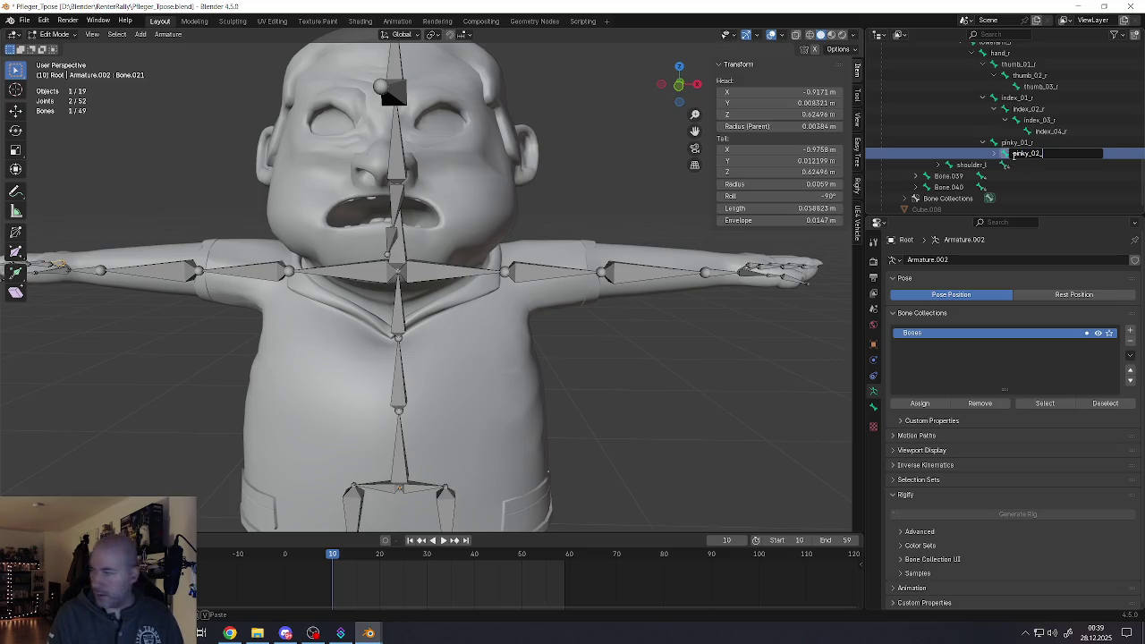
{"action": "type", "text": "r"}
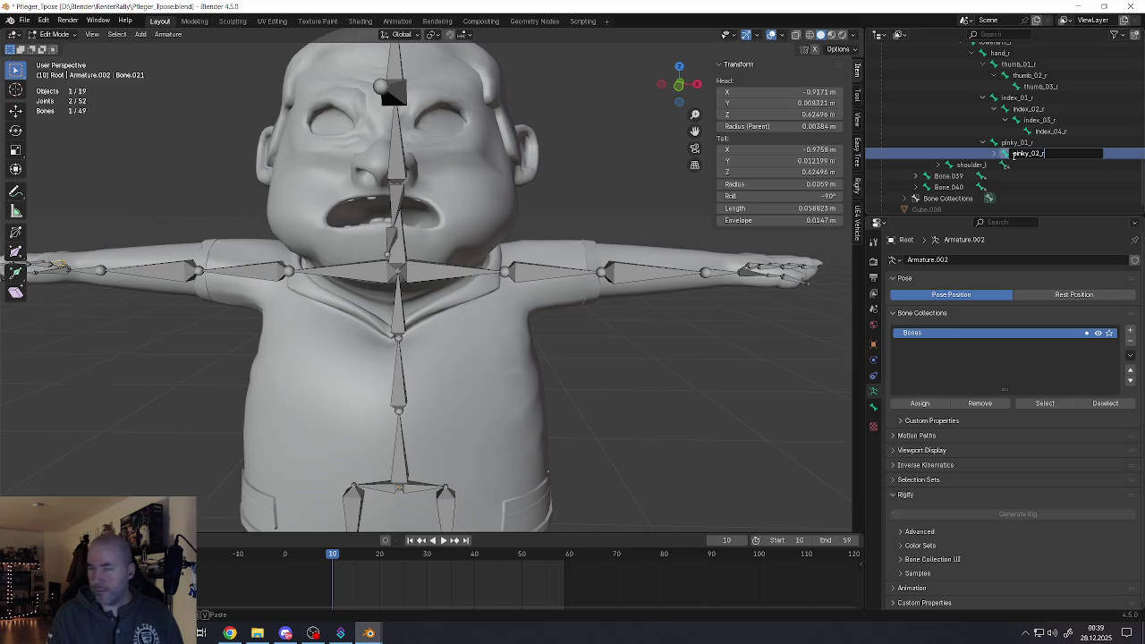
{"action": "key", "text": "Return"}
{"action": "left_click", "coordinate": [994, 153]}
{"action": "double_click", "coordinate": [1016, 165]}
{"action": "type", "text": "pinky_03_"}
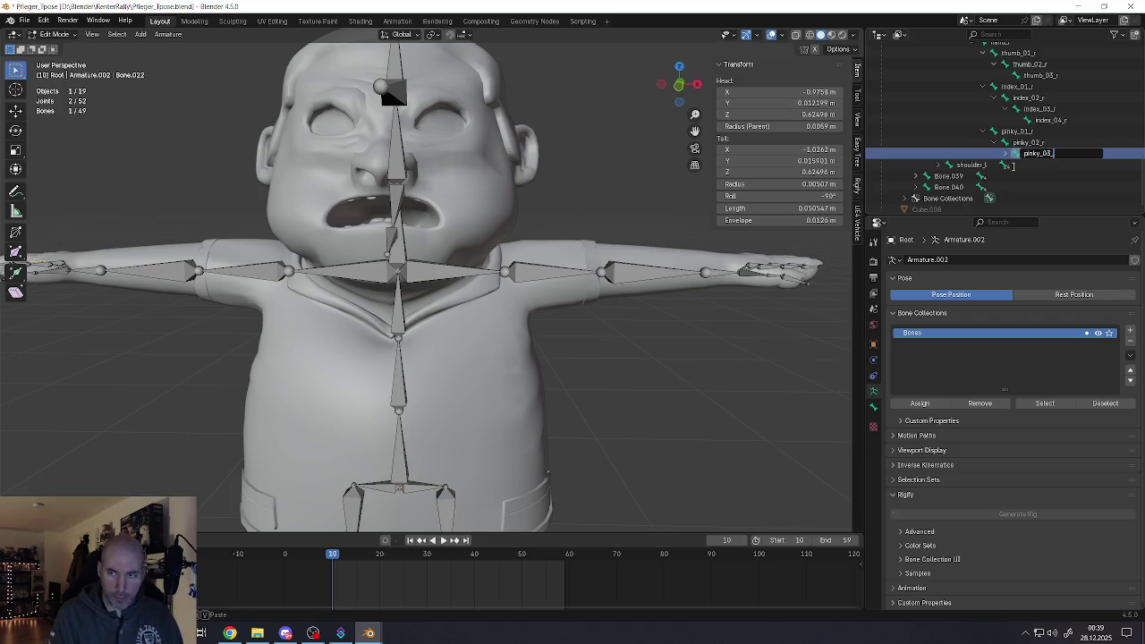
{"action": "type", "text": "r"}
{"action": "key", "text": "Return"}
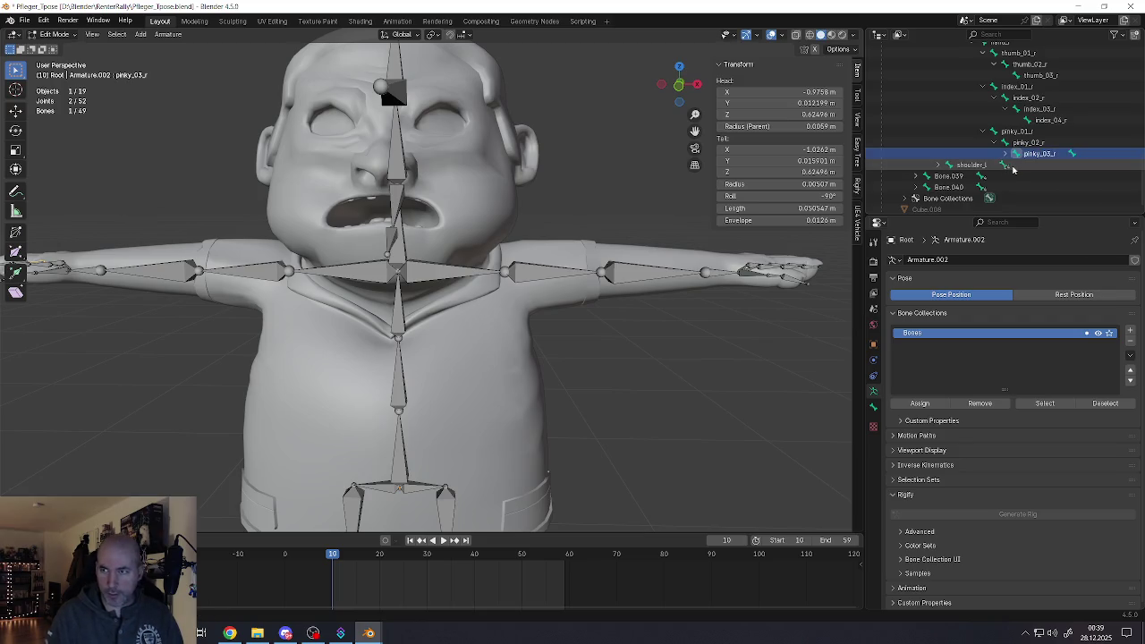
{"action": "left_click", "coordinate": [1005, 155]}
{"action": "double_click", "coordinate": [1038, 154]}
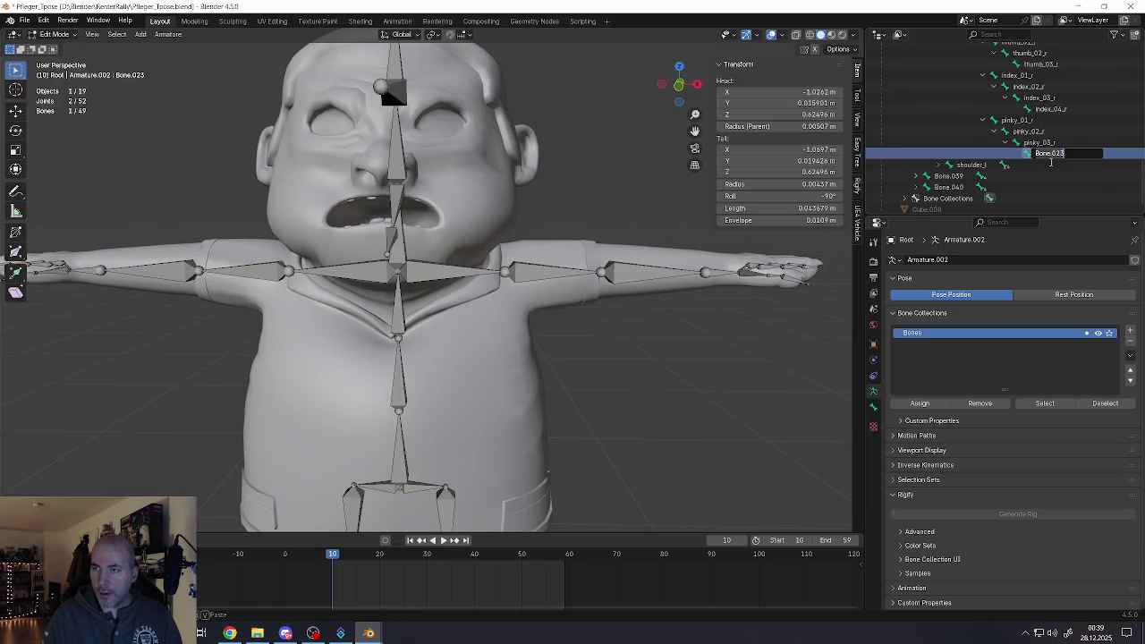
{"action": "type", "text": "pinky_04_r"}
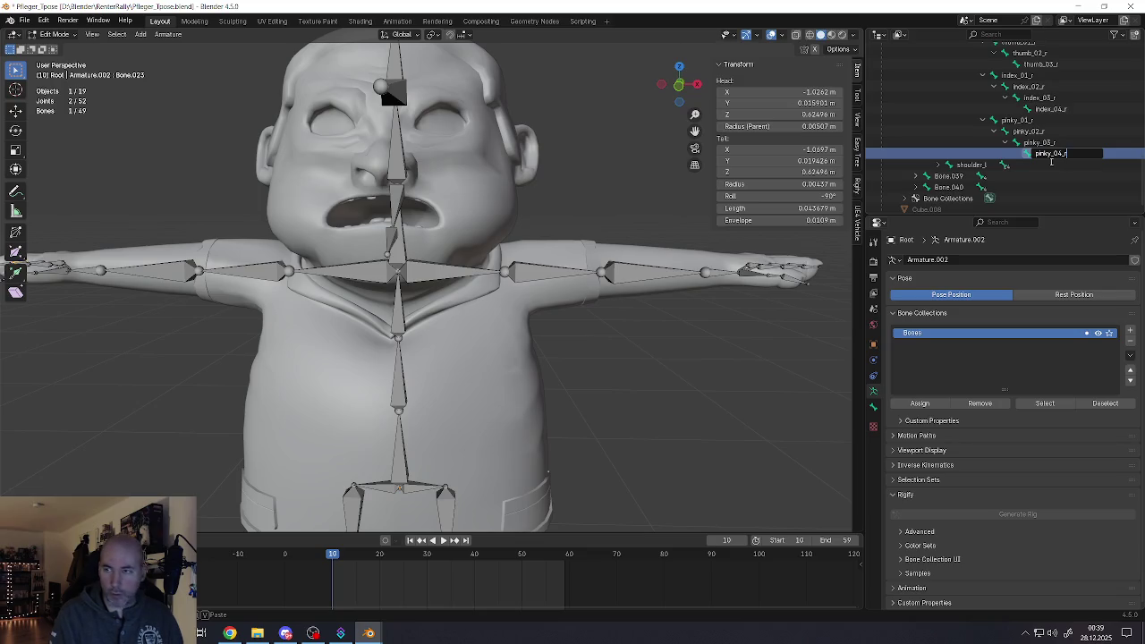
{"action": "key", "text": "Return"}
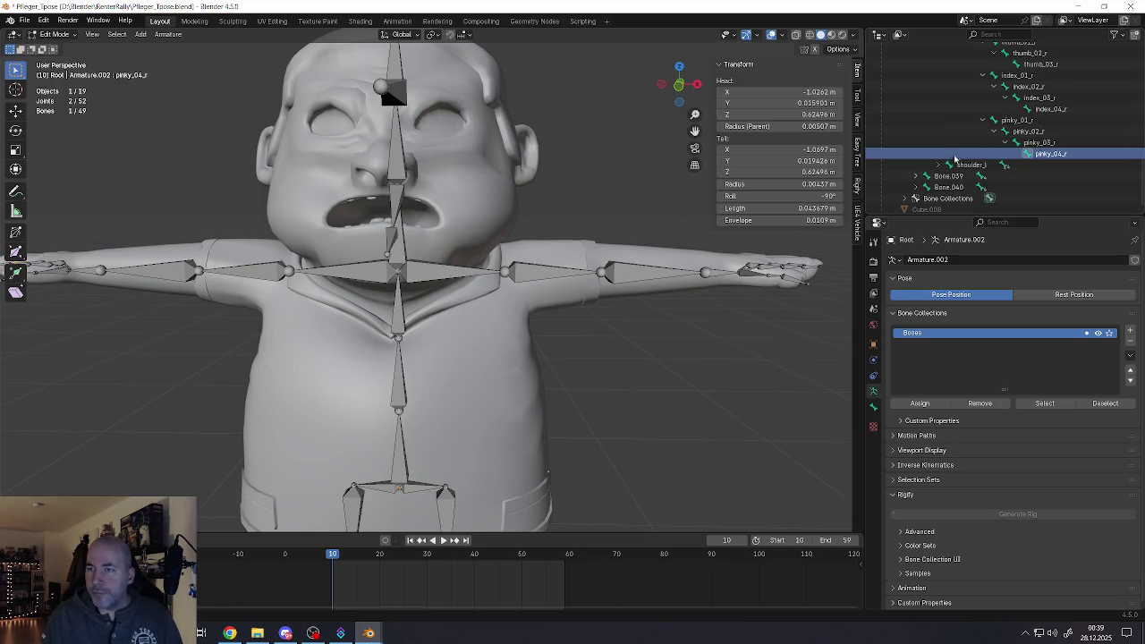
Select Bone.025 under shoulder_l and save the file
{"action": "left_click", "coordinate": [959, 165]}
{"action": "scroll", "coordinate": [961, 167], "scroll_direction": "down", "scroll_amount": 1}
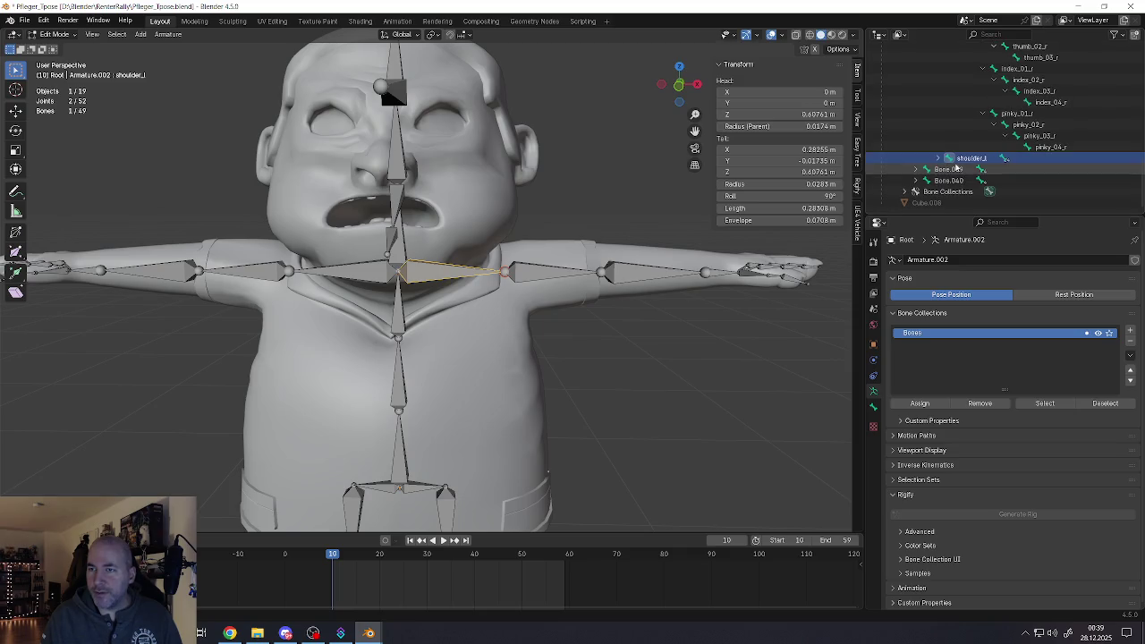
{"action": "scroll", "coordinate": [970, 166], "scroll_direction": "down", "scroll_amount": 1}
{"action": "left_click", "coordinate": [983, 159]}
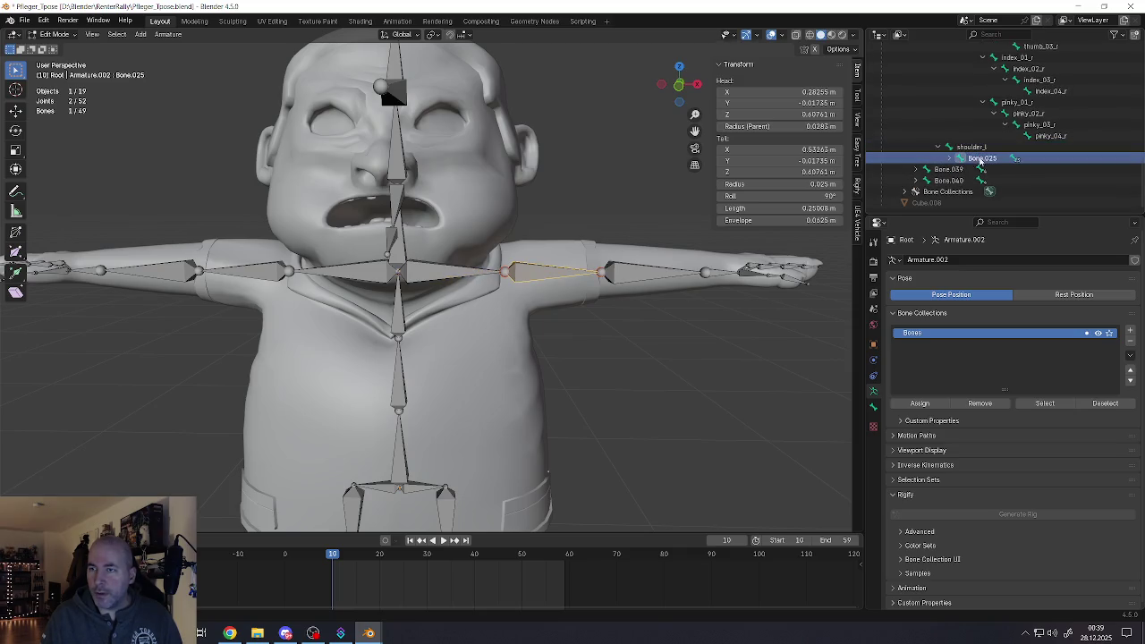
{"action": "key", "text": "ctrl+s"}
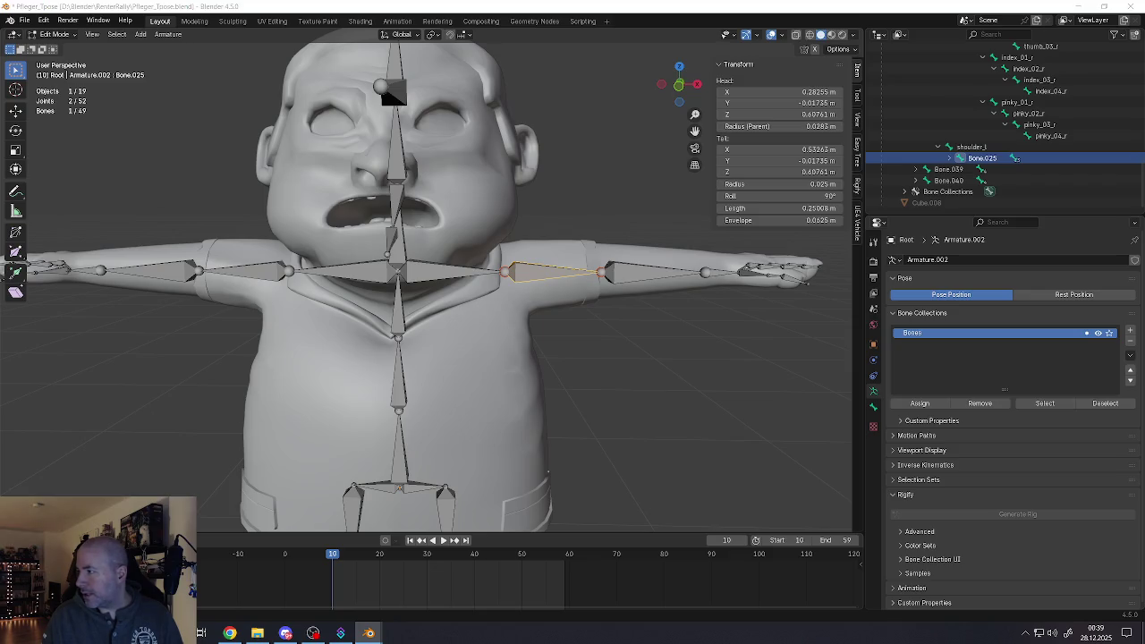
Rename Bone.025, Bone.026 and Bone.027 to upperarm_l, lowerarm_l and hand_l
{"action": "left_click", "coordinate": [949, 158]}
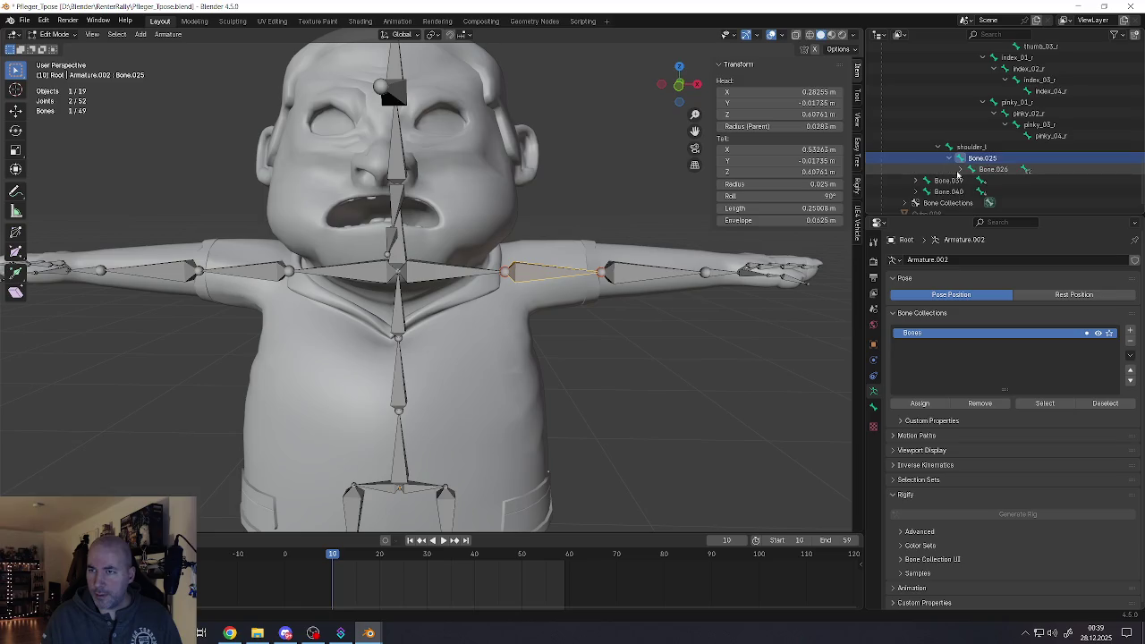
{"action": "left_click", "coordinate": [959, 169]}
{"action": "double_click", "coordinate": [980, 160]}
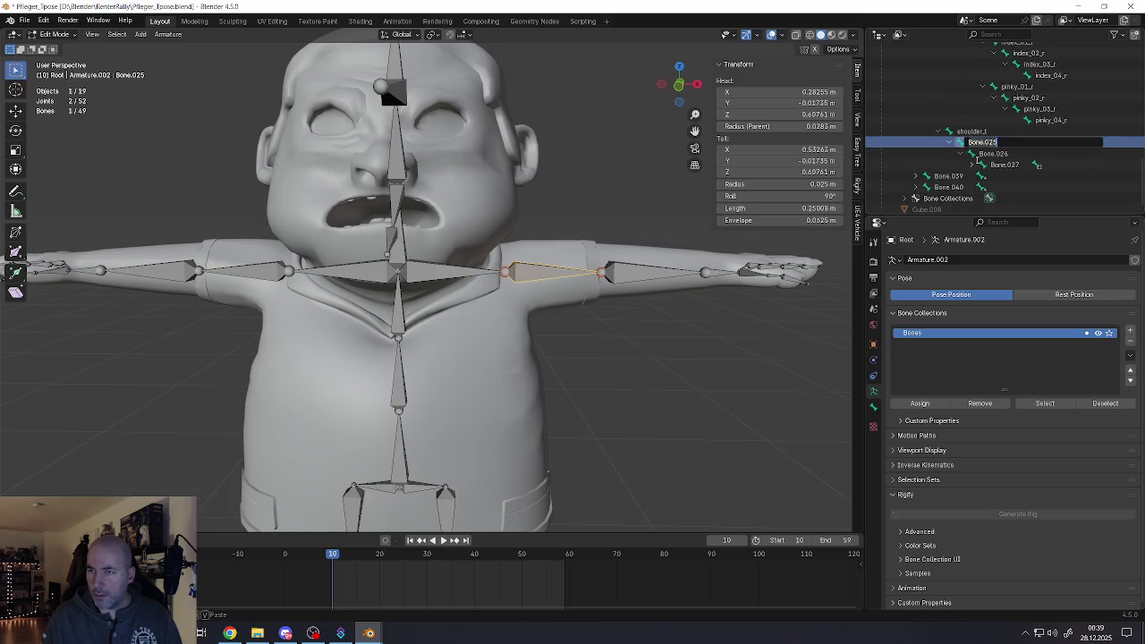
{"action": "type", "text": "uppera"}
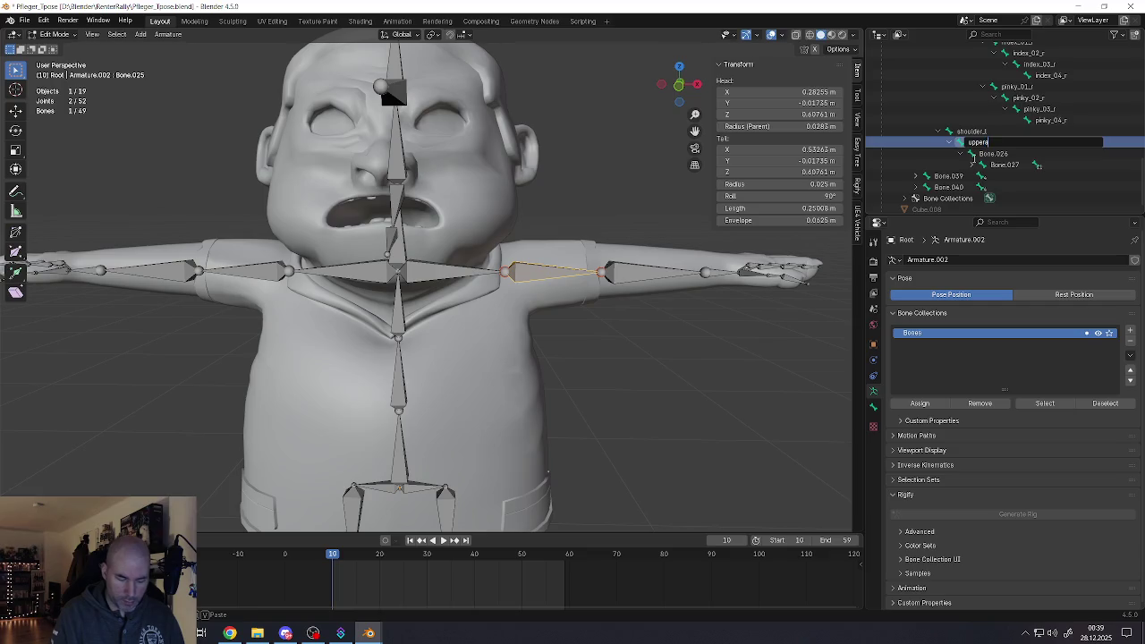
{"action": "type", "text": "rm_"}
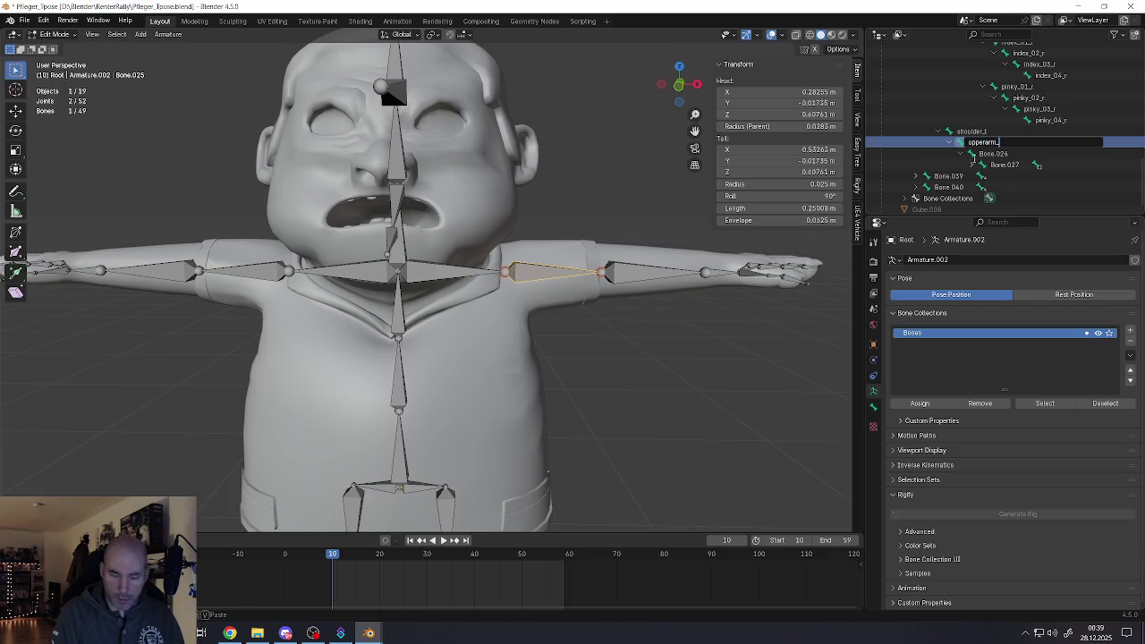
{"action": "type", "text": "l"}
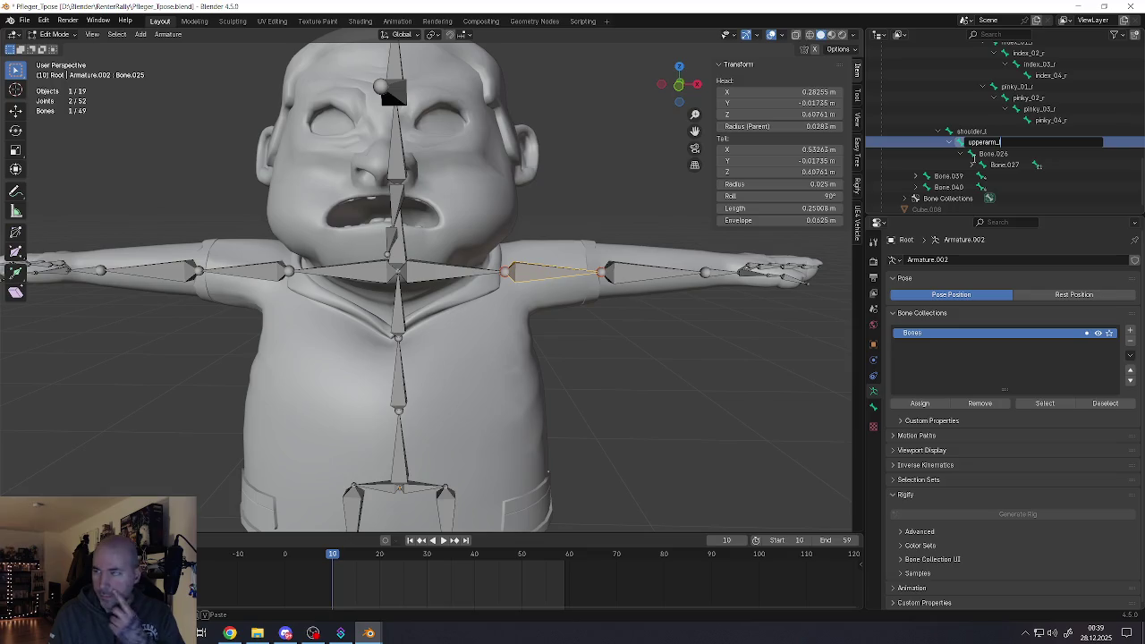
{"action": "key", "text": "Return"}
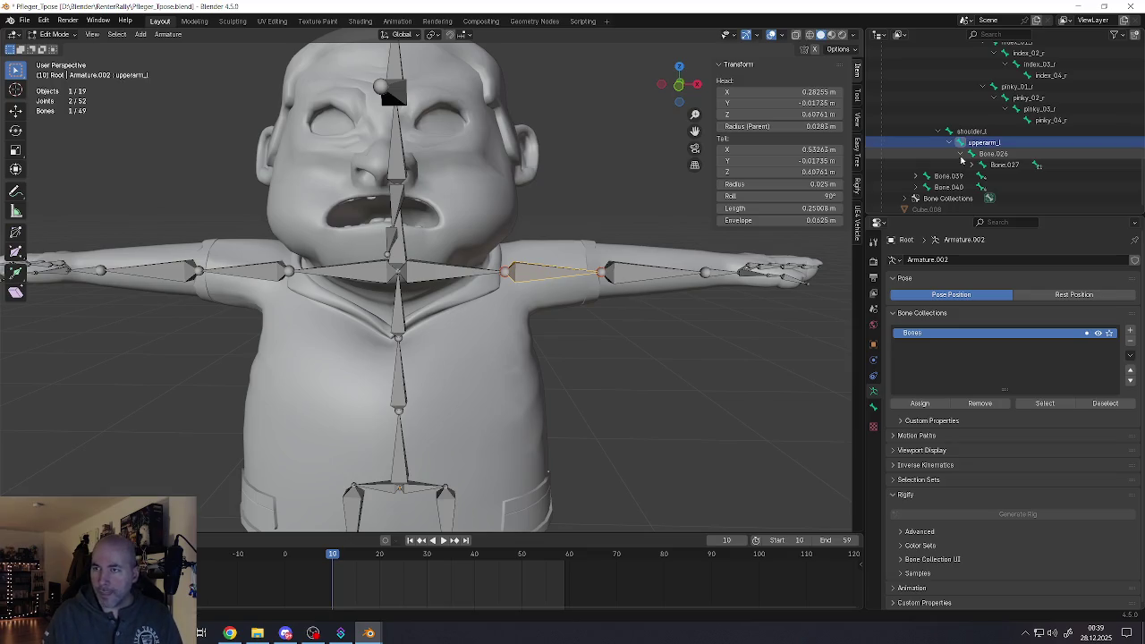
{"action": "double_click", "coordinate": [990, 154]}
{"action": "type", "text": "lowerarm_"}
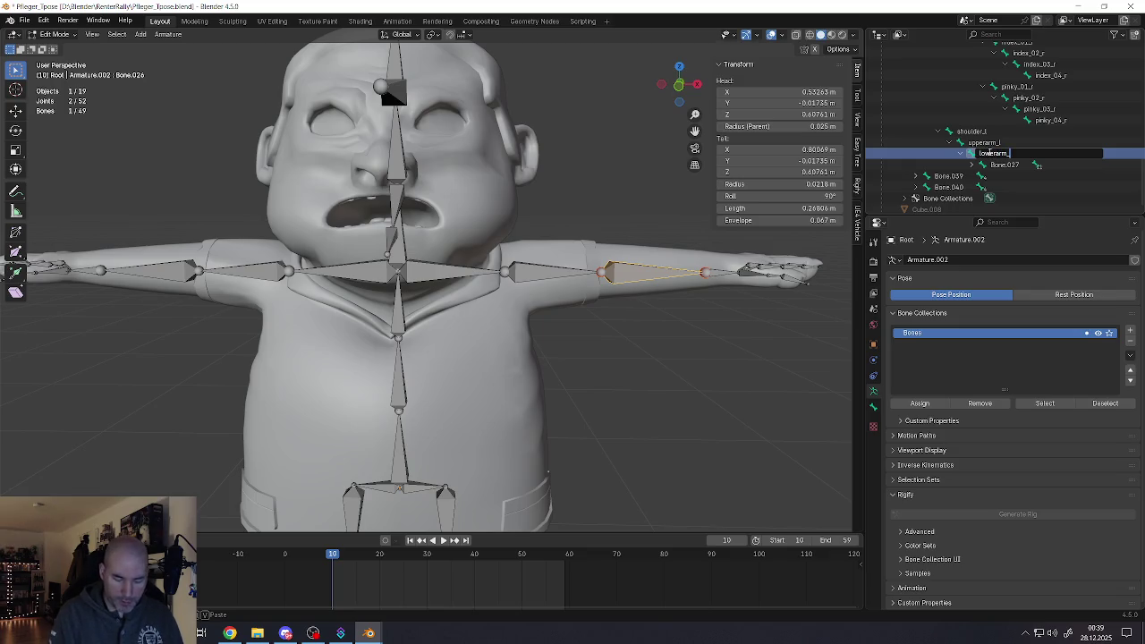
{"action": "type", "text": "l"}
{"action": "key", "text": "Return"}
{"action": "double_click", "coordinate": [1004, 165]}
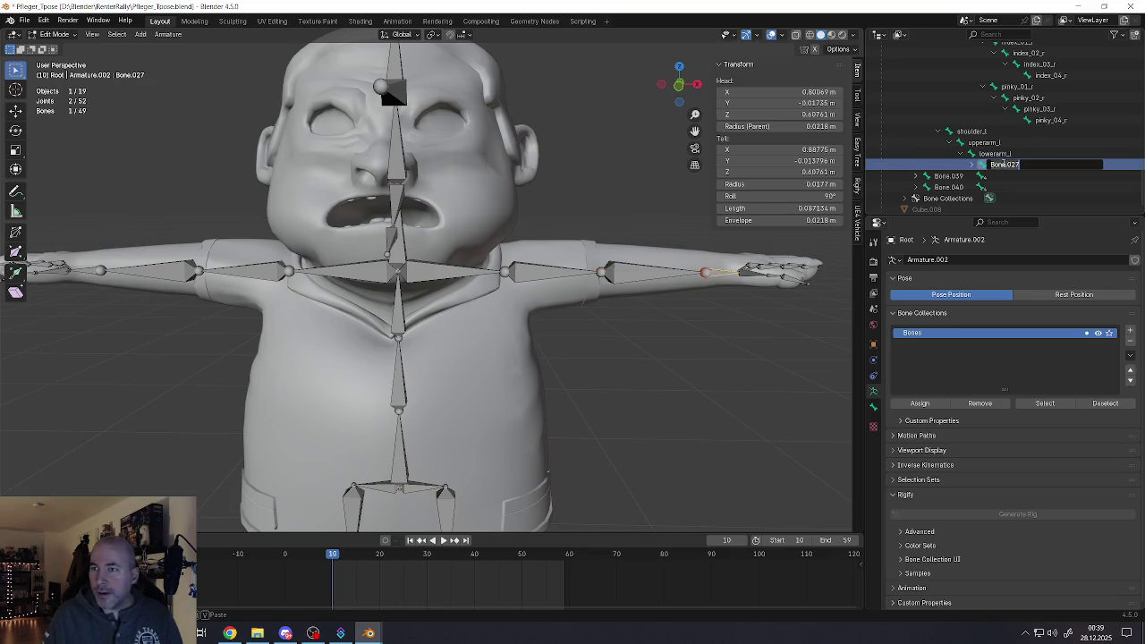
{"action": "type", "text": "hand_l"}
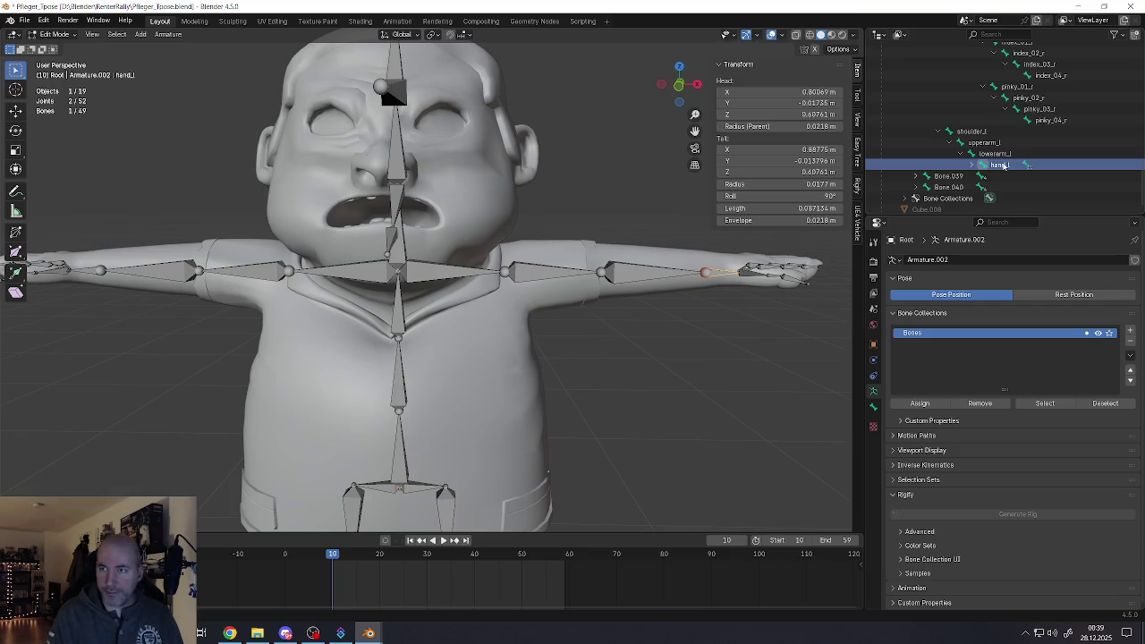
{"action": "key", "text": "Return"}
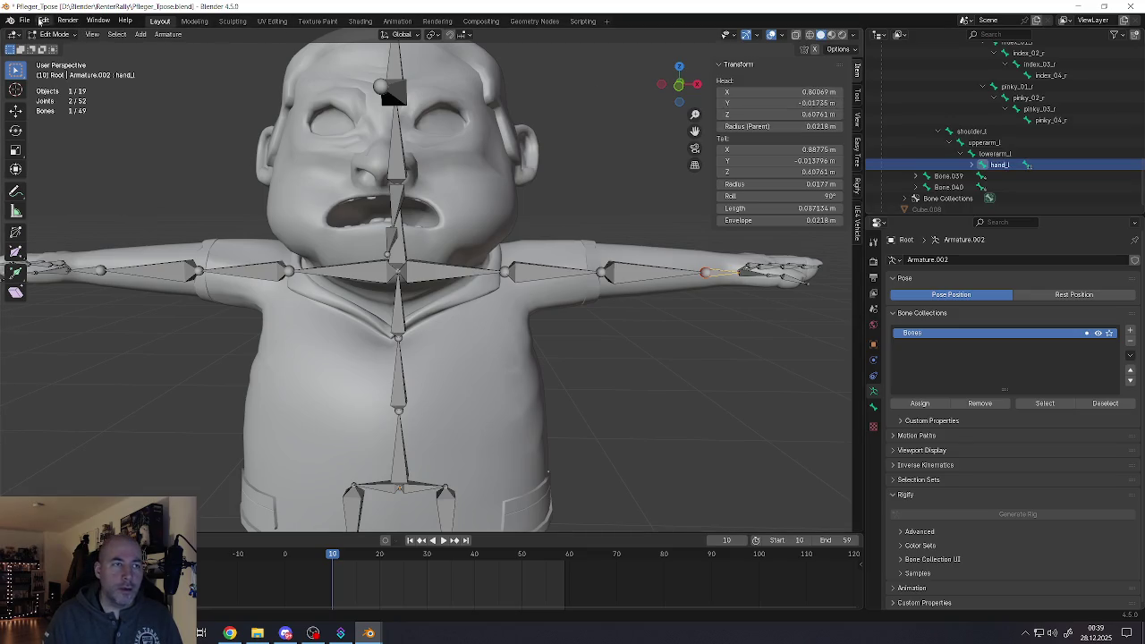
{"action": "left_click", "coordinate": [25, 19]}
Save the file, then rename Bone.028 under hand_l to pinky_01_l
{"action": "left_click", "coordinate": [54, 93]}
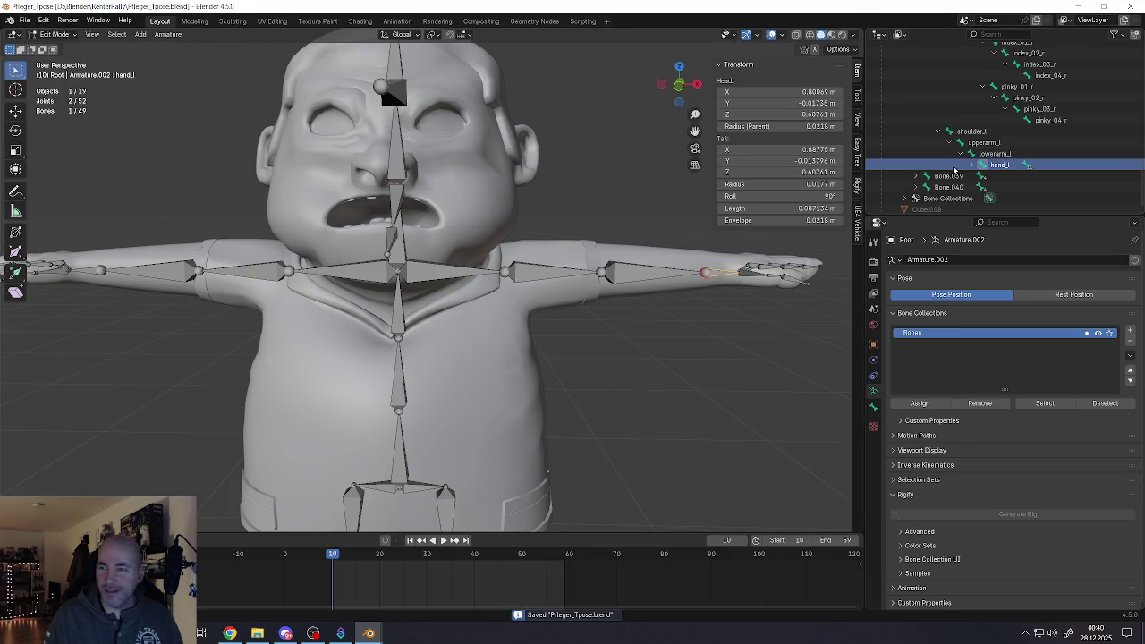
{"action": "left_click", "coordinate": [973, 164]}
{"action": "scroll", "coordinate": [976, 161], "scroll_direction": "down", "scroll_amount": 2}
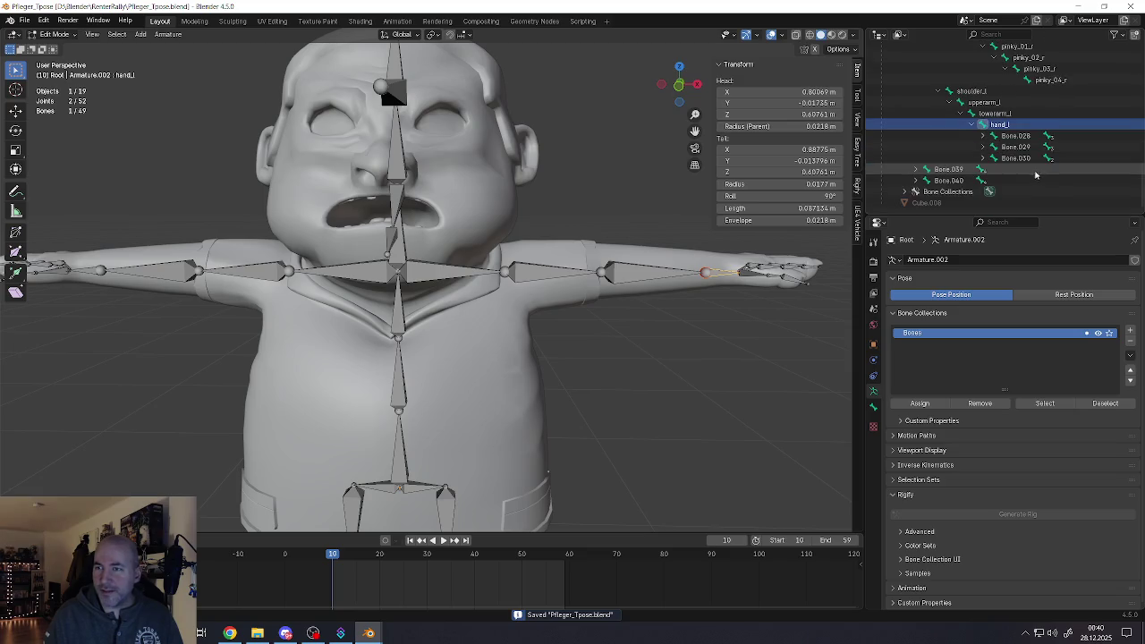
{"action": "left_click", "coordinate": [1011, 135]}
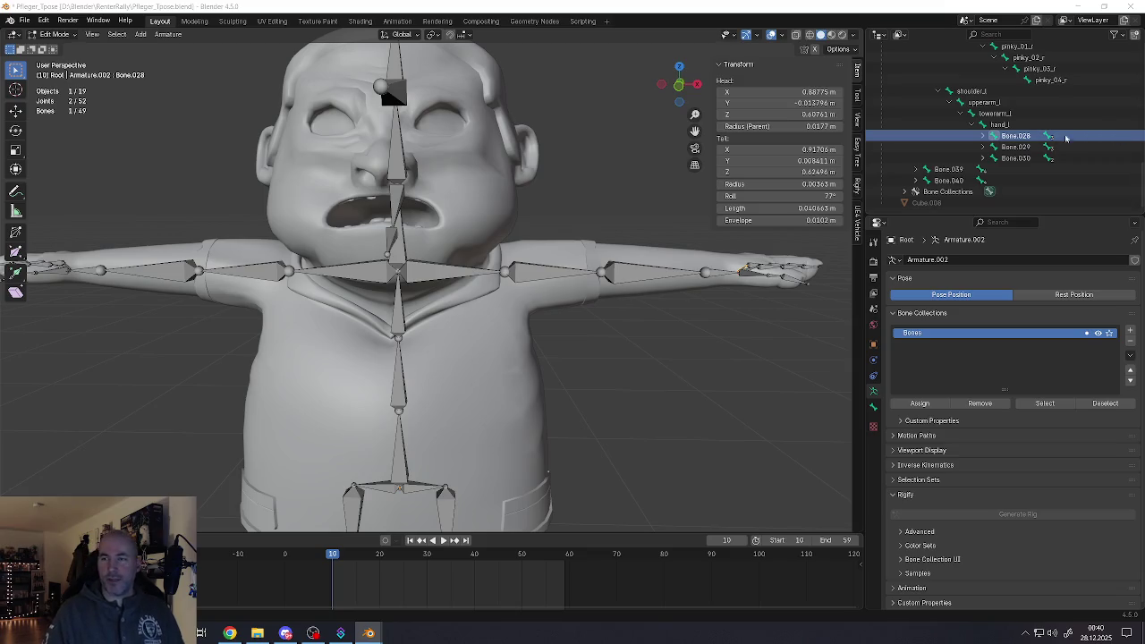
{"action": "double_click", "coordinate": [1016, 136]}
{"action": "type", "text": "pinky_"}
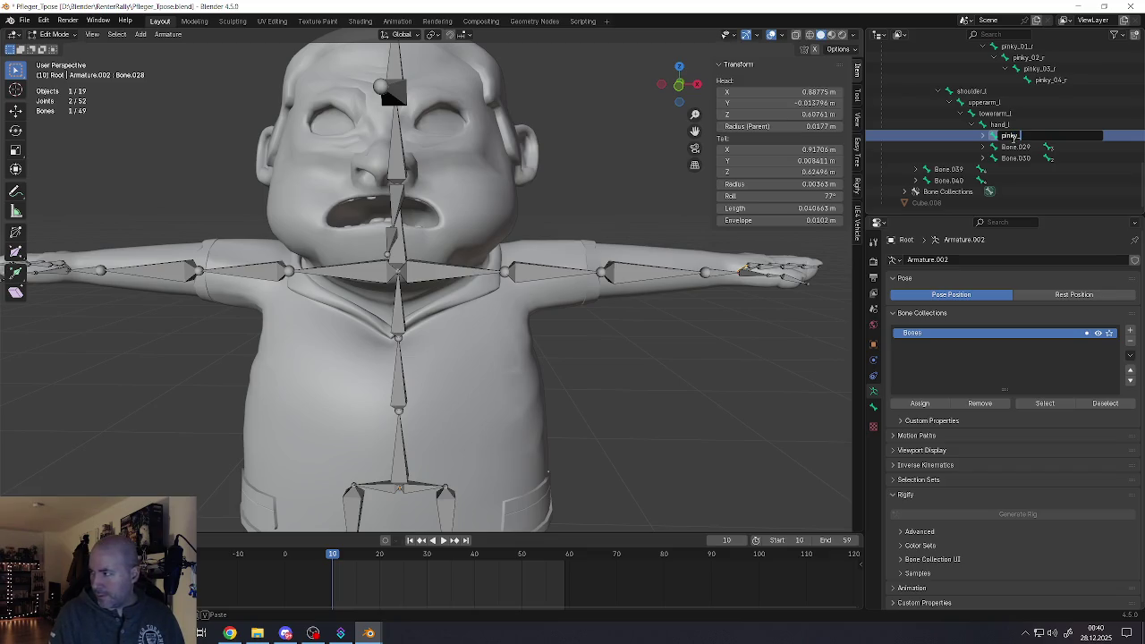
{"action": "type", "text": "01_l"}
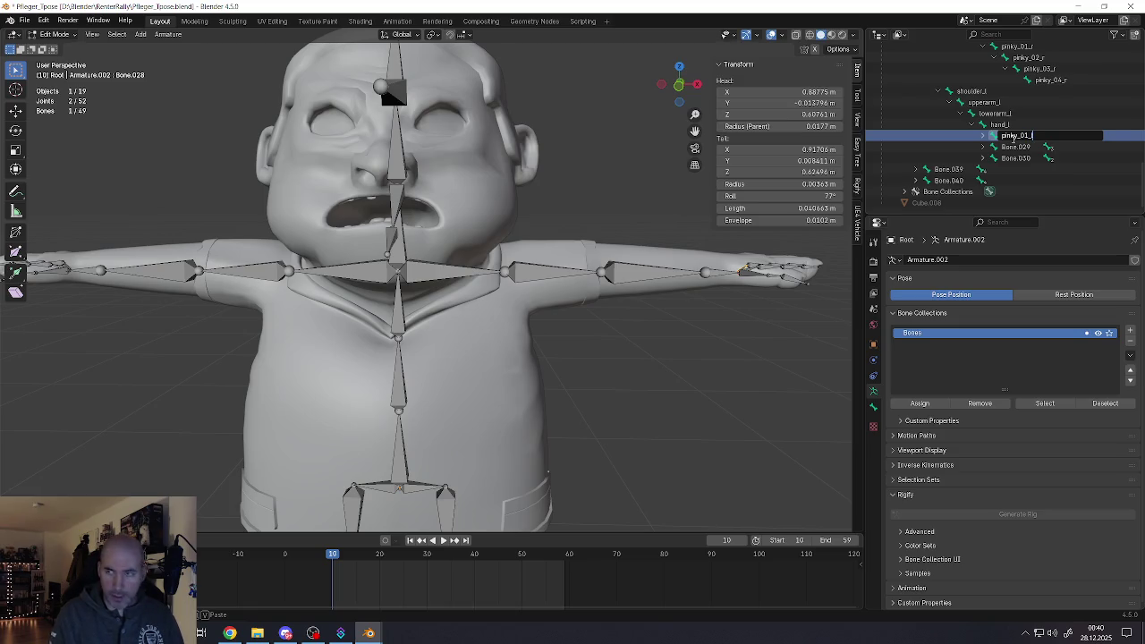
{"action": "key", "text": "Return"}
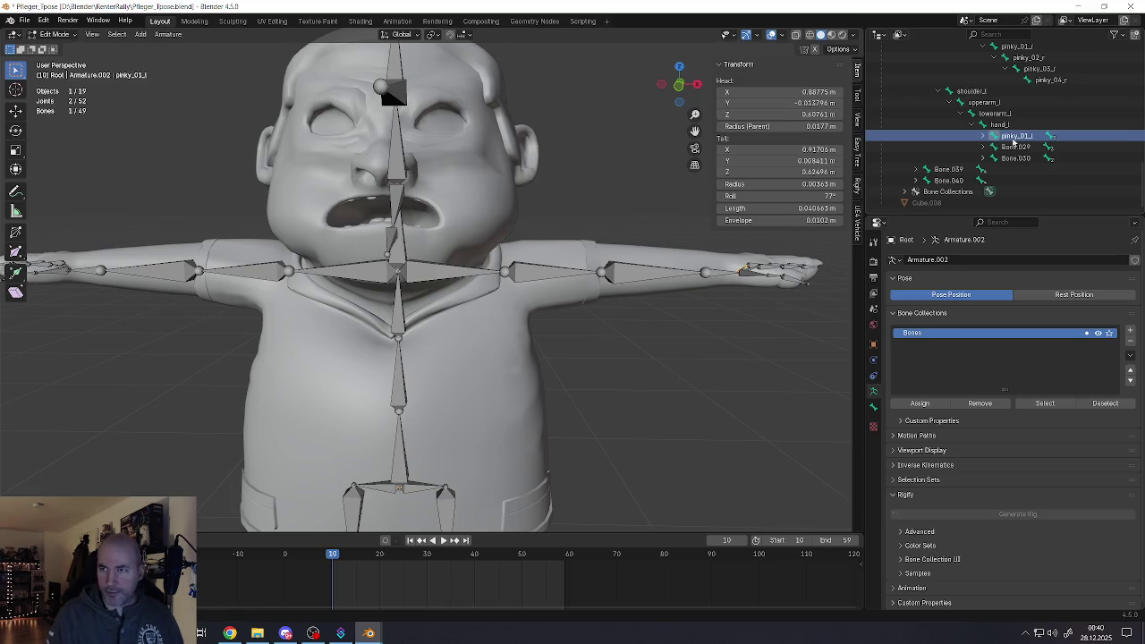
Rename Bone.029 to index_01_l and Bone.030 to thumb_01_l
{"action": "left_click", "coordinate": [1015, 147]}
{"action": "double_click", "coordinate": [1015, 147]}
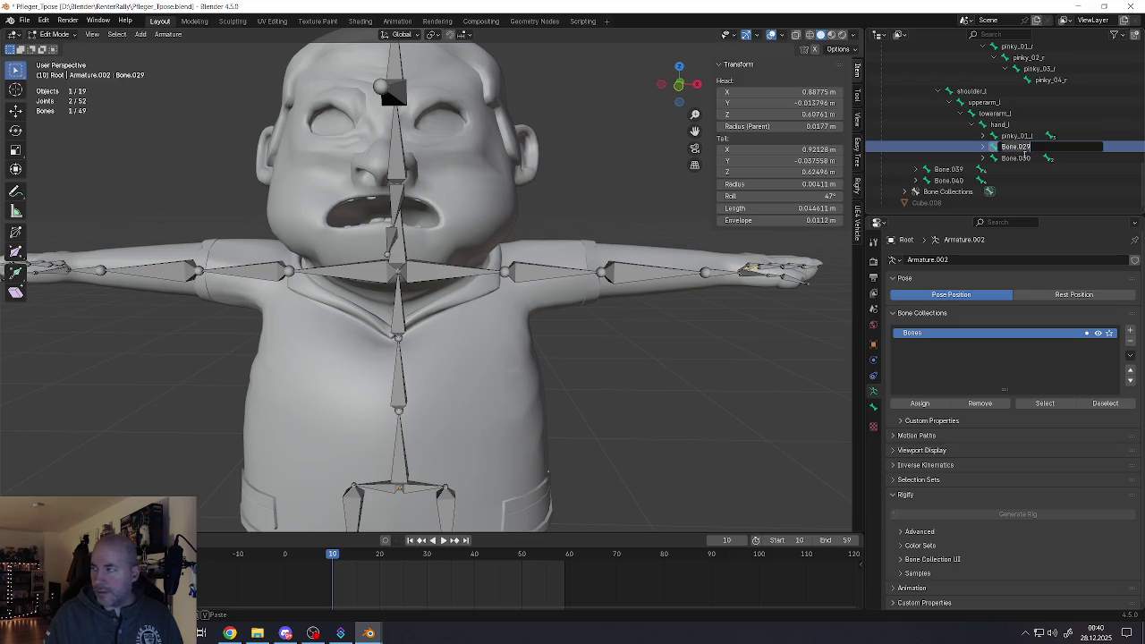
{"action": "type", "text": "index_01_l"}
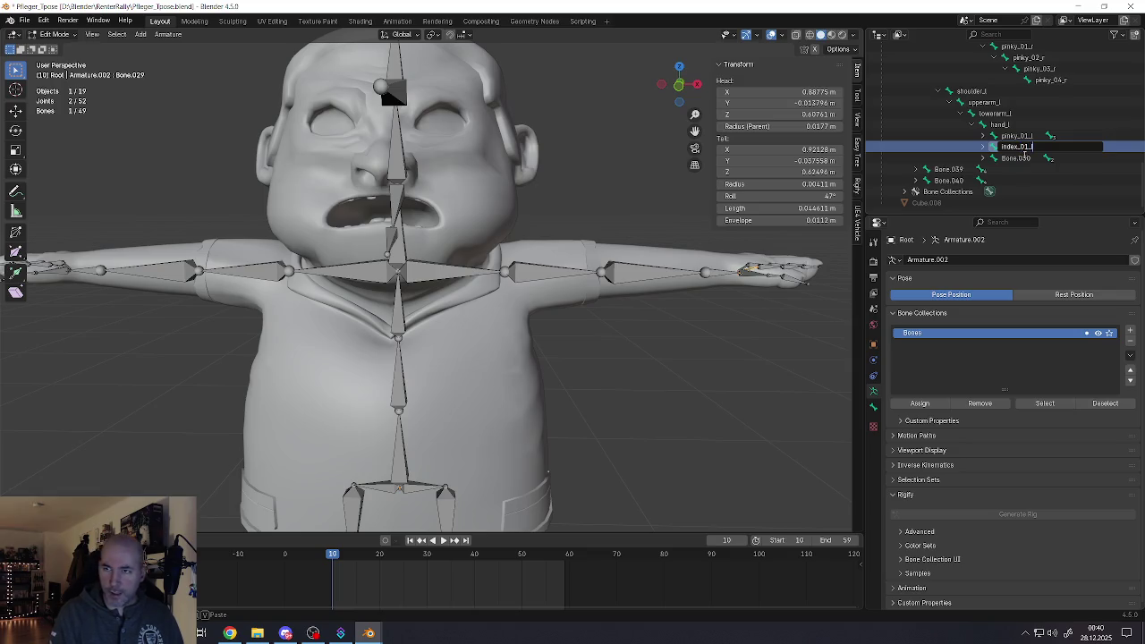
{"action": "key", "text": "Return"}
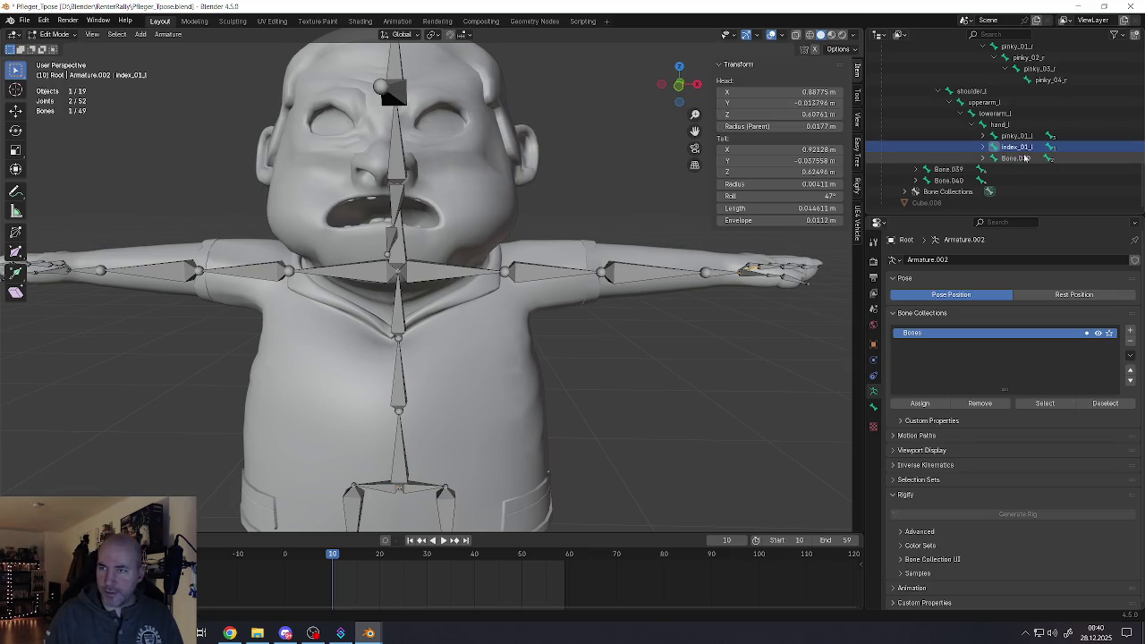
{"action": "double_click", "coordinate": [1012, 159]}
{"action": "type", "text": "thumb_01_l"}
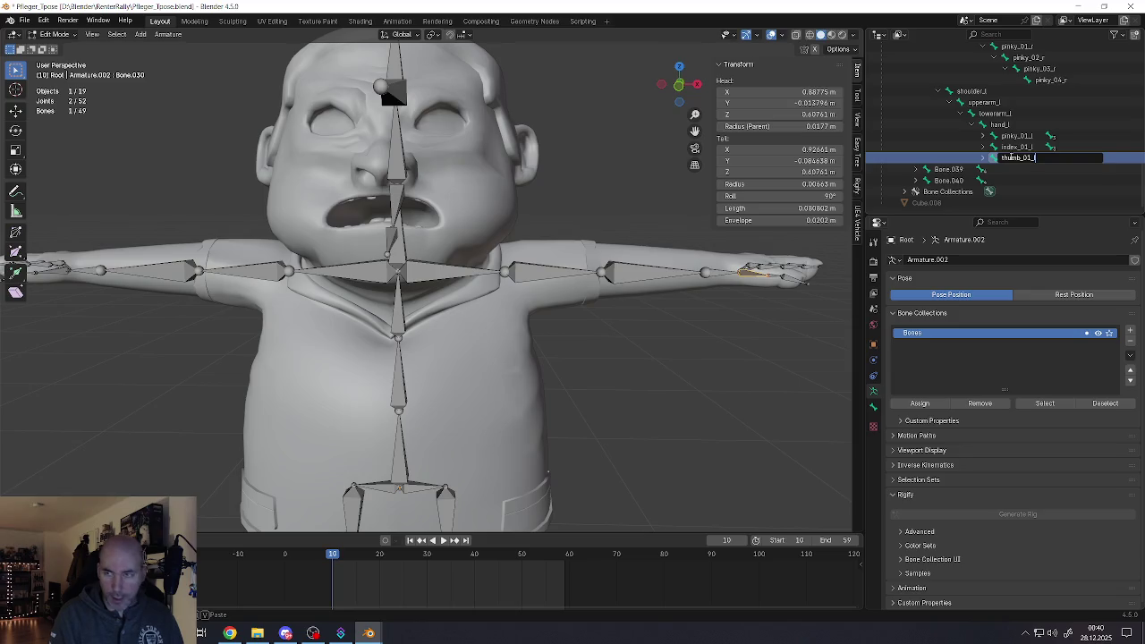
{"action": "key", "text": "Return"}
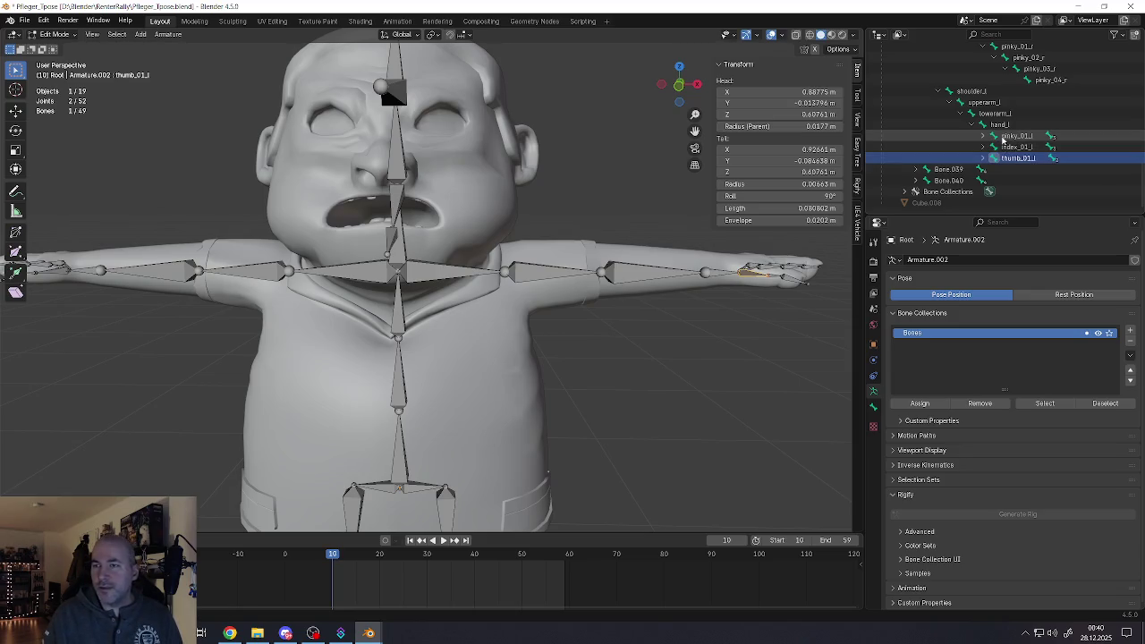
{"action": "left_click", "coordinate": [1009, 137]}
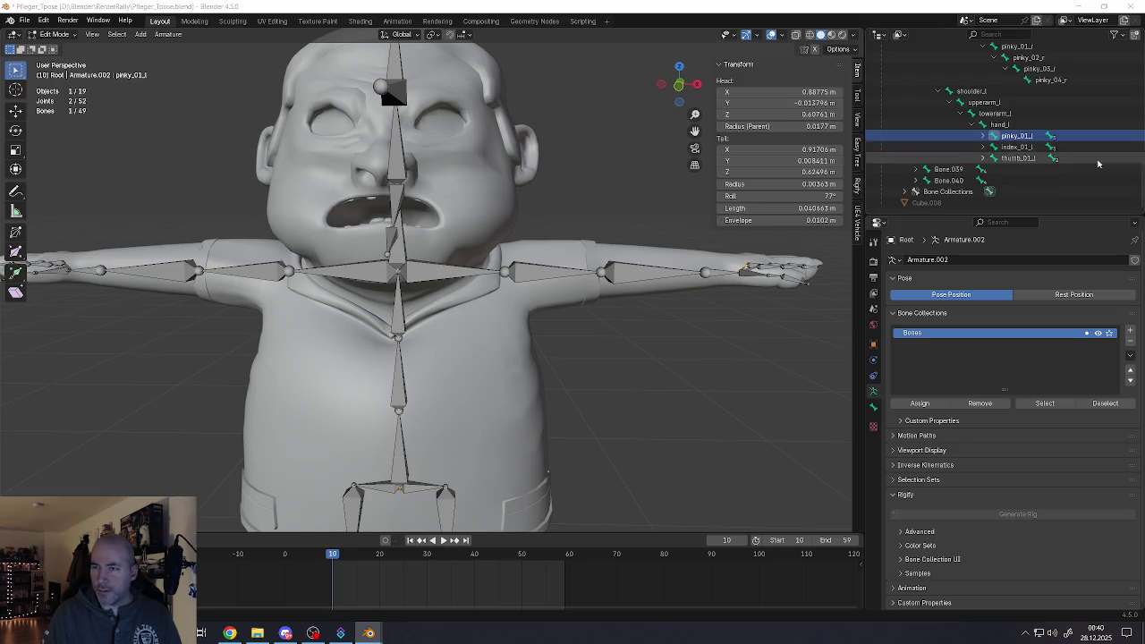
Expand the pinky_01_l chain and rename Bone.036 to pinky_02_l
{"action": "left_click", "coordinate": [982, 136]}
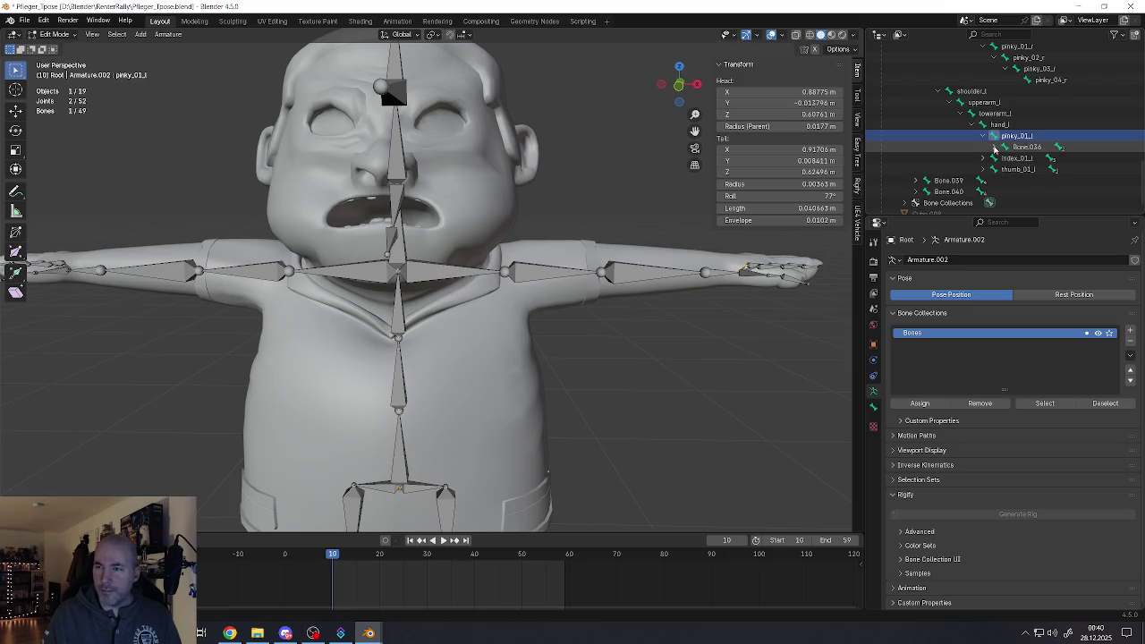
{"action": "left_click", "coordinate": [994, 146]}
{"action": "left_click", "coordinate": [1006, 158]}
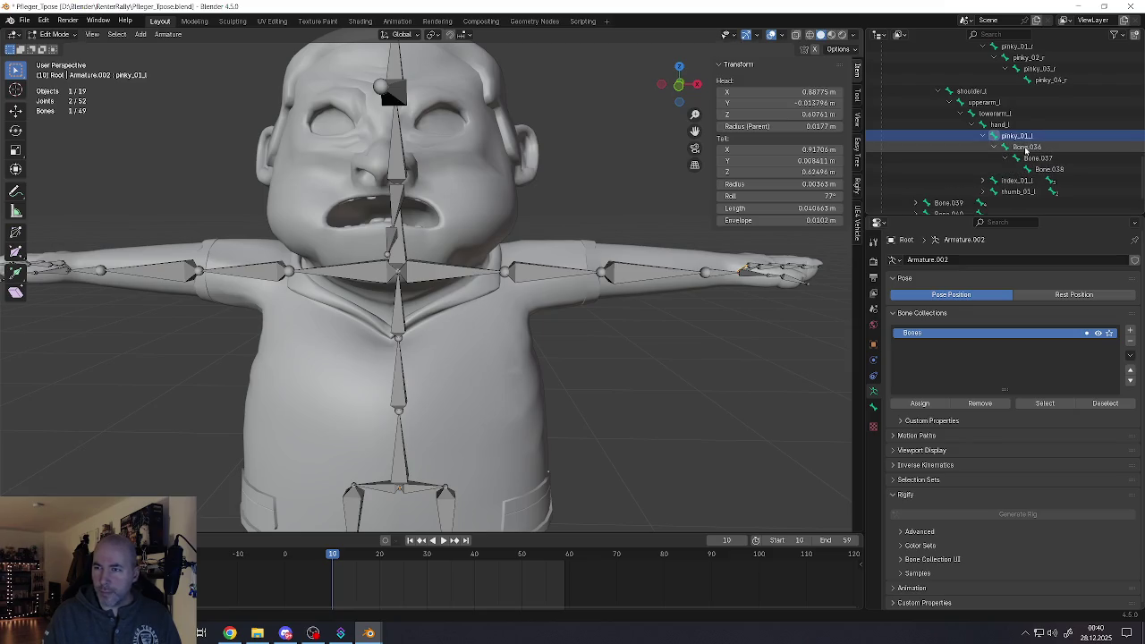
{"action": "double_click", "coordinate": [1025, 147]}
{"action": "scroll", "coordinate": [1026, 145], "scroll_direction": "down", "scroll_amount": 1}
{"action": "type", "text": "pinky_"}
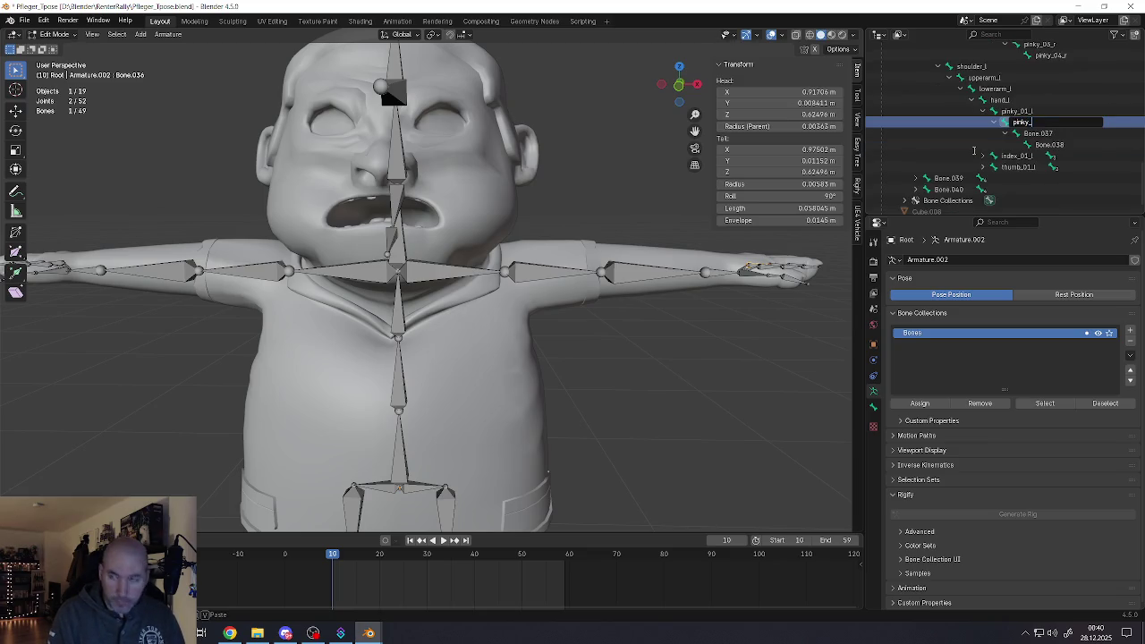
{"action": "type", "text": "02_l"}
{"action": "key", "text": "Return"}
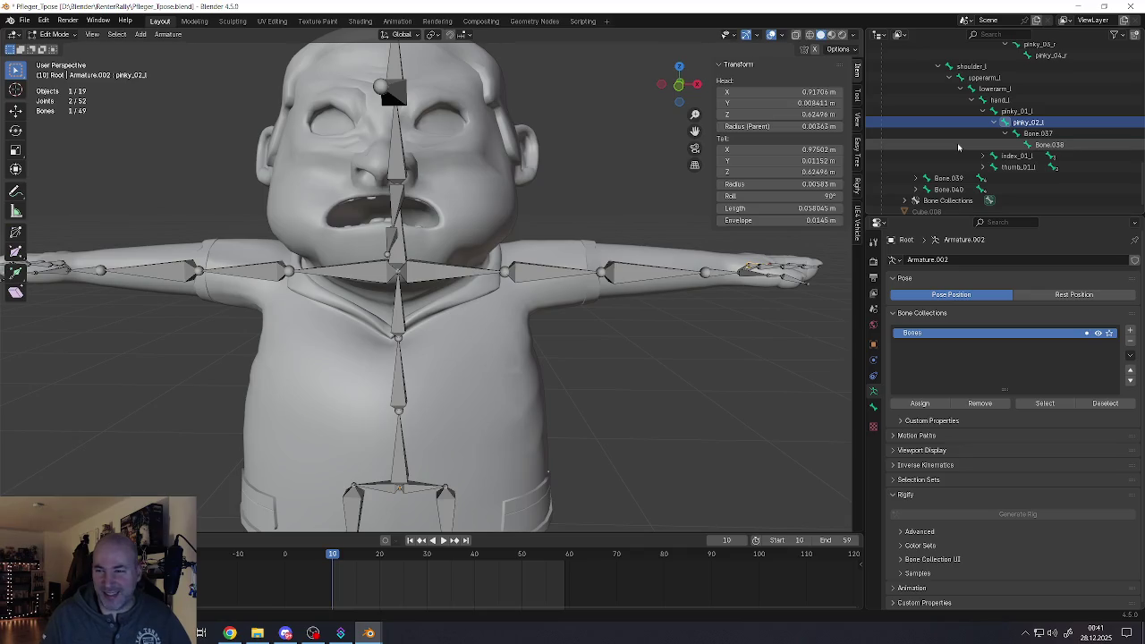
Rename Bone.037 to pinky_03_l and Bone.038 to pinky_04_l, then check the chain
{"action": "double_click", "coordinate": [1038, 134]}
{"action": "type", "text": "pinky_02_l"}
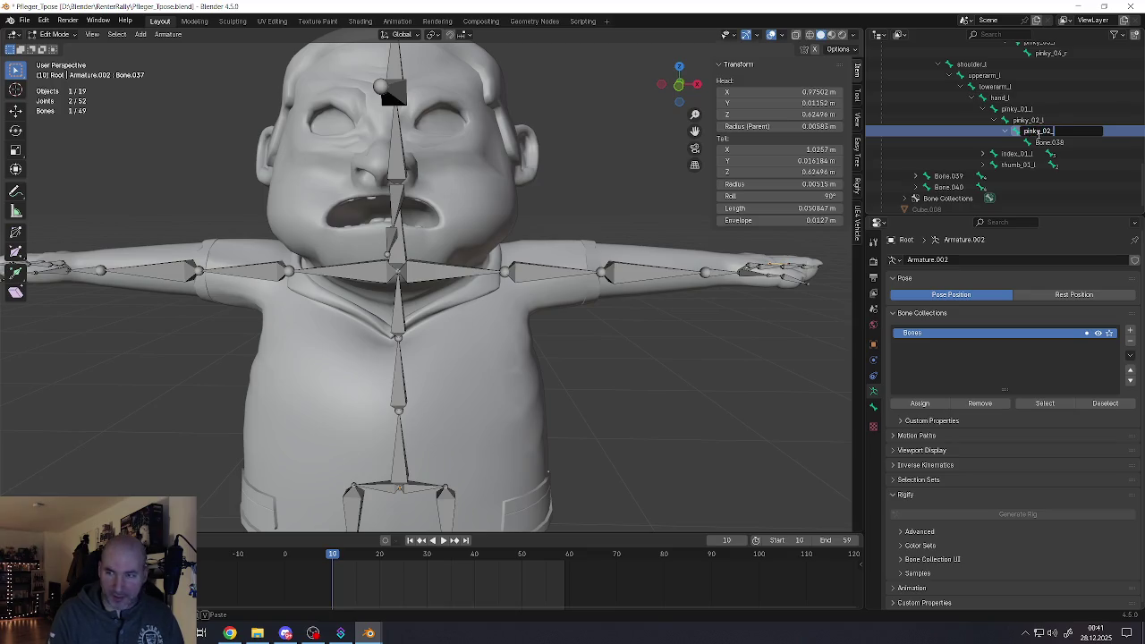
{"action": "type", "text": "3_"}
{"action": "key", "text": "Return"}
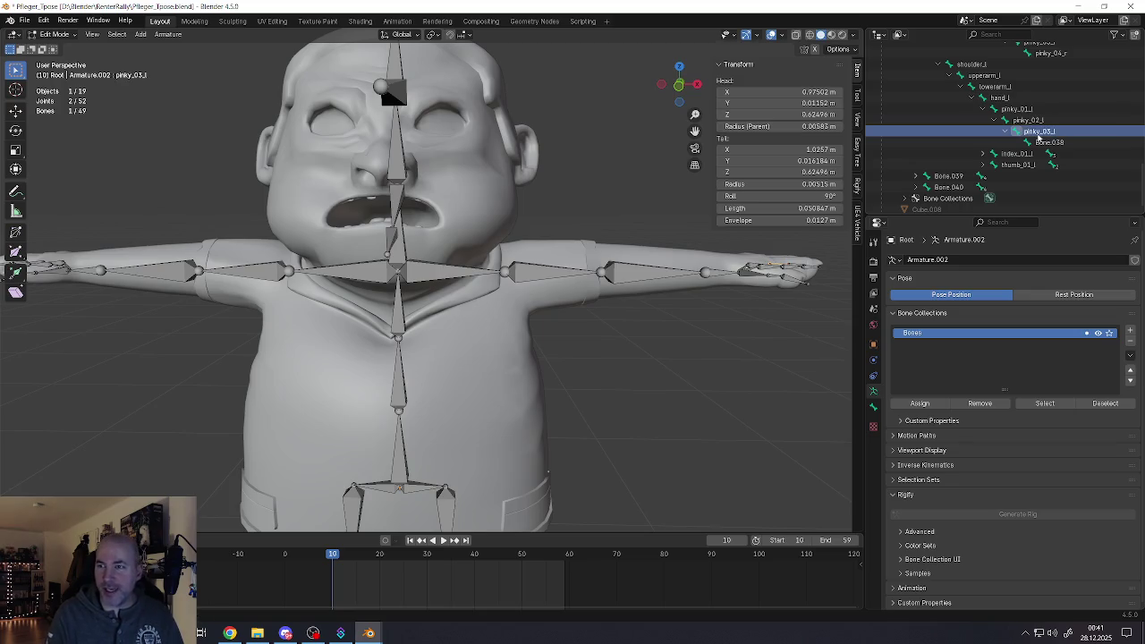
{"action": "double_click", "coordinate": [1042, 141]}
{"action": "type", "text": "pinky_04_l"}
{"action": "key", "text": "Return"}
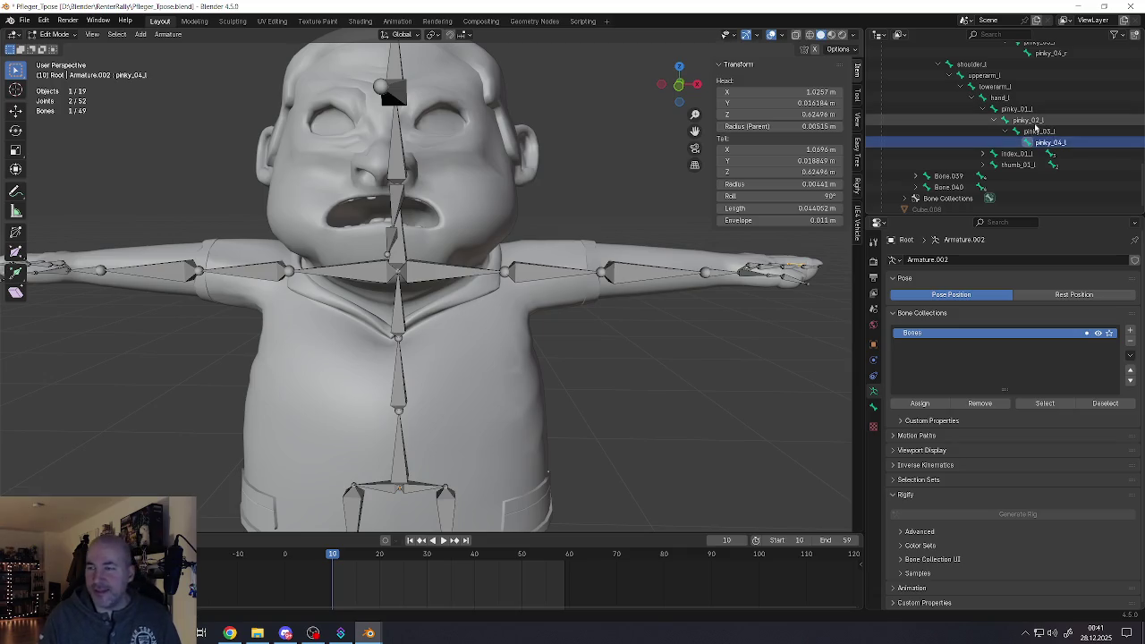
{"action": "left_click", "coordinate": [1018, 120]}
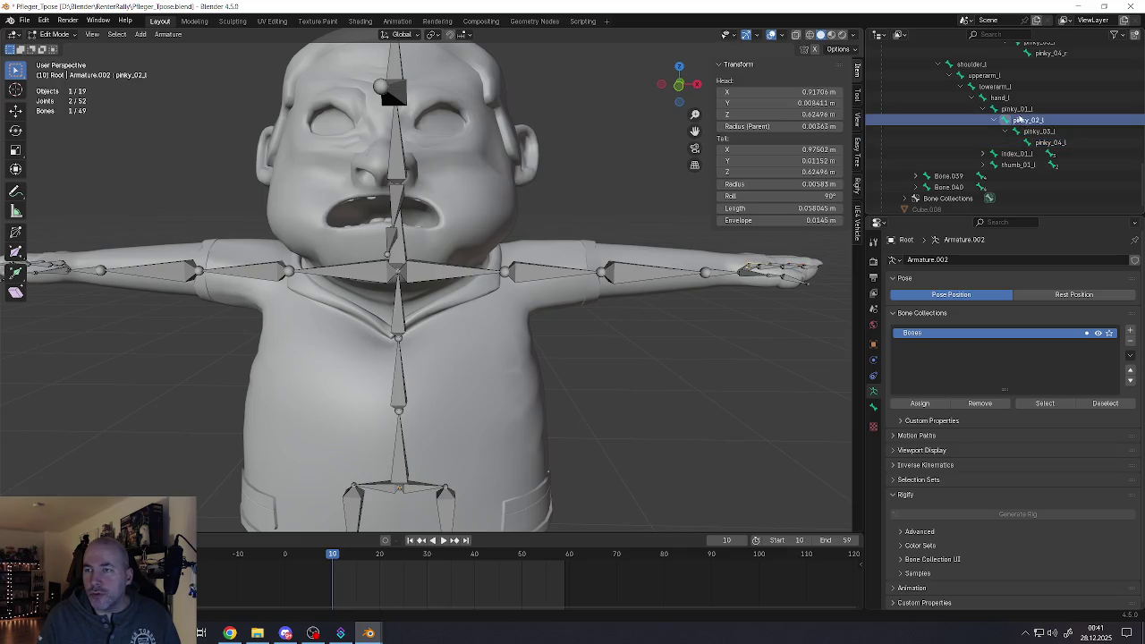
{"action": "left_click", "coordinate": [1007, 143]}
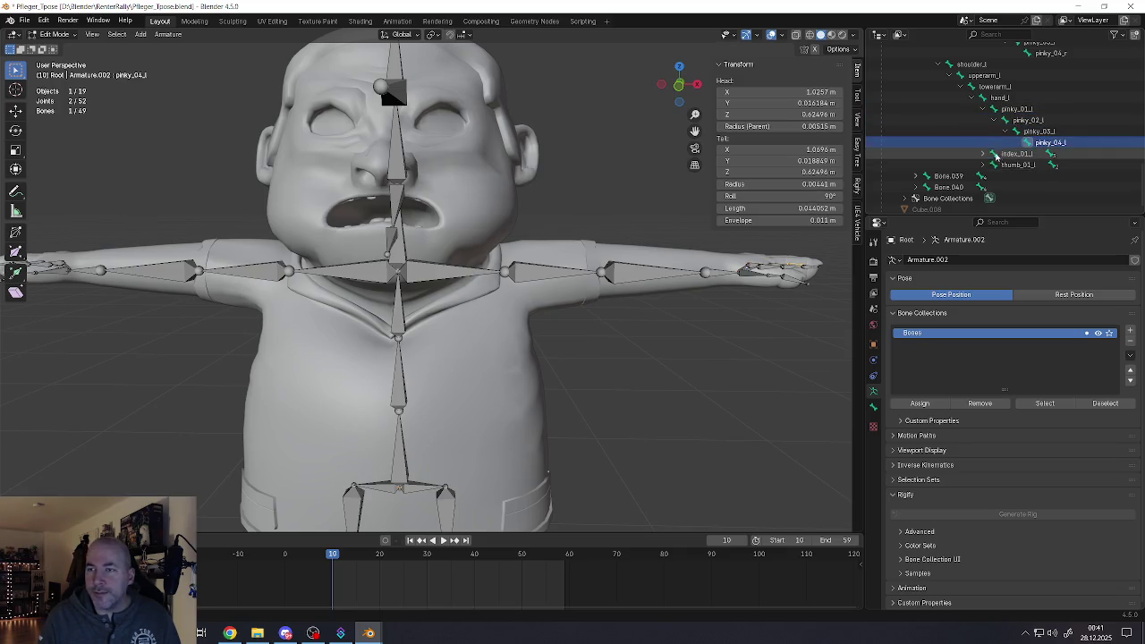
Expand the index_01_l chain and rename Bone.033 to index_02_l
{"action": "left_click", "coordinate": [983, 154]}
{"action": "left_click", "coordinate": [993, 164]}
{"action": "left_click", "coordinate": [1005, 176]}
{"action": "left_click", "coordinate": [1024, 164]}
{"action": "scroll", "coordinate": [1011, 161], "scroll_direction": "down", "scroll_amount": 2}
{"action": "key", "text": "F2"}
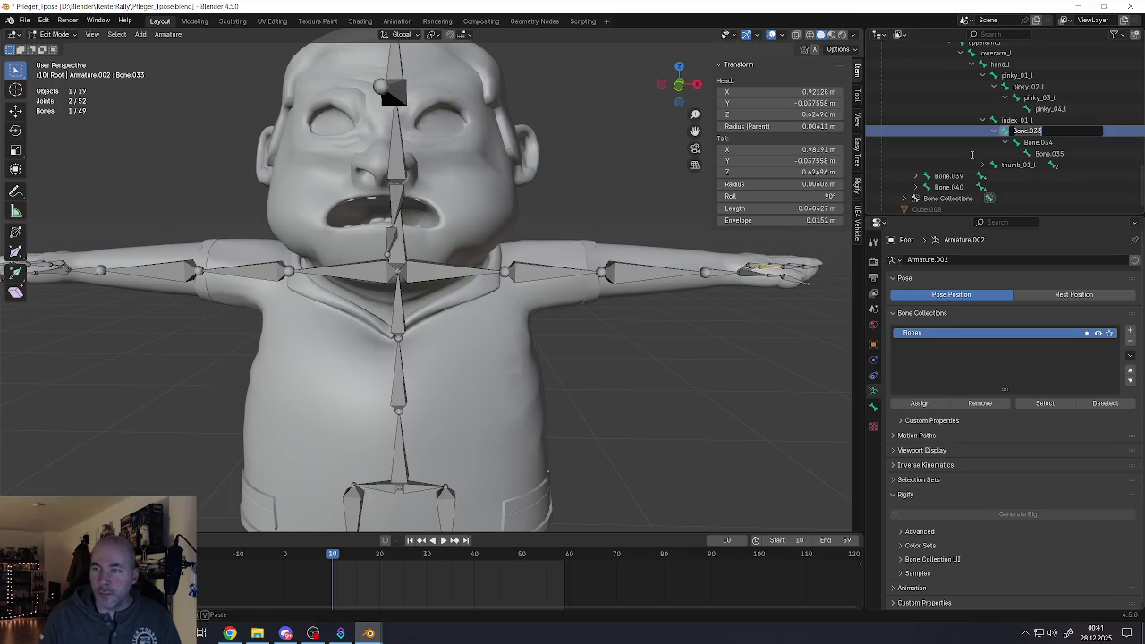
{"action": "type", "text": "index_02_l"}
{"action": "key", "text": "Return"}
Rename Bone.034 to index_03_l and Bone.035 to index_04_l
{"action": "left_click", "coordinate": [1014, 142]}
{"action": "key", "text": "F2"}
{"action": "type", "text": "Index"}
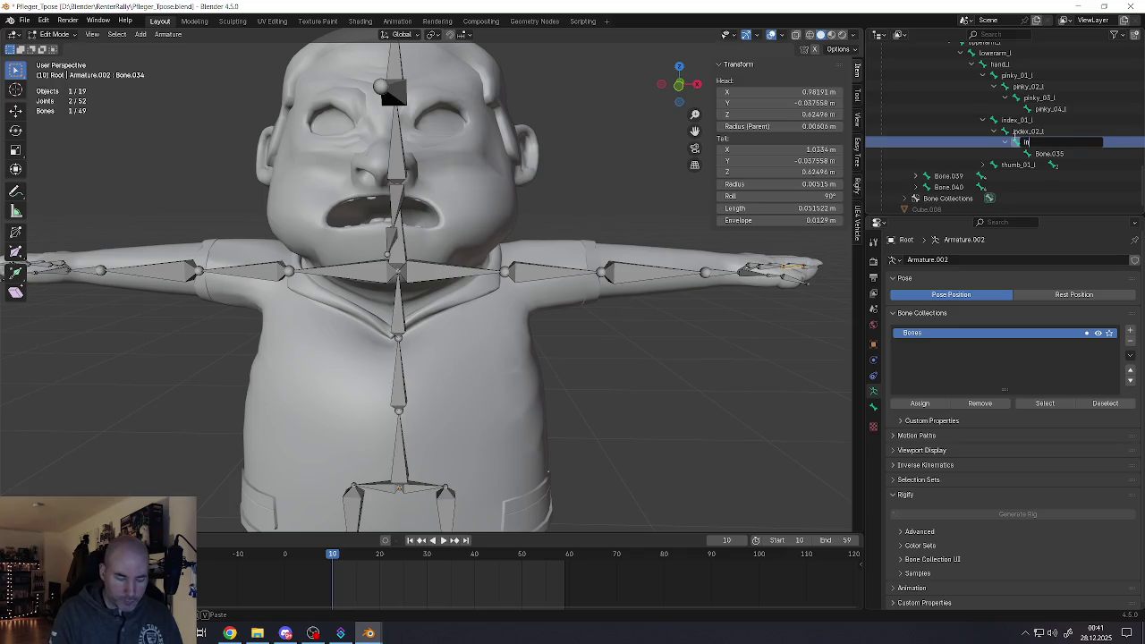
{"action": "type", "text": "_03_l"}
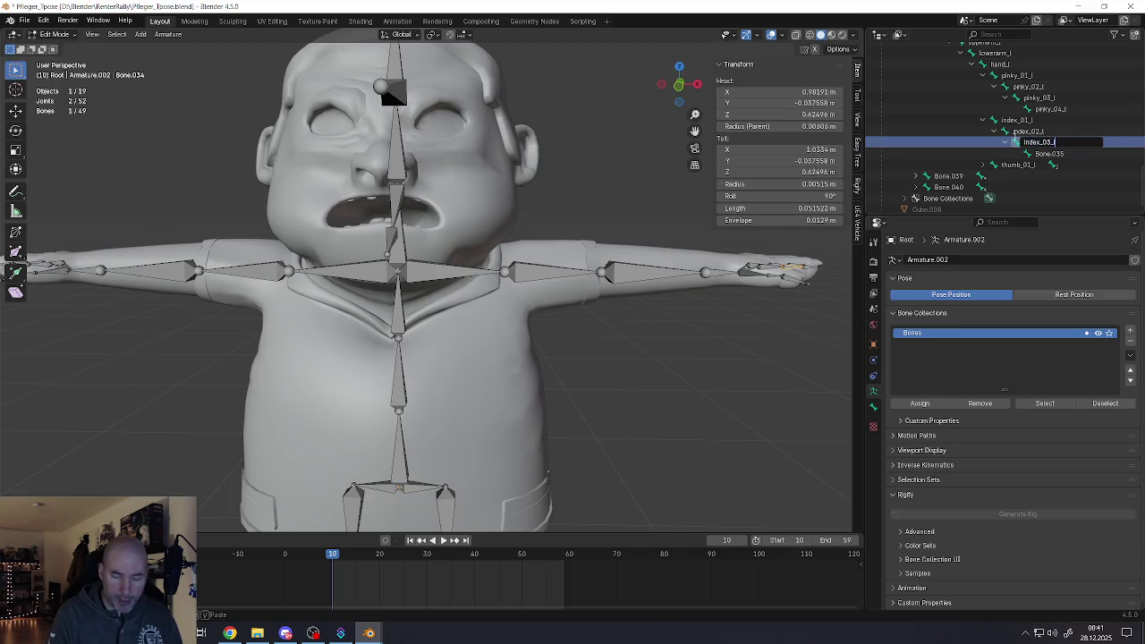
{"action": "key", "text": "Return"}
{"action": "left_click", "coordinate": [1048, 153]}
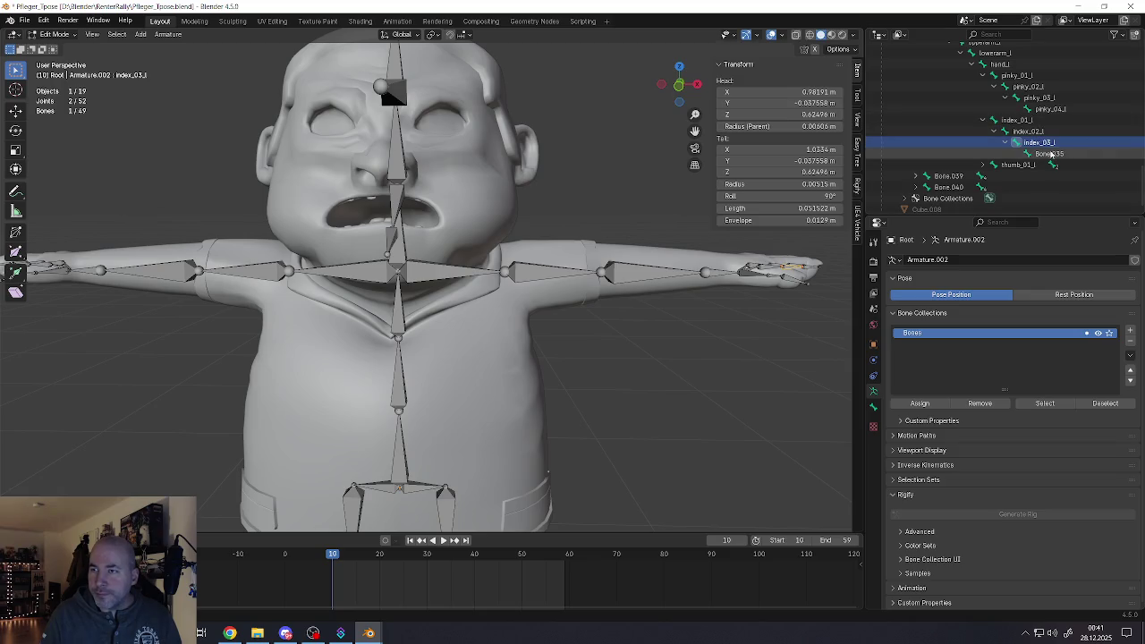
{"action": "key", "text": "F2"}
{"action": "type", "text": "index"}
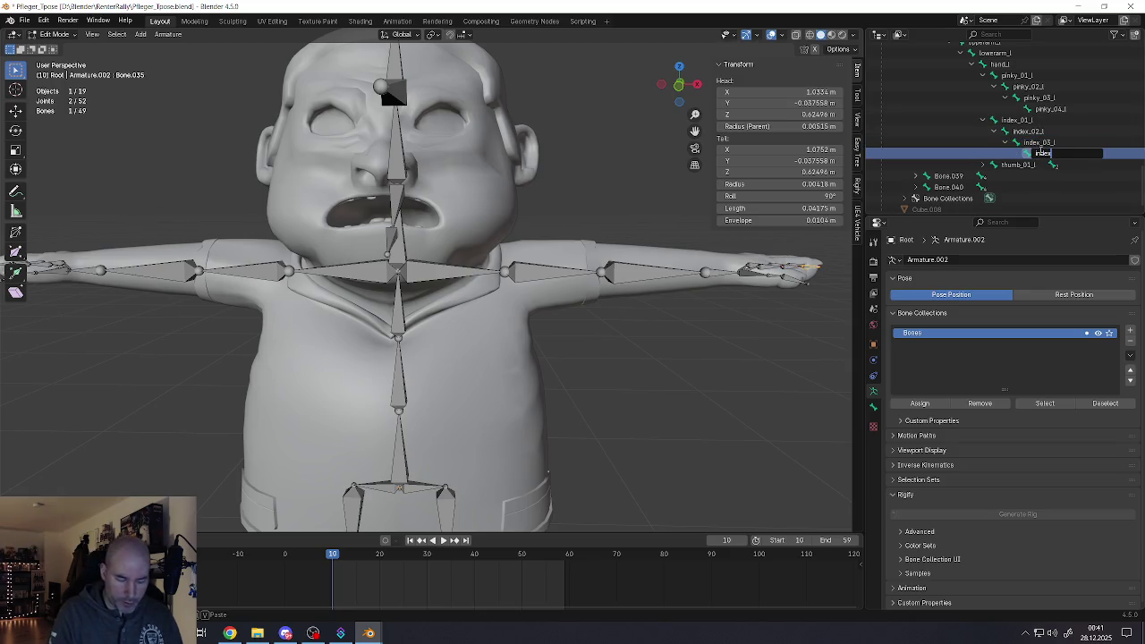
{"action": "type", "text": "_04_"}
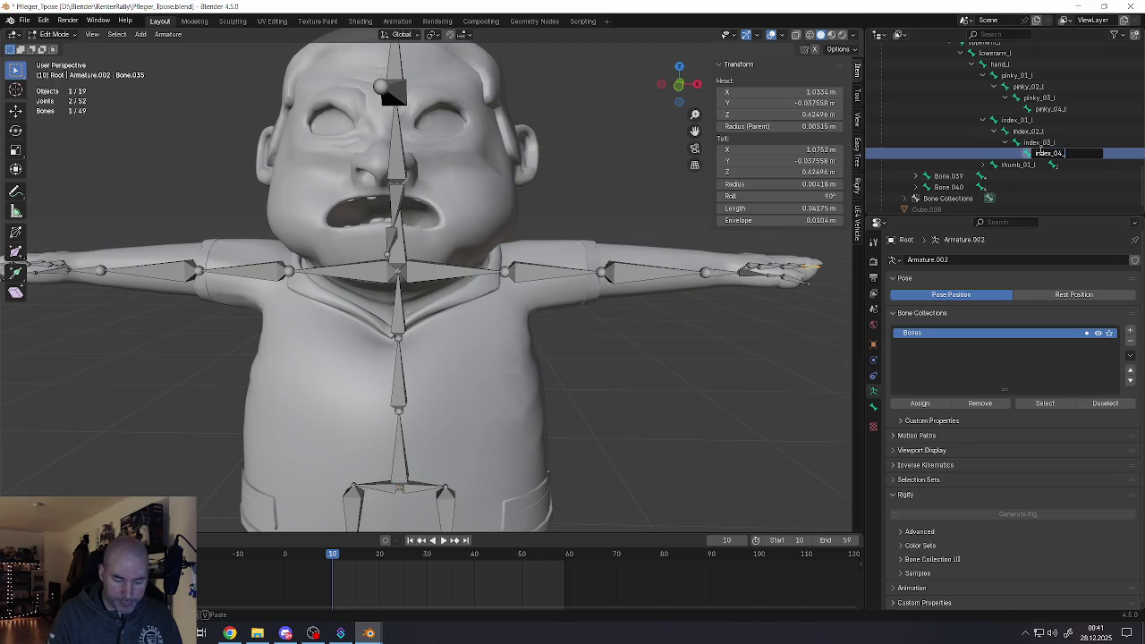
{"action": "type", "text": "l"}
{"action": "key", "text": "Return"}
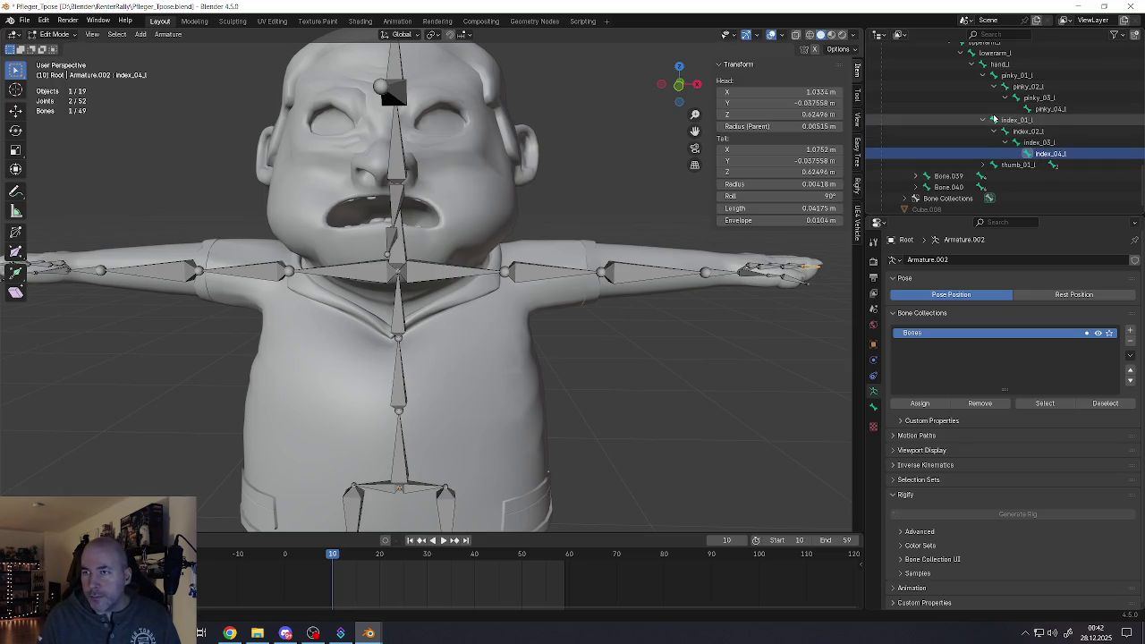
{"action": "left_click", "coordinate": [983, 165]}
Rename Bone.031 to thumb_02_l and its child Bone.032 to thumb_03_l
{"action": "double_click", "coordinate": [1002, 165]}
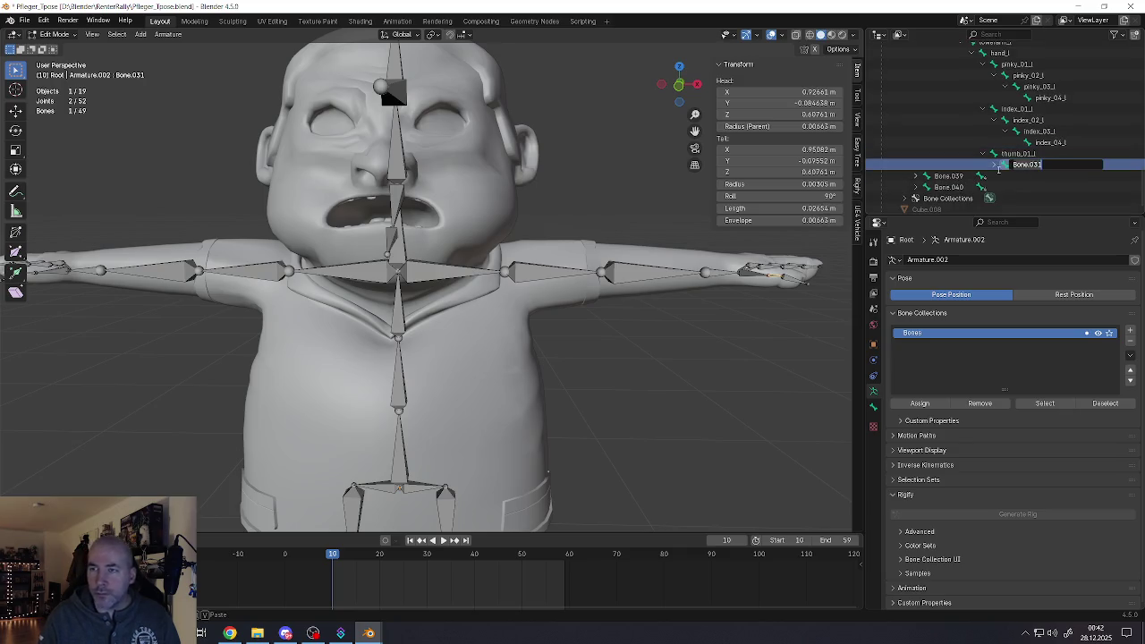
{"action": "type", "text": "thumb_"}
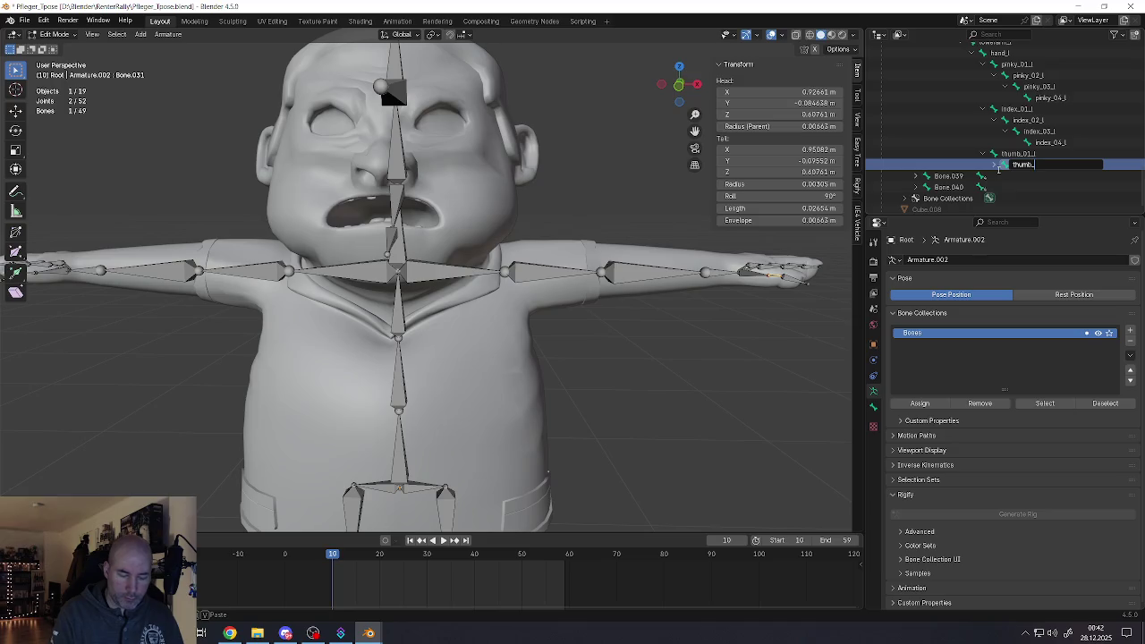
{"action": "type", "text": "02_l"}
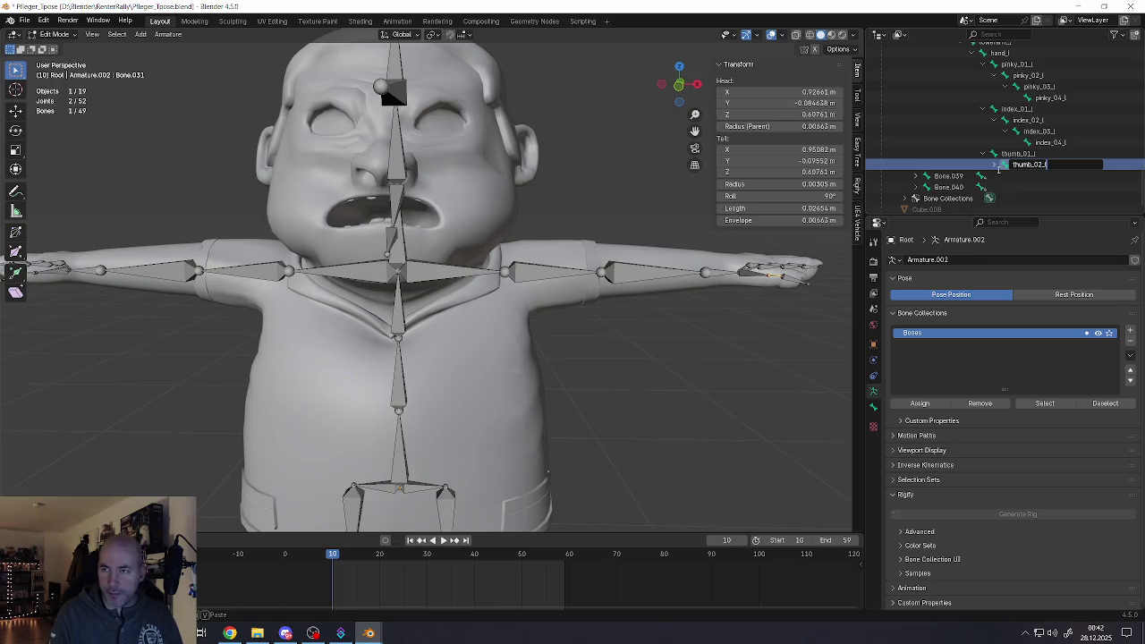
{"action": "key", "text": "Return"}
{"action": "left_click", "coordinate": [991, 166]}
{"action": "left_click", "coordinate": [1035, 178]}
{"action": "double_click", "coordinate": [1035, 178]}
{"action": "type", "text": "thumb_03_l"}
{"action": "key", "text": "Return"}
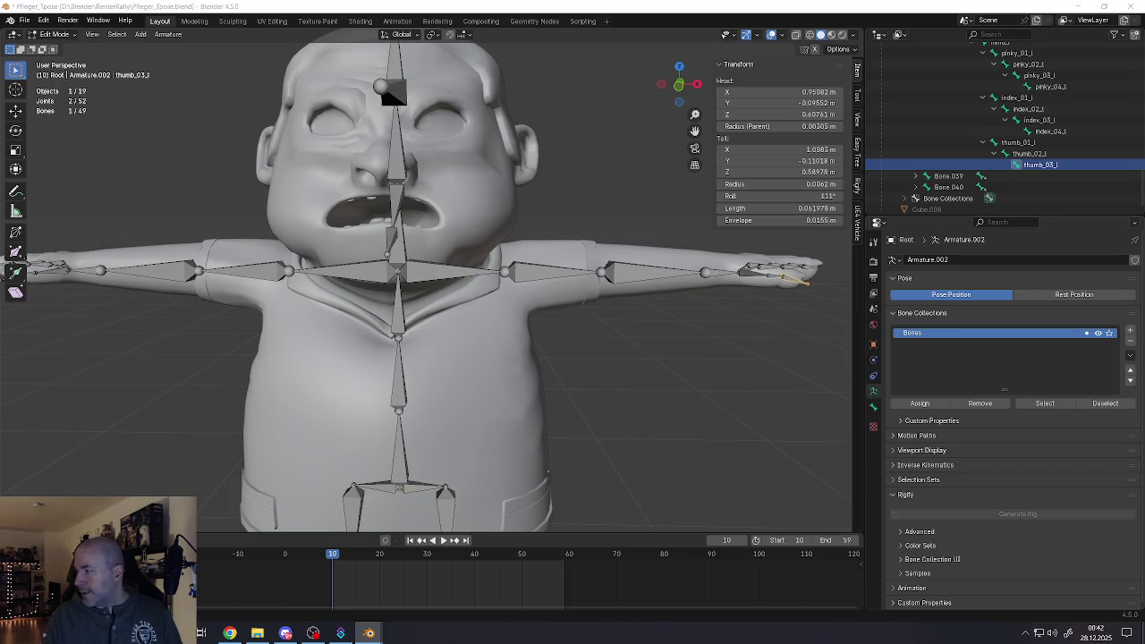
Rename root-level Bone.039 to hip_l and Bone.040 to hip_r
{"action": "left_click", "coordinate": [941, 177]}
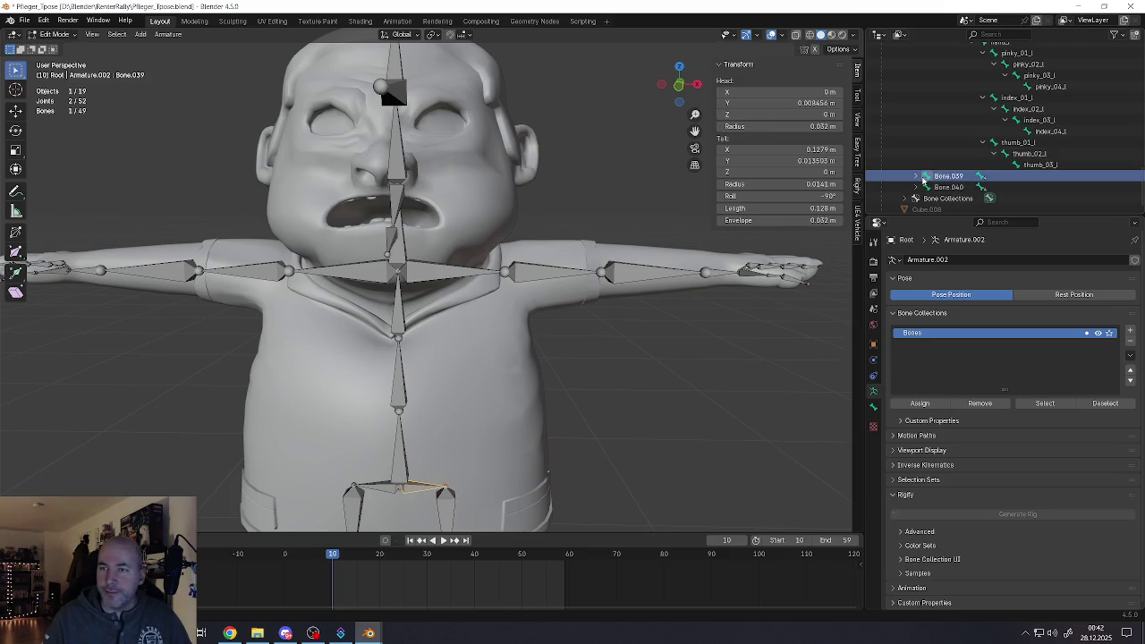
{"action": "scroll", "coordinate": [921, 178], "scroll_direction": "down", "scroll_amount": 1}
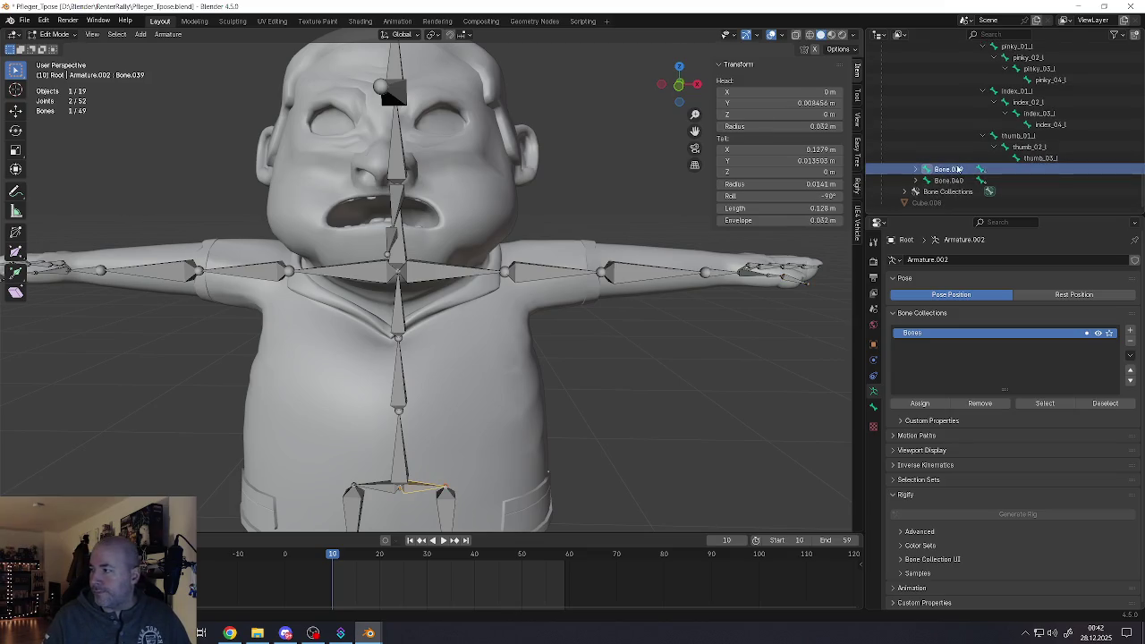
{"action": "double_click", "coordinate": [947, 169]}
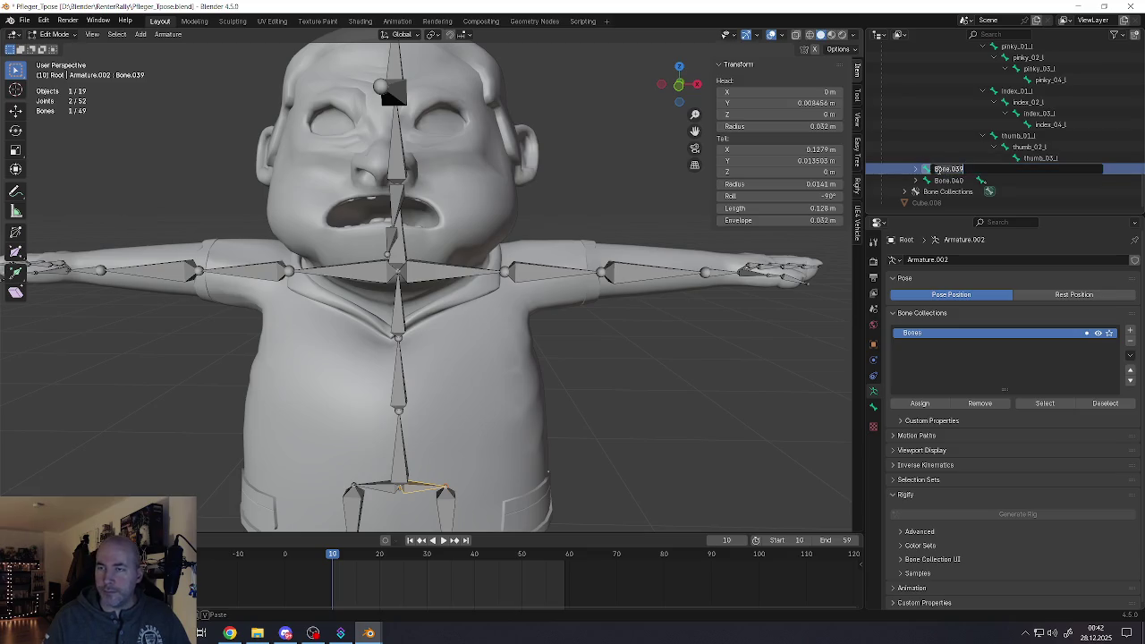
{"action": "type", "text": "hip"}
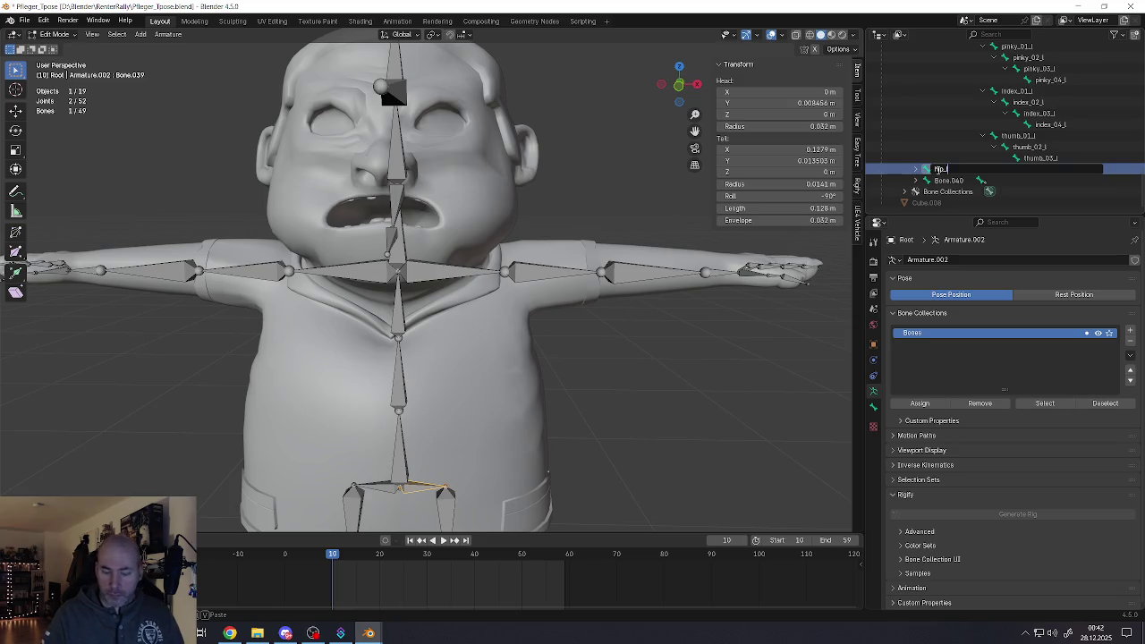
{"action": "key", "text": "Return"}
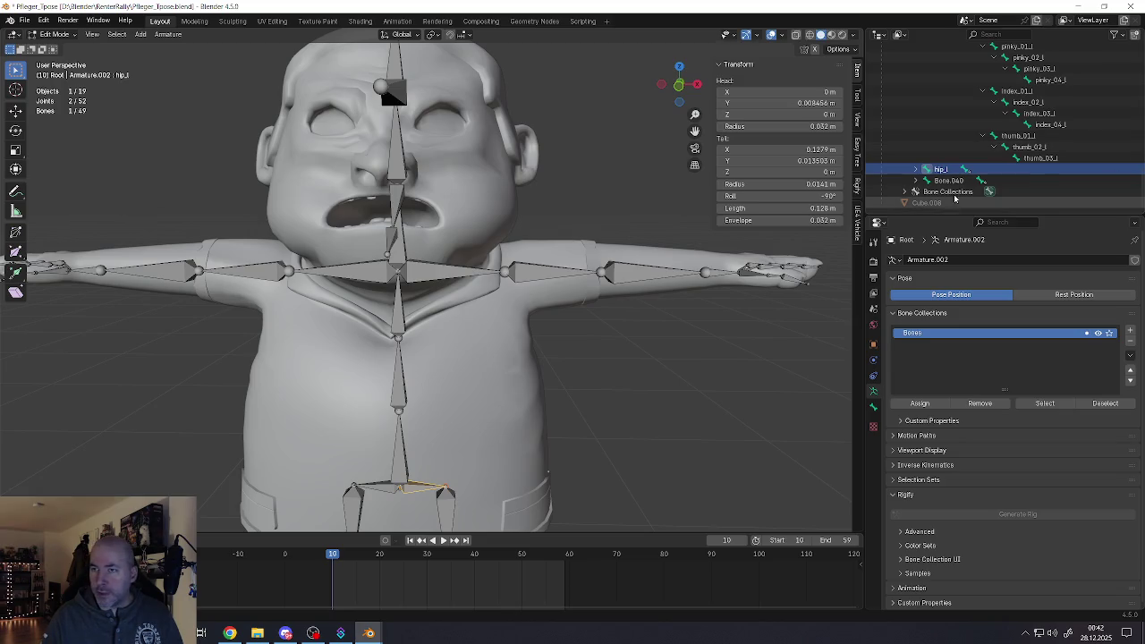
{"action": "double_click", "coordinate": [946, 180]}
{"action": "type", "text": "hip_r"}
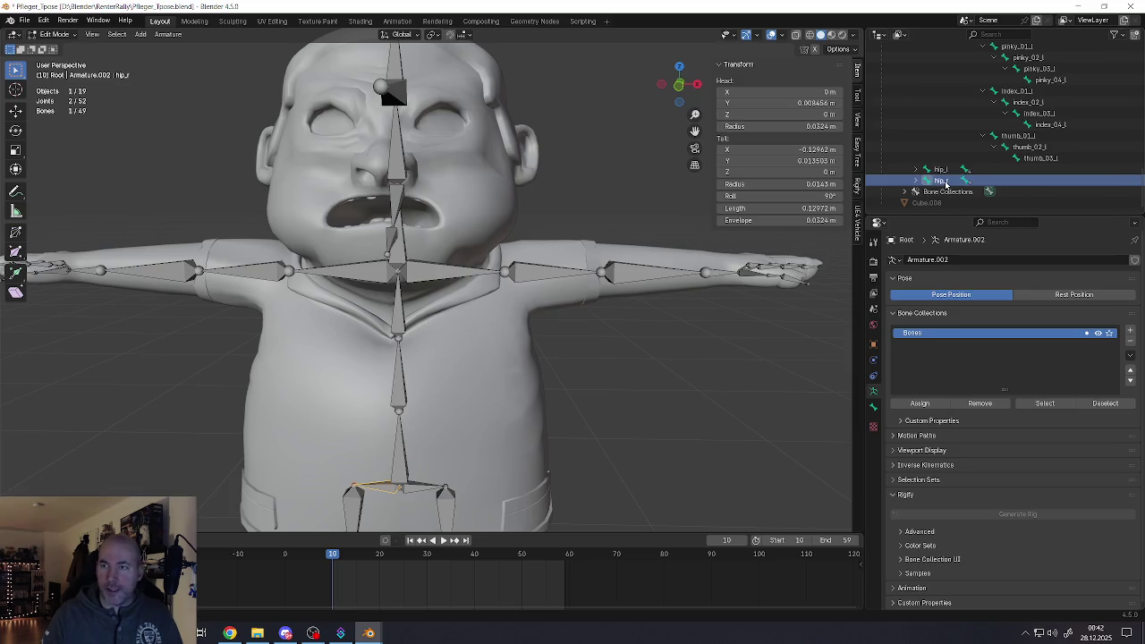
{"action": "key", "text": "Return"}
{"action": "left_click", "coordinate": [916, 169]}
Rename Bone.041 under hip_l to upperleg_l and Bone.042 under hip_r to upperleg_r
{"action": "left_click", "coordinate": [959, 180]}
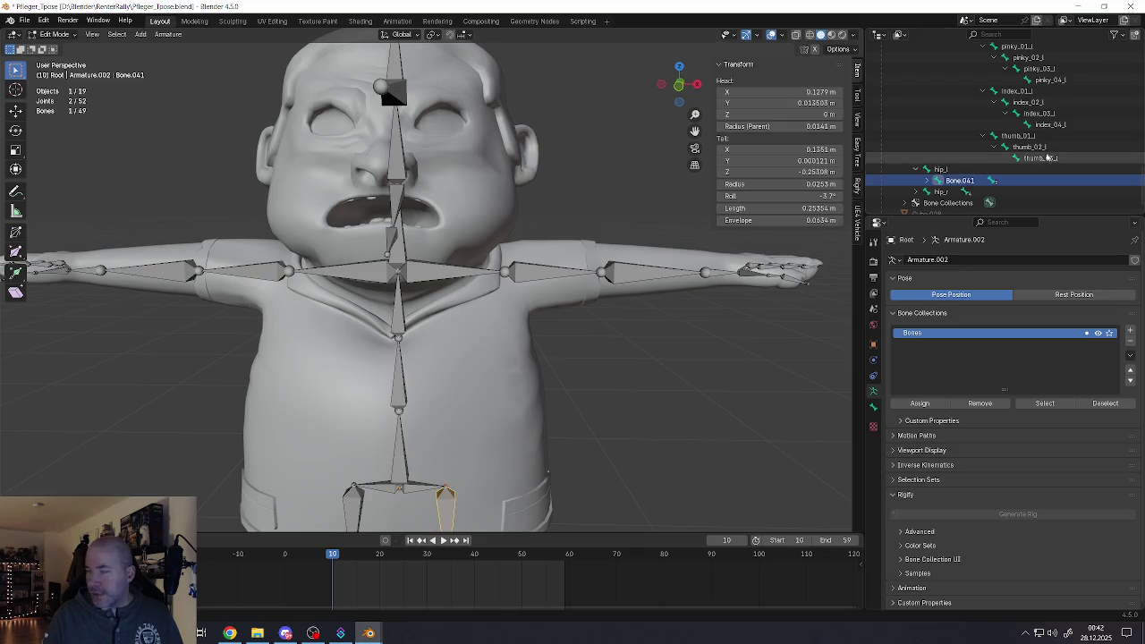
{"action": "double_click", "coordinate": [953, 180]}
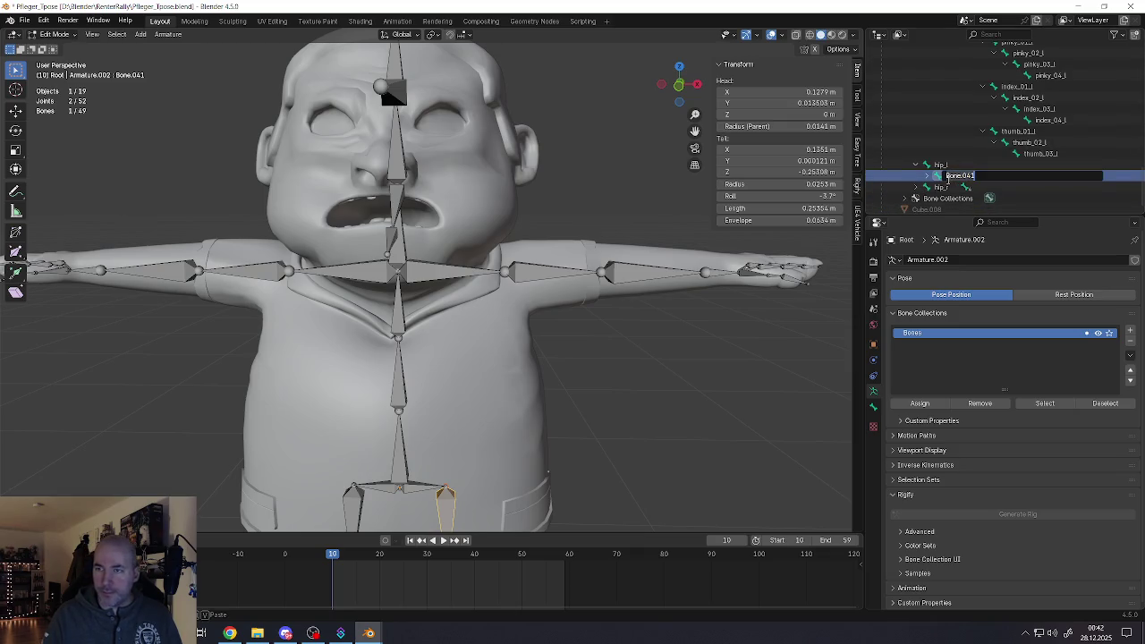
{"action": "type", "text": "upperleg_l"}
{"action": "key", "text": "Return"}
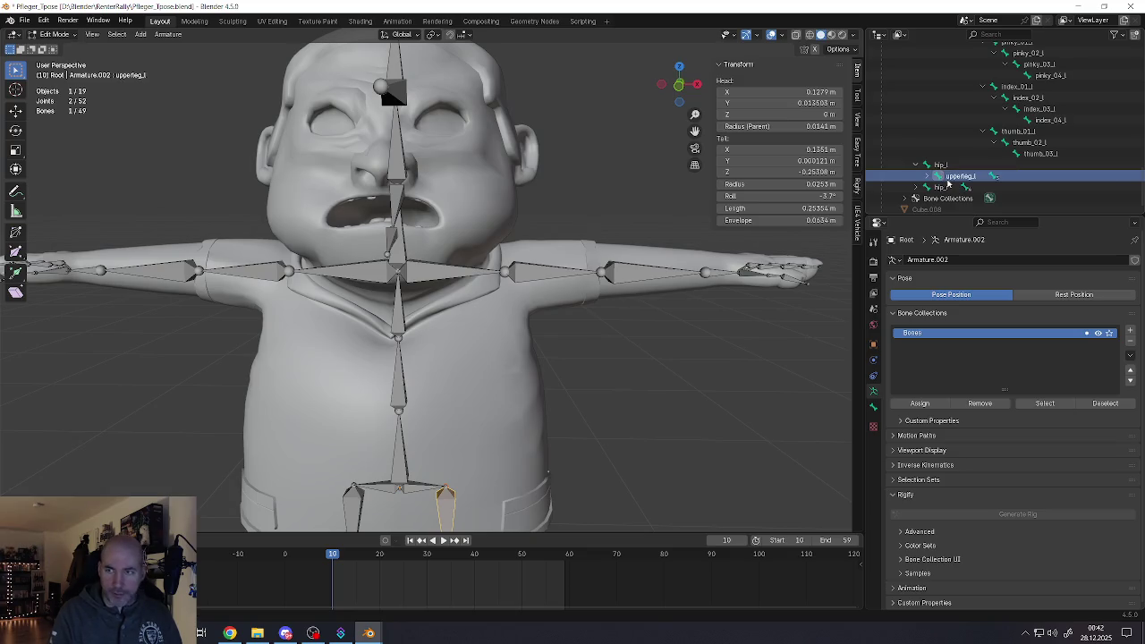
{"action": "left_click", "coordinate": [916, 187]}
{"action": "double_click", "coordinate": [943, 198]}
{"action": "type", "text": "upper"}
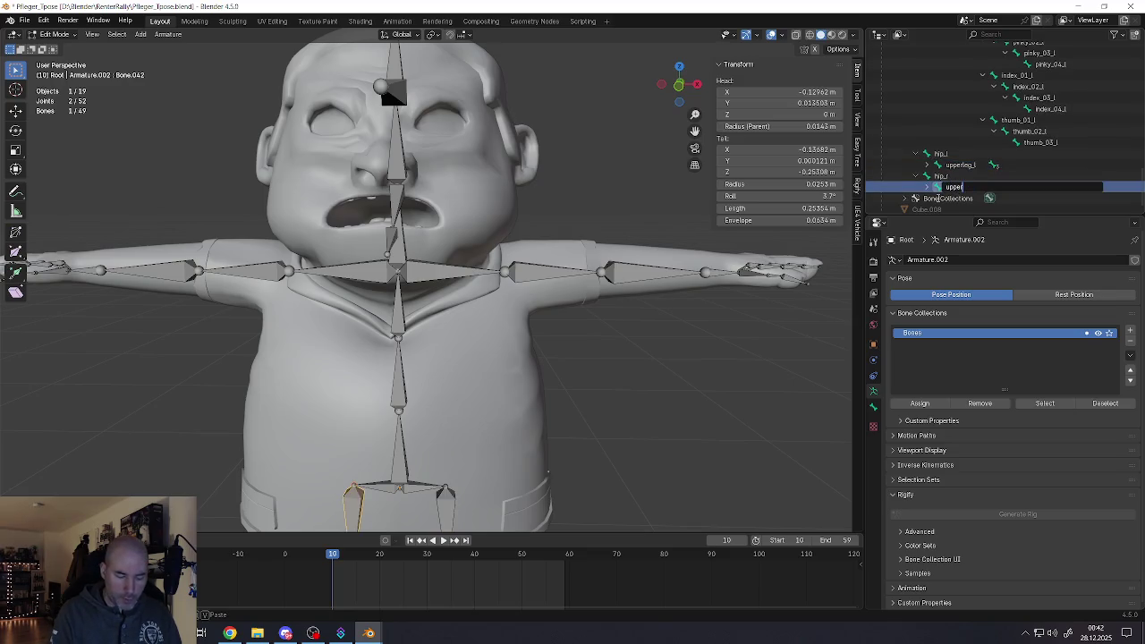
{"action": "type", "text": "leg_r"}
{"action": "key", "text": "Return"}
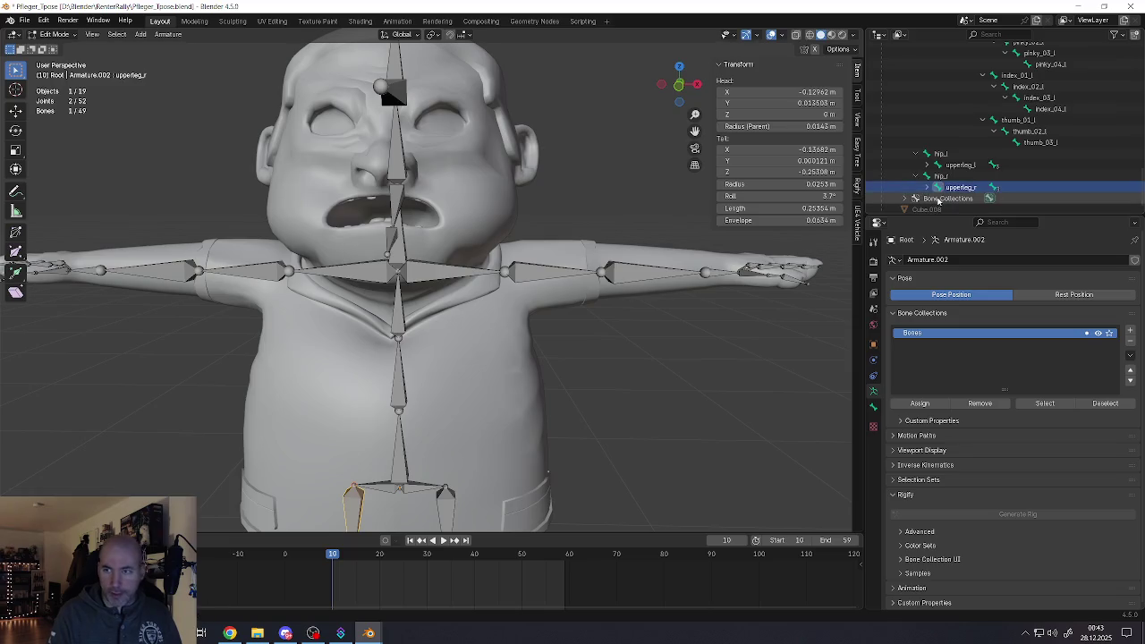
Rename Bone.043 to lowerleg_l and Bone.044 to lowerleg_r
{"action": "left_click", "coordinate": [926, 165]}
{"action": "double_click", "coordinate": [971, 176]}
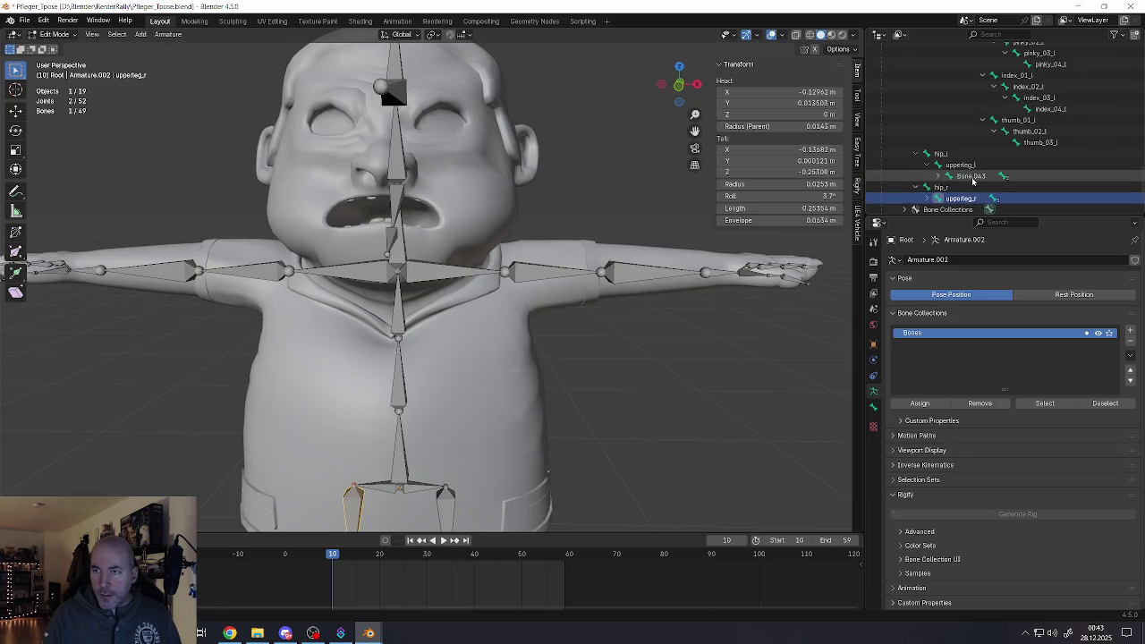
{"action": "type", "text": "lowerleg_l"}
{"action": "key", "text": "Return"}
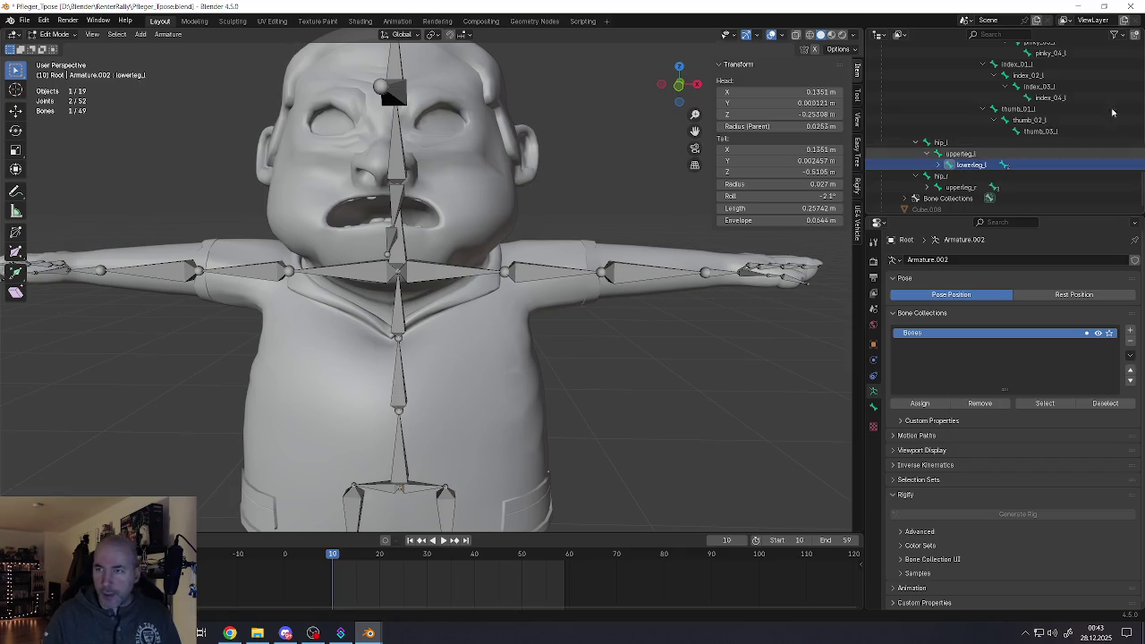
{"action": "left_click", "coordinate": [926, 187]}
{"action": "scroll", "coordinate": [972, 179], "scroll_direction": "down", "scroll_amount": 1}
{"action": "double_click", "coordinate": [972, 180]}
{"action": "key", "text": "BackSpace"}
{"action": "type", "text": "lowerleg_l"}
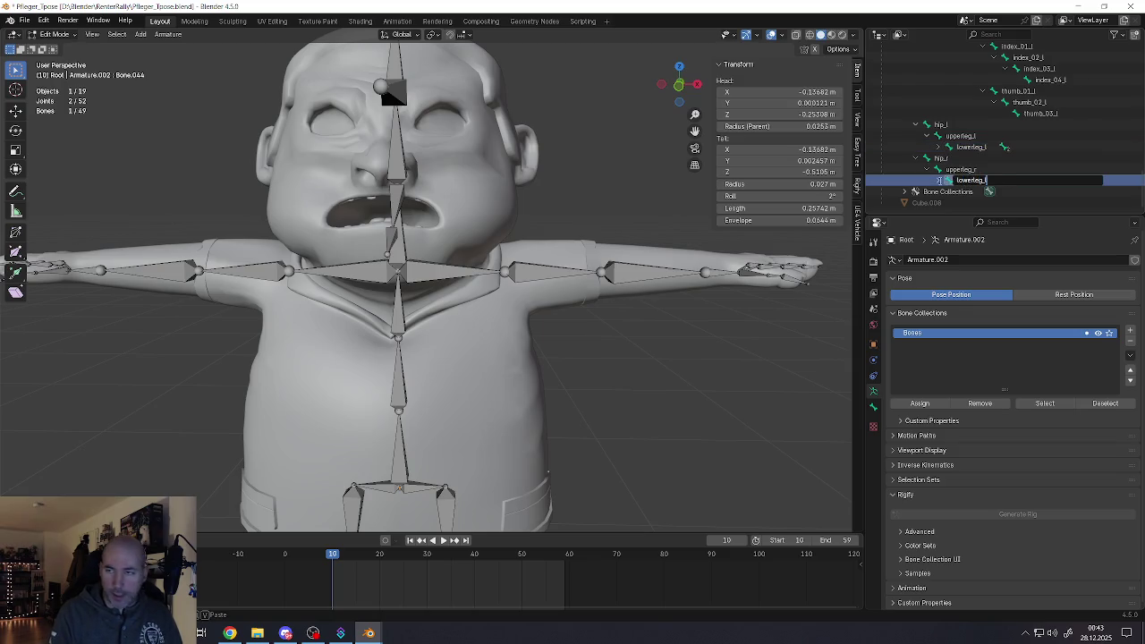
{"action": "type", "text": "r"}
{"action": "key", "text": "Return"}
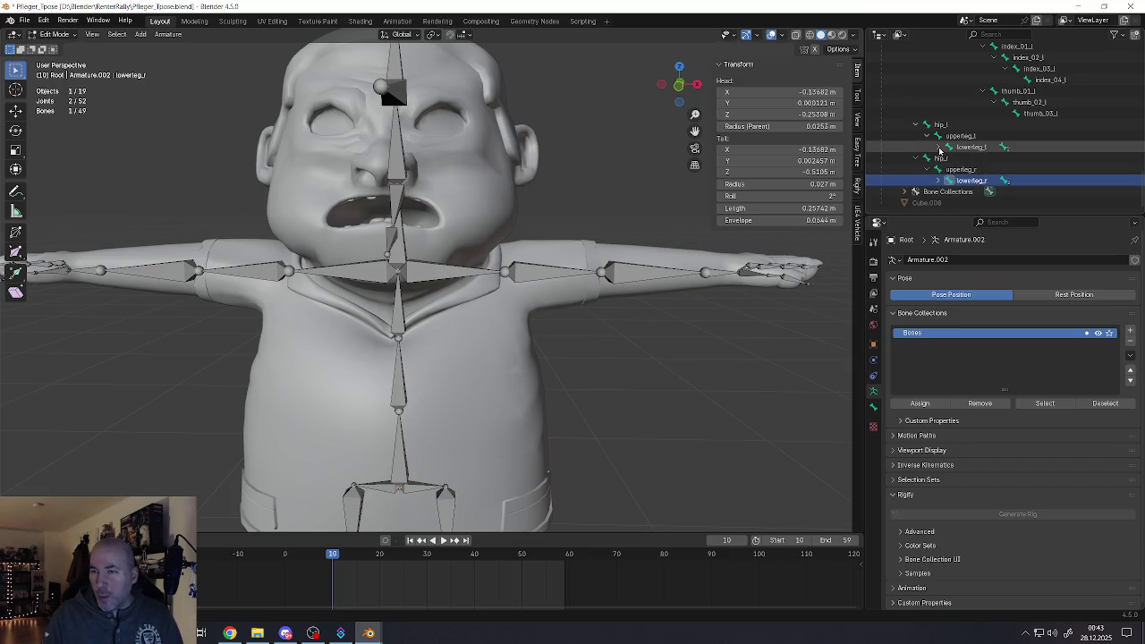
{"action": "left_click", "coordinate": [937, 147]}
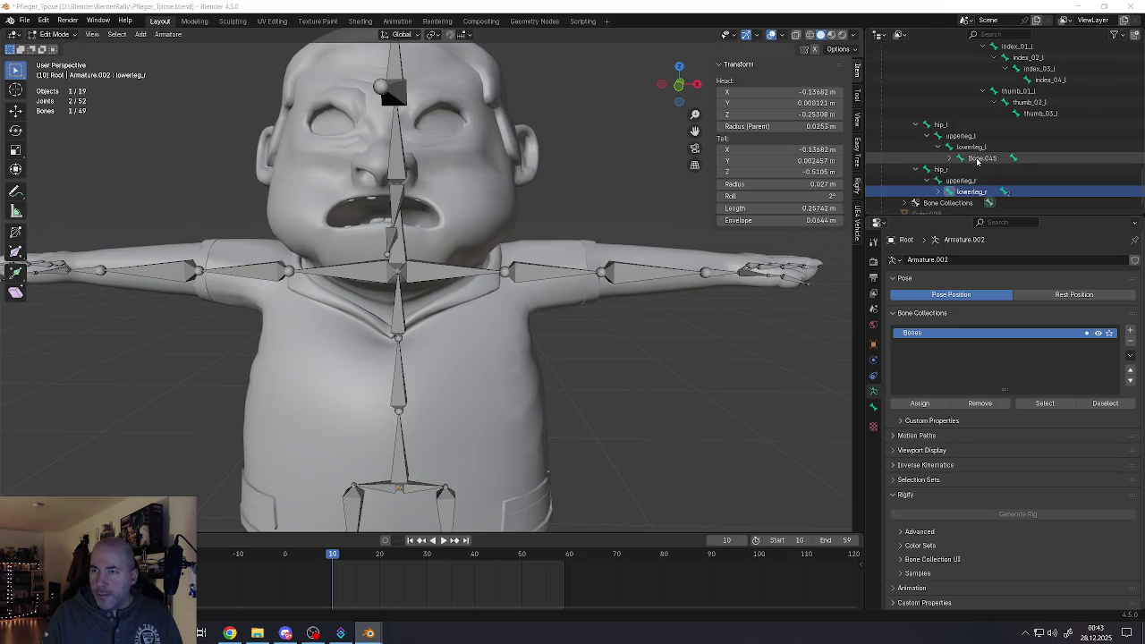
Rename Bone.045 to foot_01_l and Bone.046 to foot_01_r, then save
{"action": "left_click", "coordinate": [975, 159]}
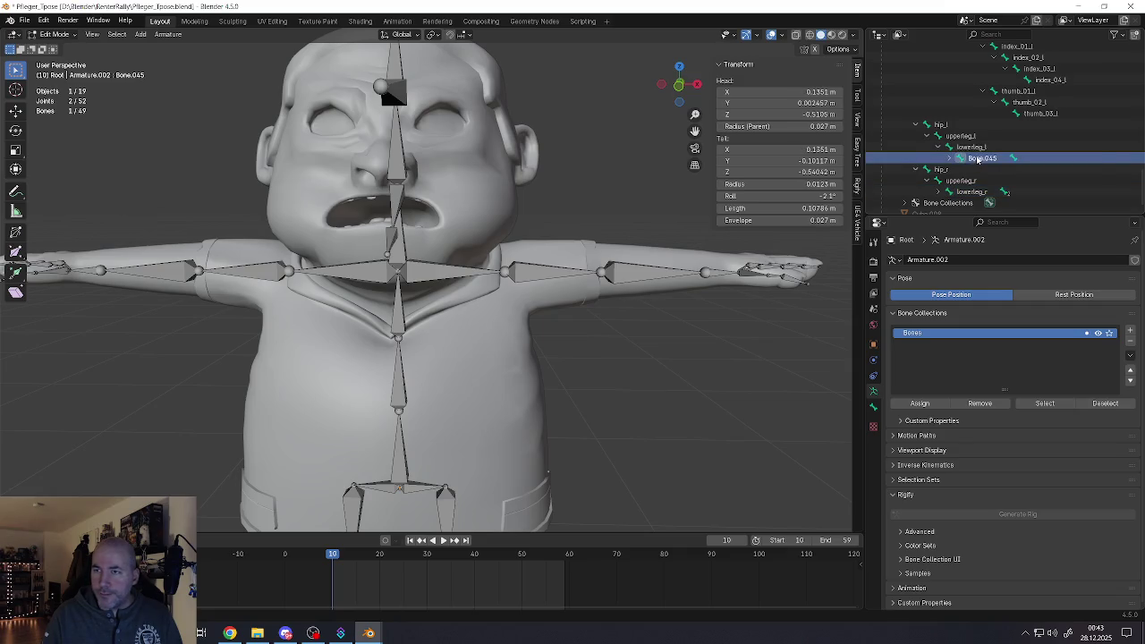
{"action": "double_click", "coordinate": [978, 159]}
{"action": "type", "text": "foo"}
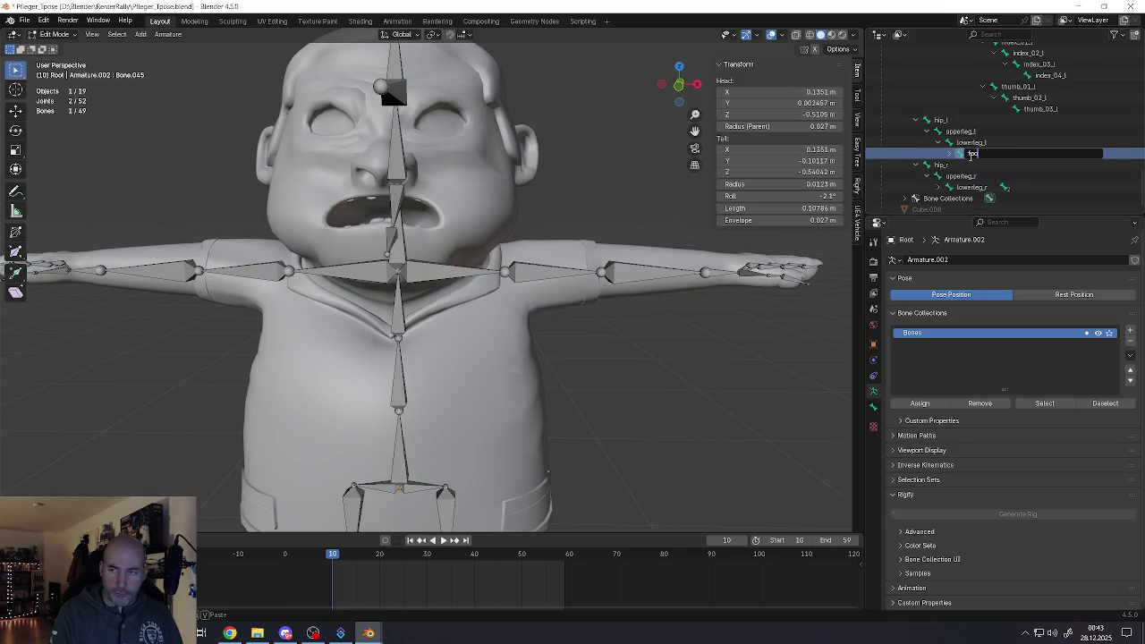
{"action": "type", "text": "t_l"}
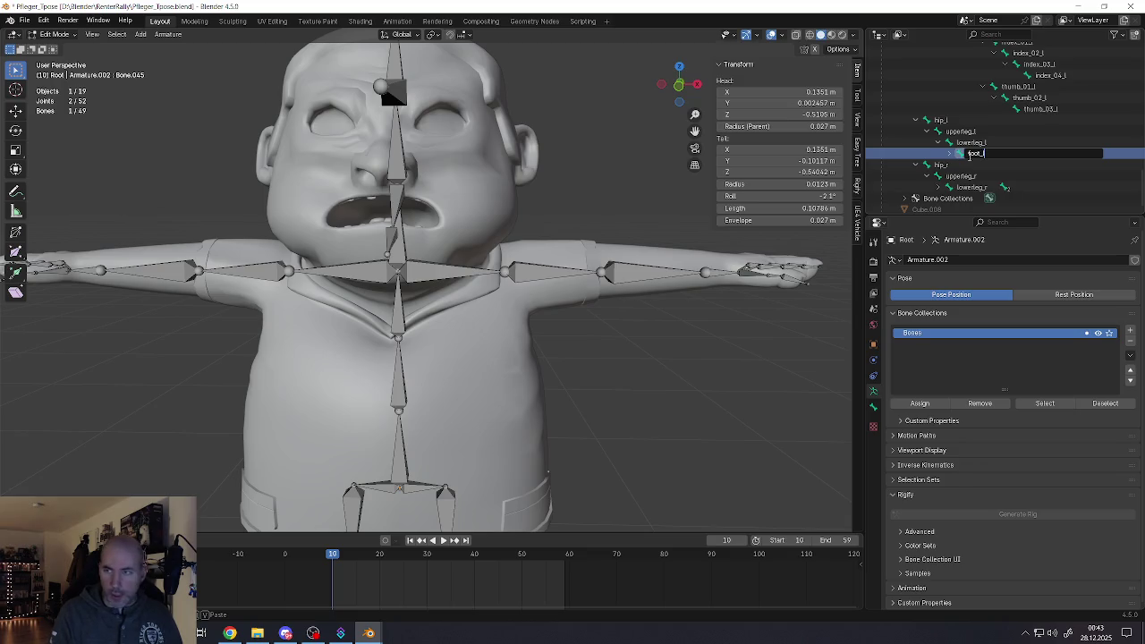
{"action": "key", "text": "BackSpace"}
{"action": "type", "text": "01"}
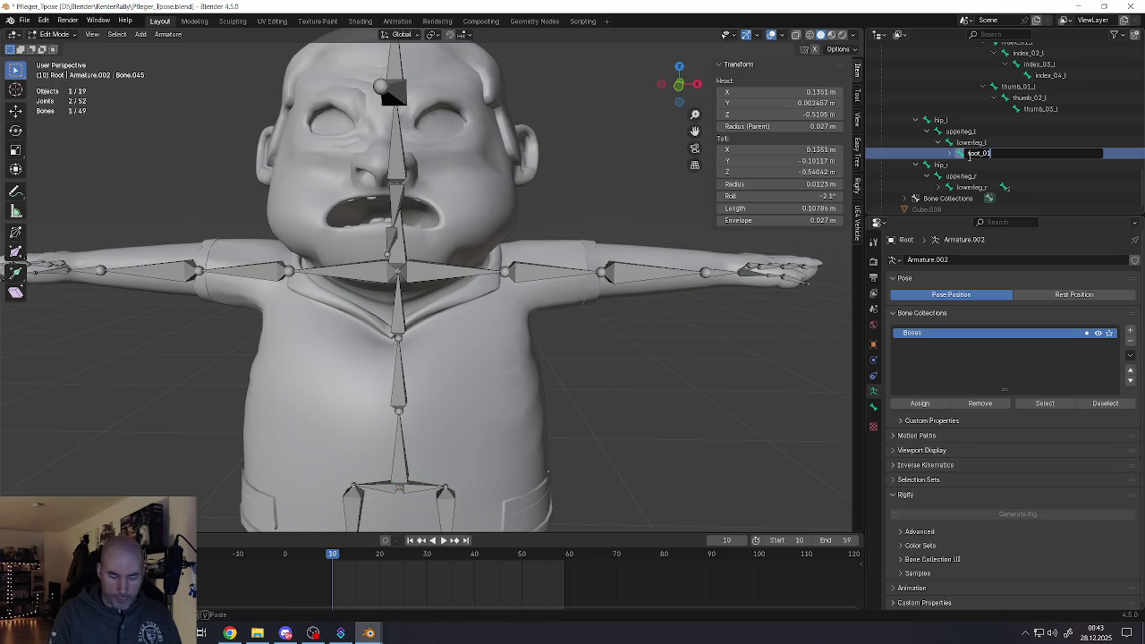
{"action": "type", "text": "_l"}
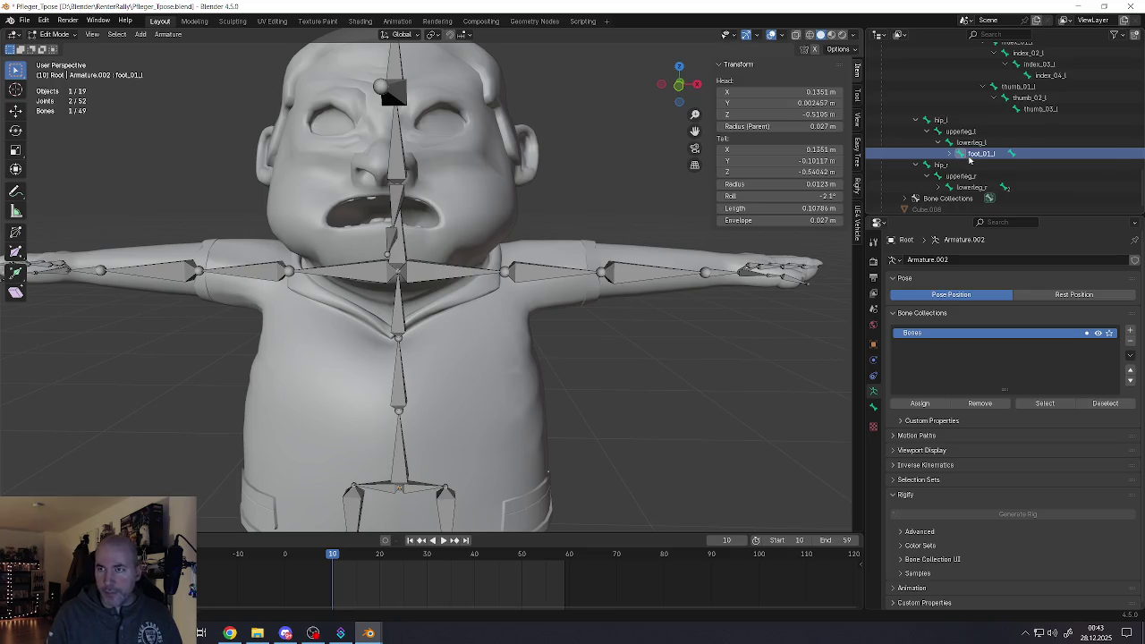
{"action": "key", "text": "Return"}
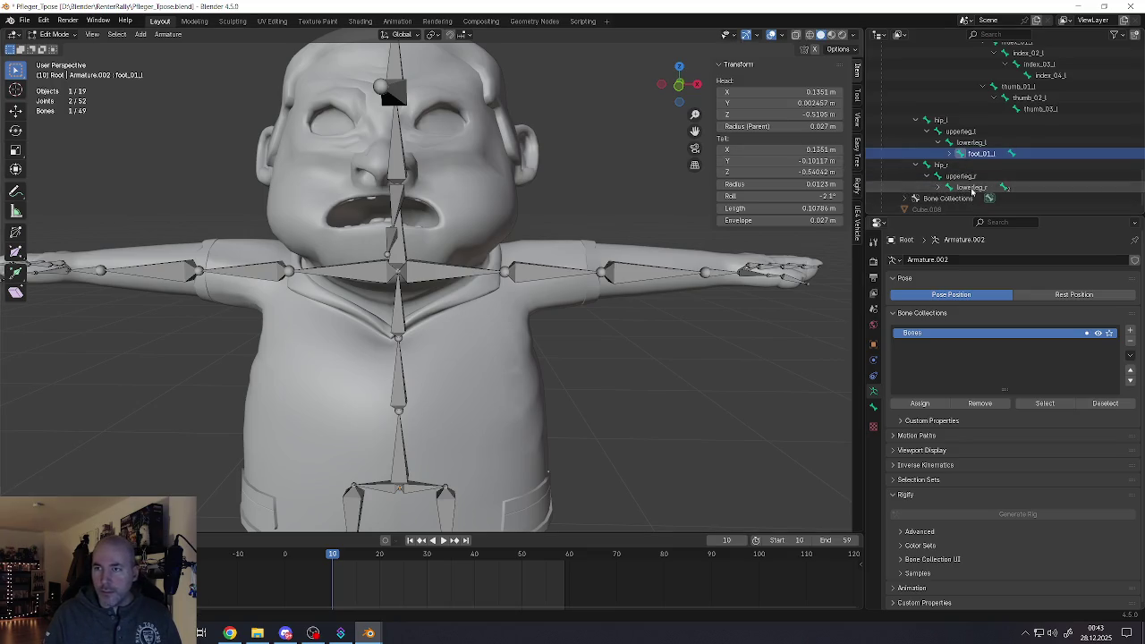
{"action": "scroll", "coordinate": [936, 181], "scroll_direction": "down", "scroll_amount": 1}
{"action": "left_click", "coordinate": [938, 182]}
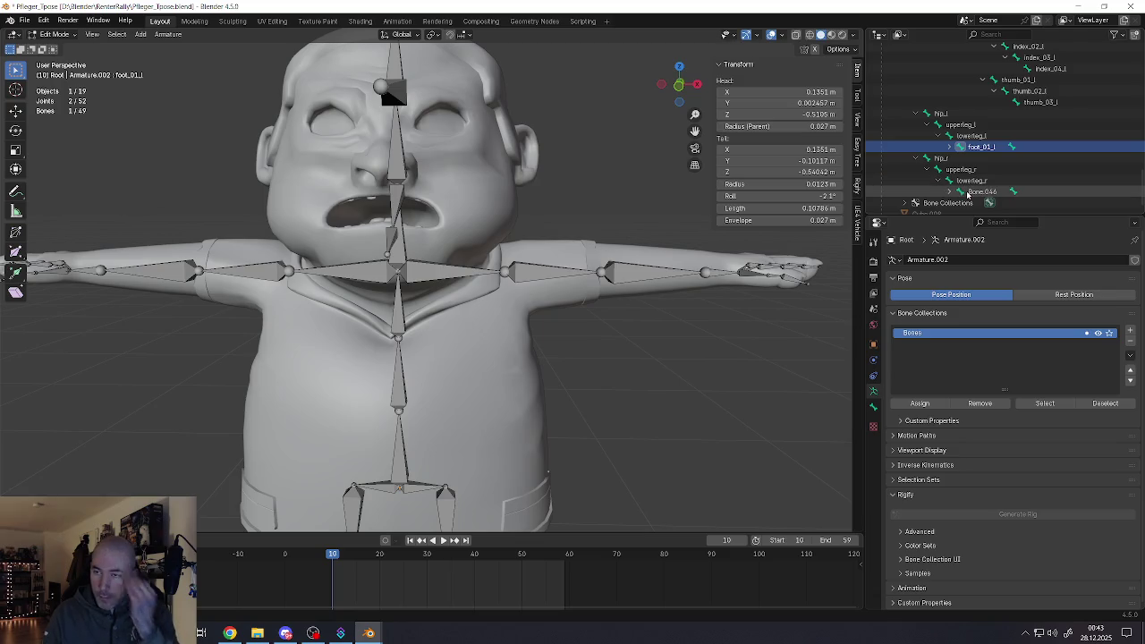
{"action": "double_click", "coordinate": [969, 188]}
{"action": "type", "text": "foot_01"}
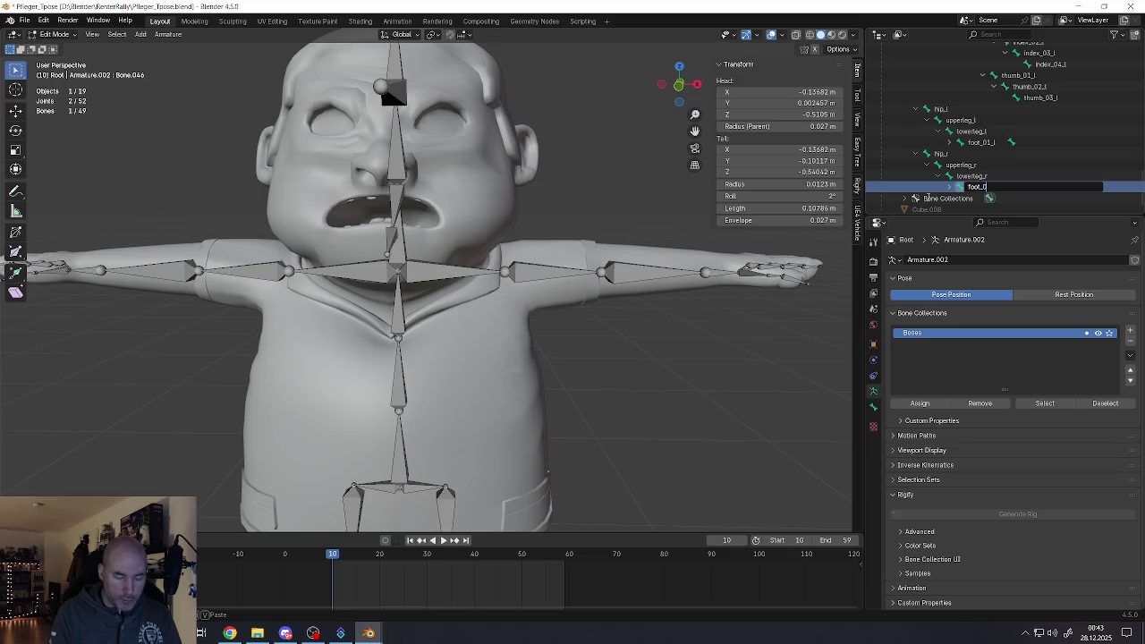
{"action": "type", "text": "_r"}
{"action": "key", "text": "Return"}
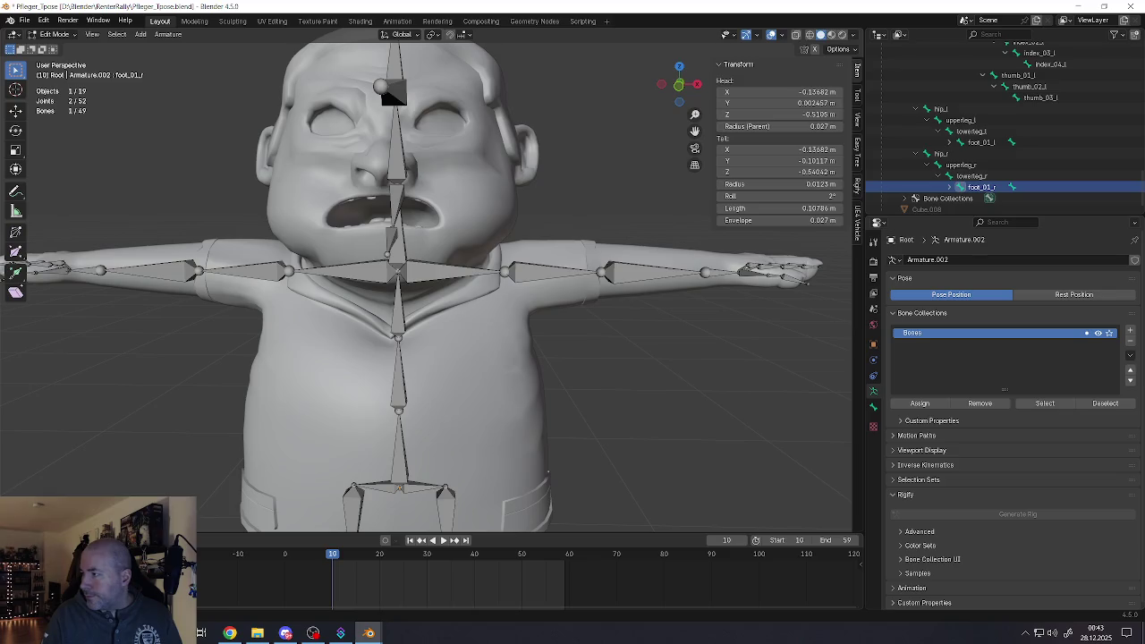
{"action": "key", "text": "ctrl+s"}
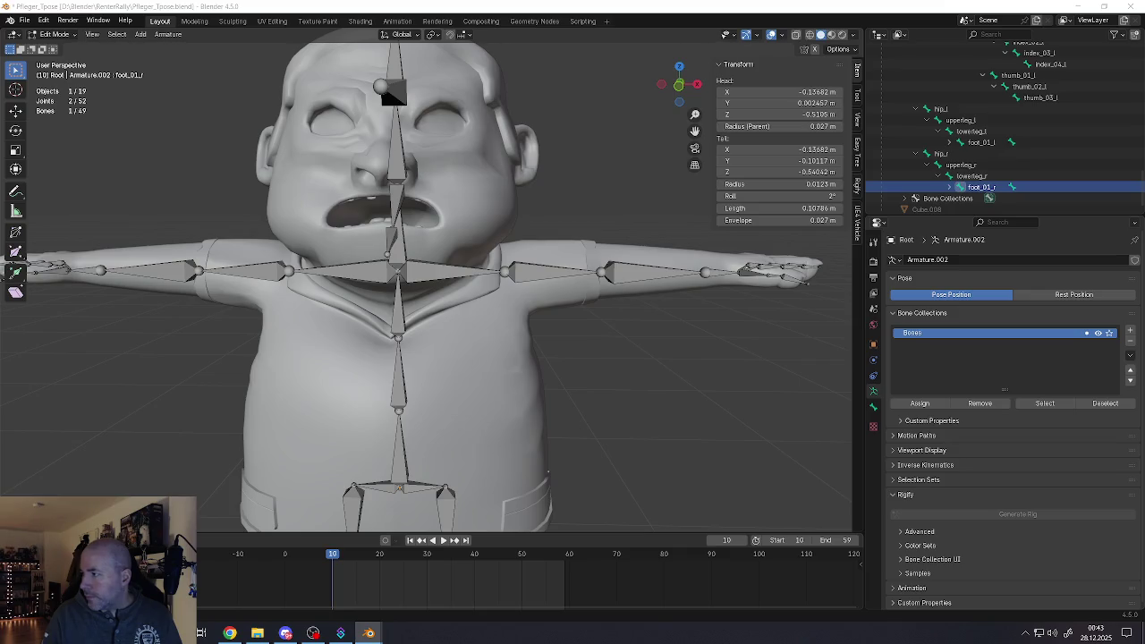
Rename Bone.047 to foot_02_l and Bone.048 to foot_02_r
{"action": "left_click", "coordinate": [951, 143]}
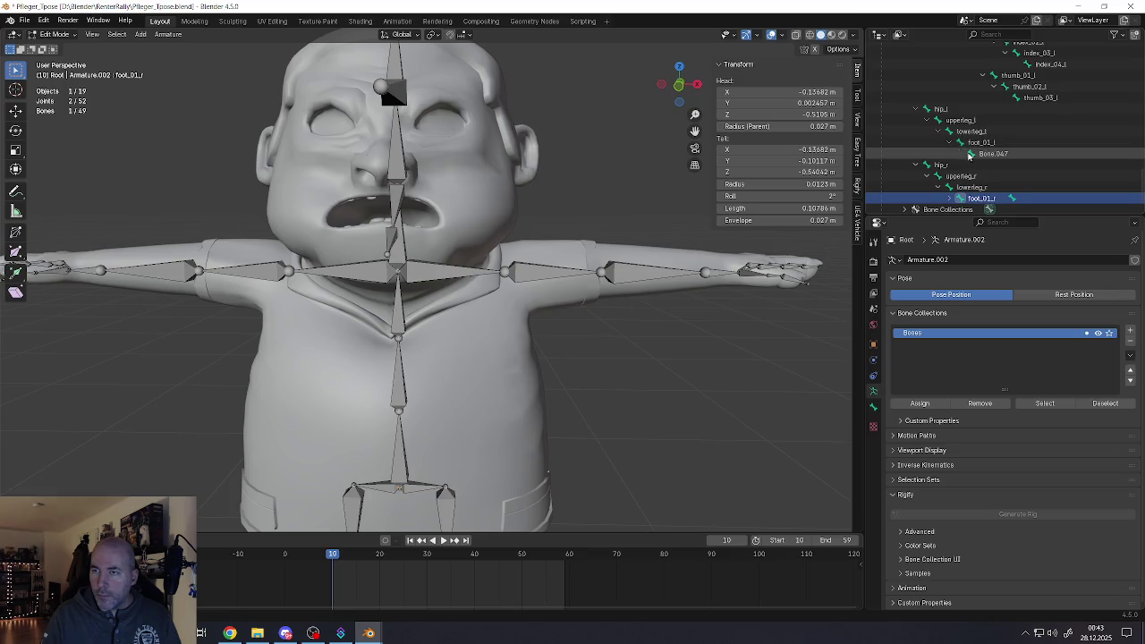
{"action": "double_click", "coordinate": [975, 154]}
{"action": "type", "text": "toot_02_l"}
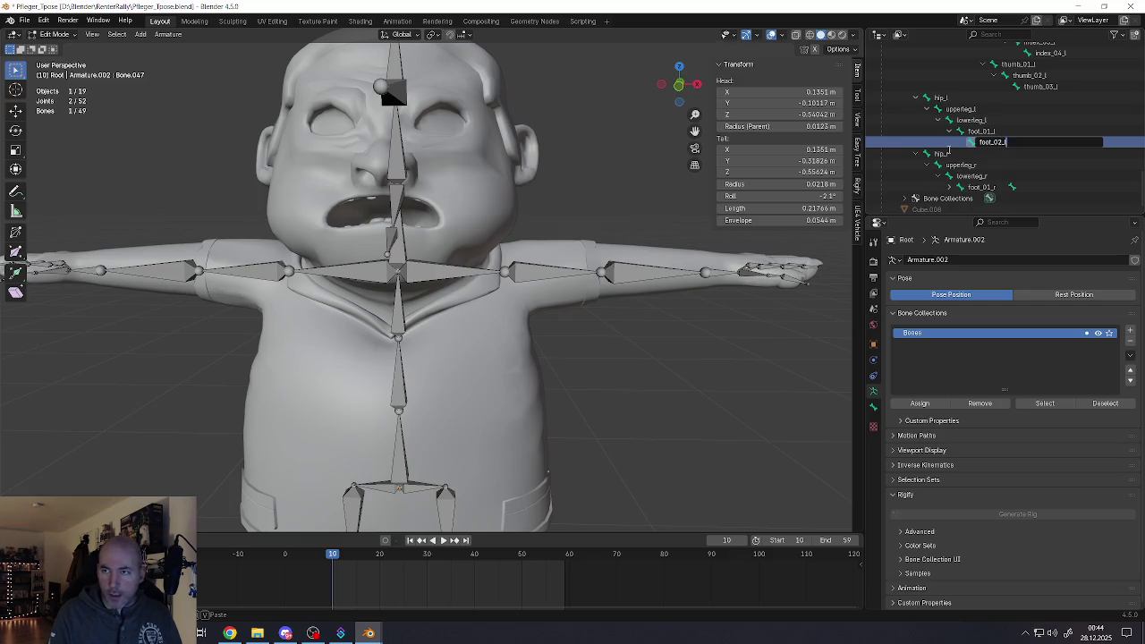
{"action": "key", "text": "Return"}
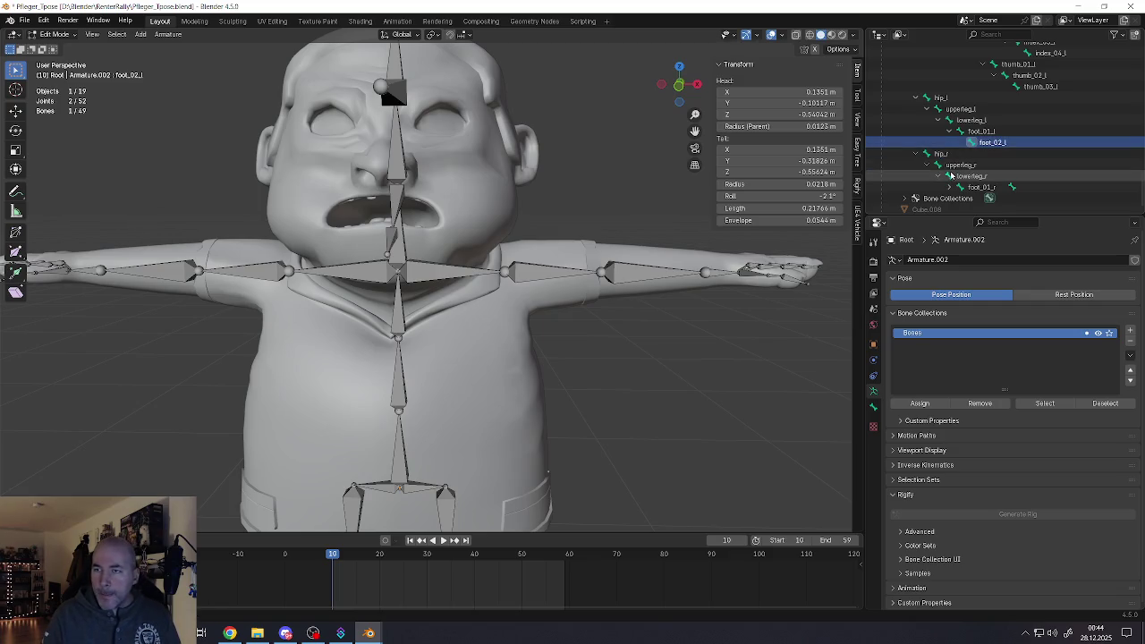
{"action": "scroll", "coordinate": [952, 189], "scroll_direction": "down", "scroll_amount": 1}
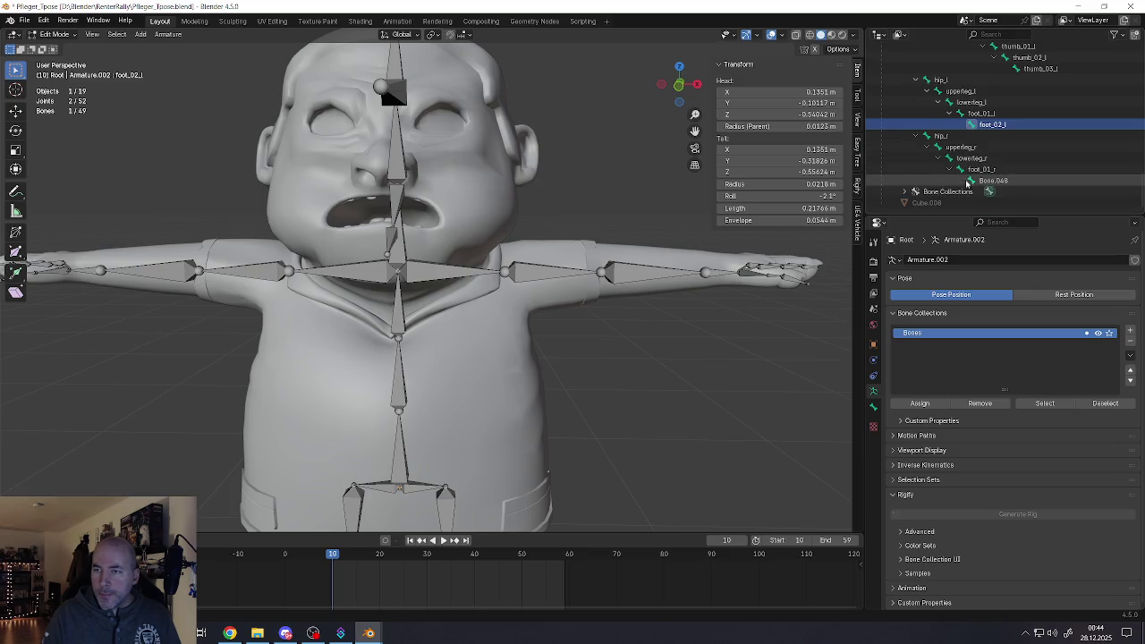
{"action": "double_click", "coordinate": [970, 181]}
{"action": "type", "text": "foot_02"}
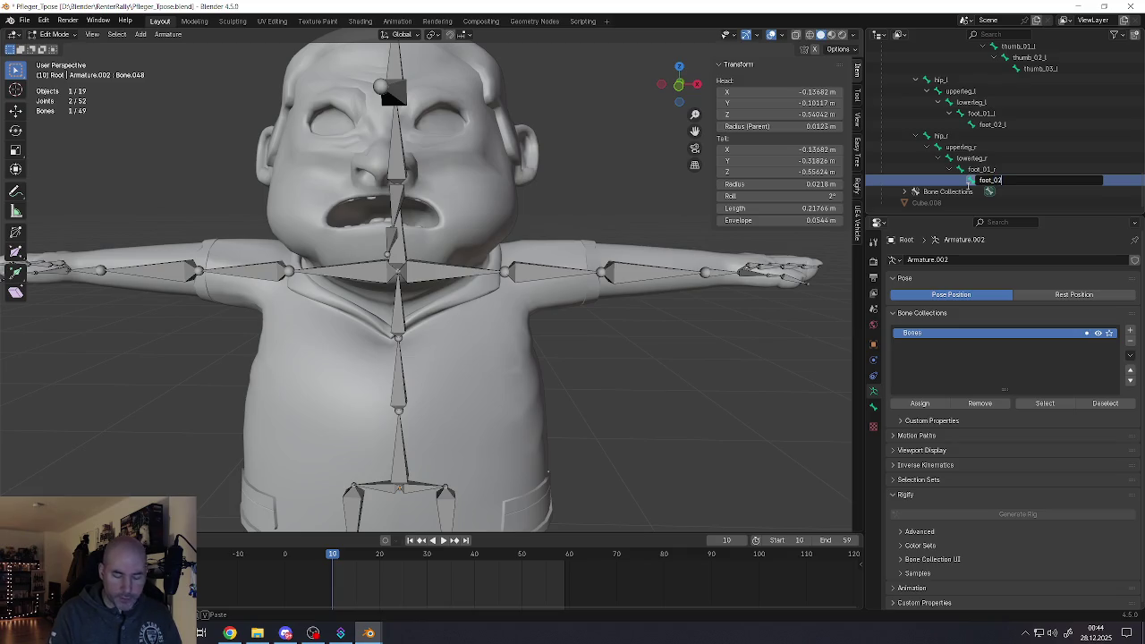
{"action": "type", "text": "_r"}
{"action": "key", "text": "Return"}
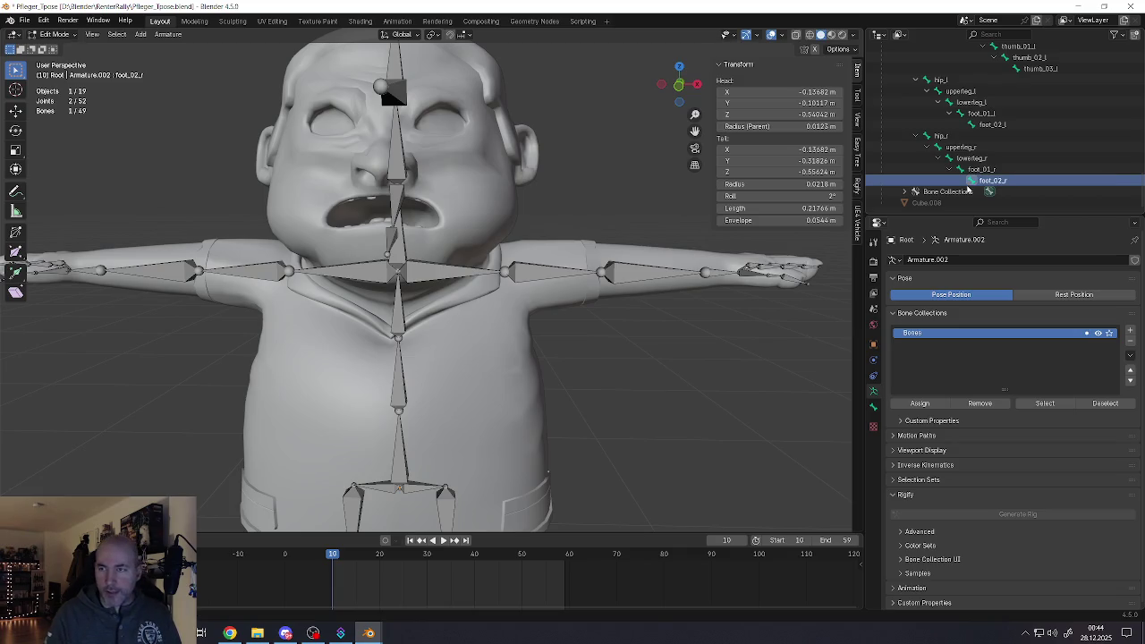
{"action": "scroll", "coordinate": [991, 152], "scroll_direction": "up", "scroll_amount": 5}
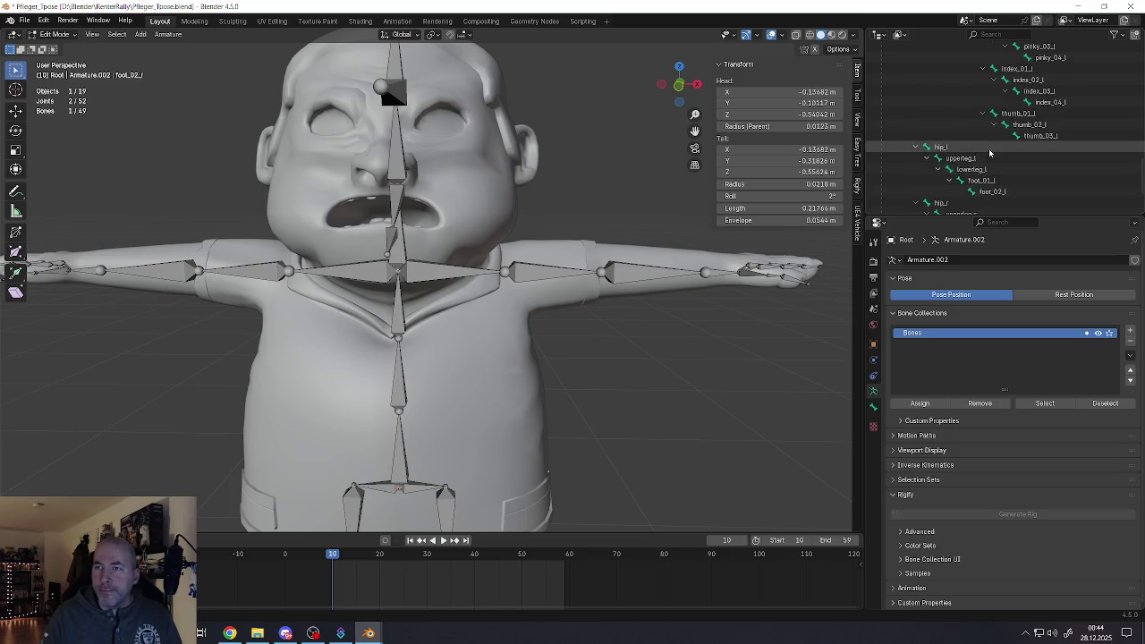
{"action": "scroll", "coordinate": [991, 152], "scroll_direction": "up", "scroll_amount": 5}
{"action": "scroll", "coordinate": [988, 148], "scroll_direction": "up", "scroll_amount": 5}
{"action": "scroll", "coordinate": [985, 144], "scroll_direction": "up", "scroll_amount": 3}
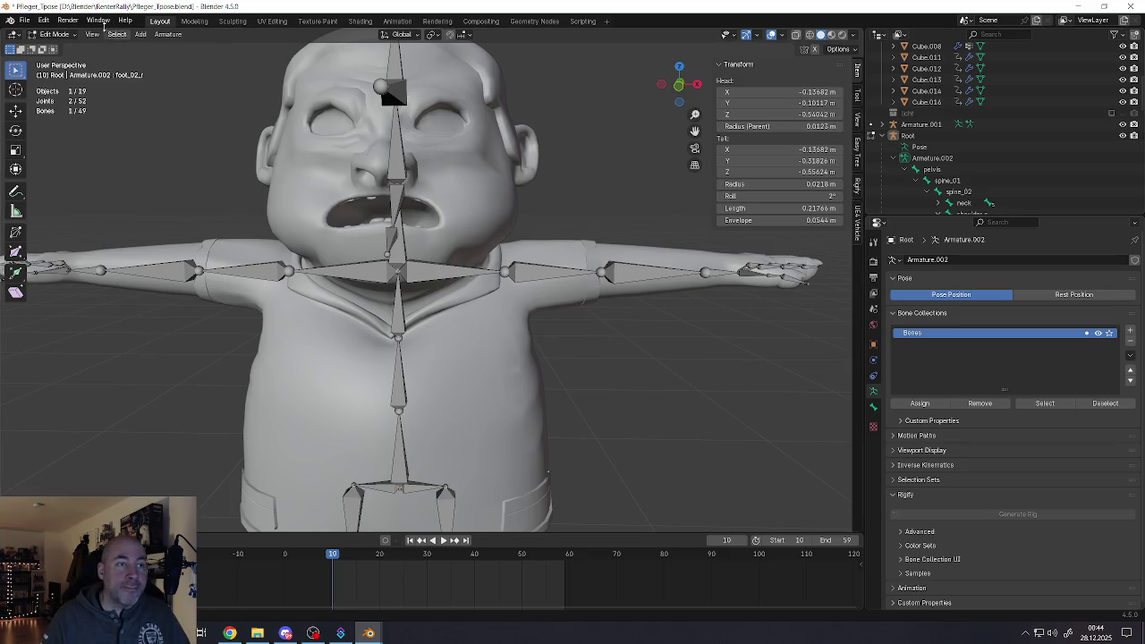
Save the file from the File menu
{"action": "left_click", "coordinate": [25, 19]}
{"action": "left_click", "coordinate": [41, 91]}
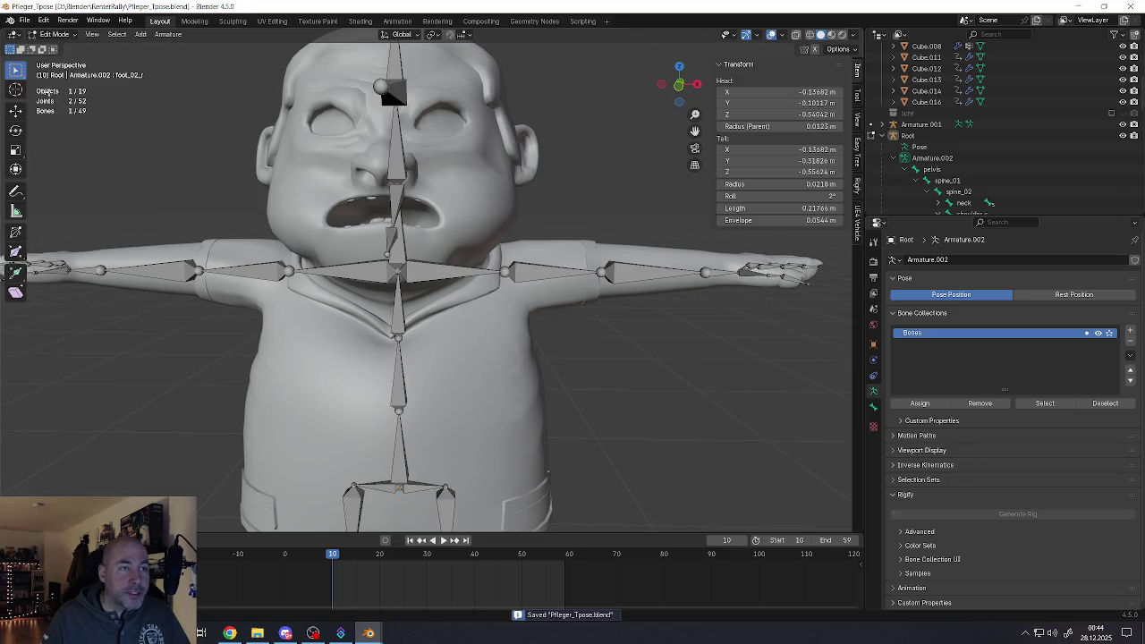
{"action": "scroll", "coordinate": [432, 326], "scroll_direction": "down", "scroll_amount": 4}
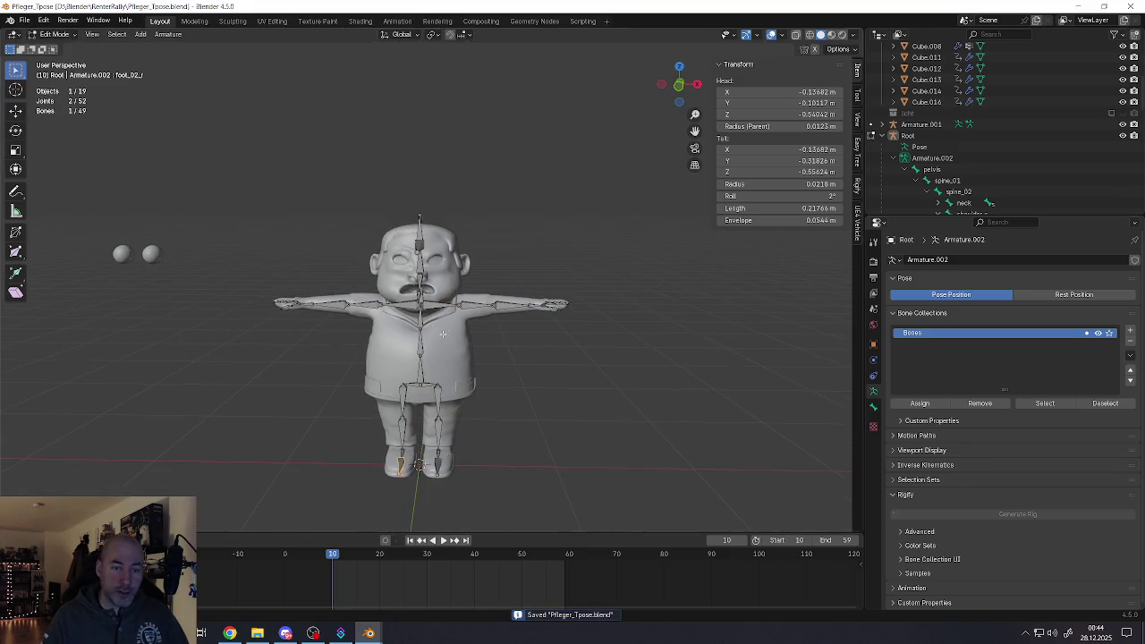
{"action": "scroll", "coordinate": [432, 327], "scroll_direction": "up", "scroll_amount": 3}
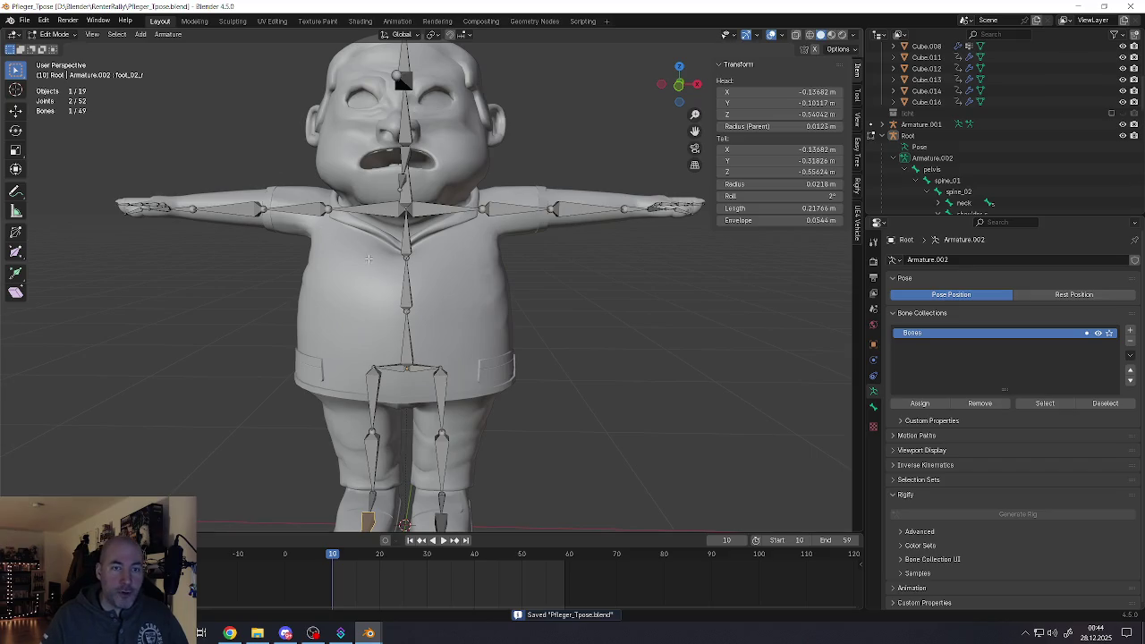
{"action": "middle_click_drag", "start_coordinate": [347, 254], "coordinate": [376, 251], "text": "shift"}
Return to Object Mode, select Root and collapse its Outliner hierarchy
{"action": "left_click", "coordinate": [54, 34]}
{"action": "left_click", "coordinate": [60, 48]}
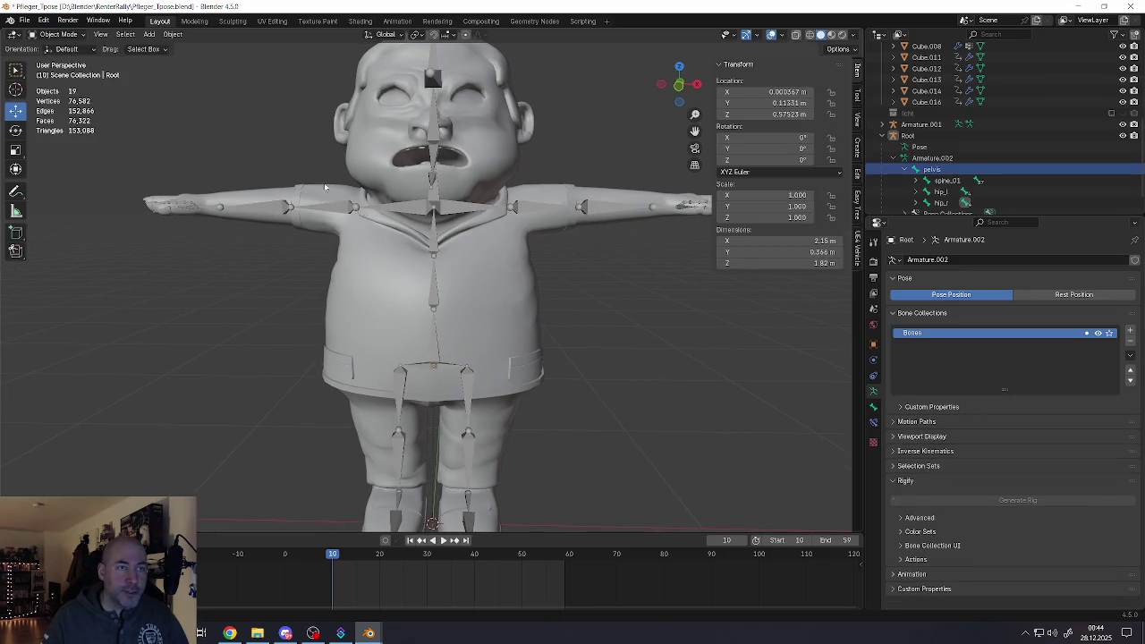
{"action": "left_click", "coordinate": [912, 135]}
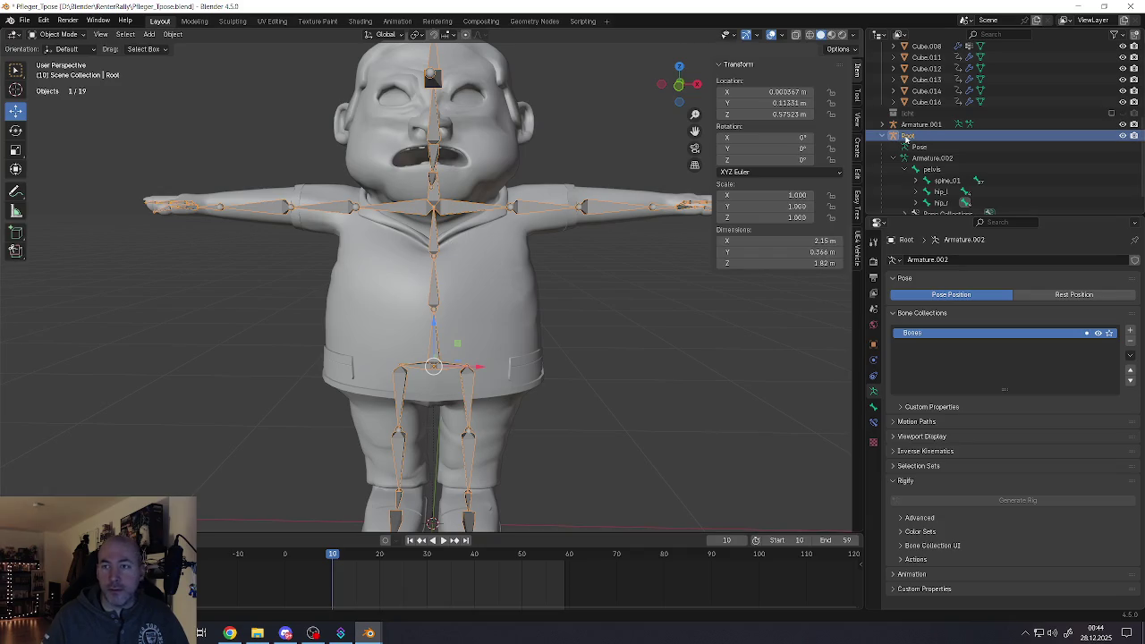
{"action": "left_click", "coordinate": [881, 136]}
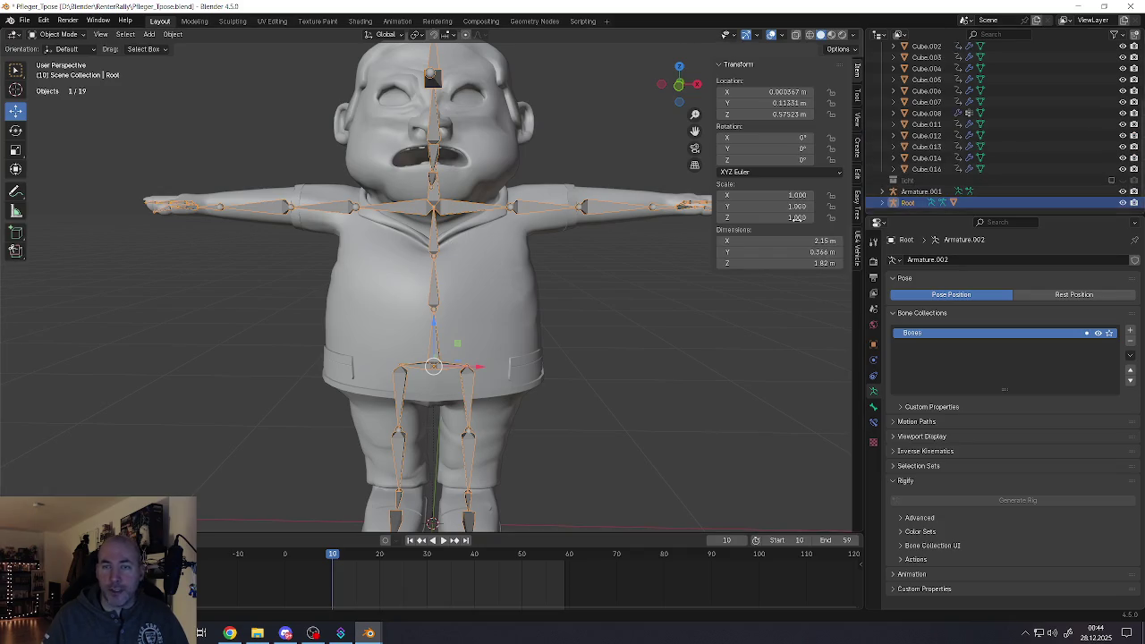
Frame the rig and orbit around the character to inspect it
{"action": "key", "text": "KP_Decimal"}
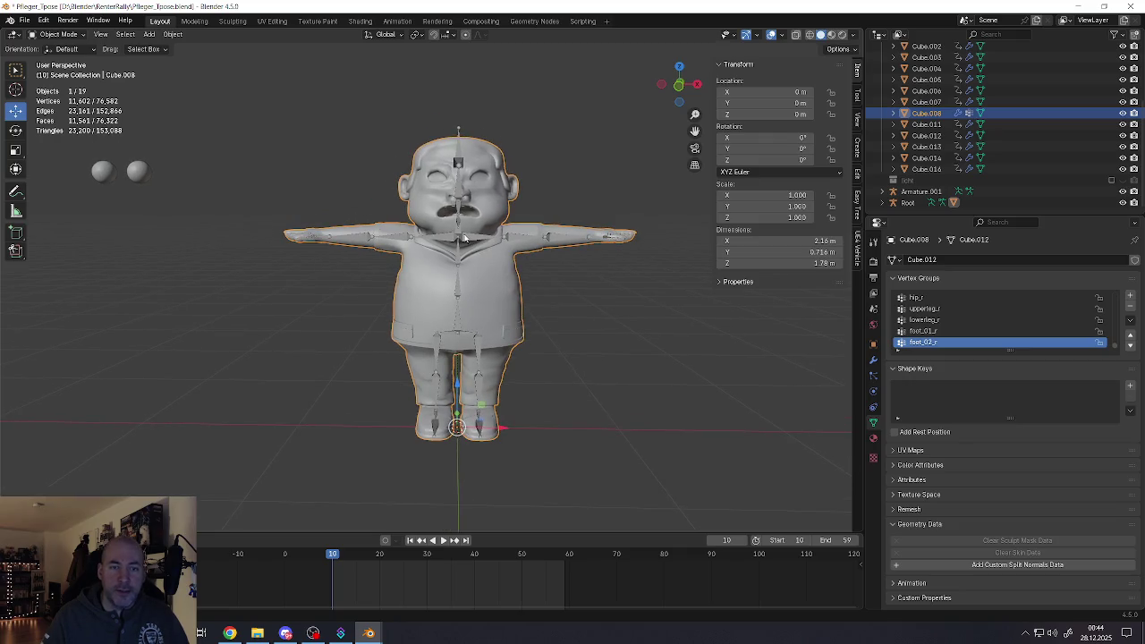
{"action": "mouse_move", "coordinate": [464, 237]}
{"action": "middle_mouse_down"}
{"action": "mouse_move", "coordinate": [360, 211]}
{"action": "mouse_move", "coordinate": [413, 143]}
{"action": "middle_mouse_up"}
{"action": "scroll", "coordinate": [376, 201], "scroll_direction": "up", "scroll_amount": 5}
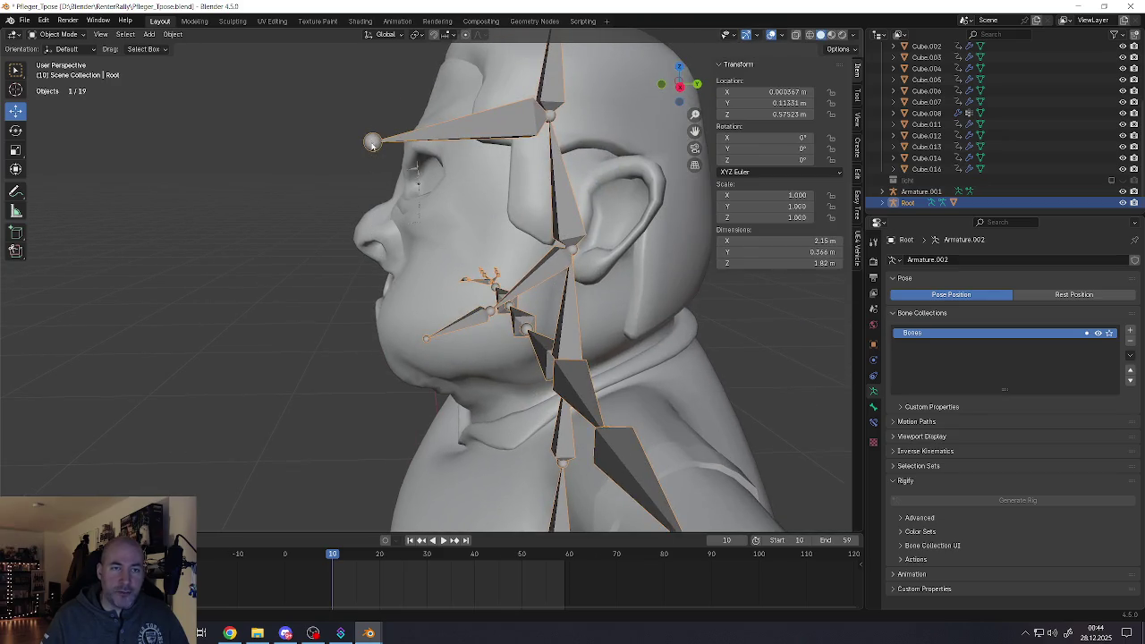
{"action": "scroll", "coordinate": [377, 233], "scroll_direction": "down", "scroll_amount": 4}
{"action": "mouse_move", "coordinate": [384, 231]}
{"action": "middle_mouse_down"}
{"action": "mouse_move", "coordinate": [486, 220]}
{"action": "mouse_move", "coordinate": [458, 215]}
{"action": "middle_mouse_up"}
{"action": "scroll", "coordinate": [489, 219], "scroll_direction": "down", "scroll_amount": 2}
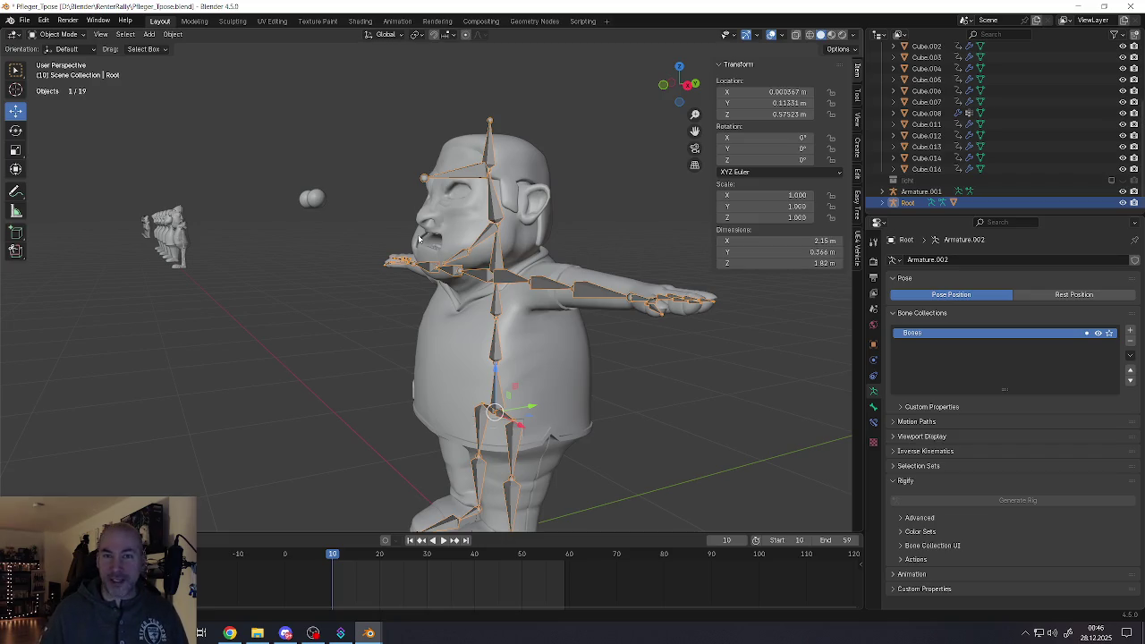
{"action": "middle_click_drag", "start_coordinate": [440, 304], "coordinate": [474, 237]}
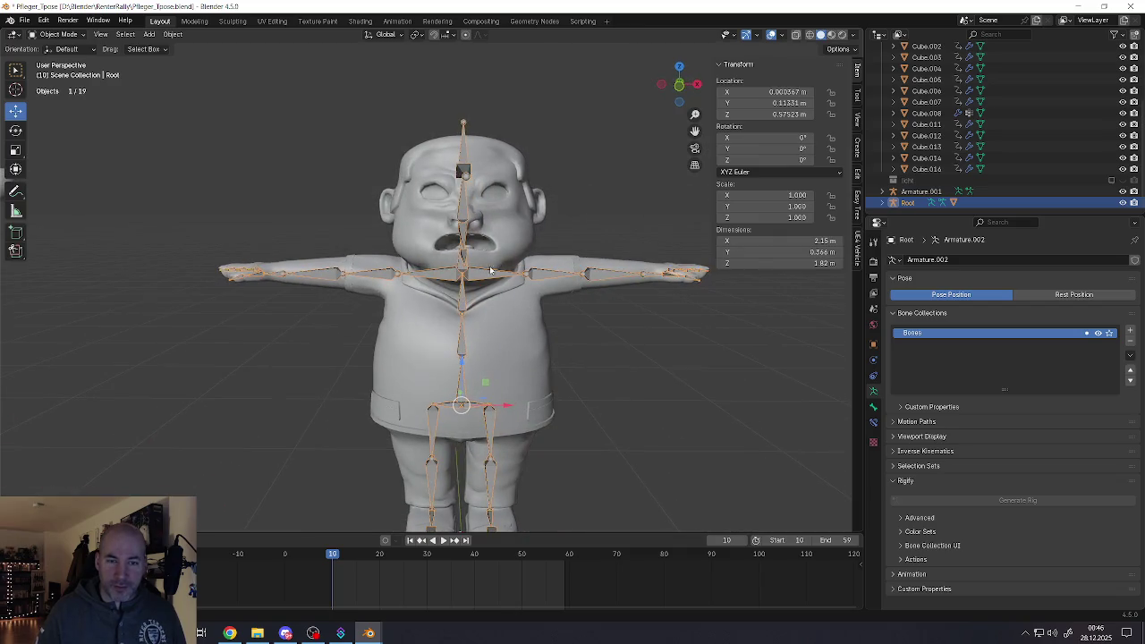
{"action": "scroll", "coordinate": [473, 236], "scroll_direction": "up", "scroll_amount": 5}
{"action": "scroll", "coordinate": [435, 200], "scroll_direction": "up", "scroll_amount": 3}
{"action": "mouse_move", "coordinate": [436, 200]}
{"action": "middle_mouse_down"}
{"action": "mouse_move", "coordinate": [386, 201]}
{"action": "mouse_move", "coordinate": [618, 197]}
{"action": "mouse_move", "coordinate": [419, 218]}
{"action": "mouse_move", "coordinate": [299, 198]}
{"action": "mouse_move", "coordinate": [408, 203]}
{"action": "middle_mouse_up"}
{"action": "scroll", "coordinate": [441, 225], "scroll_direction": "down", "scroll_amount": 4}
{"action": "scroll", "coordinate": [299, 199], "scroll_direction": "down", "scroll_amount": 3}
{"action": "scroll", "coordinate": [408, 203], "scroll_direction": "up", "scroll_amount": 5}
{"action": "scroll", "coordinate": [409, 203], "scroll_direction": "up", "scroll_amount": 2}
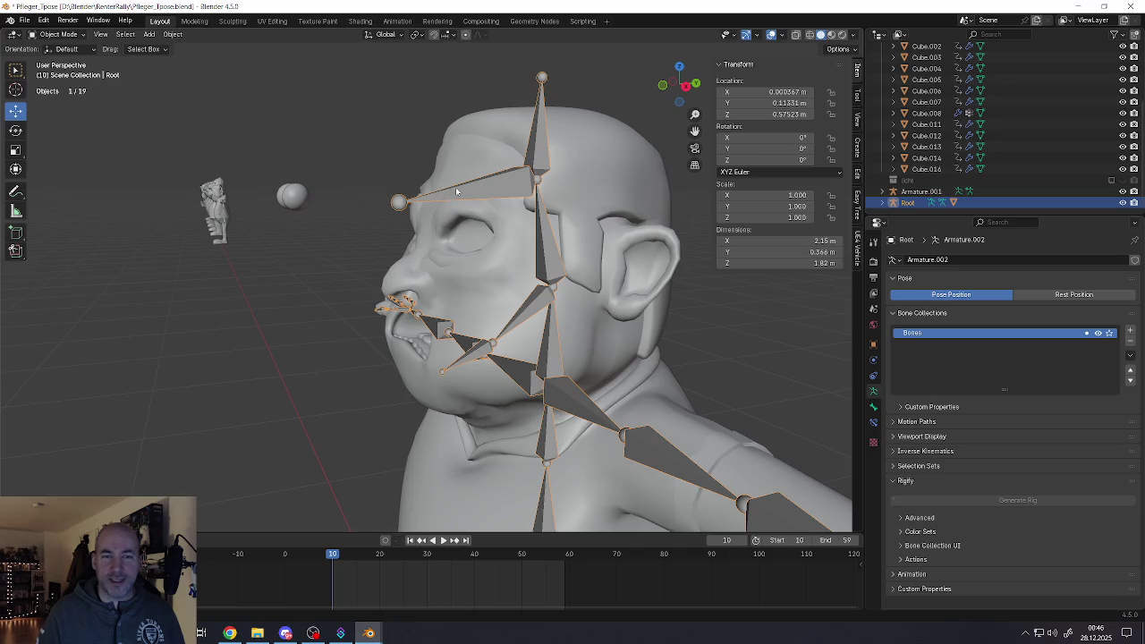
{"action": "scroll", "coordinate": [483, 244], "scroll_direction": "down", "scroll_amount": 5}
{"action": "mouse_move", "coordinate": [483, 244]}
{"action": "middle_mouse_down"}
{"action": "mouse_move", "coordinate": [508, 327]}
{"action": "mouse_move", "coordinate": [467, 326]}
{"action": "middle_mouse_up"}
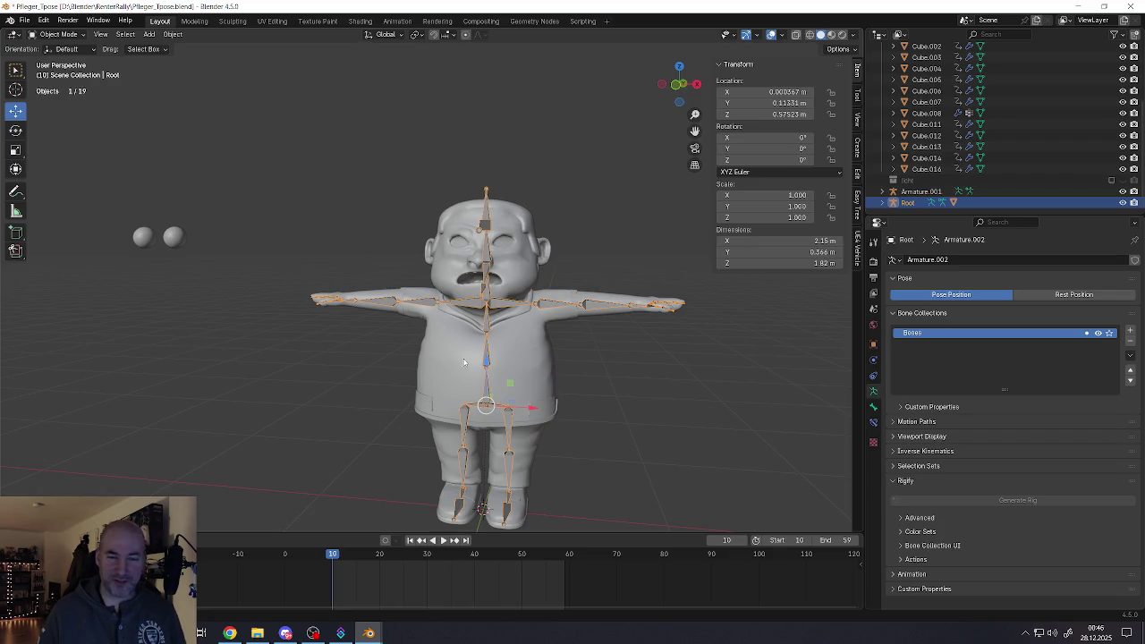
{"action": "middle_click_drag", "start_coordinate": [422, 325], "coordinate": [501, 309]}
Select the body mesh and Root armature and switch to Material Preview shading
{"action": "left_click", "coordinate": [521, 313]}
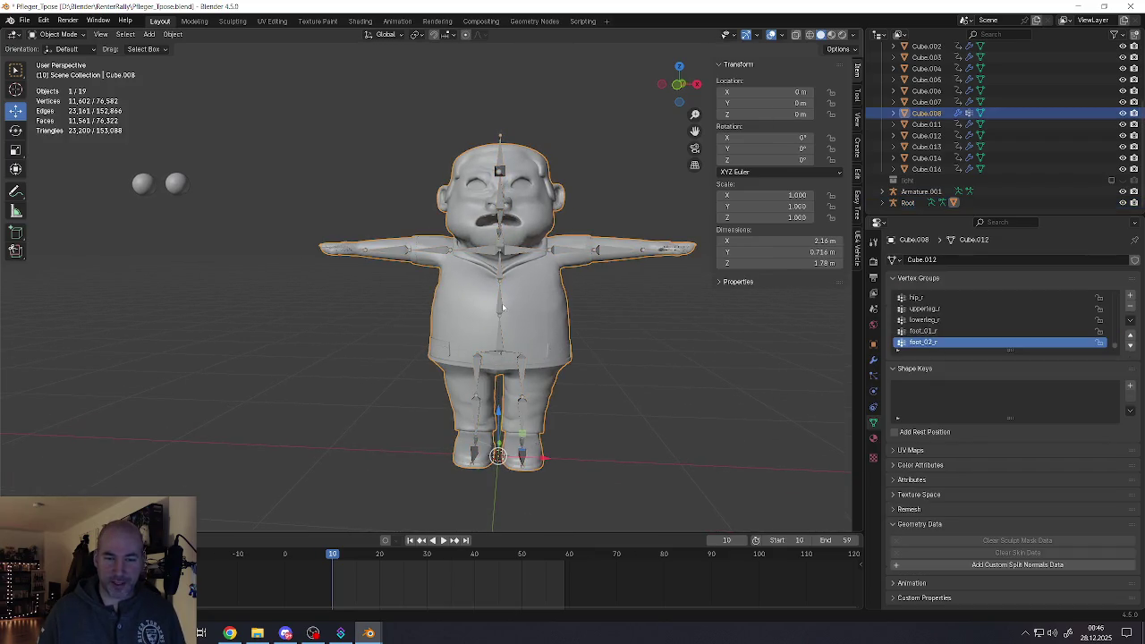
{"action": "left_click", "coordinate": [502, 304], "text": "shift"}
{"action": "left_click", "coordinate": [502, 304], "text": "shift"}
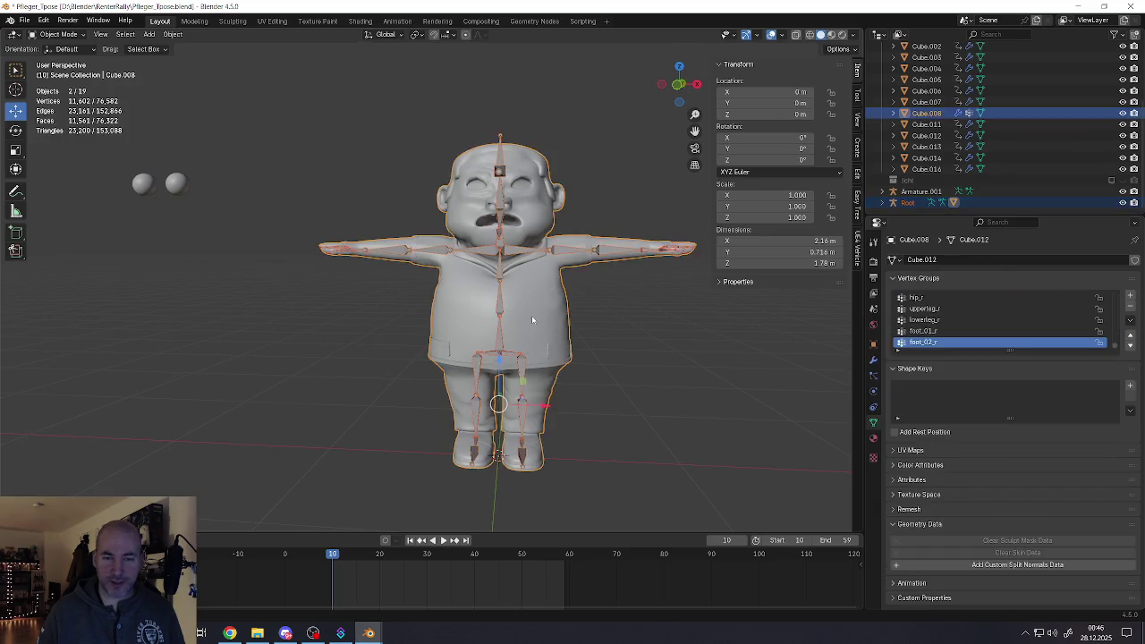
{"action": "middle_click_drag", "start_coordinate": [465, 233], "coordinate": [412, 155]}
{"action": "left_click", "coordinate": [831, 34]}
Save the file as Pfleger_Tpose.blend, reselecting body mesh and Root between saves
{"action": "left_click", "coordinate": [24, 19]}
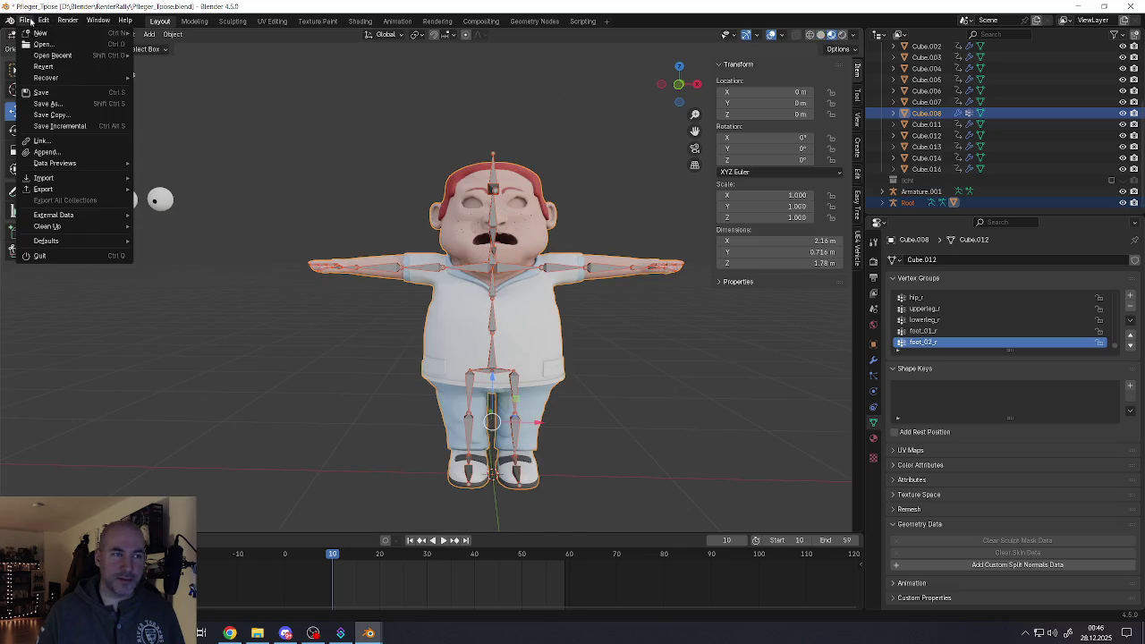
{"action": "left_click", "coordinate": [44, 105]}
{"action": "middle_click_drag", "start_coordinate": [198, 201], "coordinate": [374, 247]}
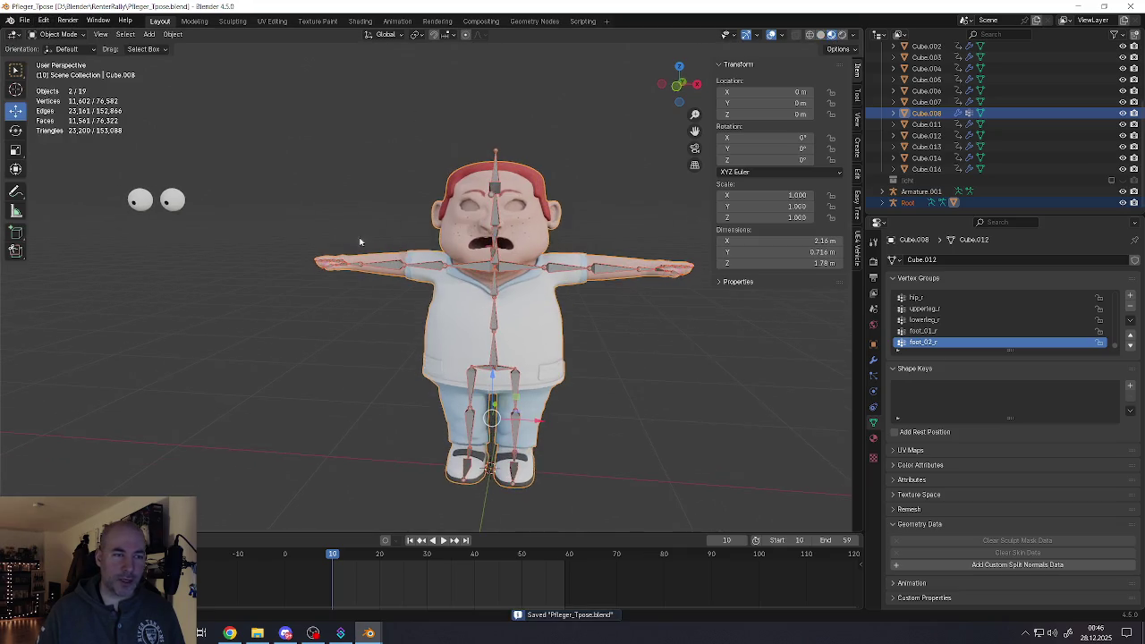
{"action": "left_click", "coordinate": [471, 245]}
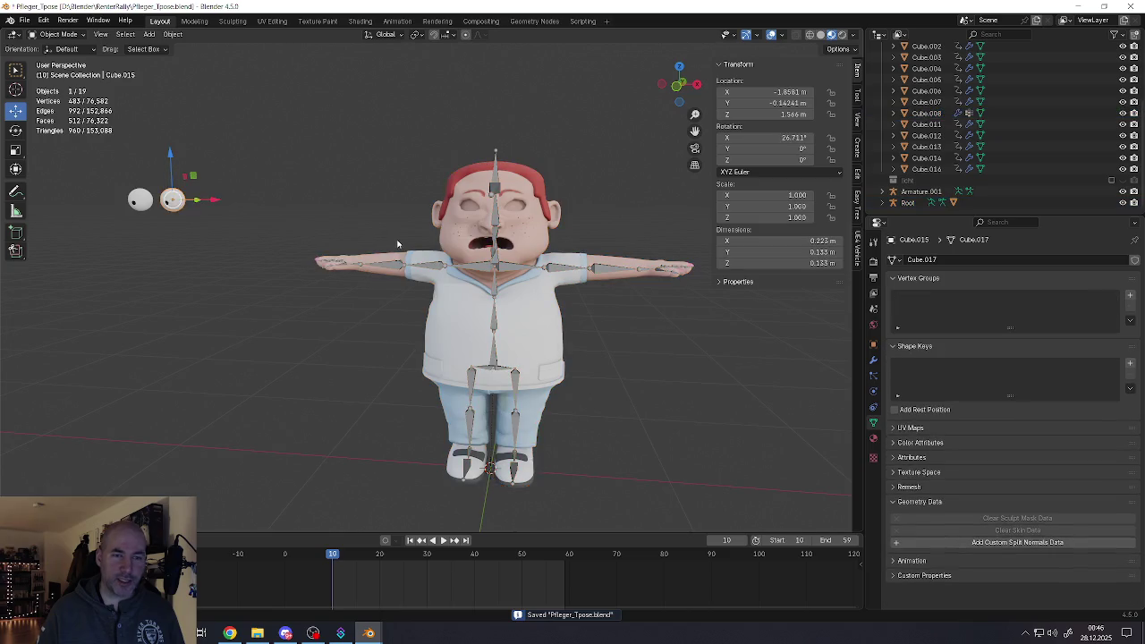
{"action": "left_click", "coordinate": [471, 245]}
{"action": "left_click", "coordinate": [24, 20]}
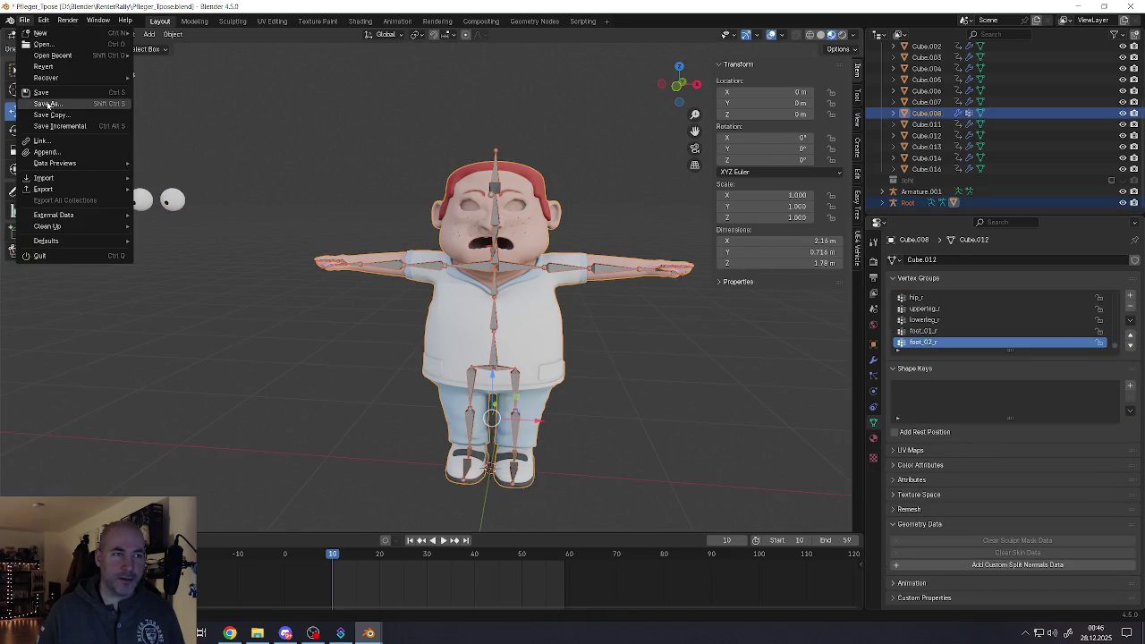
{"action": "left_click", "coordinate": [42, 93]}
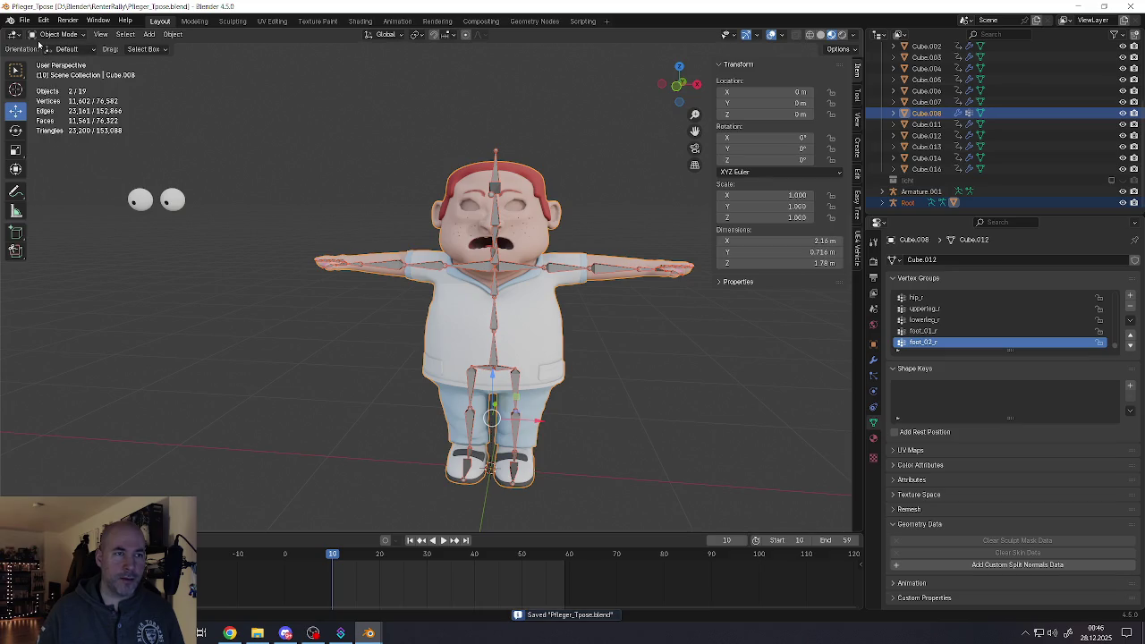
{"action": "left_click", "coordinate": [24, 20]}
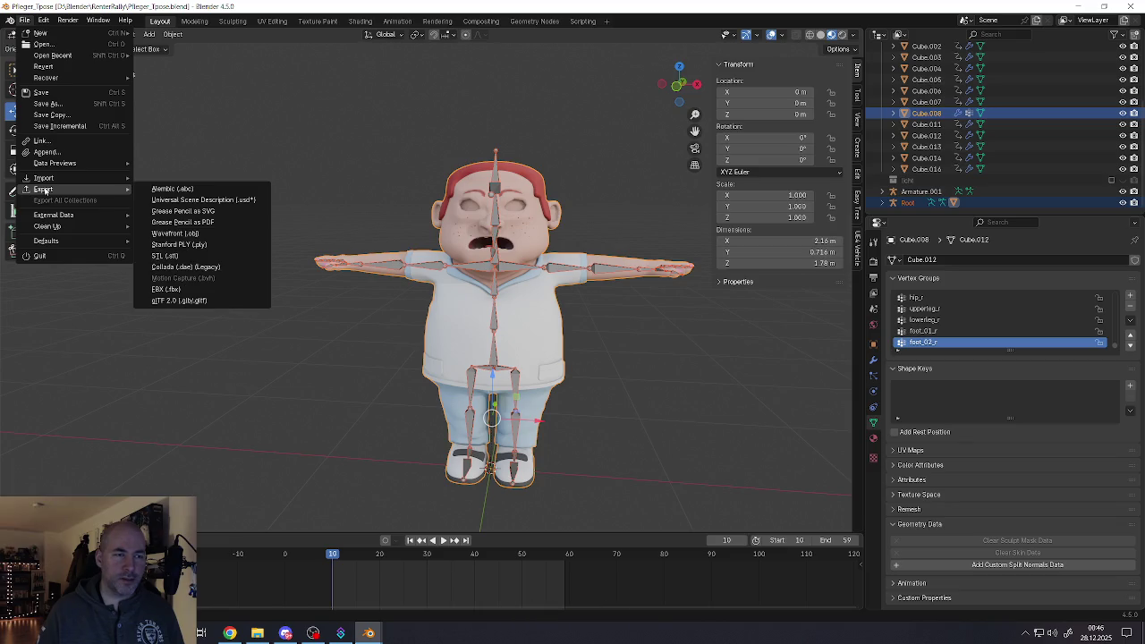
{"action": "left_click", "coordinate": [524, 270]}
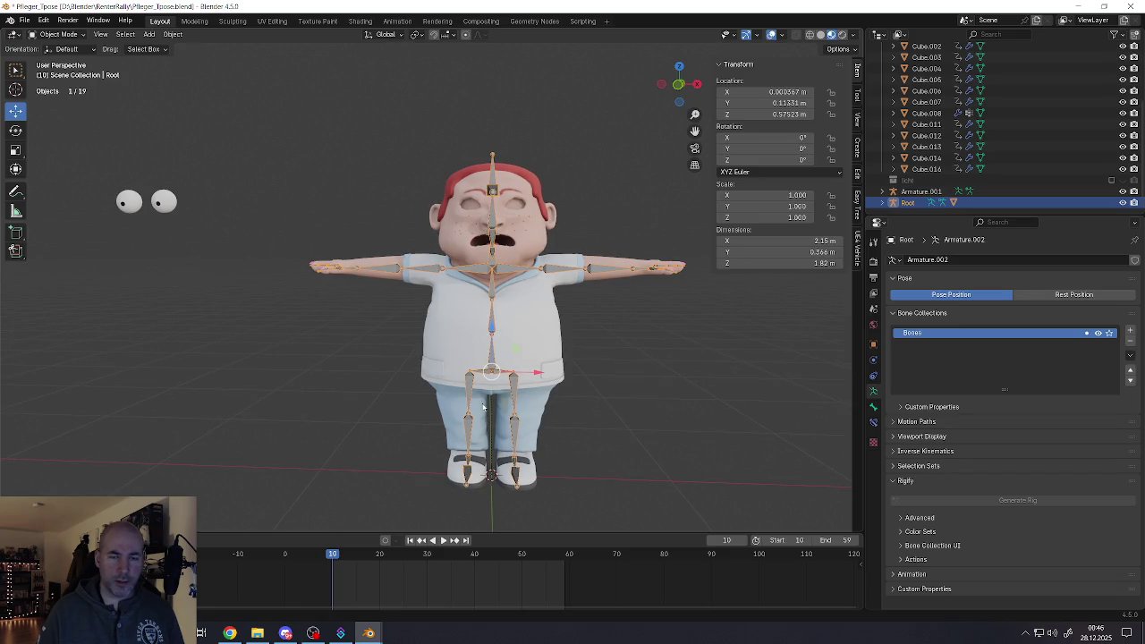
Box-select the row of 15 extra character copies and delete them
{"action": "scroll", "coordinate": [479, 302], "scroll_direction": "down", "scroll_amount": 5}
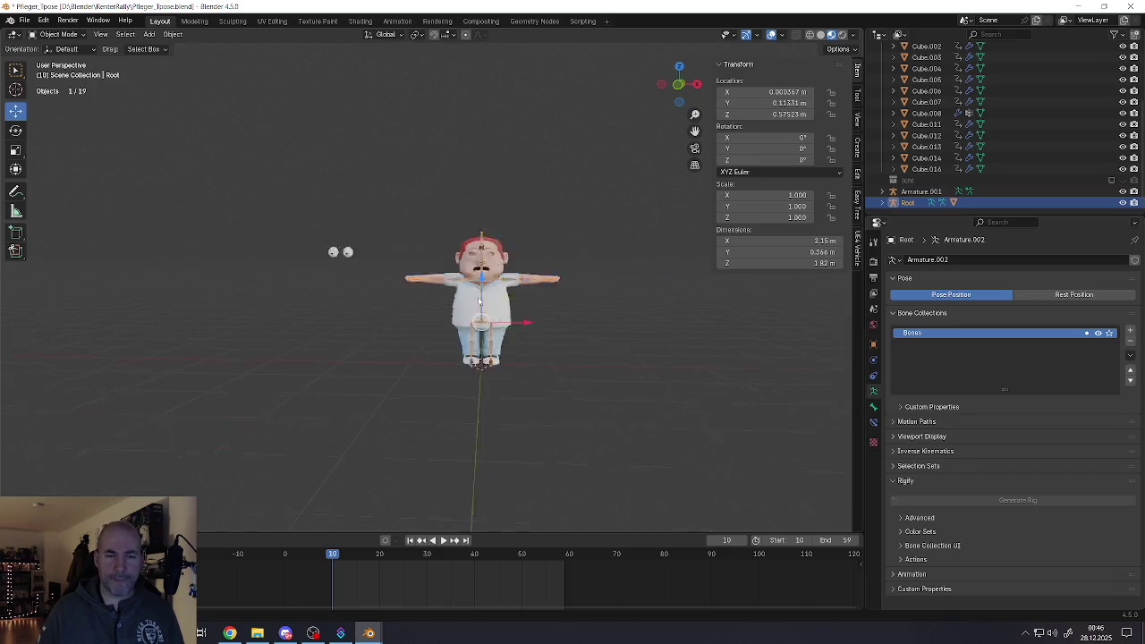
{"action": "scroll", "coordinate": [480, 302], "scroll_direction": "down", "scroll_amount": 3}
{"action": "middle_click_drag", "start_coordinate": [483, 349], "coordinate": [504, 367]}
{"action": "left_click", "coordinate": [404, 337]}
{"action": "key", "text": "b"}
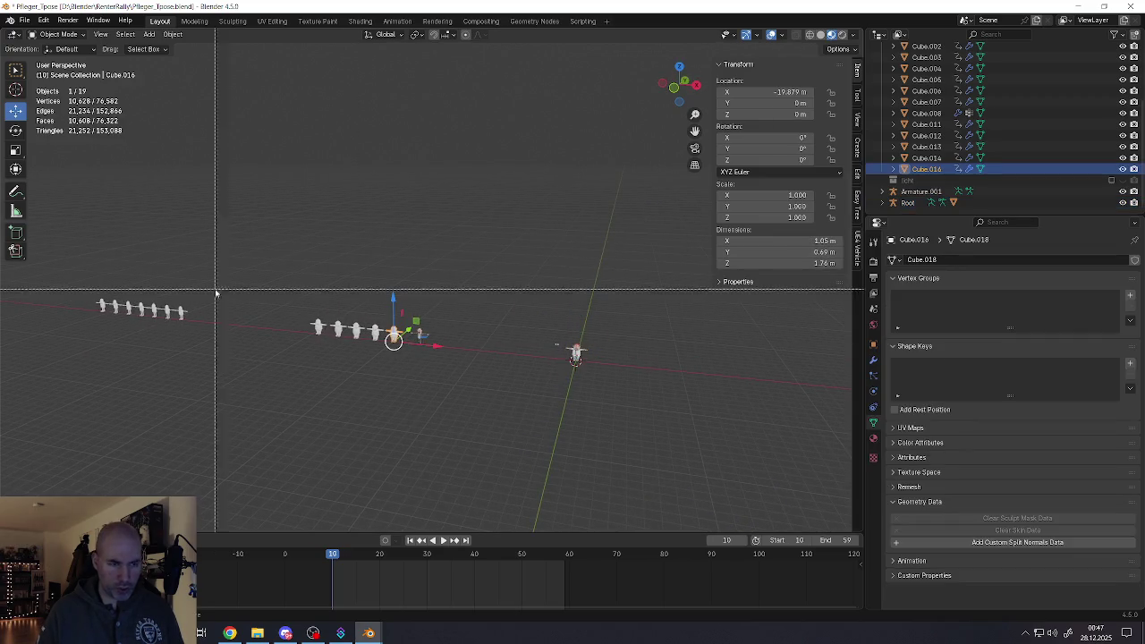
{"action": "left_click_drag", "start_coordinate": [62, 247], "coordinate": [462, 424]}
{"action": "key", "text": "Delete"}
Select the Root armature and bring up File > Save As
{"action": "key", "text": "Home"}
{"action": "scroll", "coordinate": [501, 295], "scroll_direction": "up", "scroll_amount": 3}
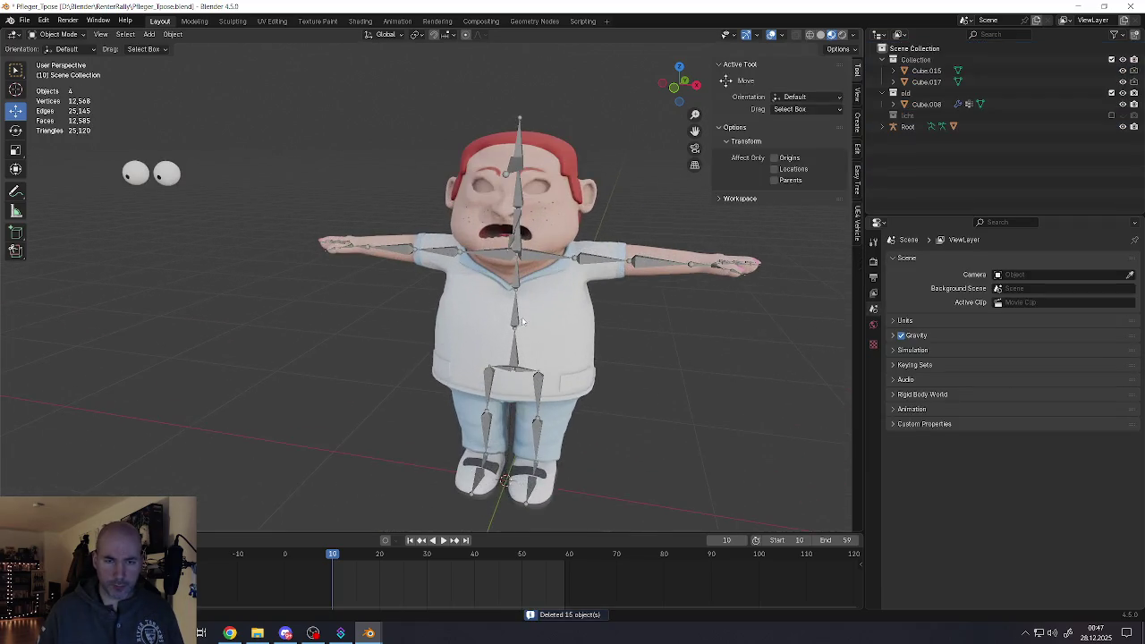
{"action": "scroll", "coordinate": [501, 295], "scroll_direction": "up", "scroll_amount": 3}
{"action": "left_click", "coordinate": [510, 289]}
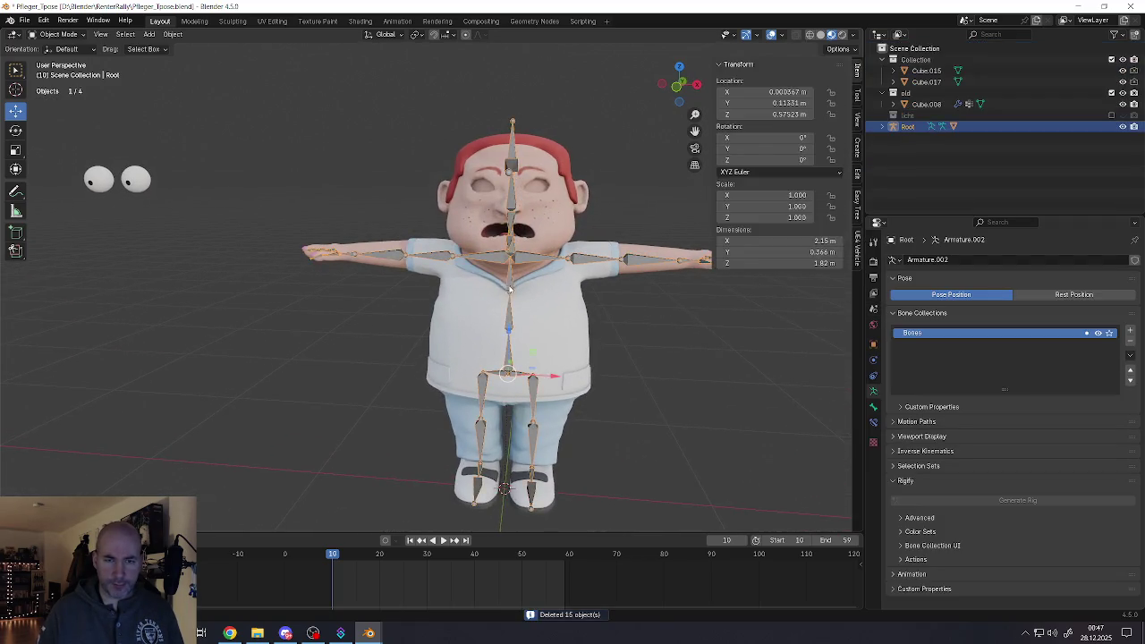
{"action": "left_click", "coordinate": [24, 19]}
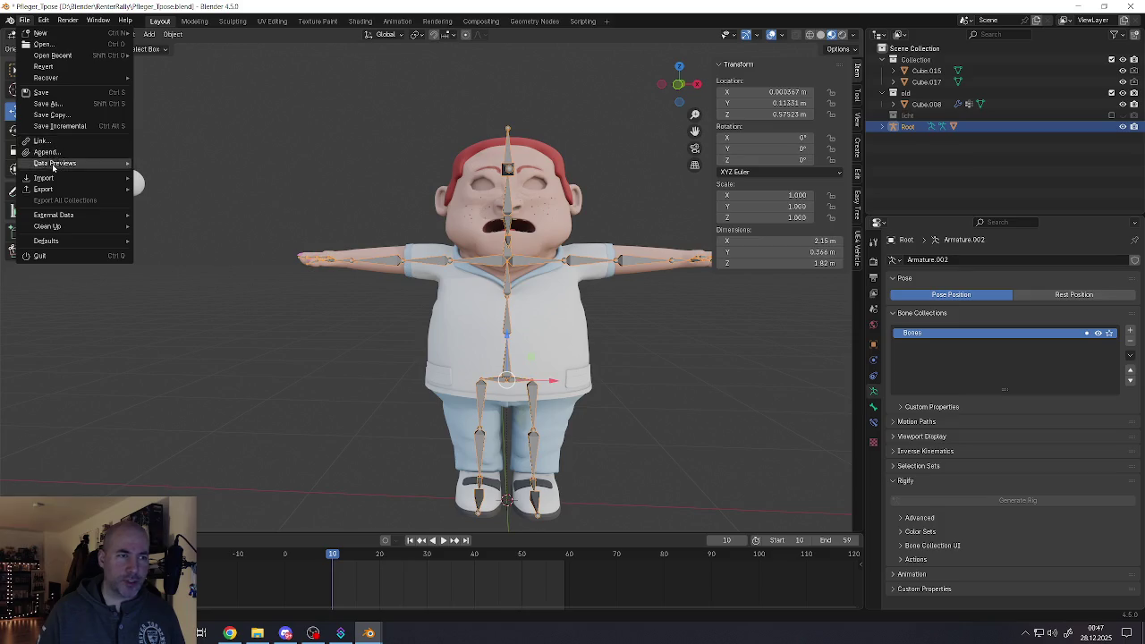
{"action": "left_click", "coordinate": [161, 16]}
{"action": "left_click", "coordinate": [24, 19]}
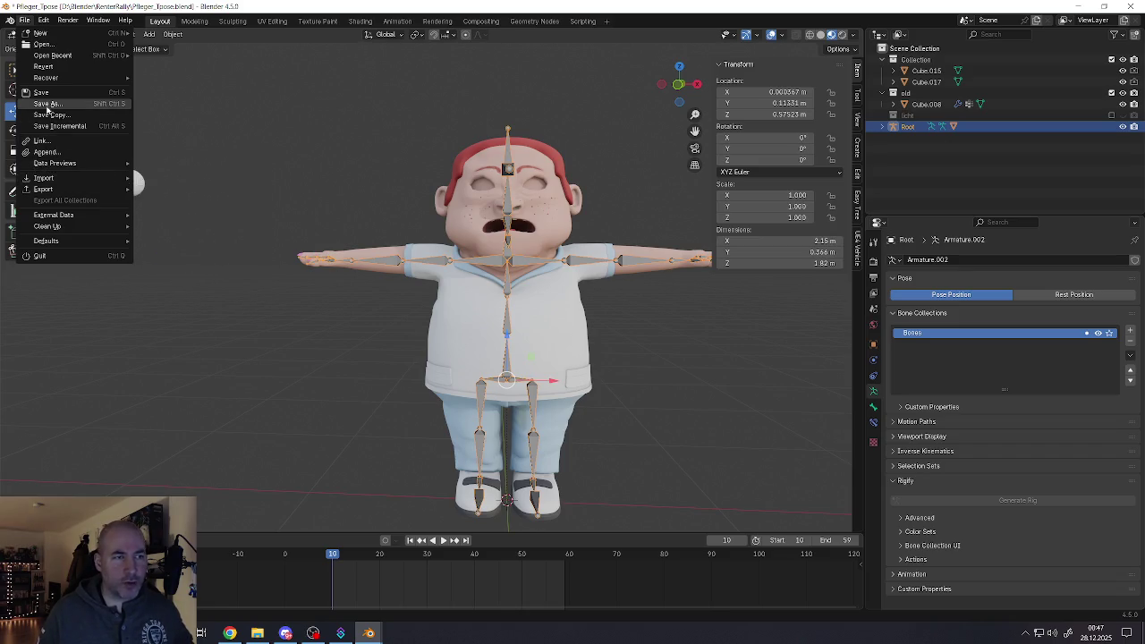
{"action": "left_click", "coordinate": [47, 106]}
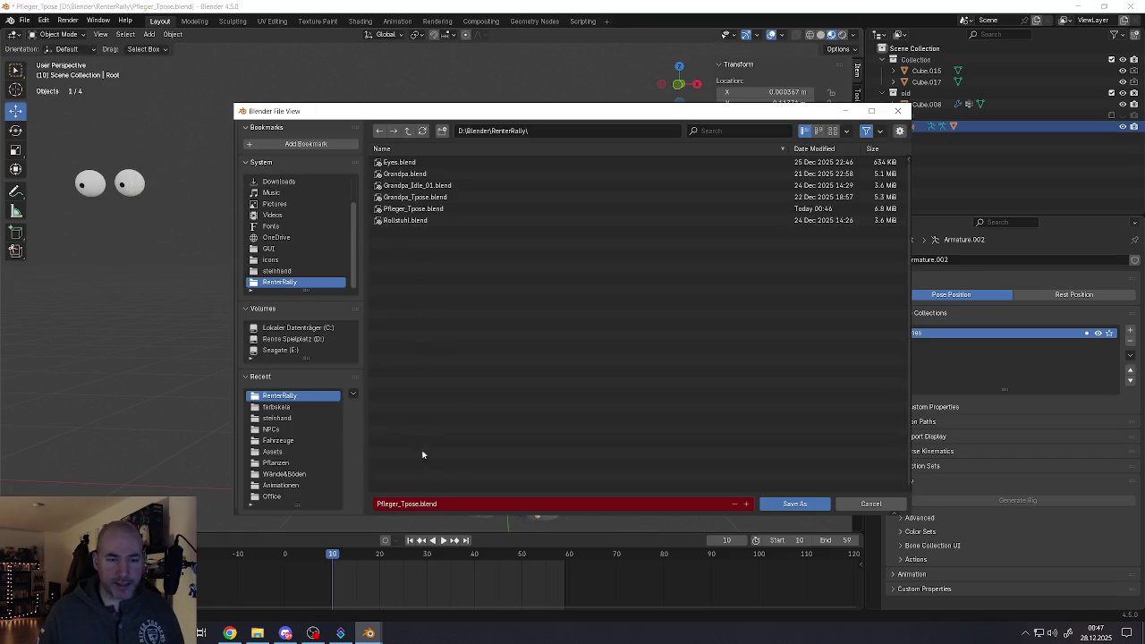
Replace 'Tpose' with 'Idle' so the file name reads Pfleger_Idle.blend
{"action": "left_click", "coordinate": [405, 505]}
{"action": "left_click_drag", "start_coordinate": [402, 505], "coordinate": [419, 507]}
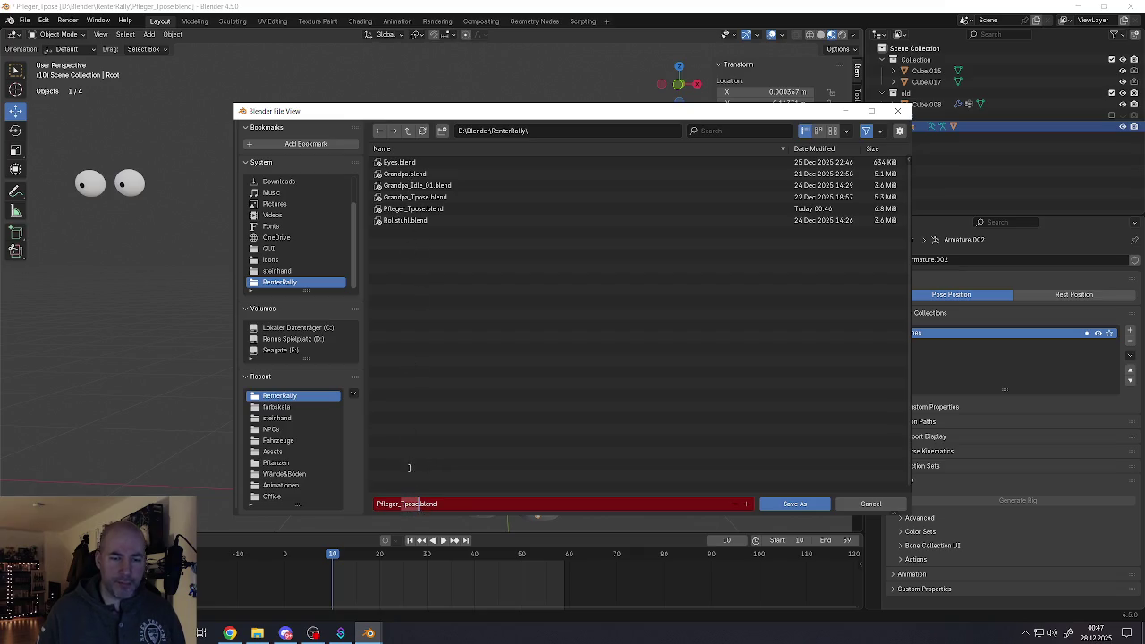
{"action": "key", "text": "BackSpace"}
{"action": "type", "text": "Idle"}
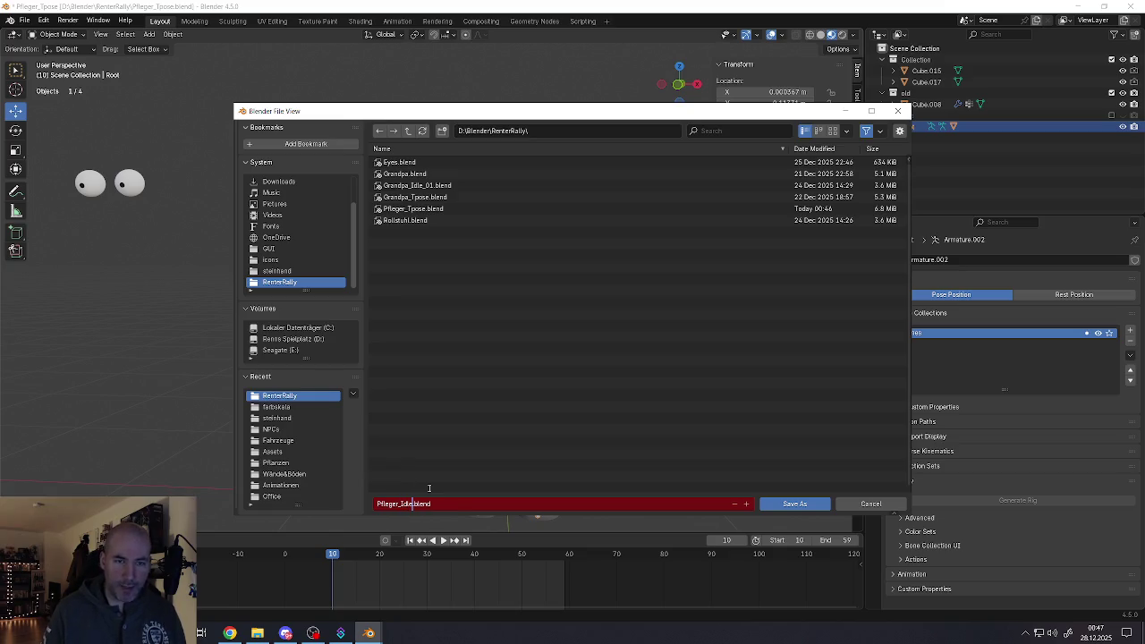